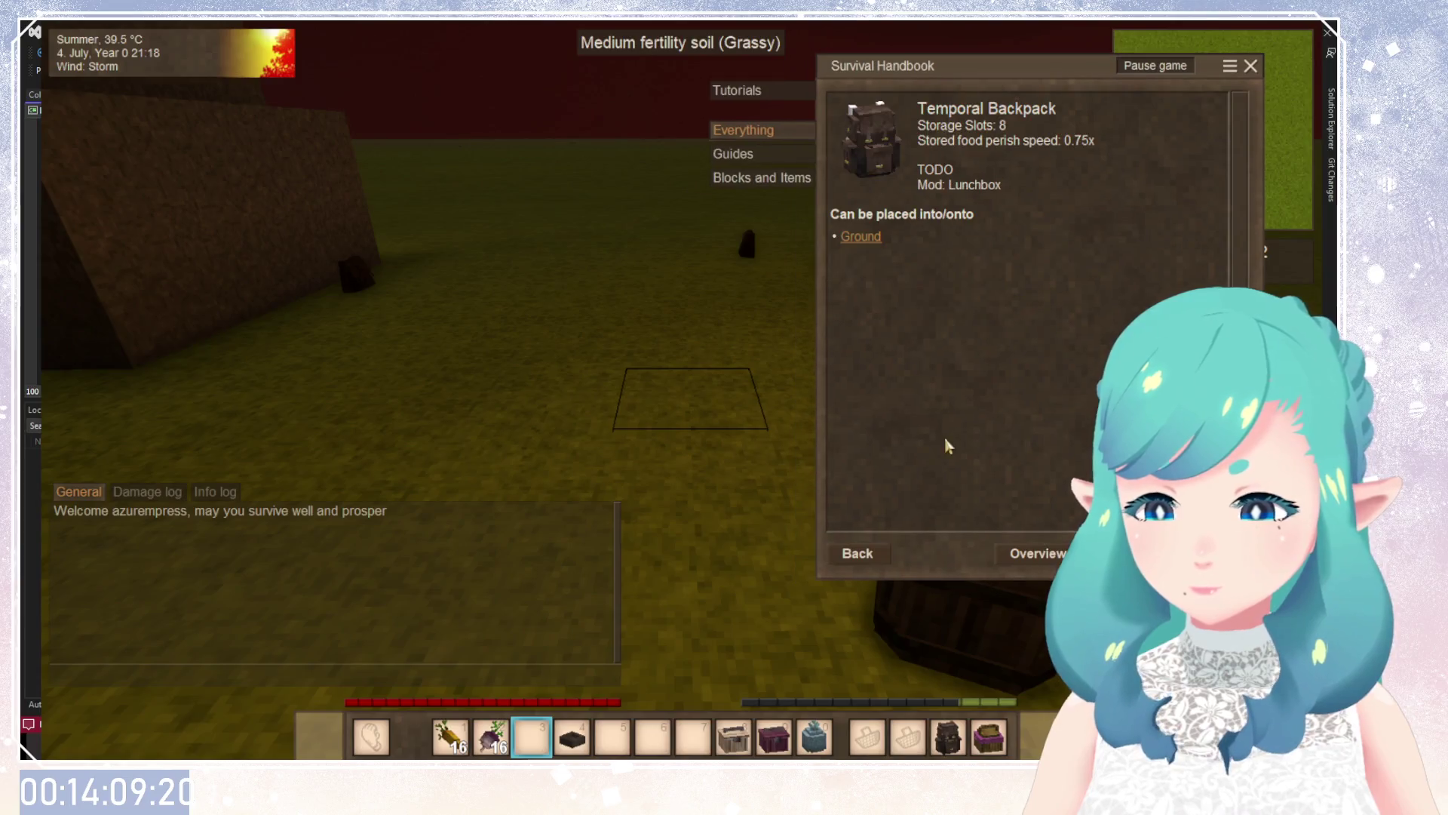
# Close the survival handbook and switch to Creative mode with /gamemode 1.
pyautogui.click(859, 559)
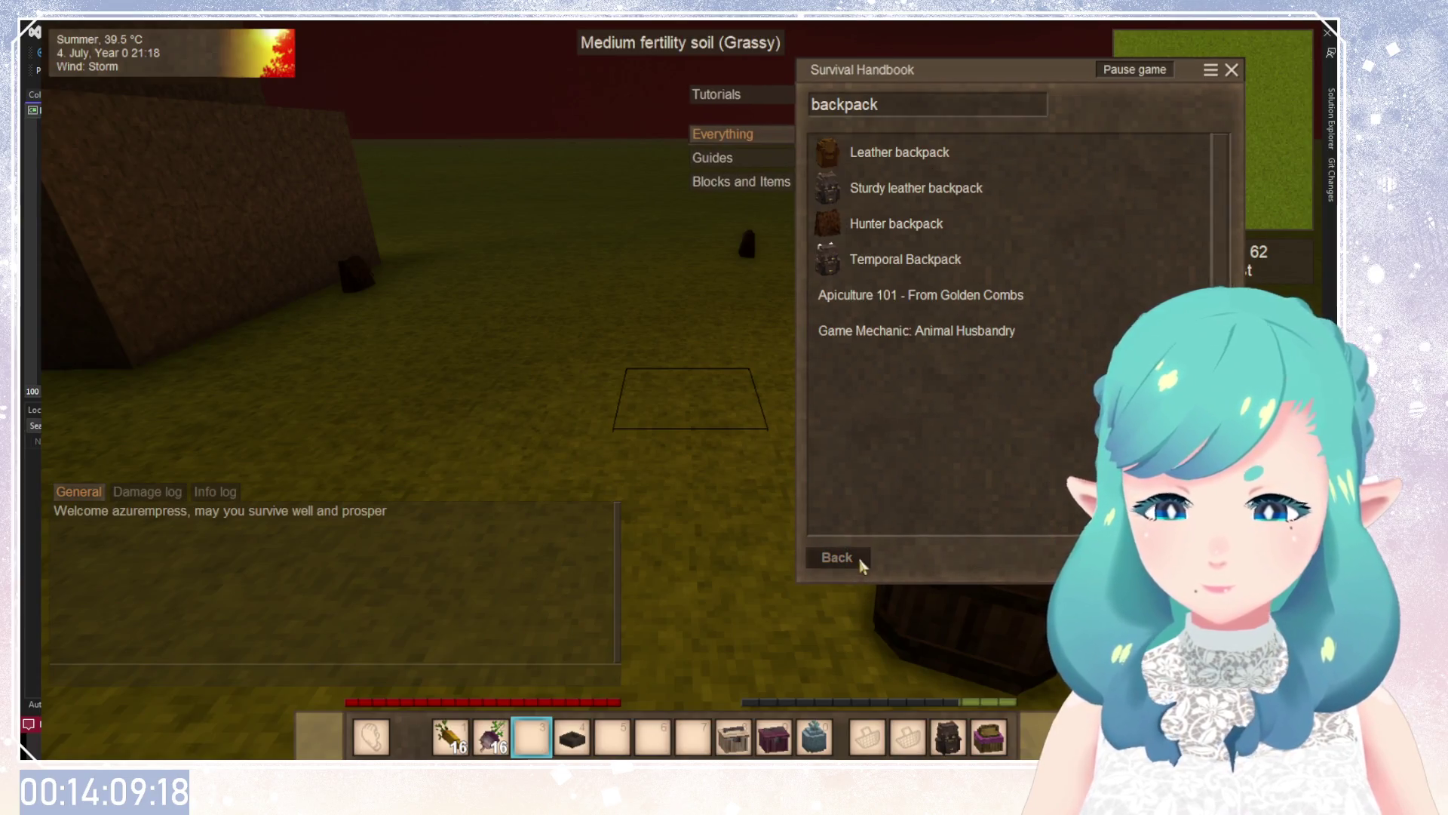
pyautogui.click(1234, 72)
pyautogui.write('/gamemode 1')
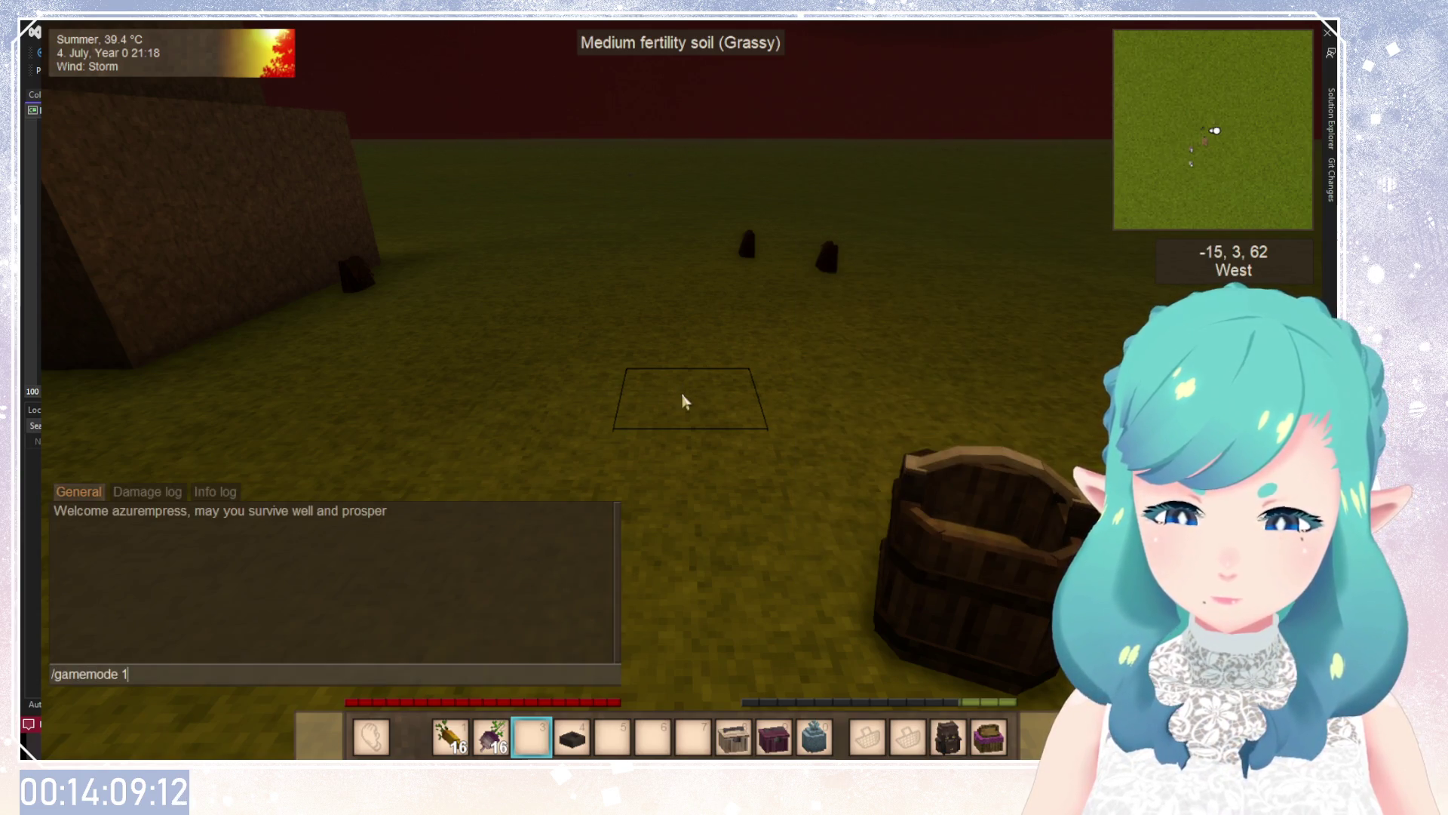
pyautogui.press('Return')
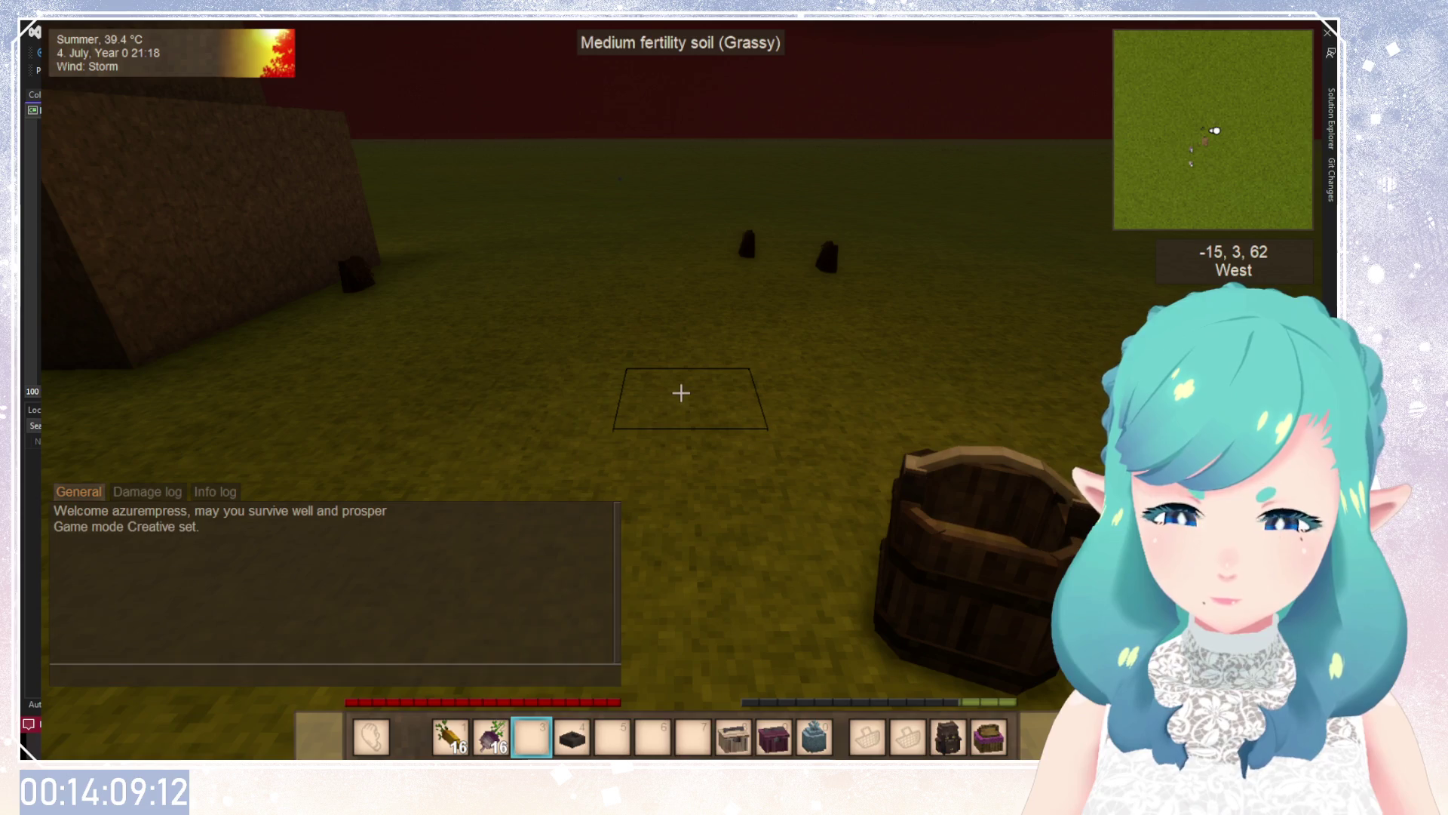
# Search the creative inventory for 'backpack' and put the Temporal Backpack in a bag slot.
pyautogui.press('e')
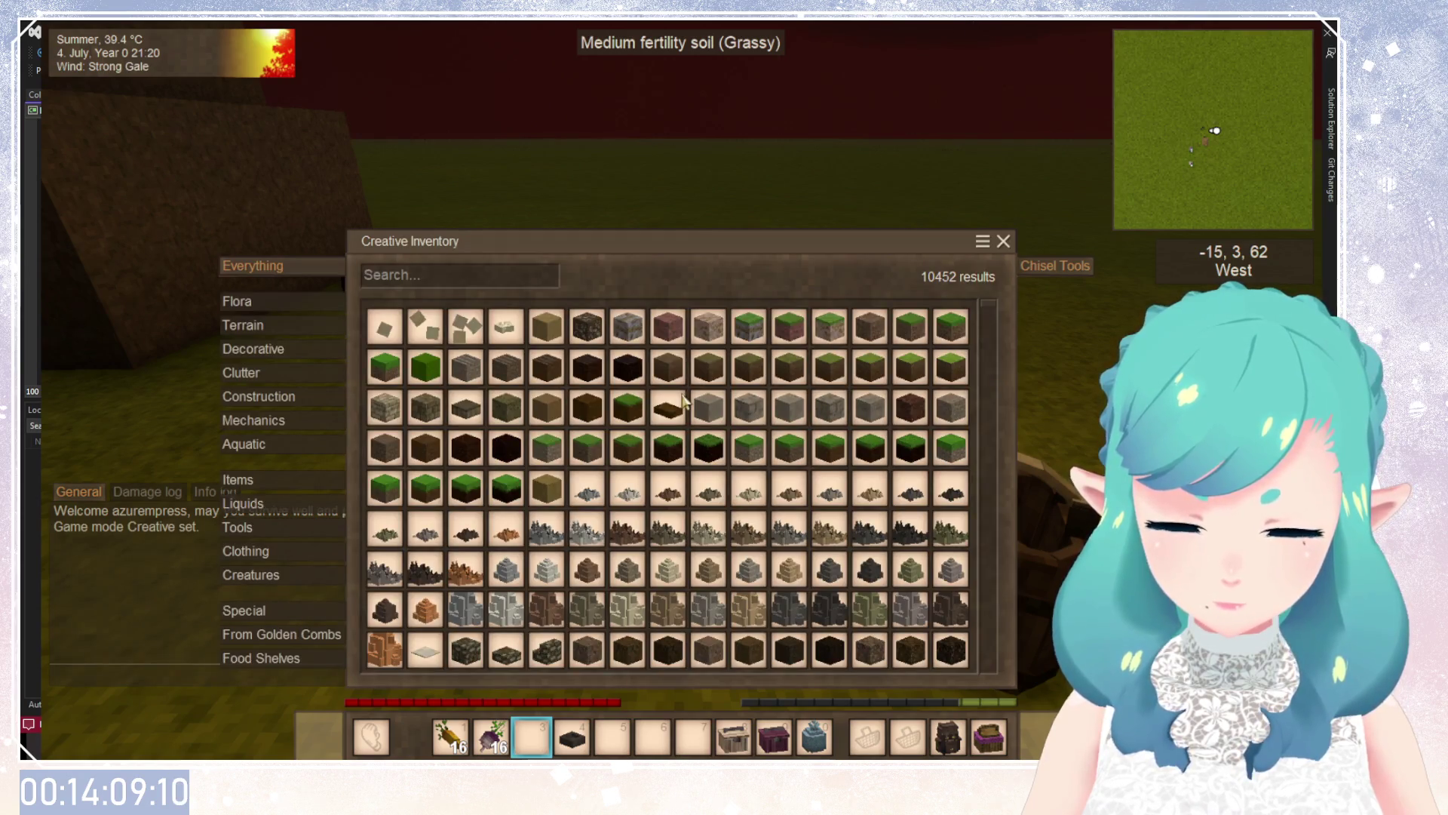
pyautogui.press('c')
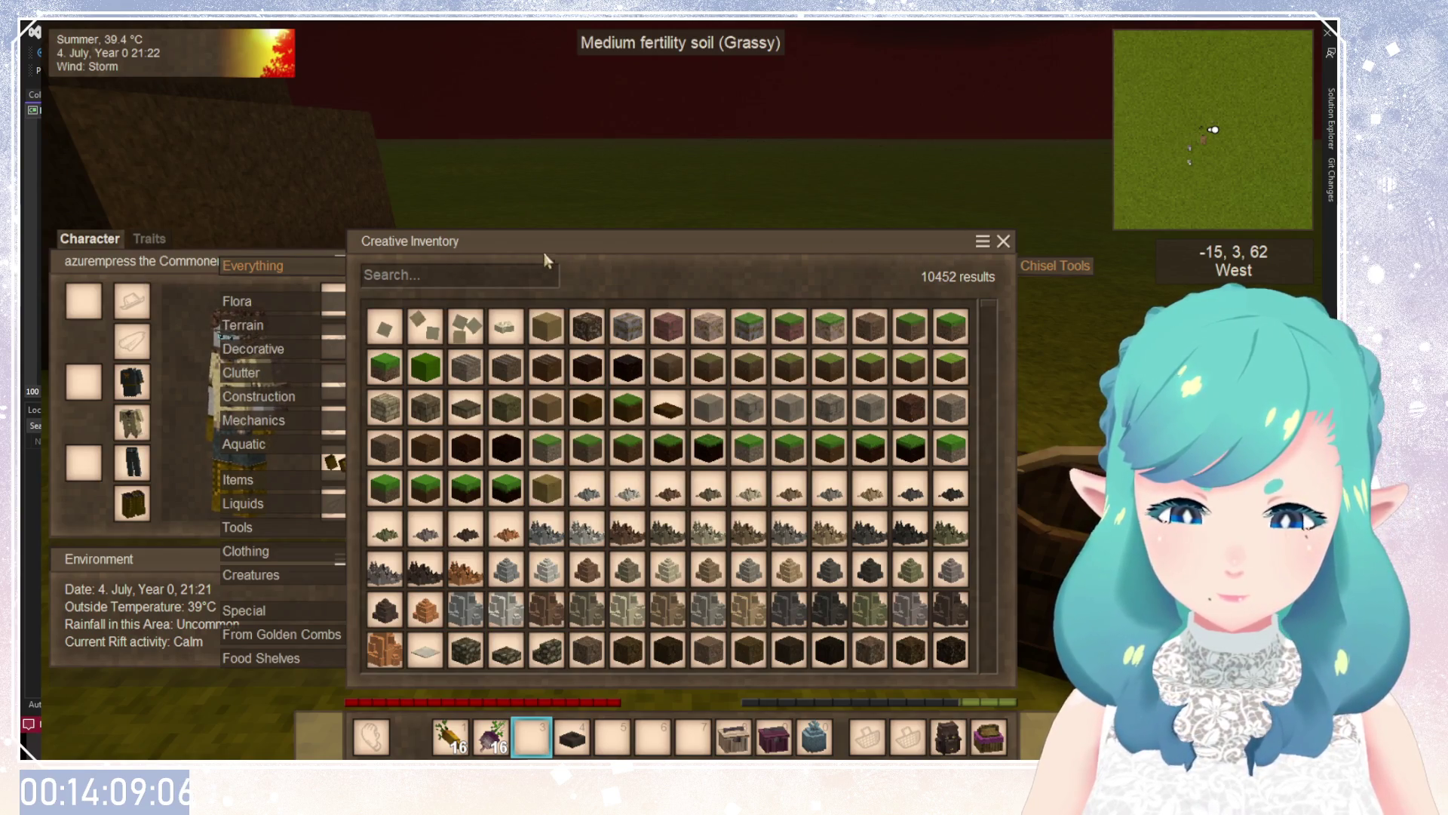
pyautogui.click(1004, 240)
pyautogui.press('Escape')
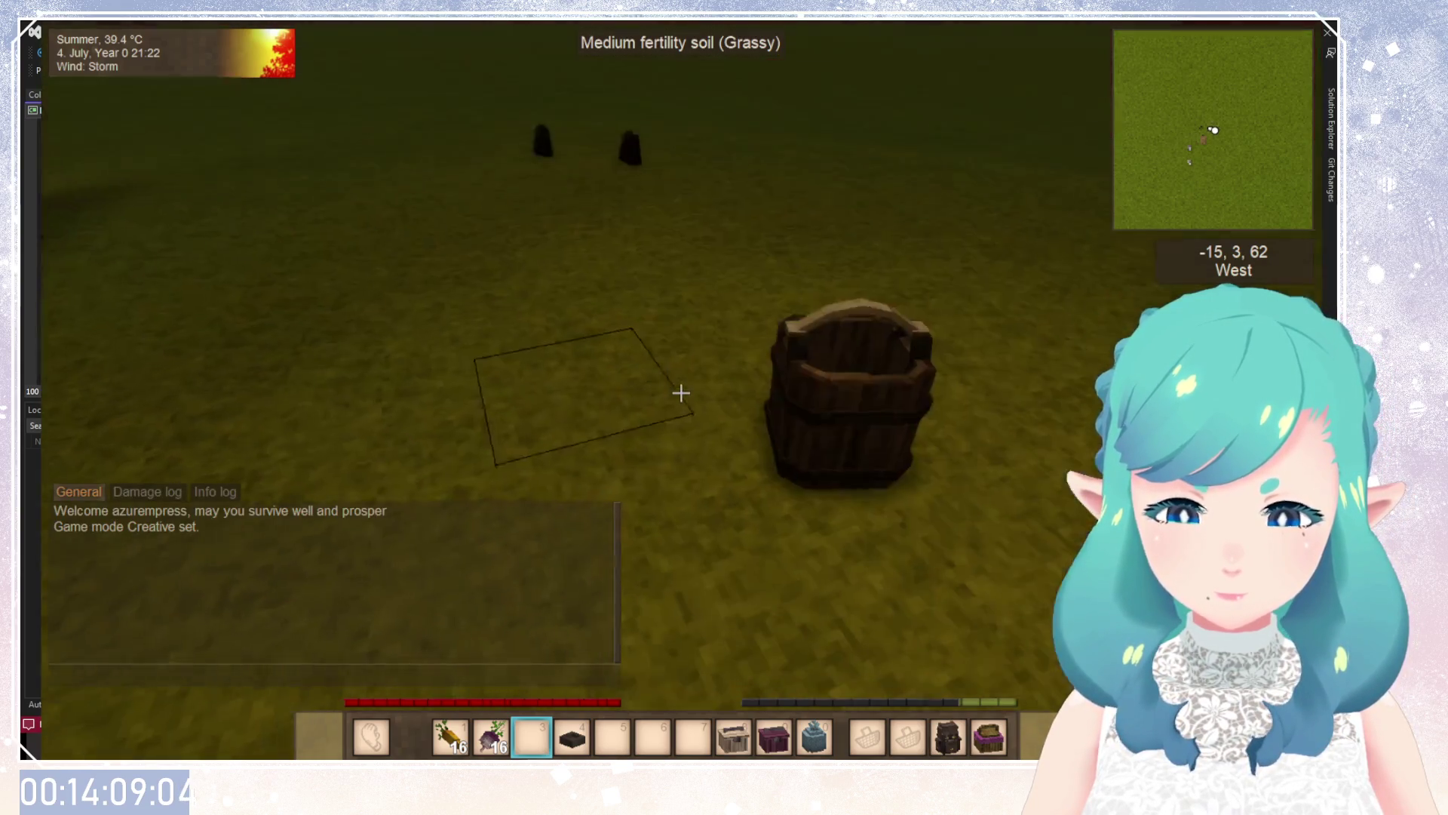
pyautogui.press('e')
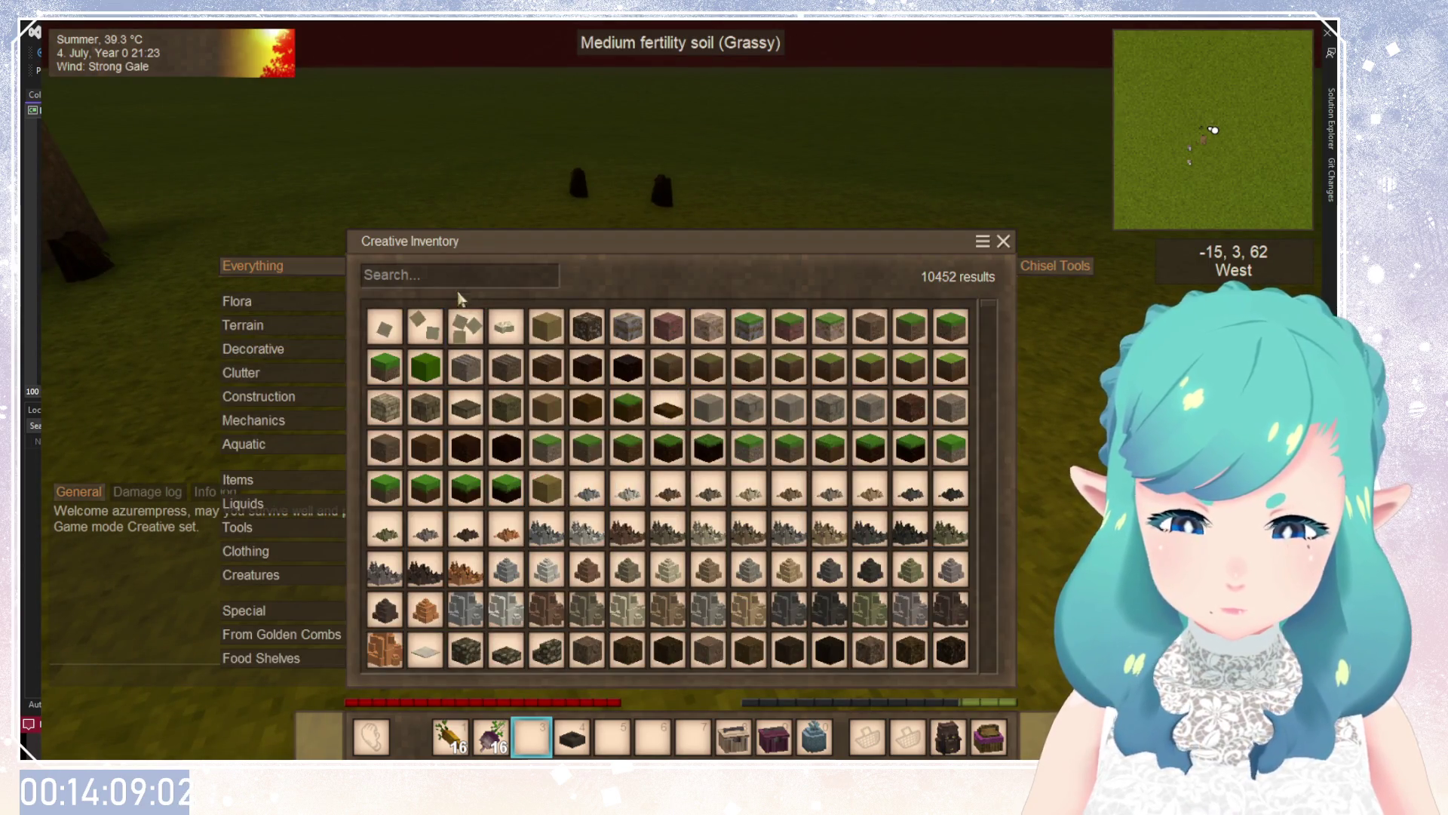
pyautogui.write('backpack')
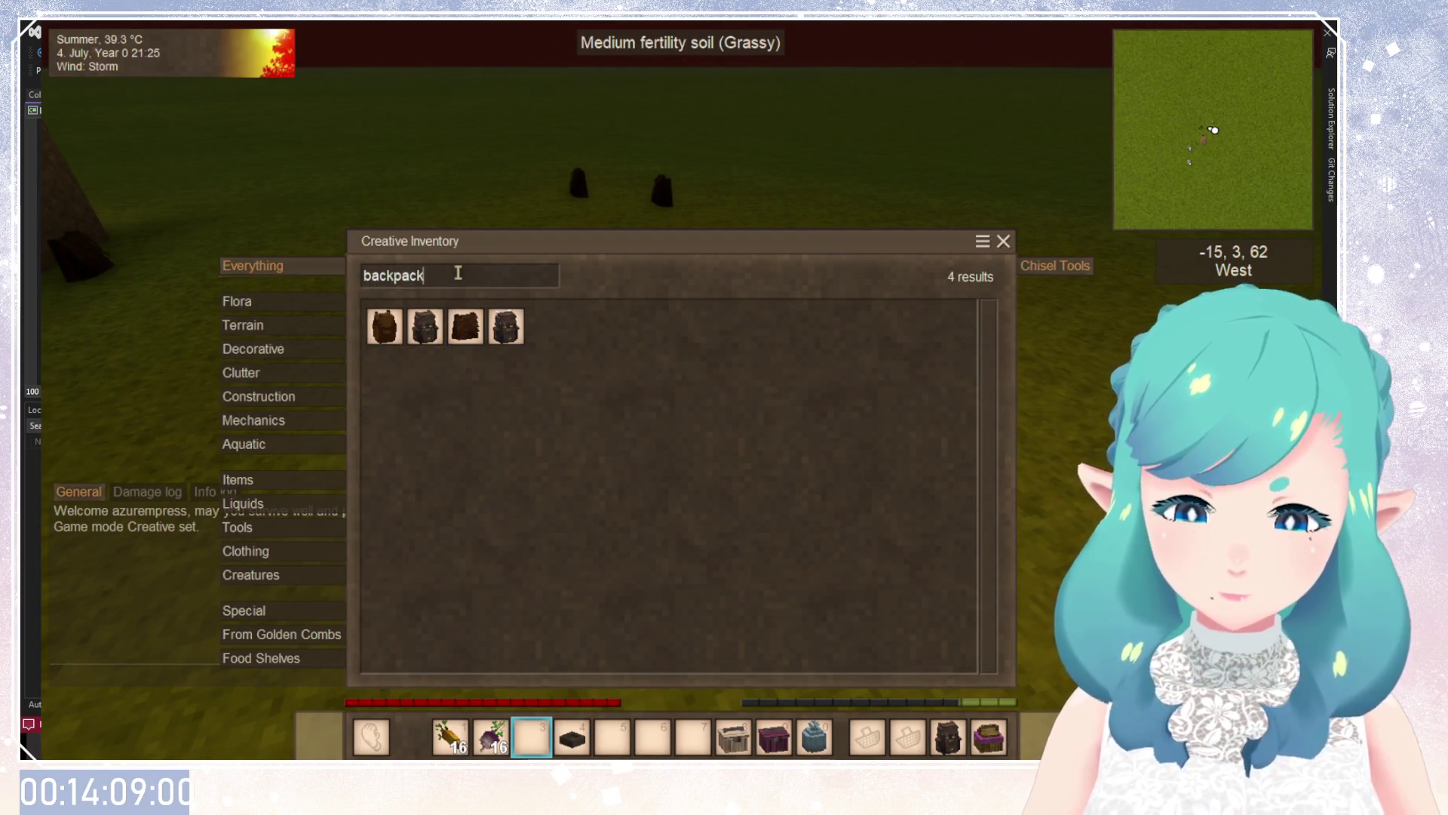
pyautogui.click(505, 326)
pyautogui.click(907, 737)
# Switch the game back to Survival mode.
pyautogui.write('e')
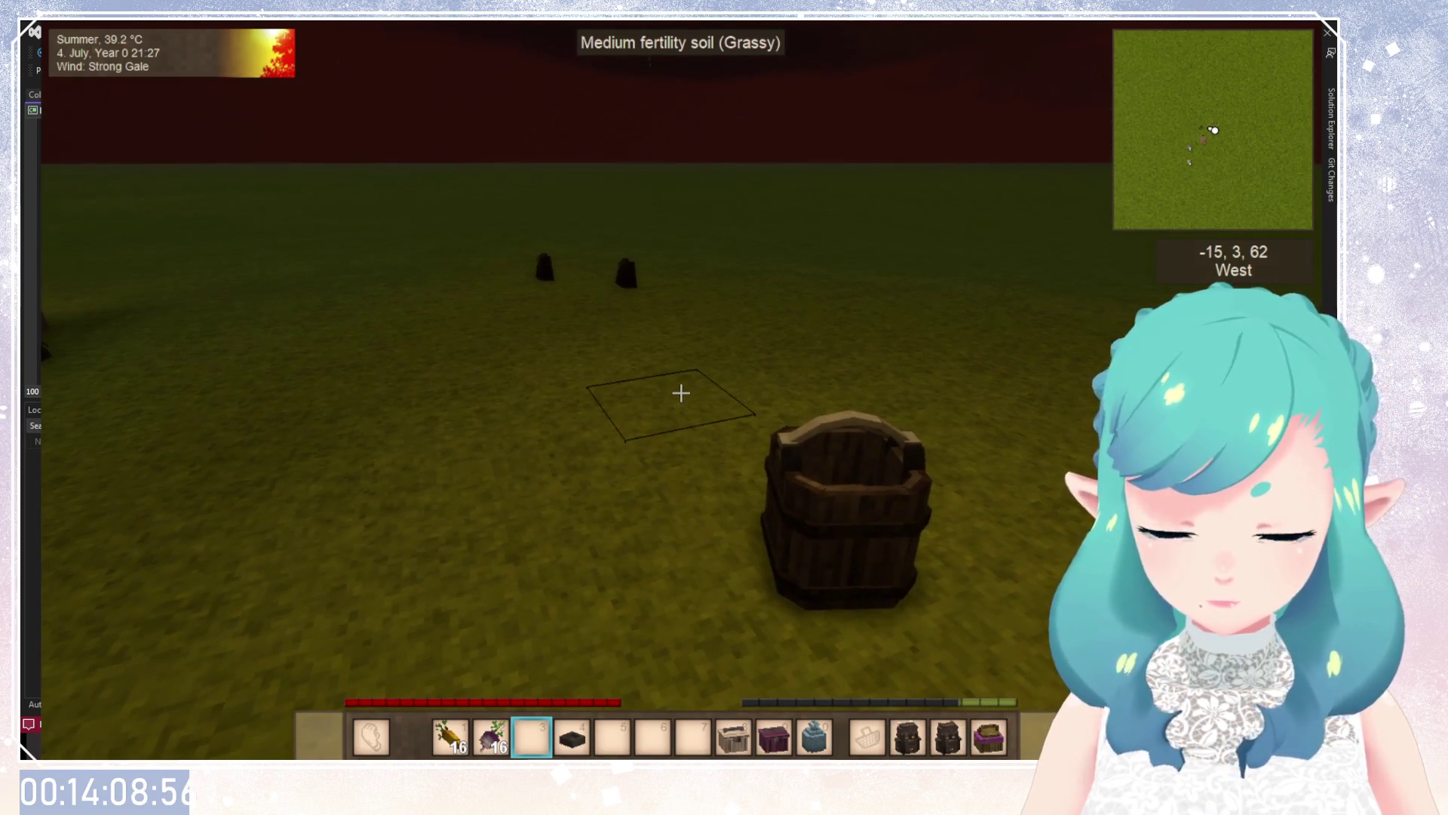
pyautogui.write('/')
pyautogui.press('Return')
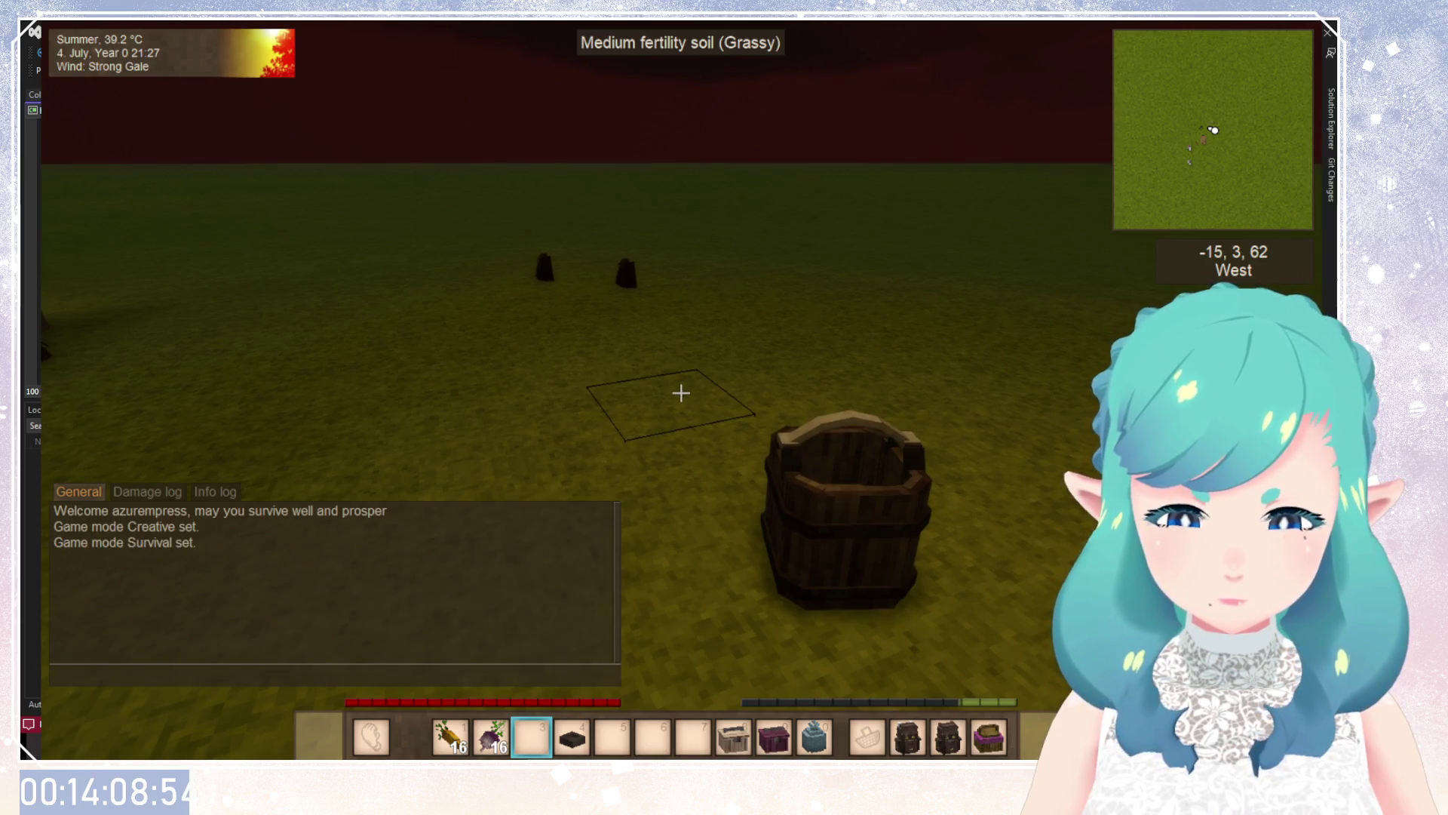
pyautogui.press('e')
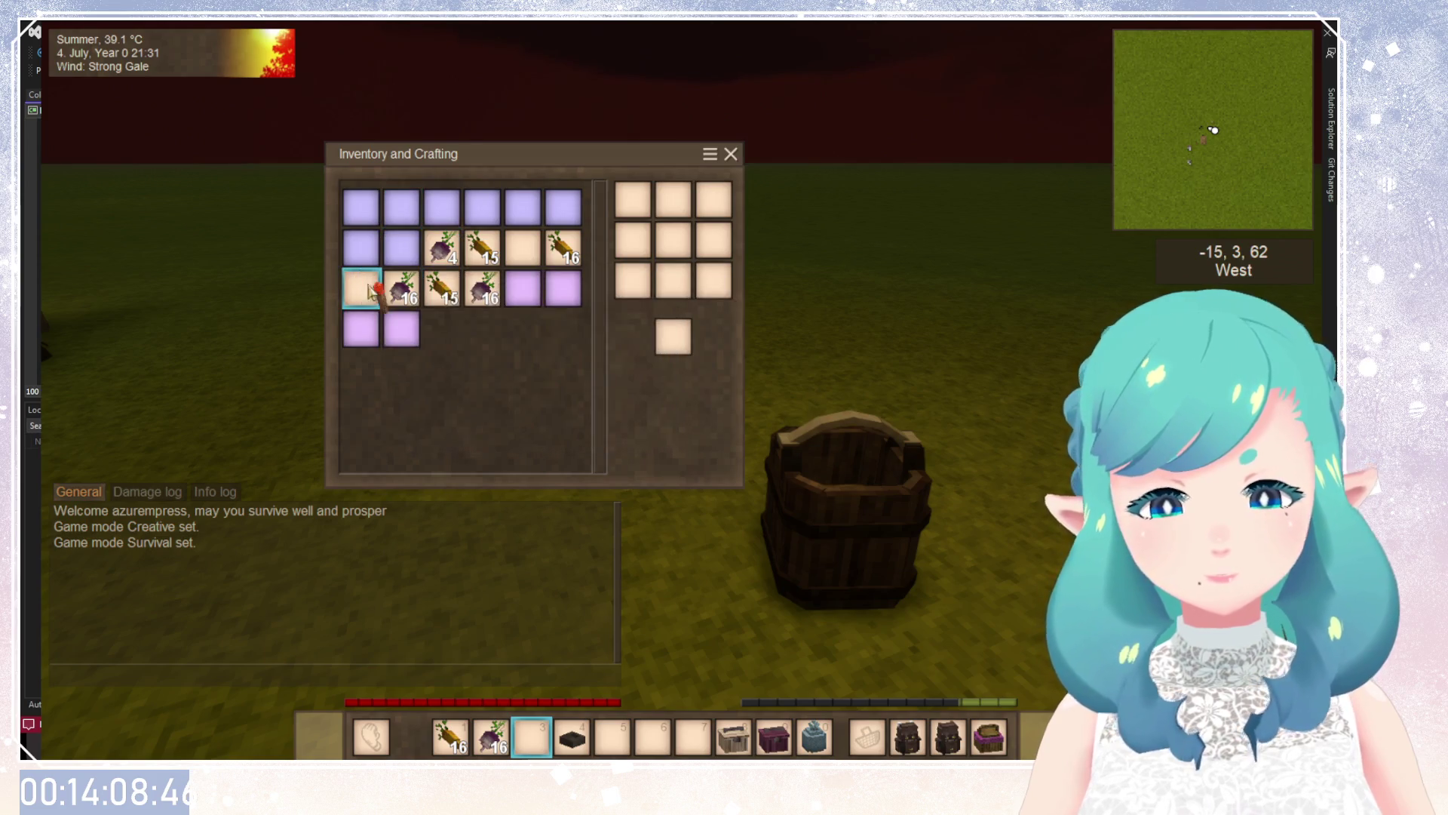
# Try moving the torch and the 4-turnip stack, returning both to their original slots.
pyautogui.click(361, 288)
pyautogui.click(362, 249)
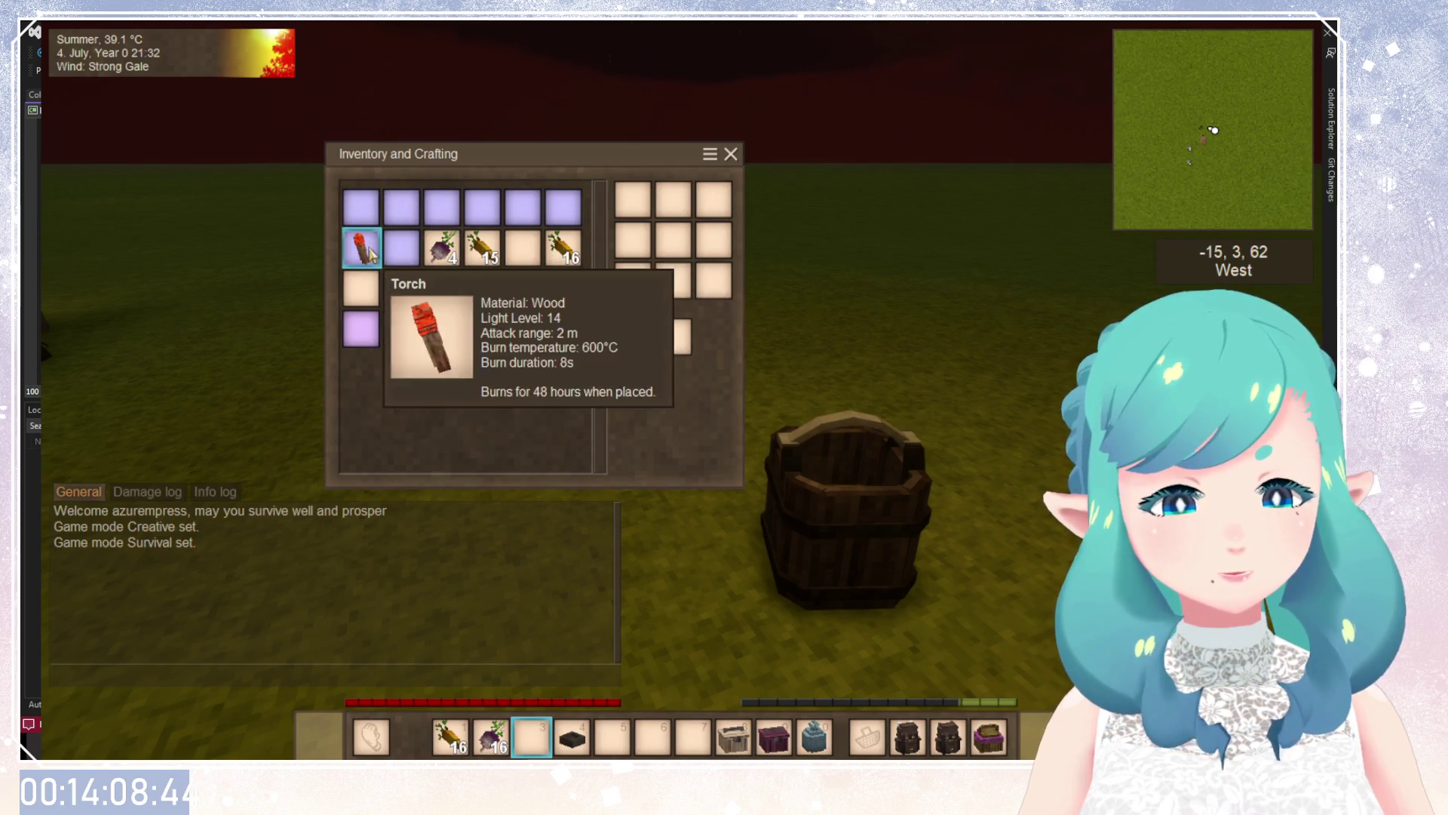
pyautogui.click(442, 249)
pyautogui.click(442, 249)
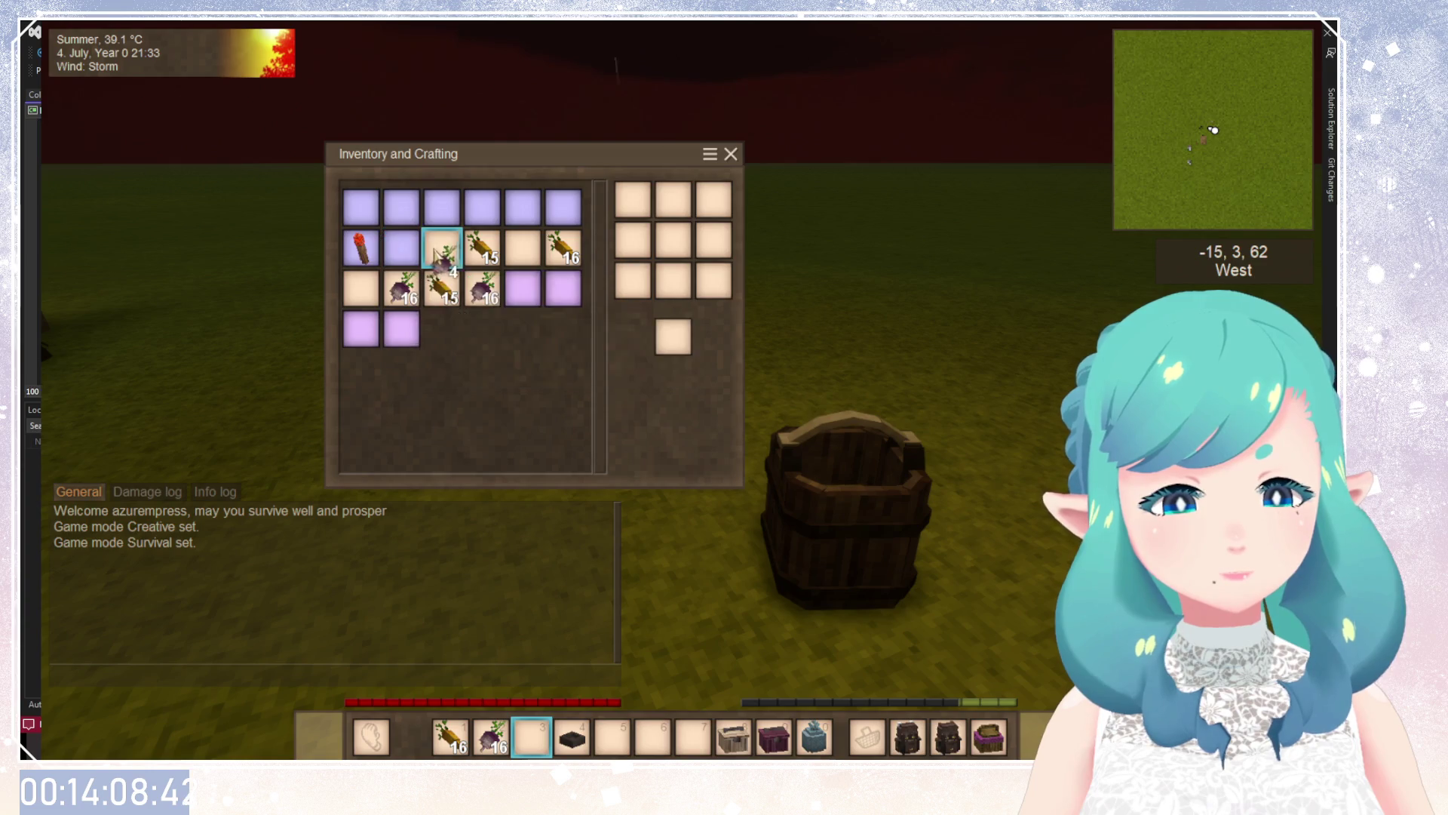
pyautogui.click(361, 249)
pyautogui.click(362, 288)
# Place the 16 turnips in row 2, column 5, between the two carrot stacks.
pyautogui.click(401, 287)
pyautogui.click(402, 249)
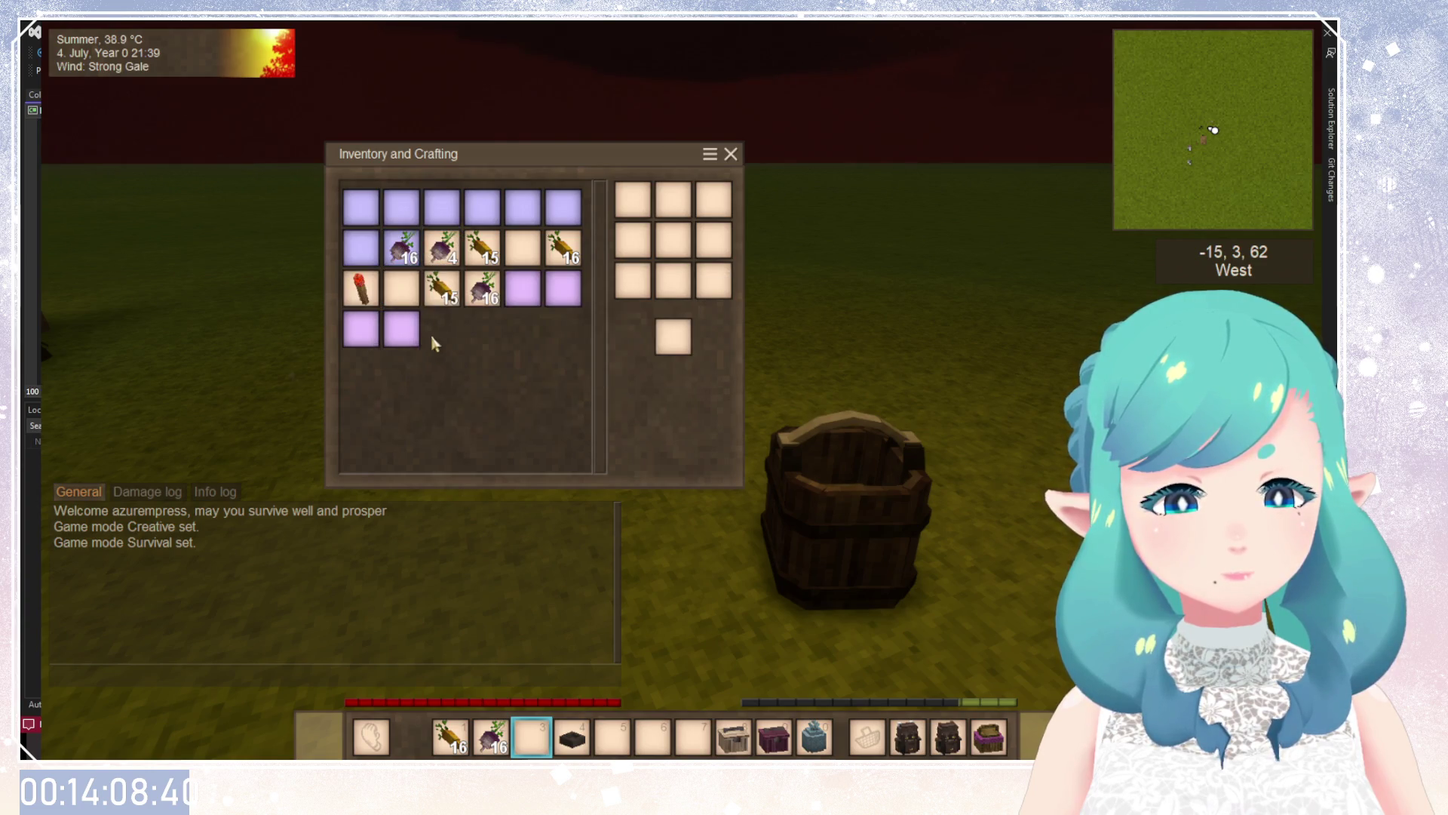
pyautogui.click(398, 253)
pyautogui.click(522, 248)
pyautogui.click(522, 243)
pyautogui.click(522, 247)
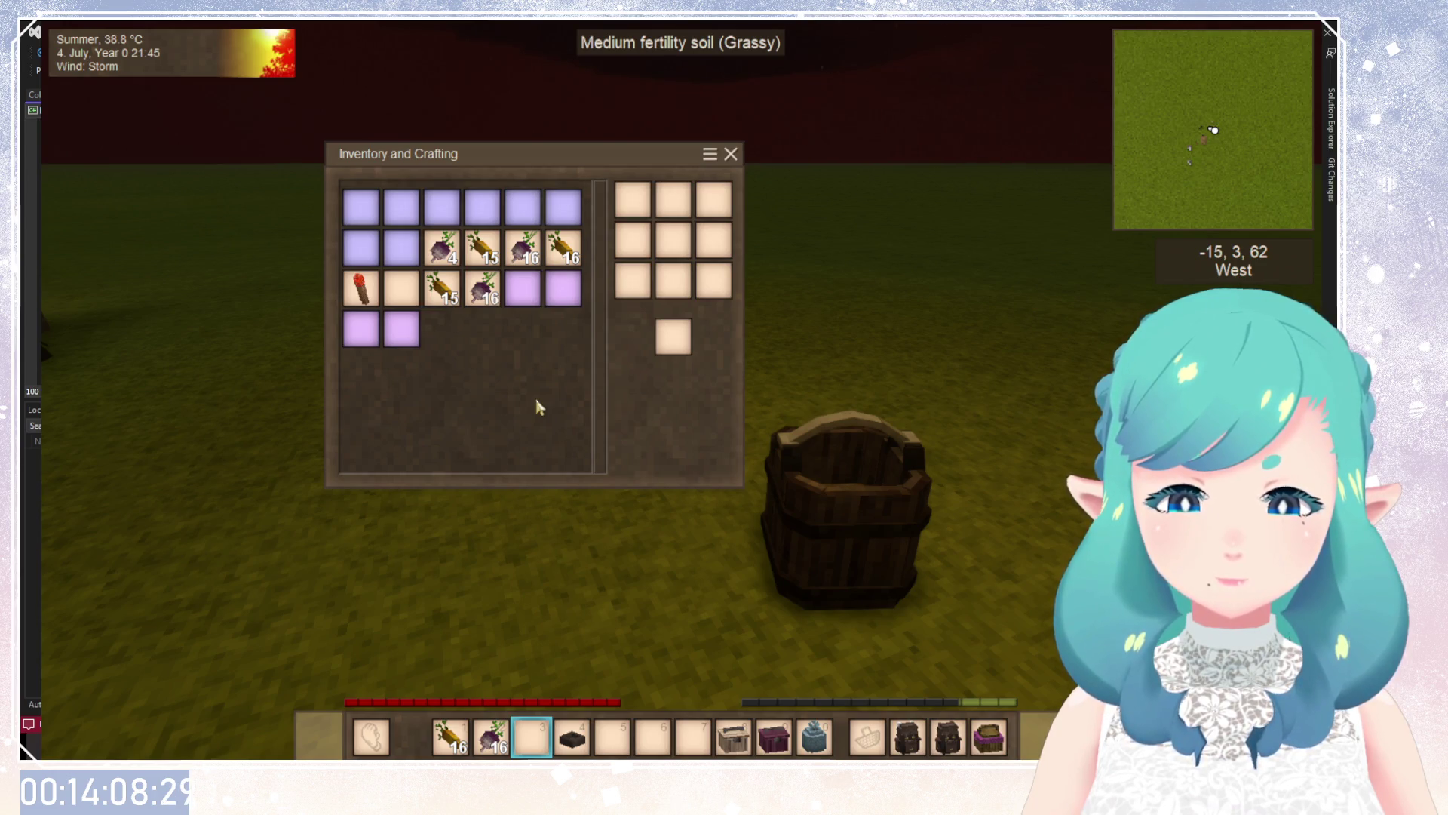
# Move the torch into a purple backpack slot, then exit the game with Alt+F4.
pyautogui.press('e')
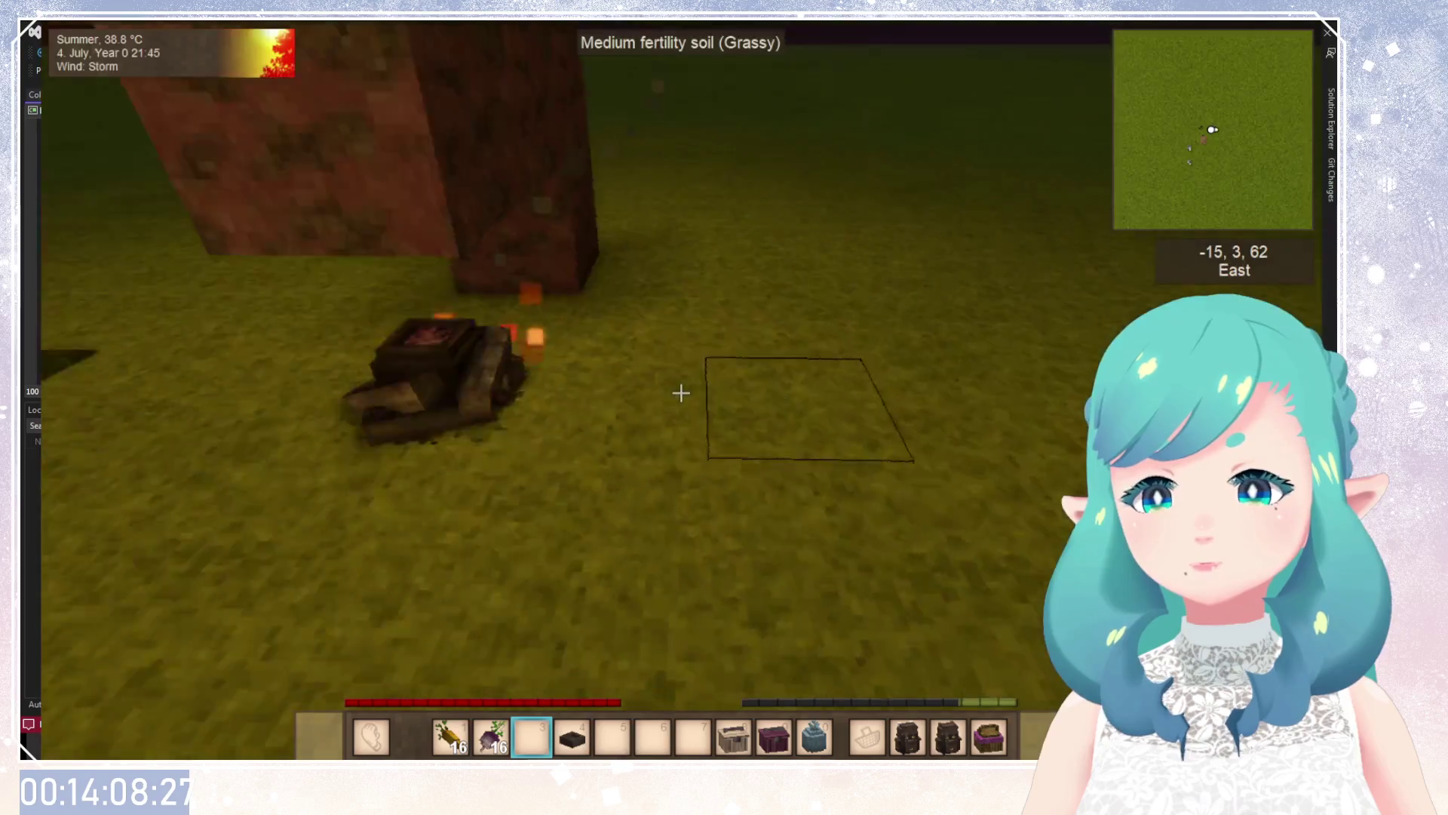
pyautogui.press('e')
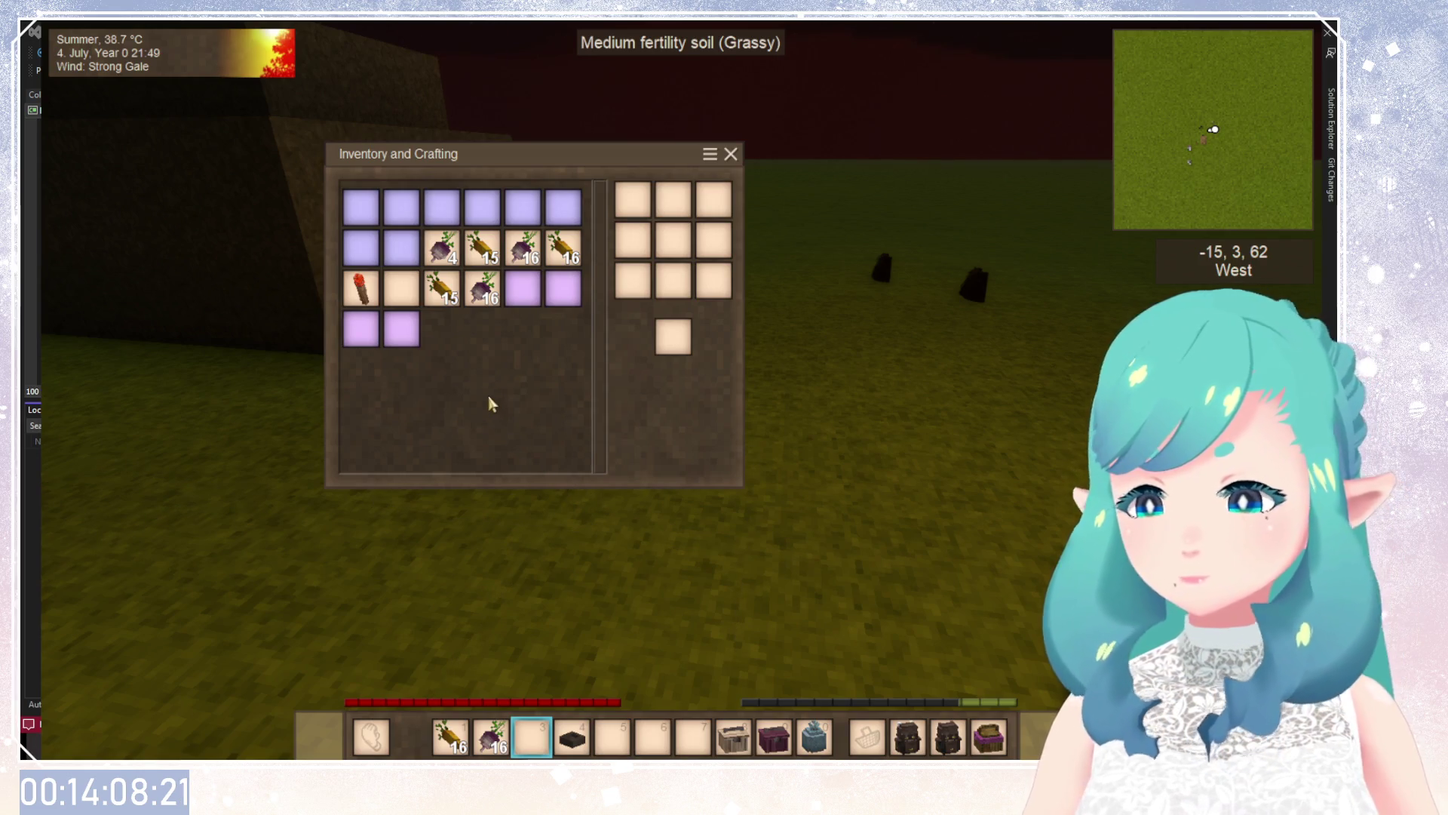
pyautogui.click(373, 290)
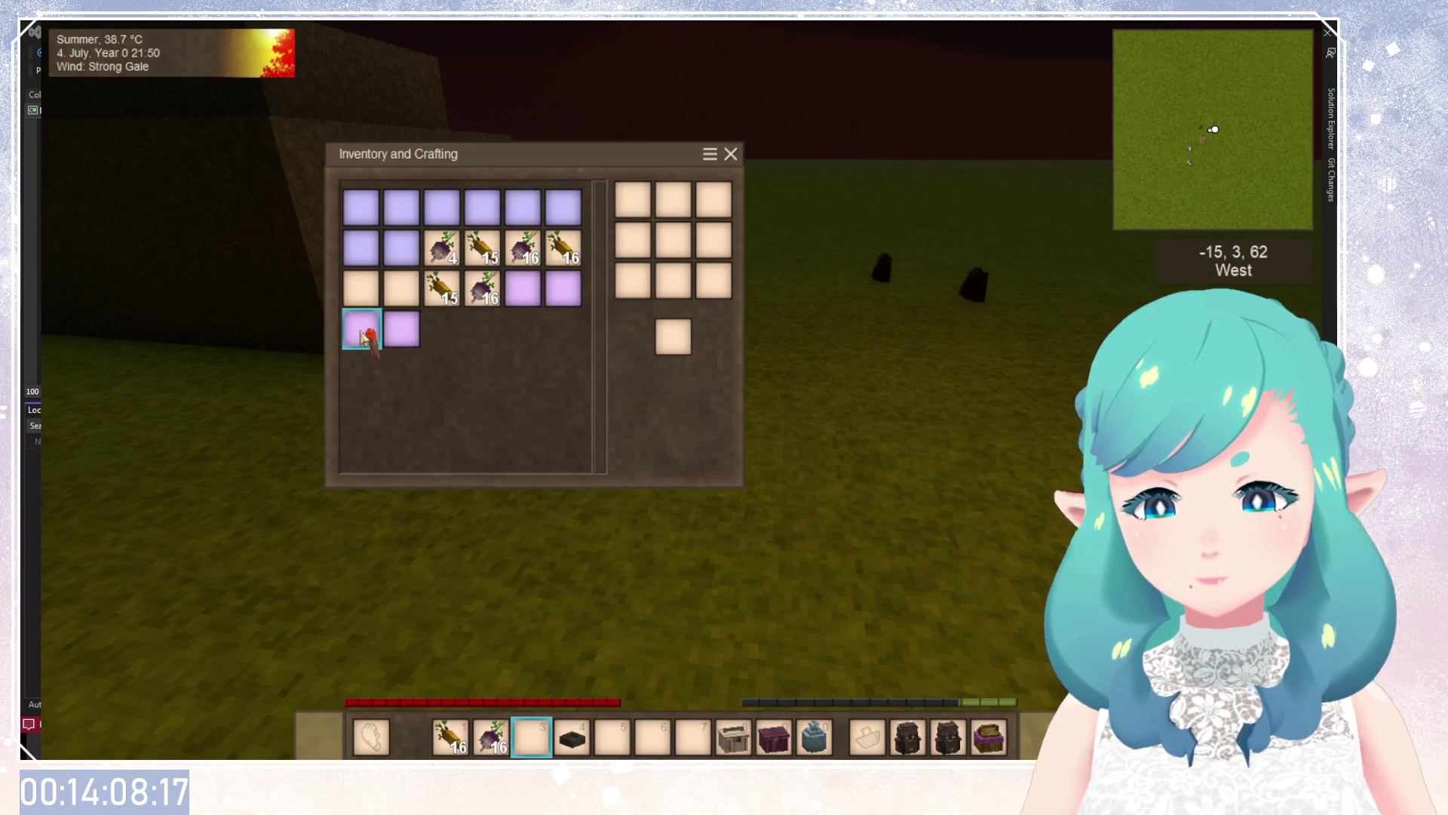
pyautogui.press('e')
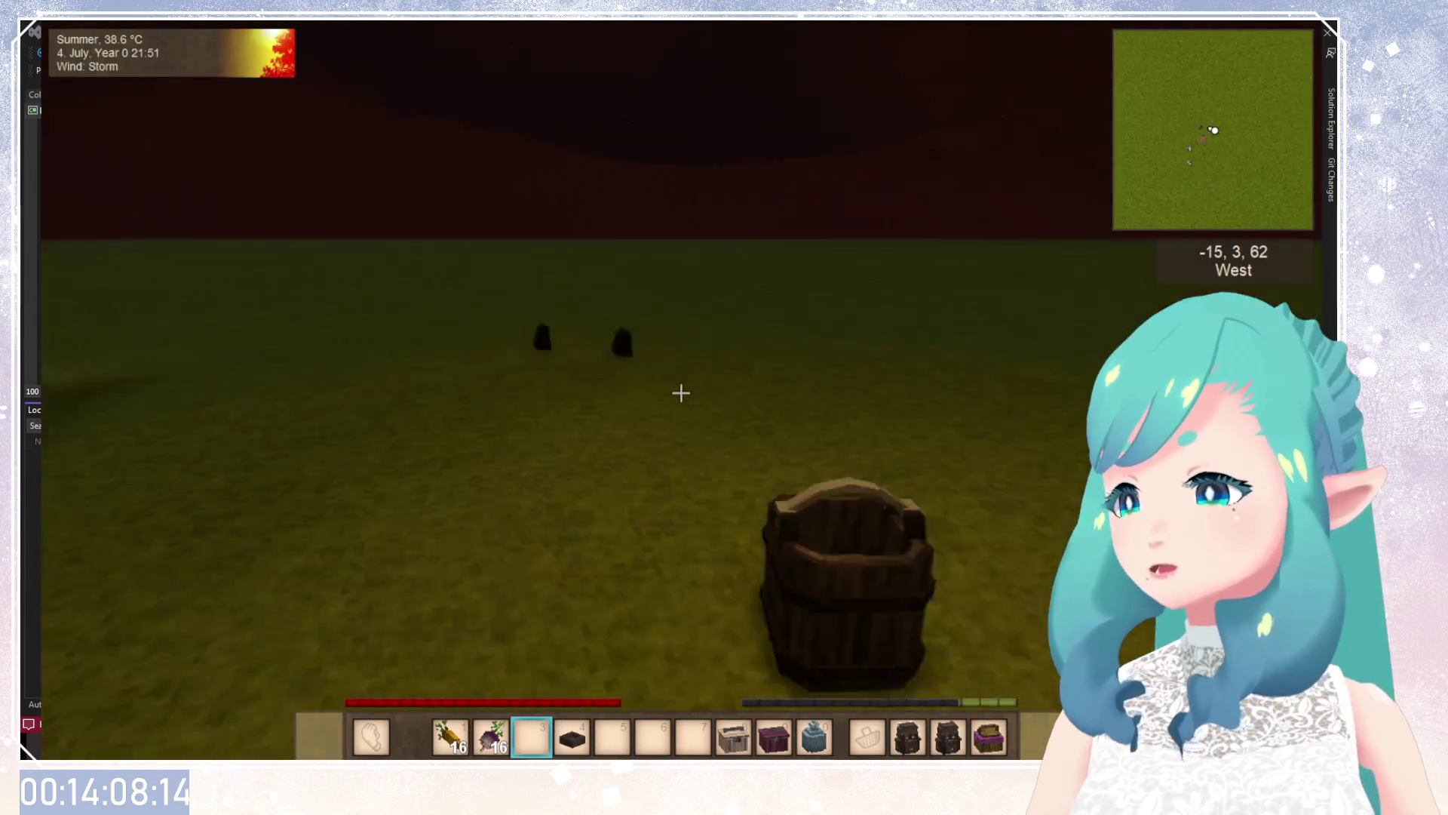
pyautogui.press('Escape')
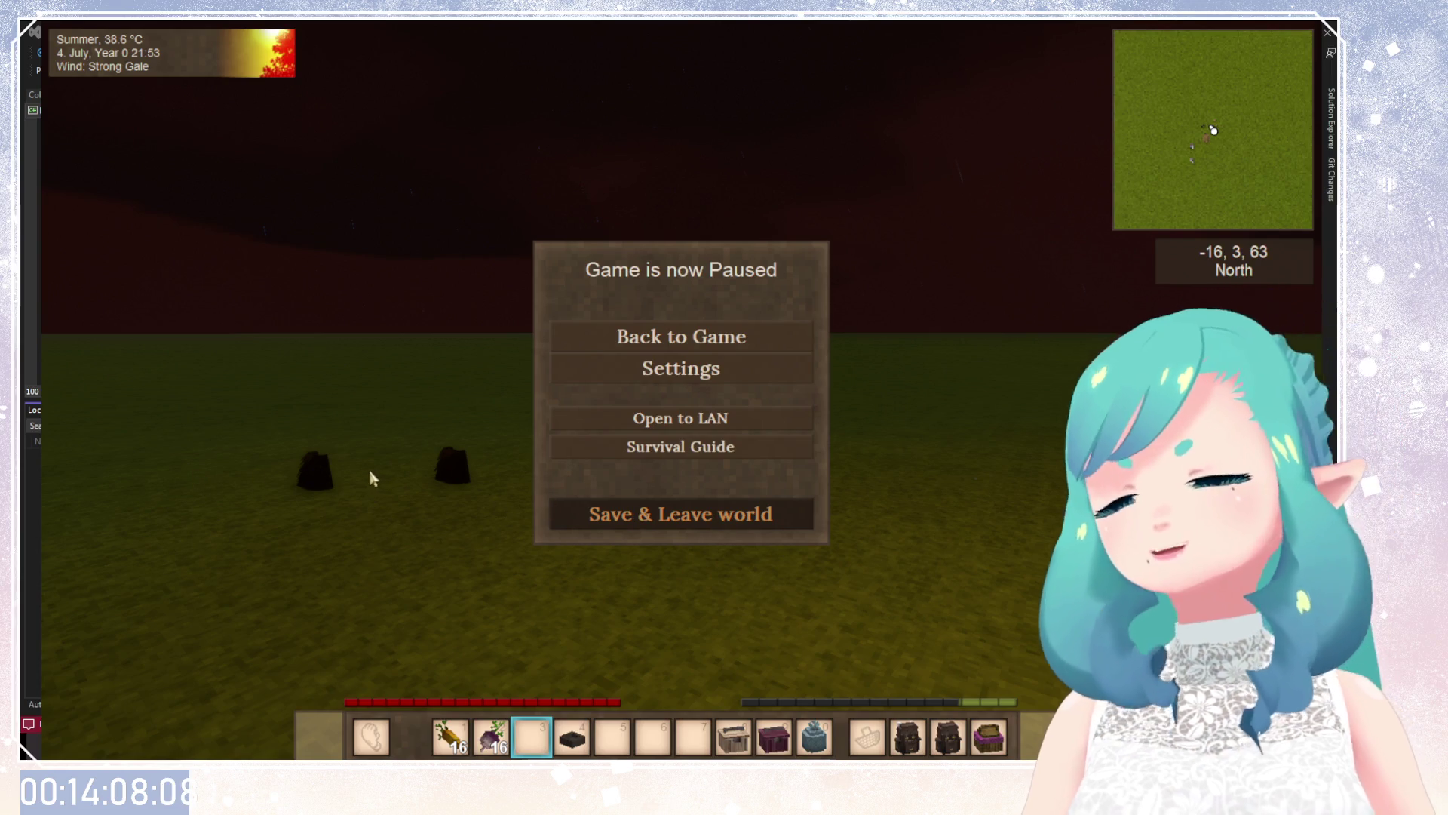
pyautogui.hotkey('alt', 'F4')
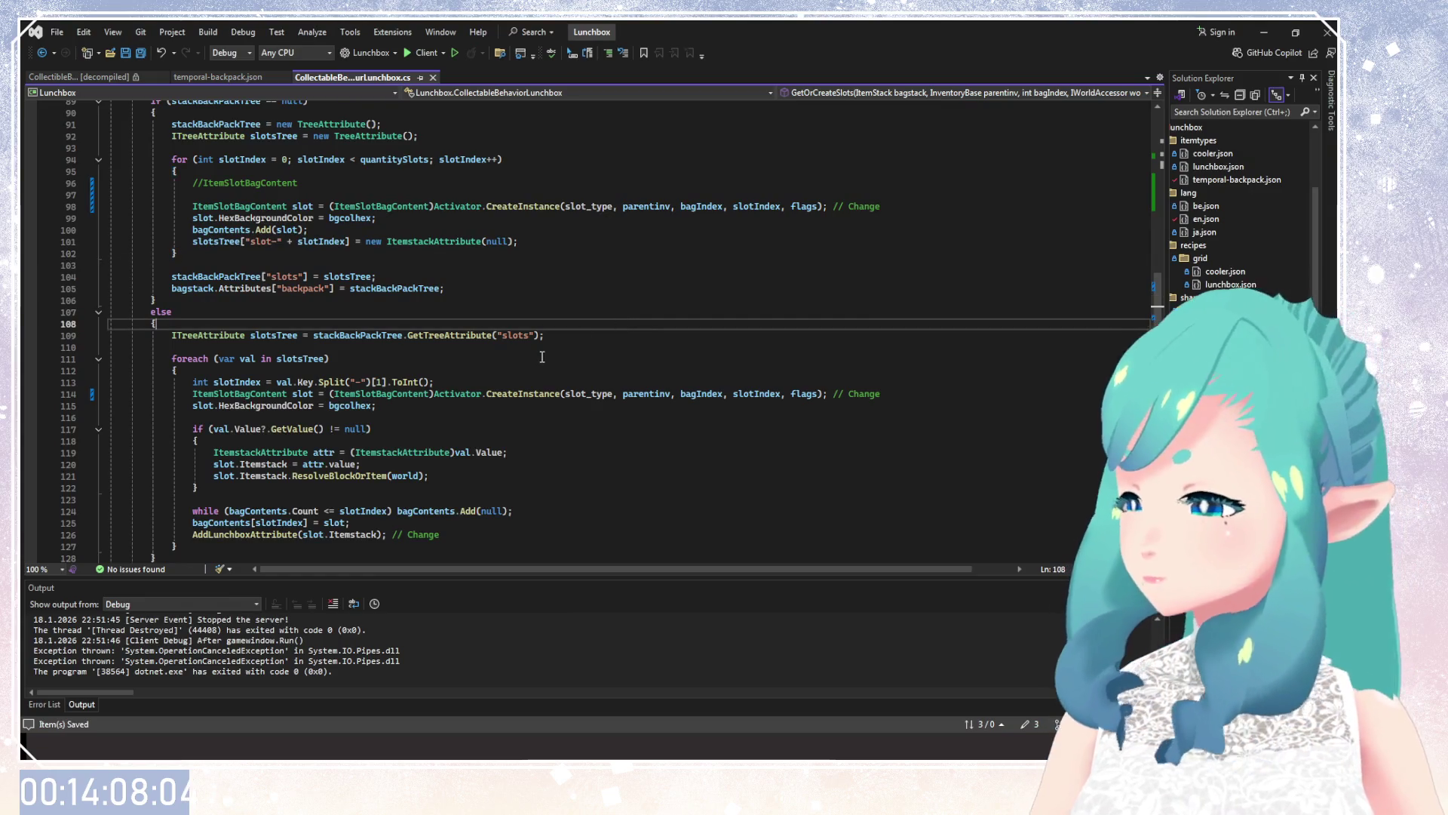
# Review the Generic check in Initialize and the slot_type field declaration.
pyautogui.scroll(6, 541, 357)
pyautogui.scroll(5, 542, 357)
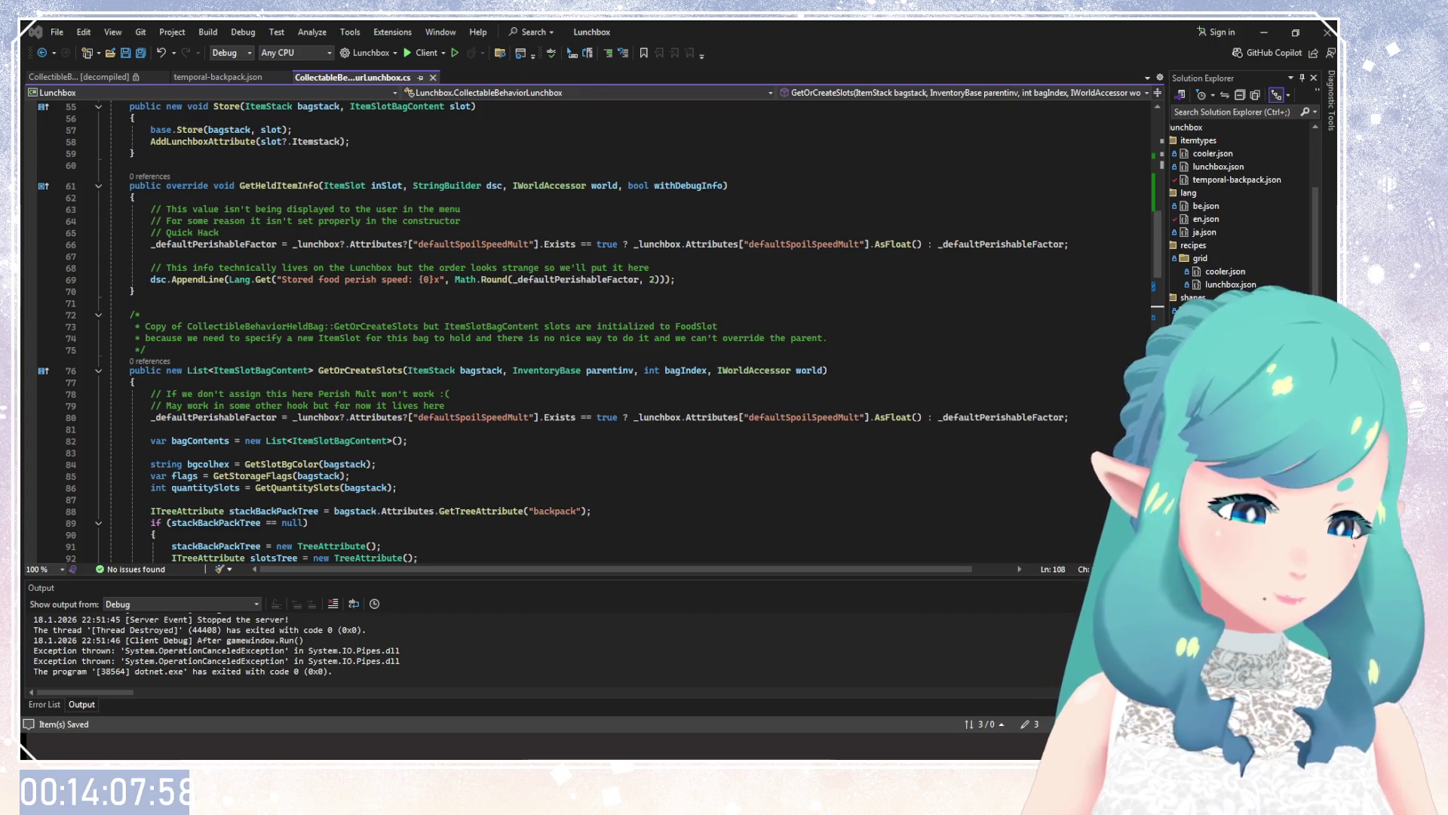
pyautogui.scroll(3, 654, 412)
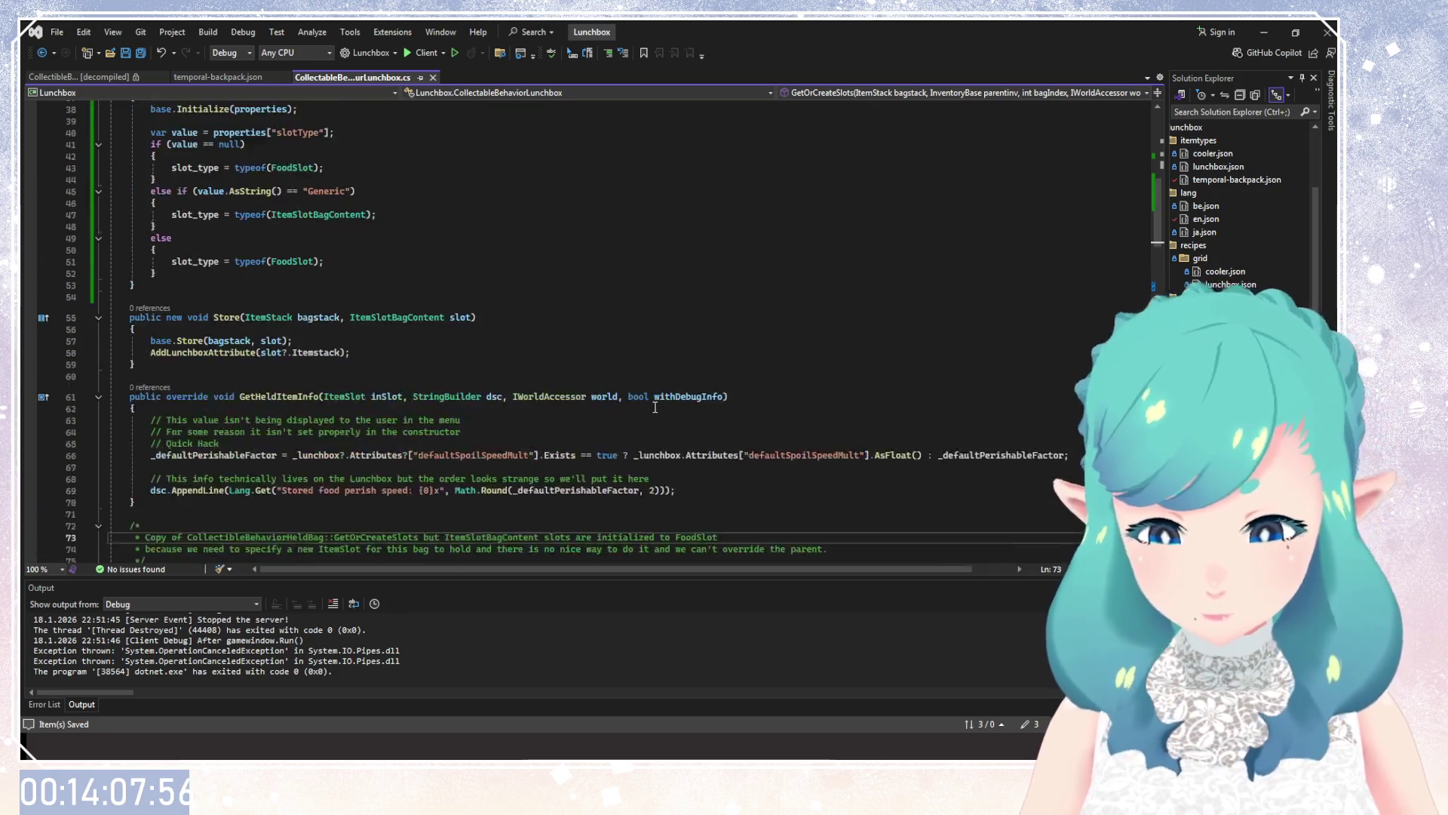
pyautogui.scroll(10, 654, 412)
pyautogui.click(422, 472)
pyautogui.scroll(-3, 423, 452)
pyautogui.scroll(3, 426, 437)
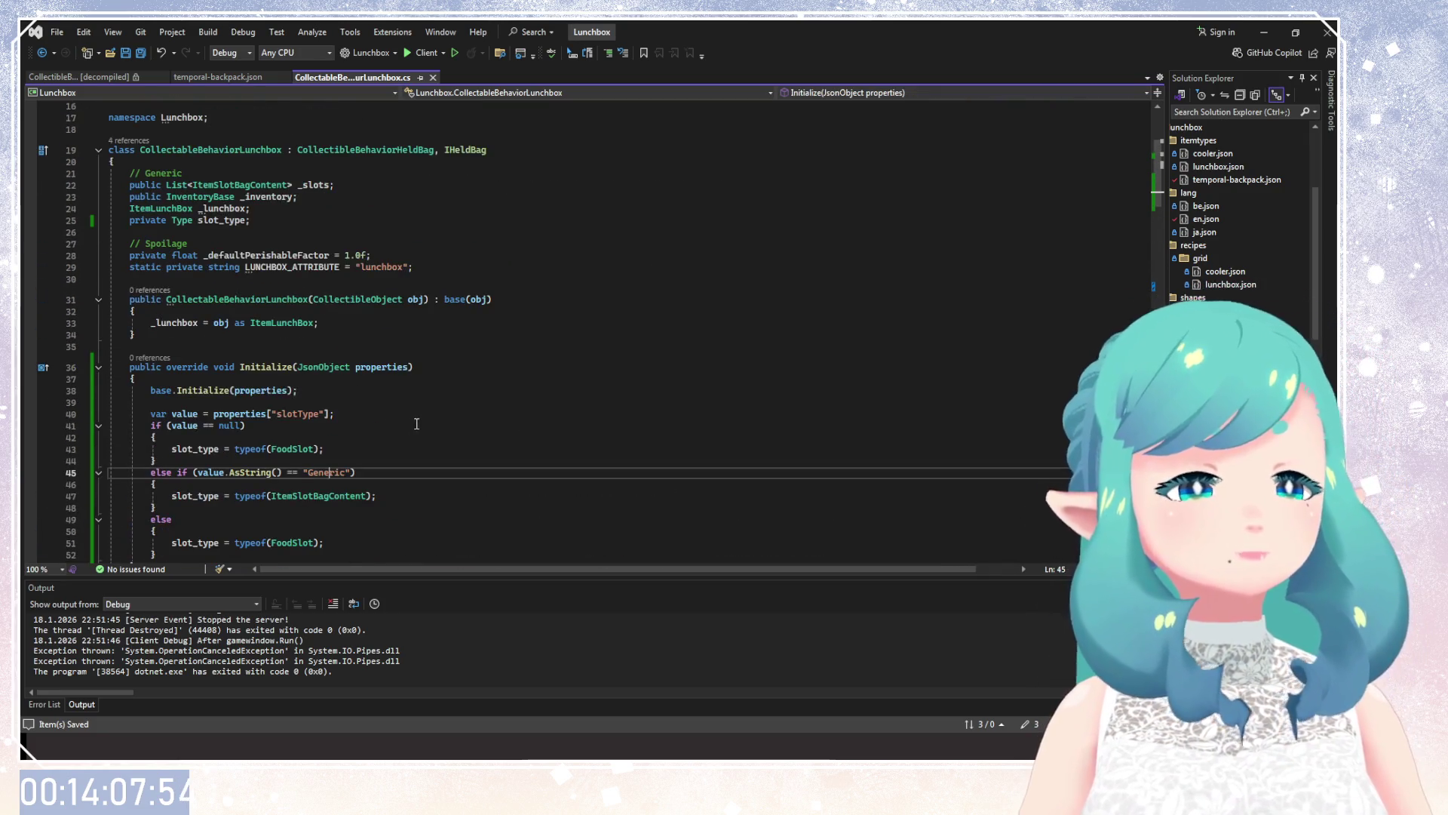
pyautogui.click(194, 220)
# Rename the slot_type field and its usages through line 51 to _slot_type.
pyautogui.doubleClick(223, 220)
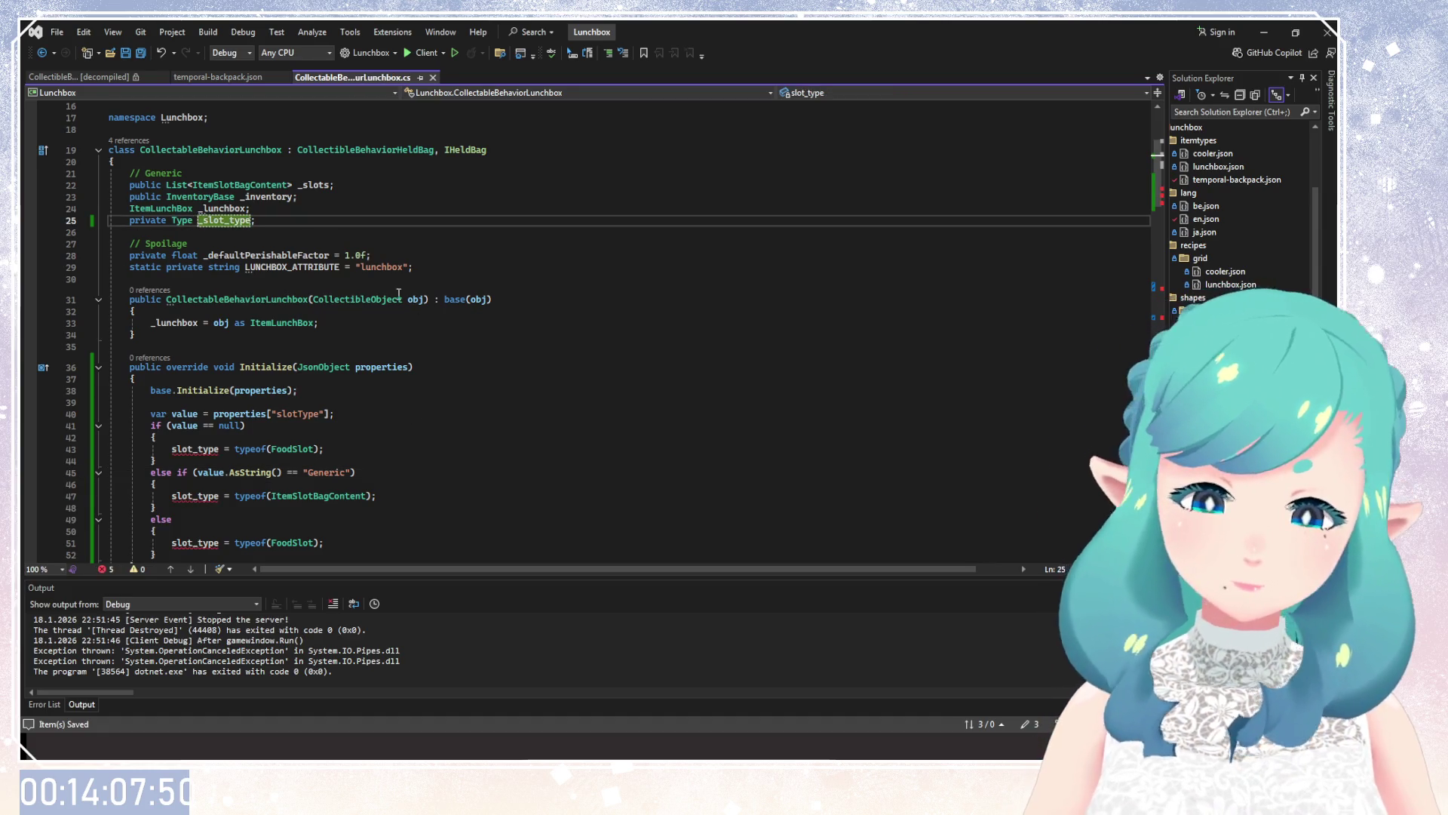
pyautogui.scroll(-2, 311, 374)
pyautogui.write('_slot_type')
pyautogui.doubleClick(194, 378)
pyautogui.write('_slot_type')
pyautogui.doubleClick(197, 425)
pyautogui.write('_slot_type')
pyautogui.doubleClick(198, 472)
pyautogui.write('_slot_type')
# Rename slot_type on lines 98 and 114 to _slot_type, clearing the errors.
pyautogui.scroll(-5, 330, 411)
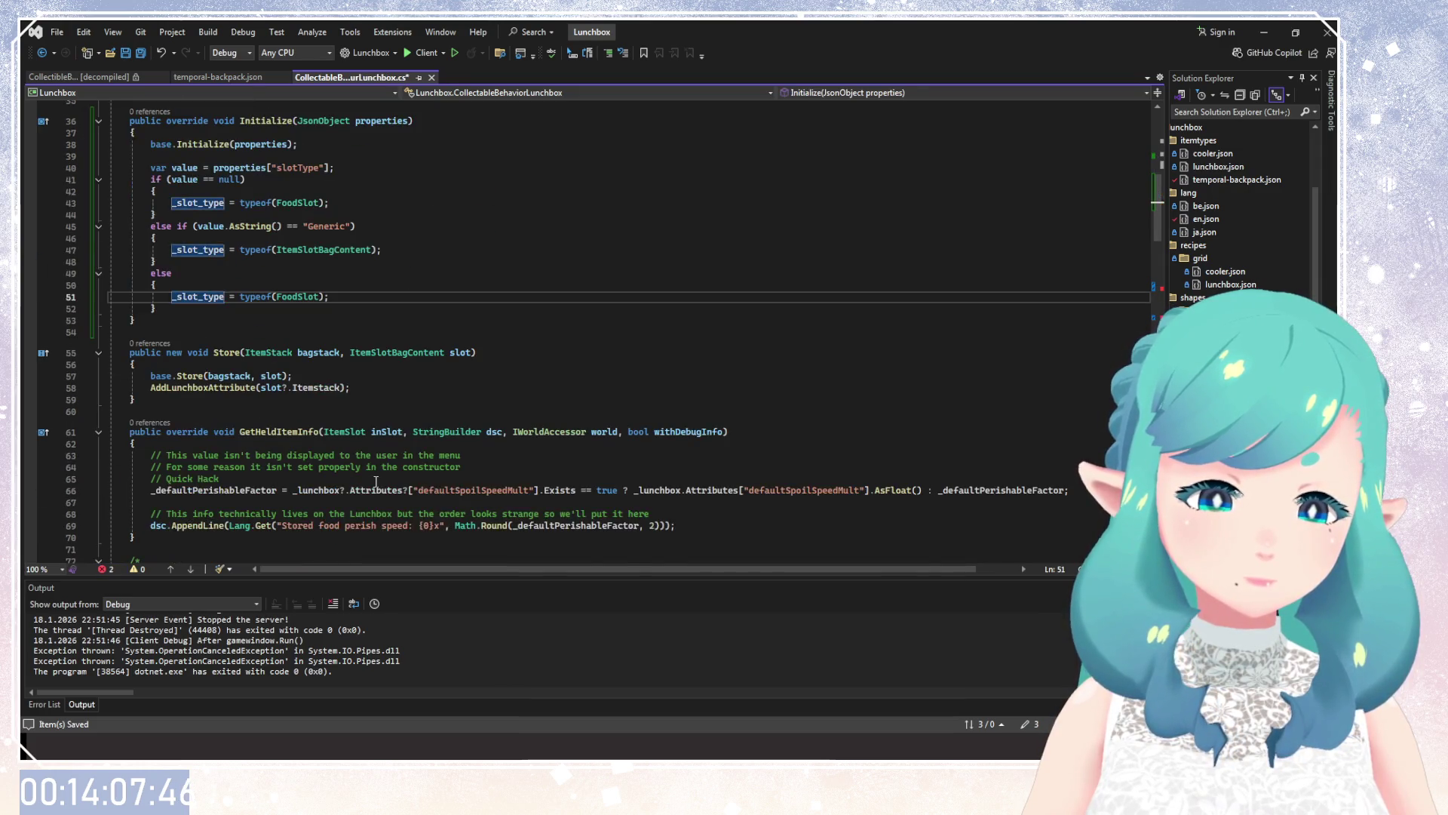
pyautogui.click(331, 412)
pyautogui.scroll(-4, 331, 411)
pyautogui.scroll(-1, 331, 411)
pyautogui.scroll(-5, 331, 411)
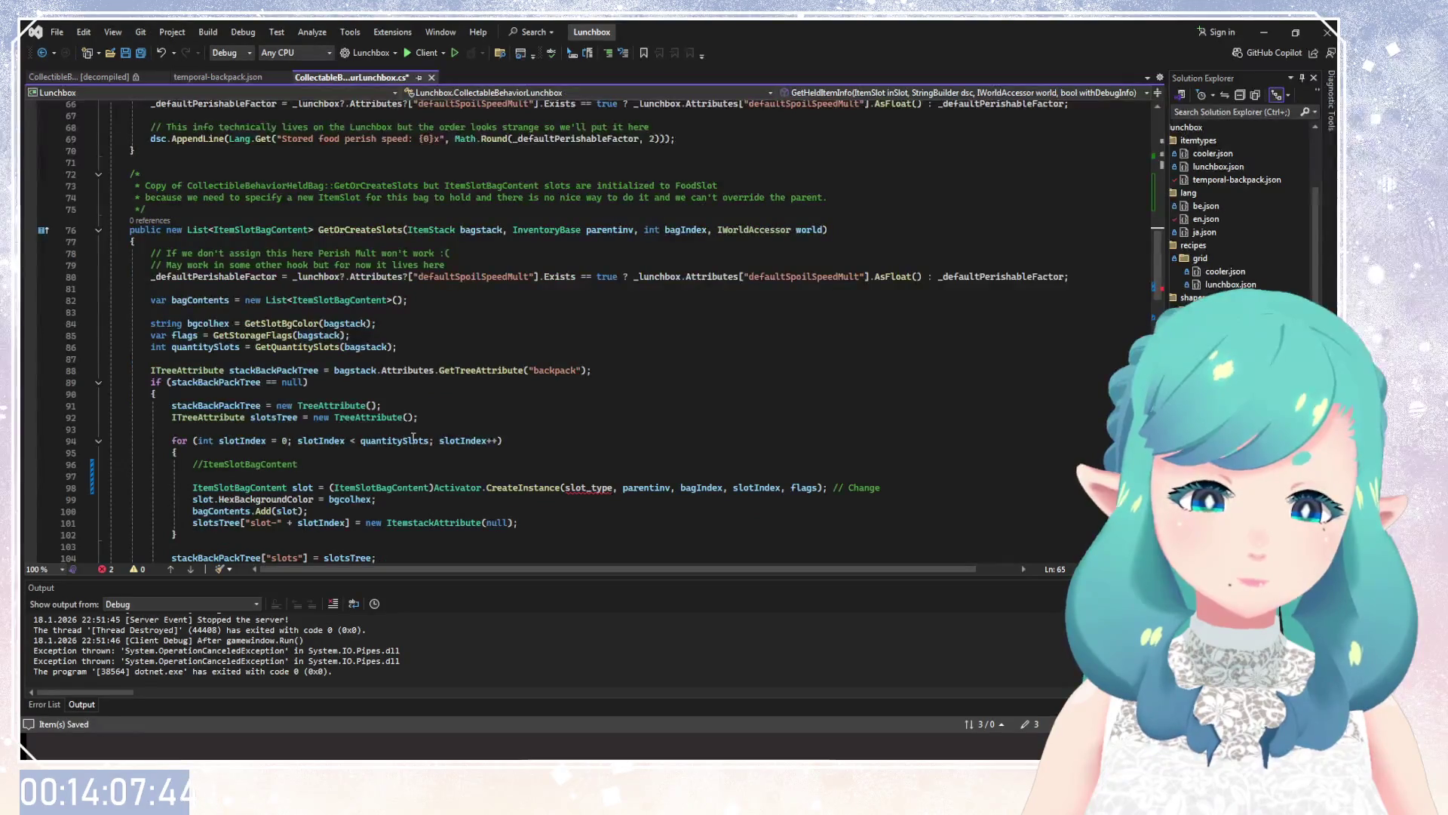
pyautogui.scroll(-5, 413, 438)
pyautogui.doubleClick(592, 312)
pyautogui.write('_slot_type')
pyautogui.click(604, 503)
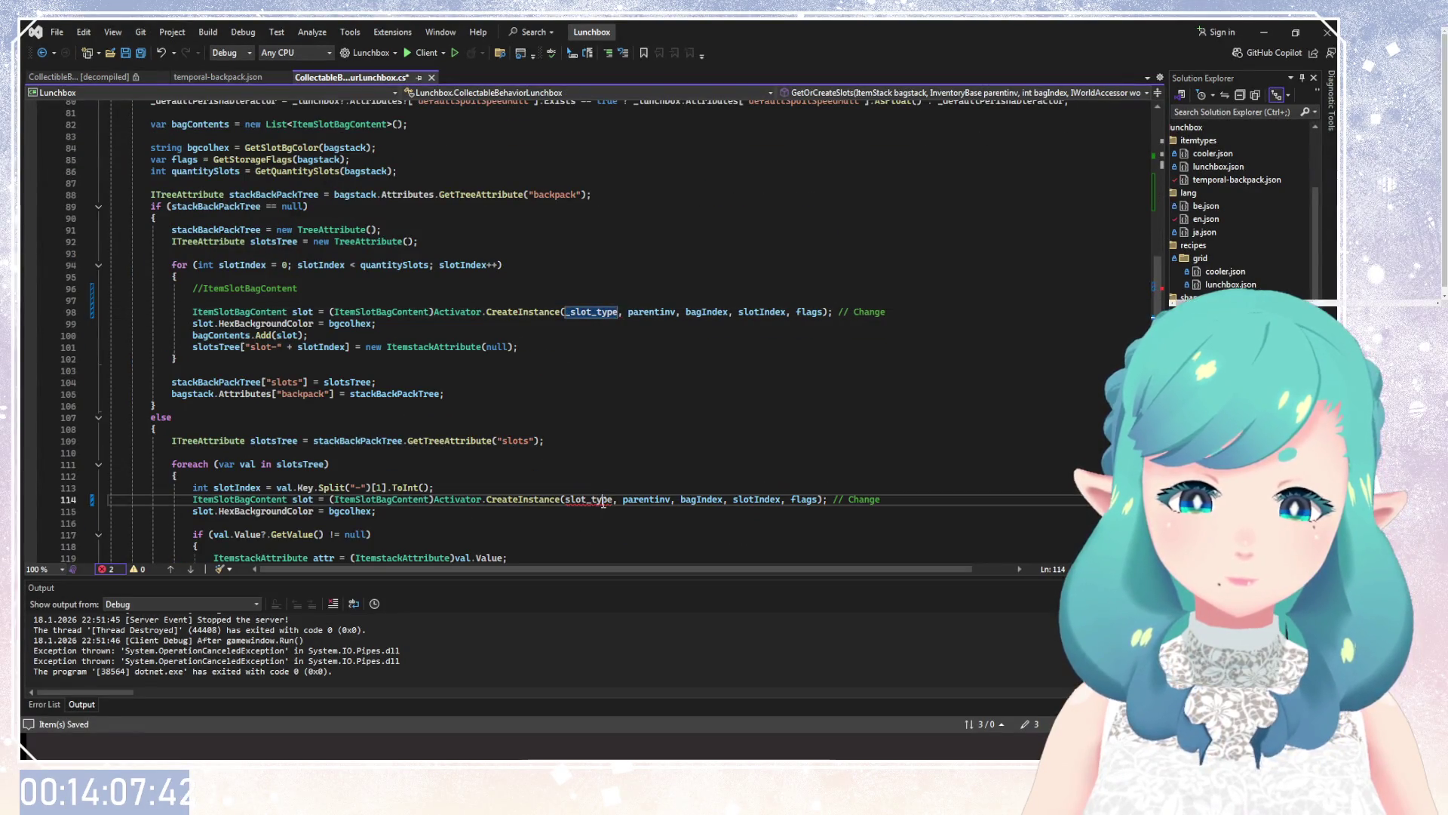
pyautogui.doubleClick(604, 500)
pyautogui.write('_slot_type')
pyautogui.click(564, 452)
pyautogui.scroll(-6, 565, 451)
pyautogui.scroll(-7, 564, 453)
pyautogui.scroll(-8, 563, 468)
pyautogui.scroll(-8, 561, 483)
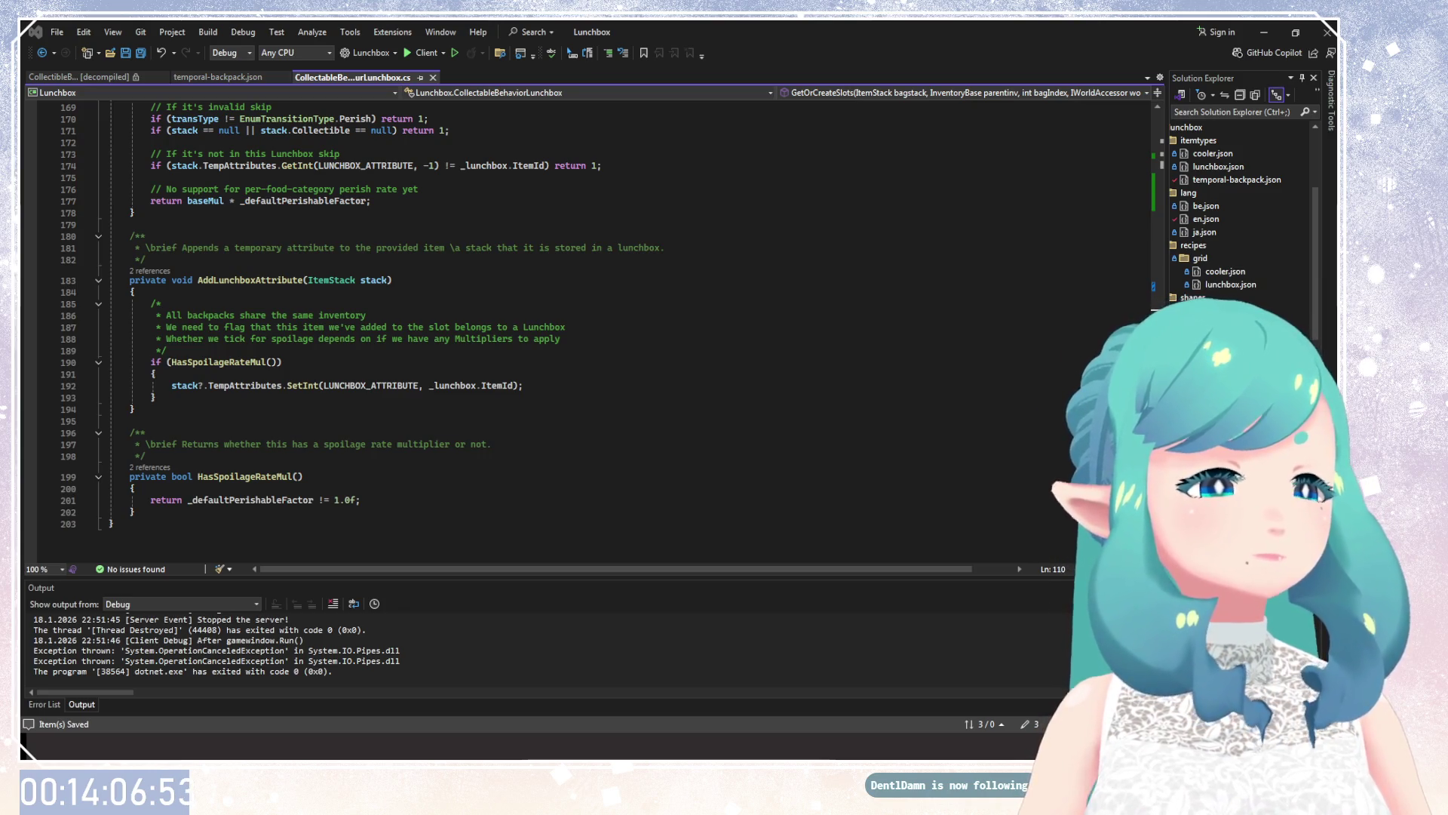
pyautogui.click(615, 290)
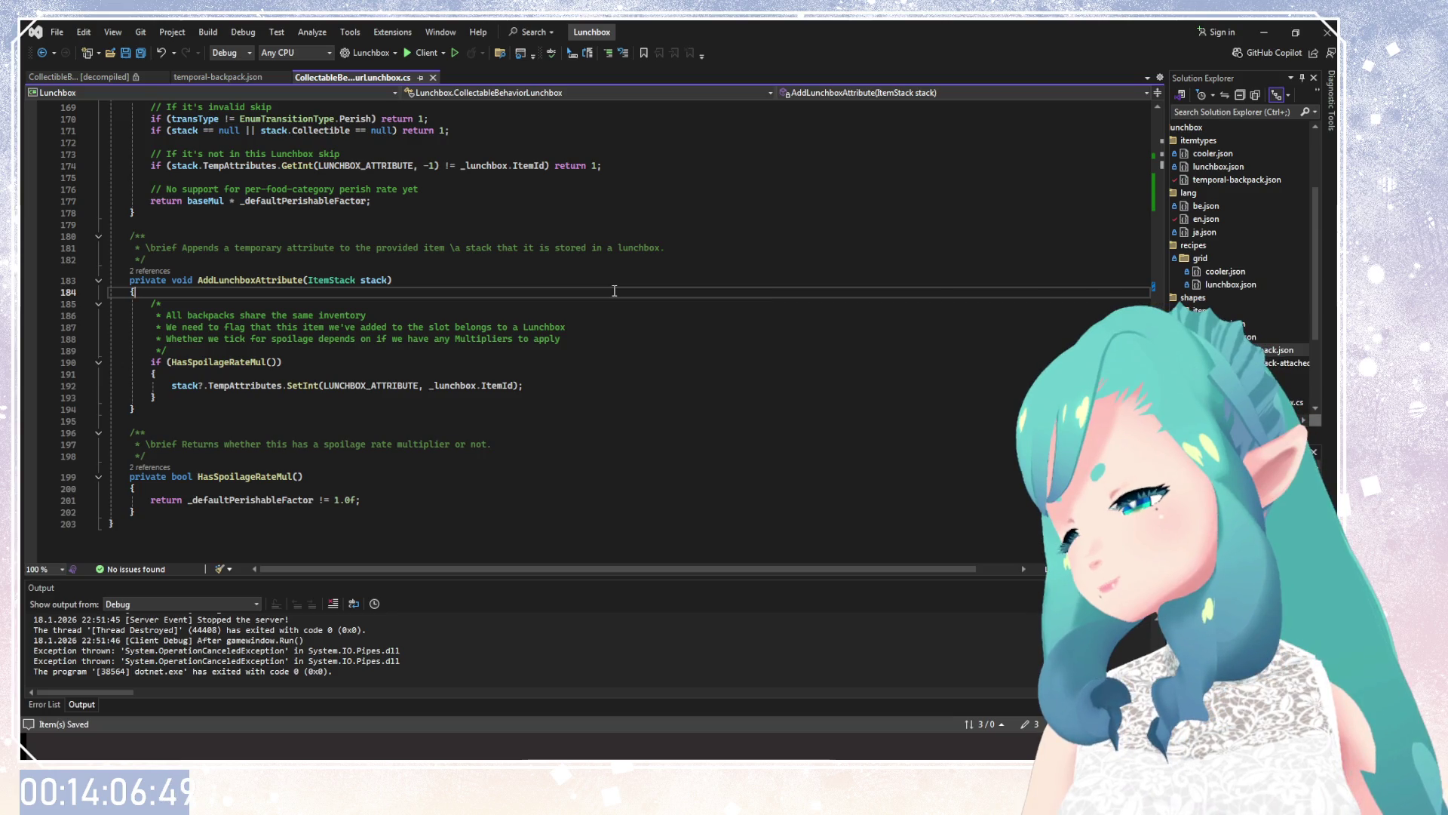
pyautogui.scroll(15, 514, 382)
pyautogui.scroll(10, 514, 382)
pyautogui.scroll(8, 514, 383)
pyautogui.scroll(15, 514, 383)
pyautogui.scroll(-3, 514, 383)
pyautogui.click(376, 370)
pyautogui.press('Down')
pyautogui.press('Down')
pyautogui.press('Down')
pyautogui.scroll(1, 376, 371)
pyautogui.press('Up')
pyautogui.press('Up')
pyautogui.press('Up')
pyautogui.scroll(2, 319, 408)
pyautogui.press('Down')
pyautogui.press('Down')
pyautogui.press('Down')
pyautogui.scroll(-1, 438, 426)
pyautogui.press('Up')
pyautogui.press('Up')
pyautogui.press('Up')
pyautogui.click(324, 460)
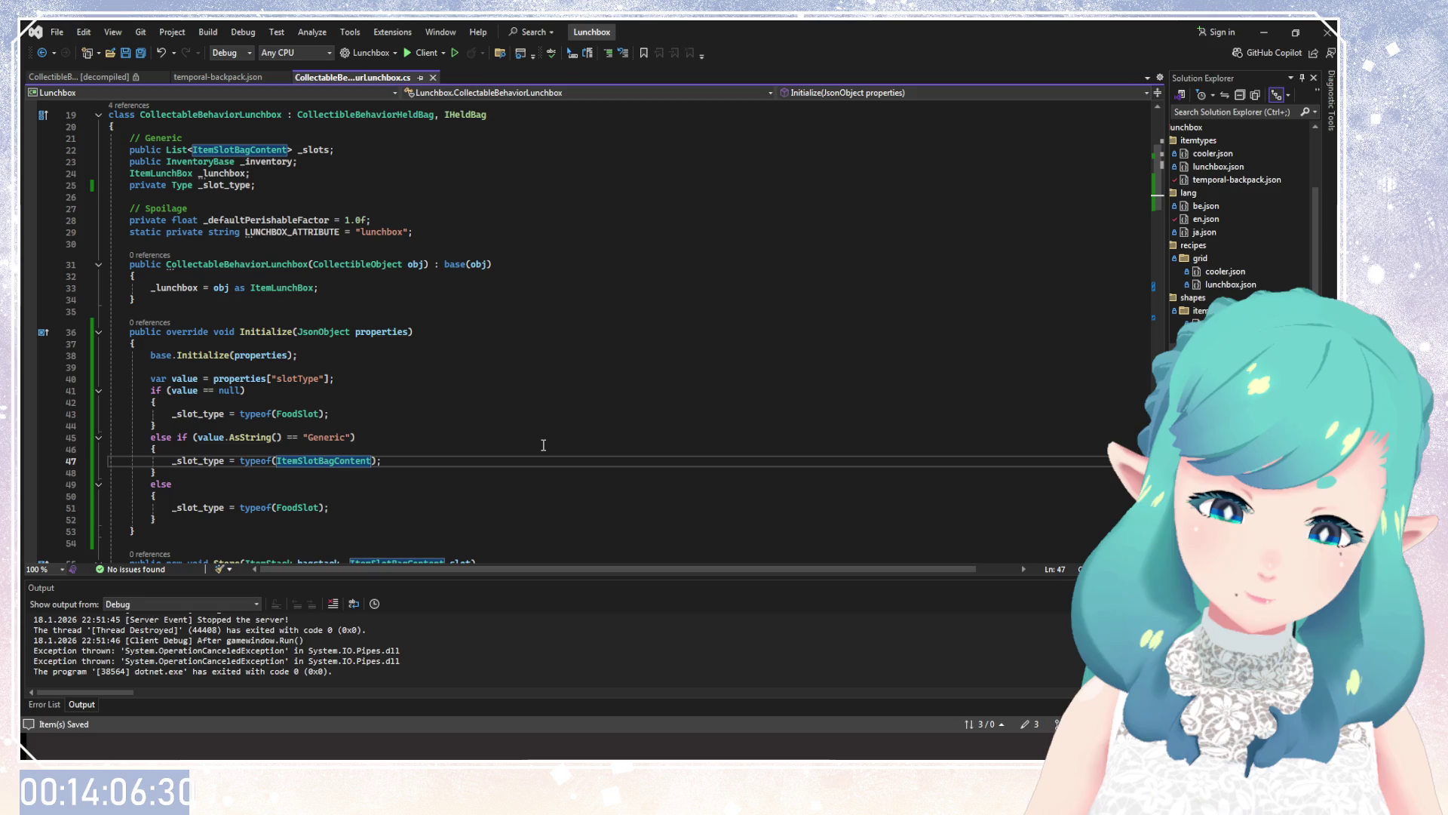
pyautogui.click(324, 332)
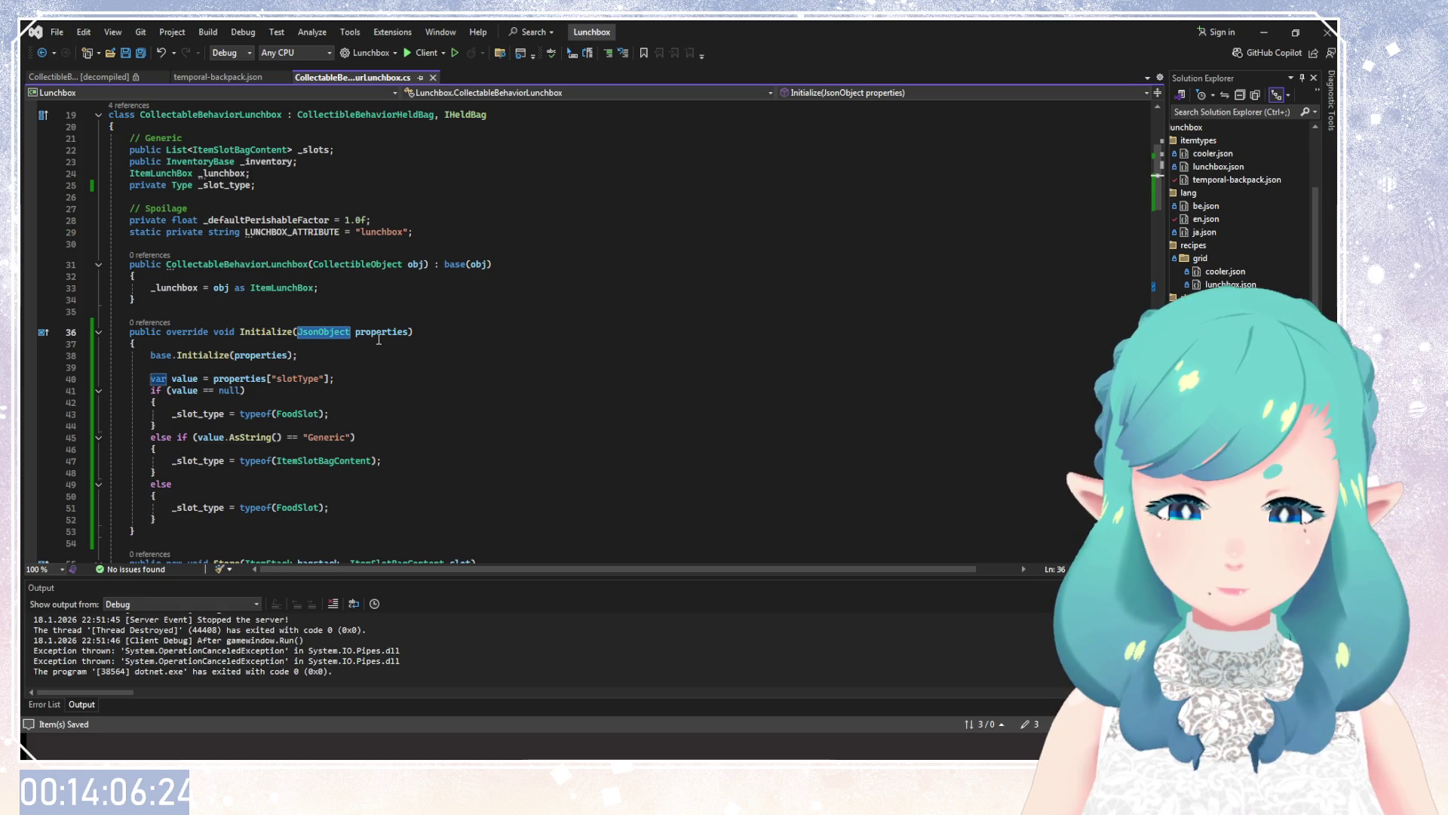
pyautogui.click(398, 368)
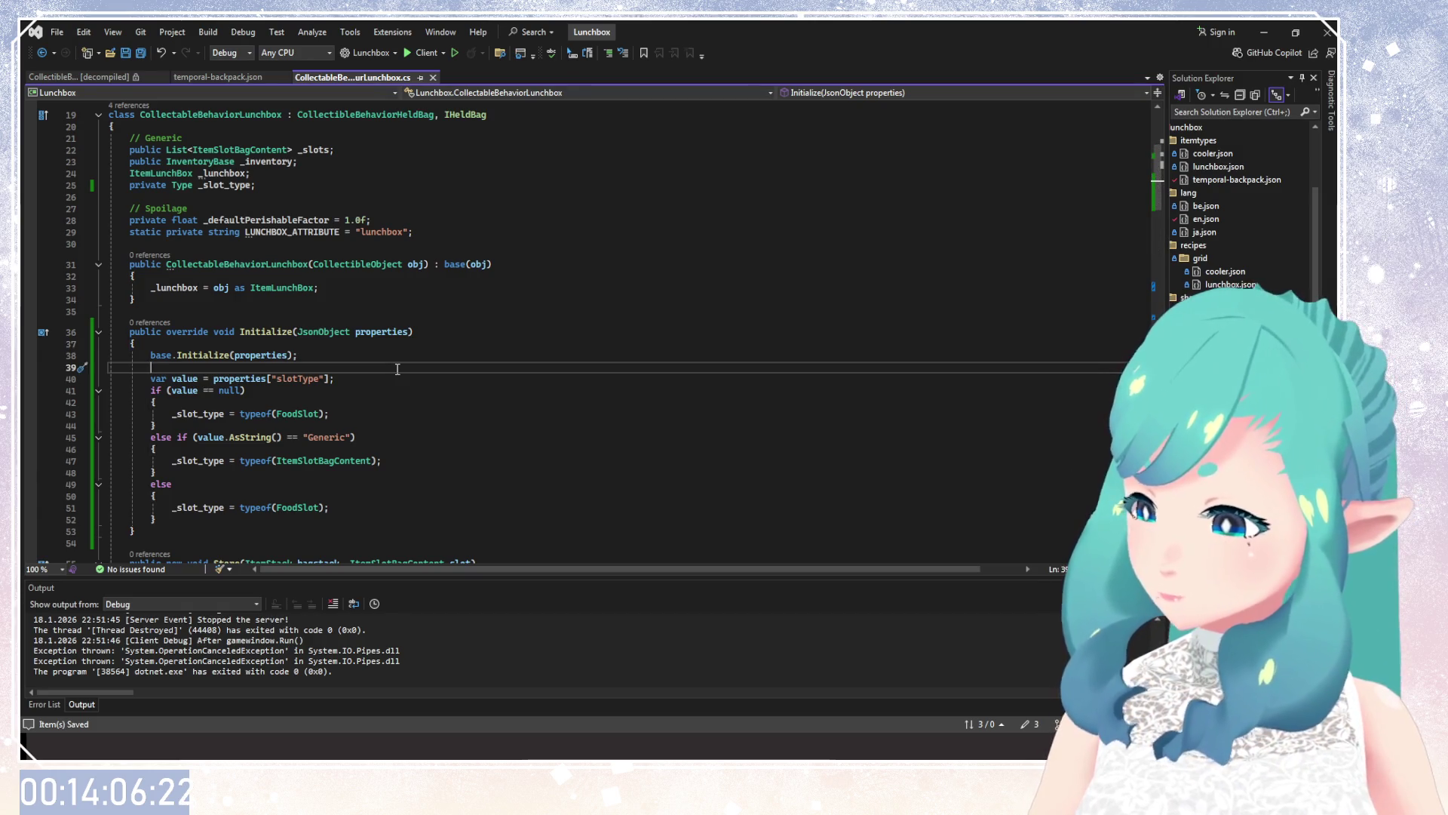
pyautogui.click(355, 355)
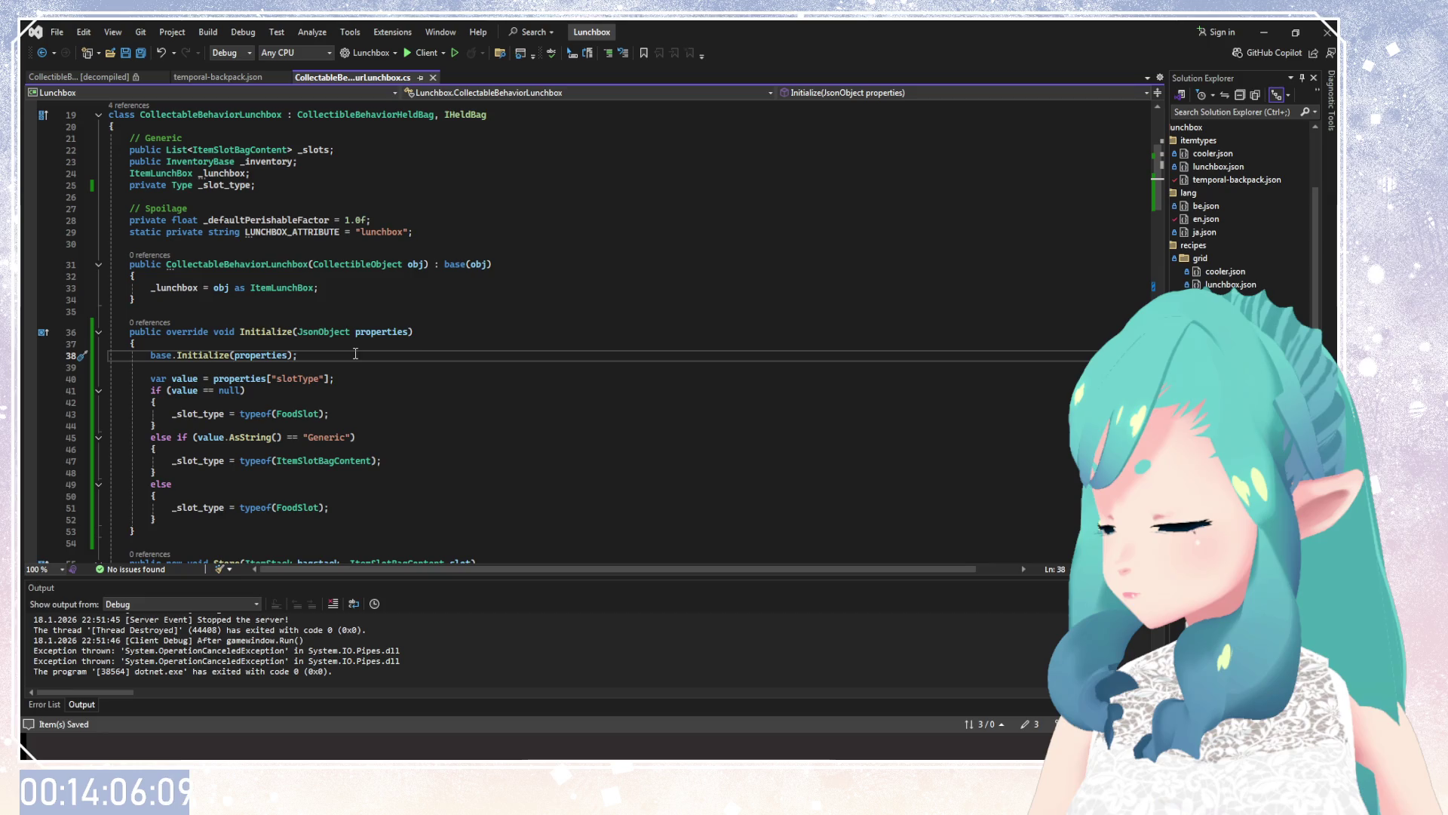
pyautogui.click(349, 386)
pyautogui.scroll(-1, 288, 421)
pyautogui.scroll(1, 287, 421)
pyautogui.click(322, 461)
pyautogui.scroll(-3, 320, 402)
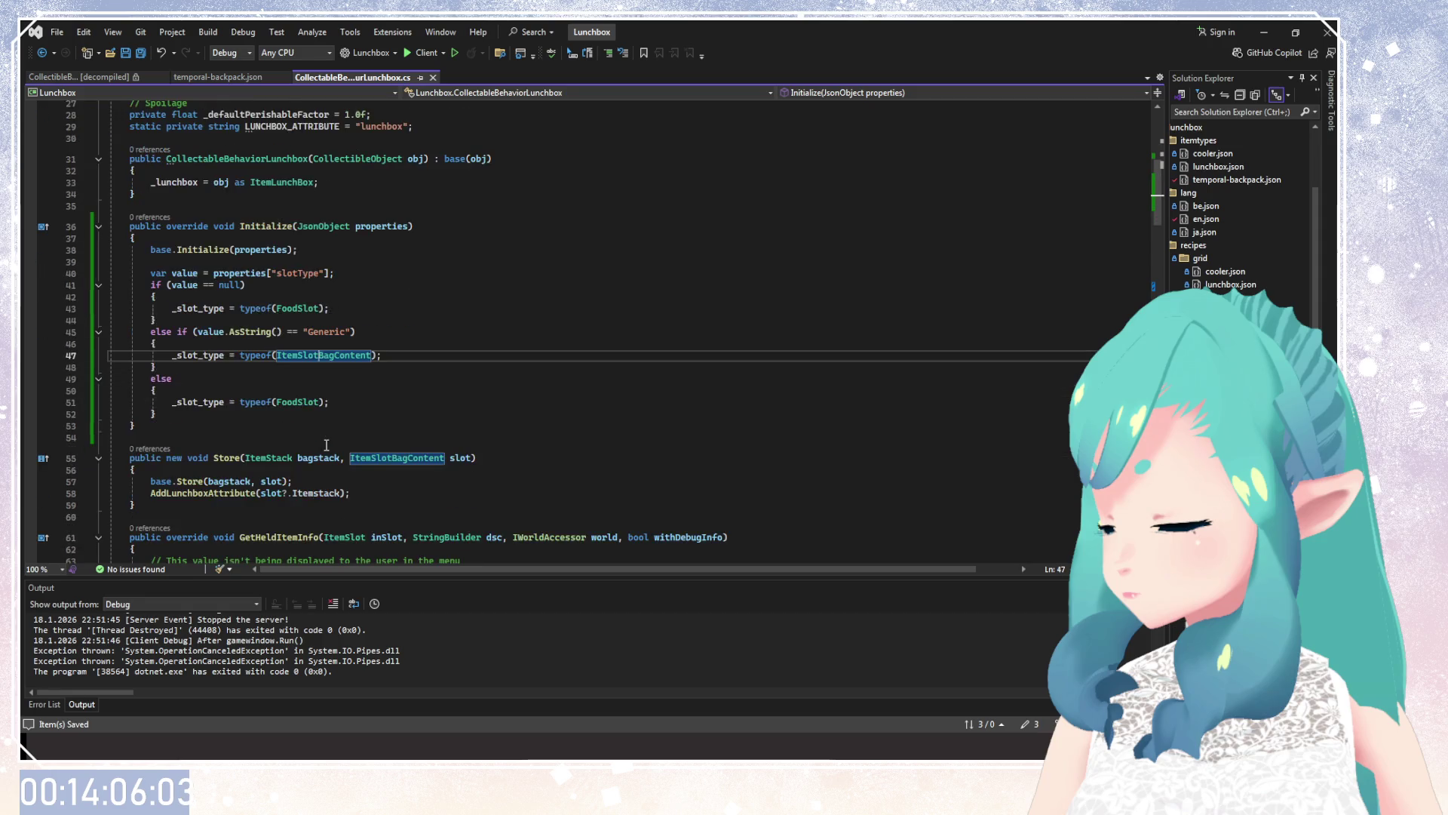
pyautogui.scroll(3, 327, 445)
pyautogui.click(229, 314)
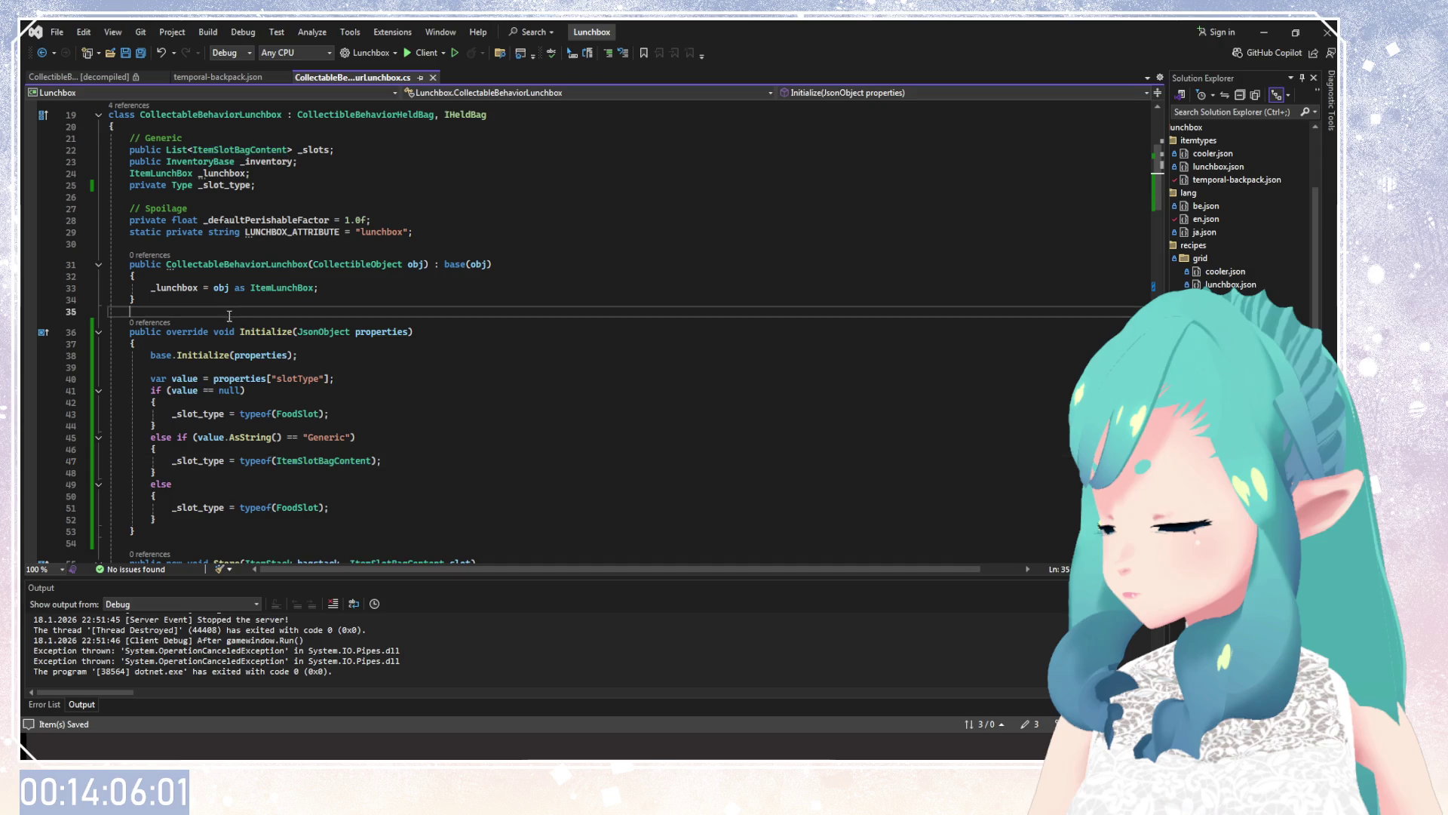
# Start a new method below Initialize with 'private void ParseSlotType('.
pyautogui.click(255, 458)
pyautogui.click(234, 298)
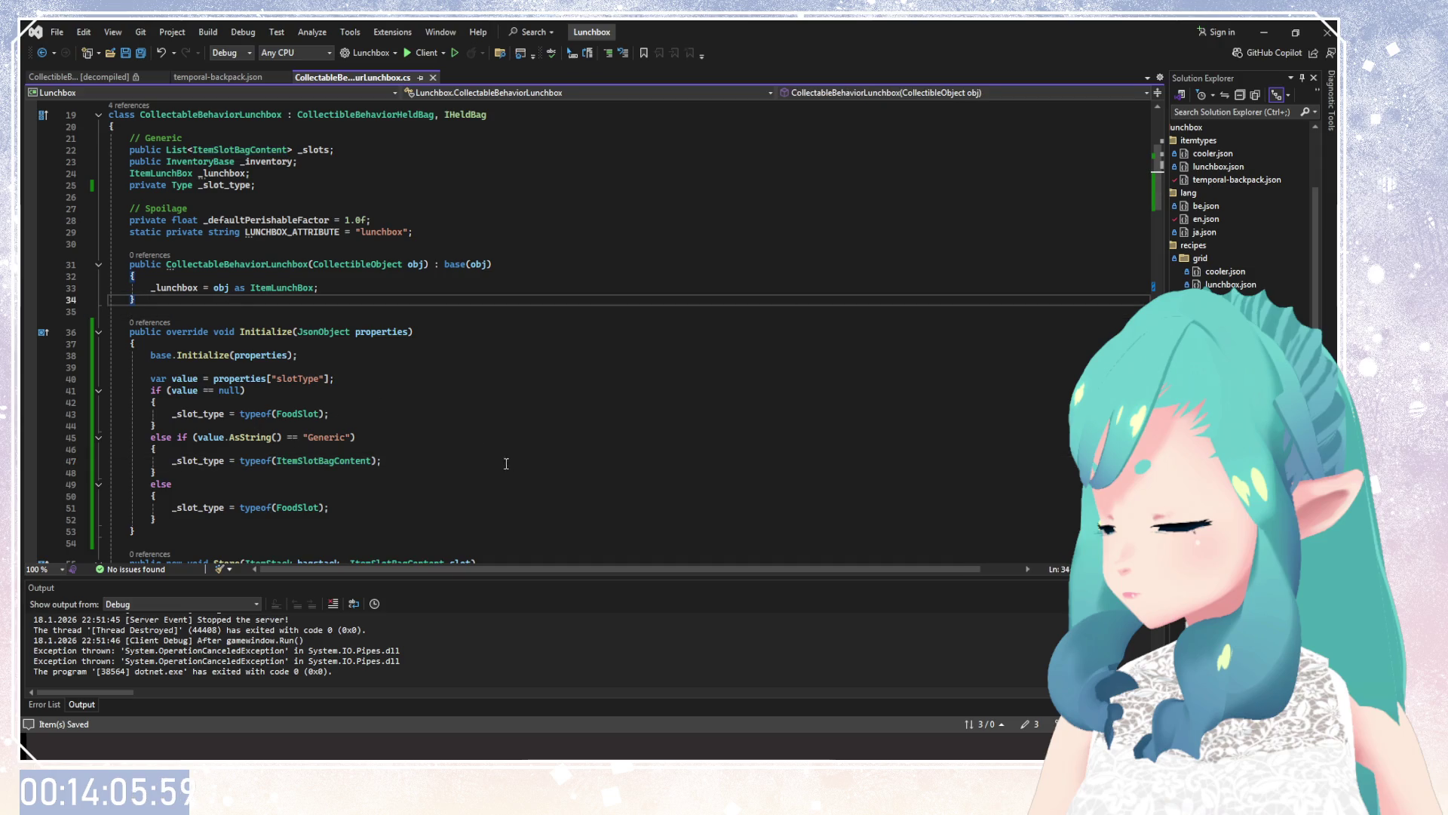
pyautogui.scroll(-1, 339, 475)
pyautogui.click(202, 498)
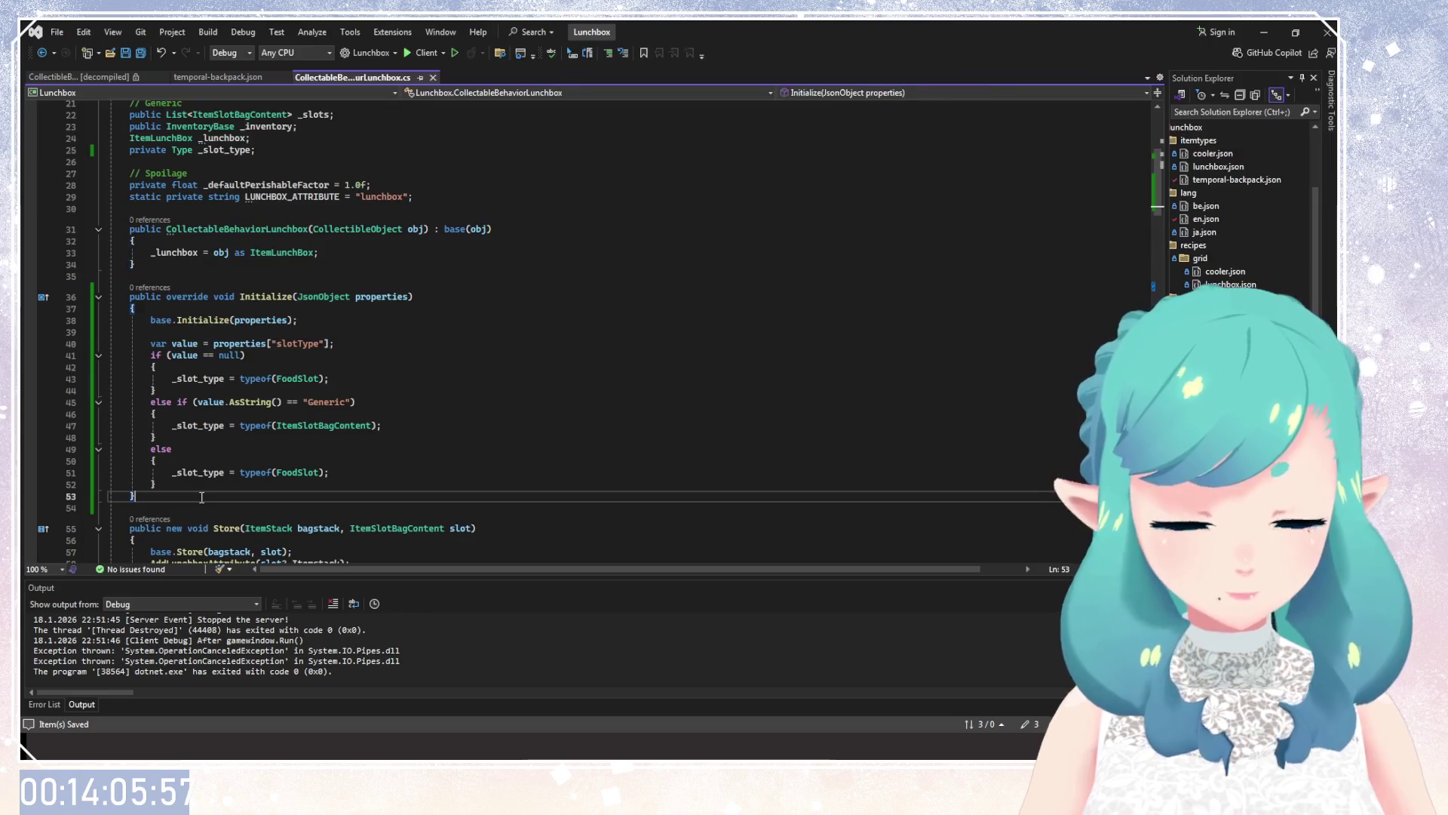
pyautogui.press('Return')
pyautogui.press('Return')
pyautogui.write('private ')
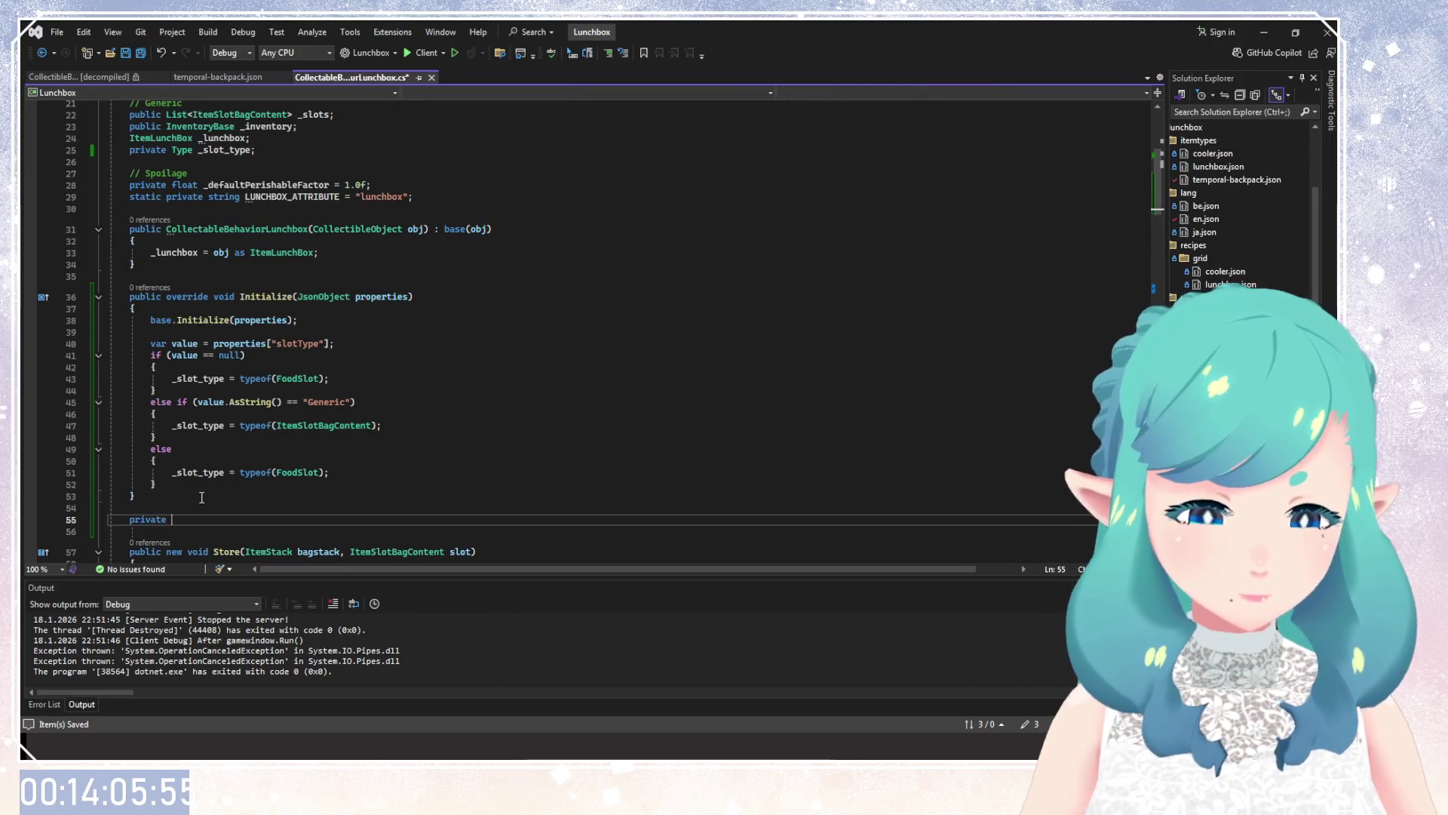
pyautogui.write('void ')
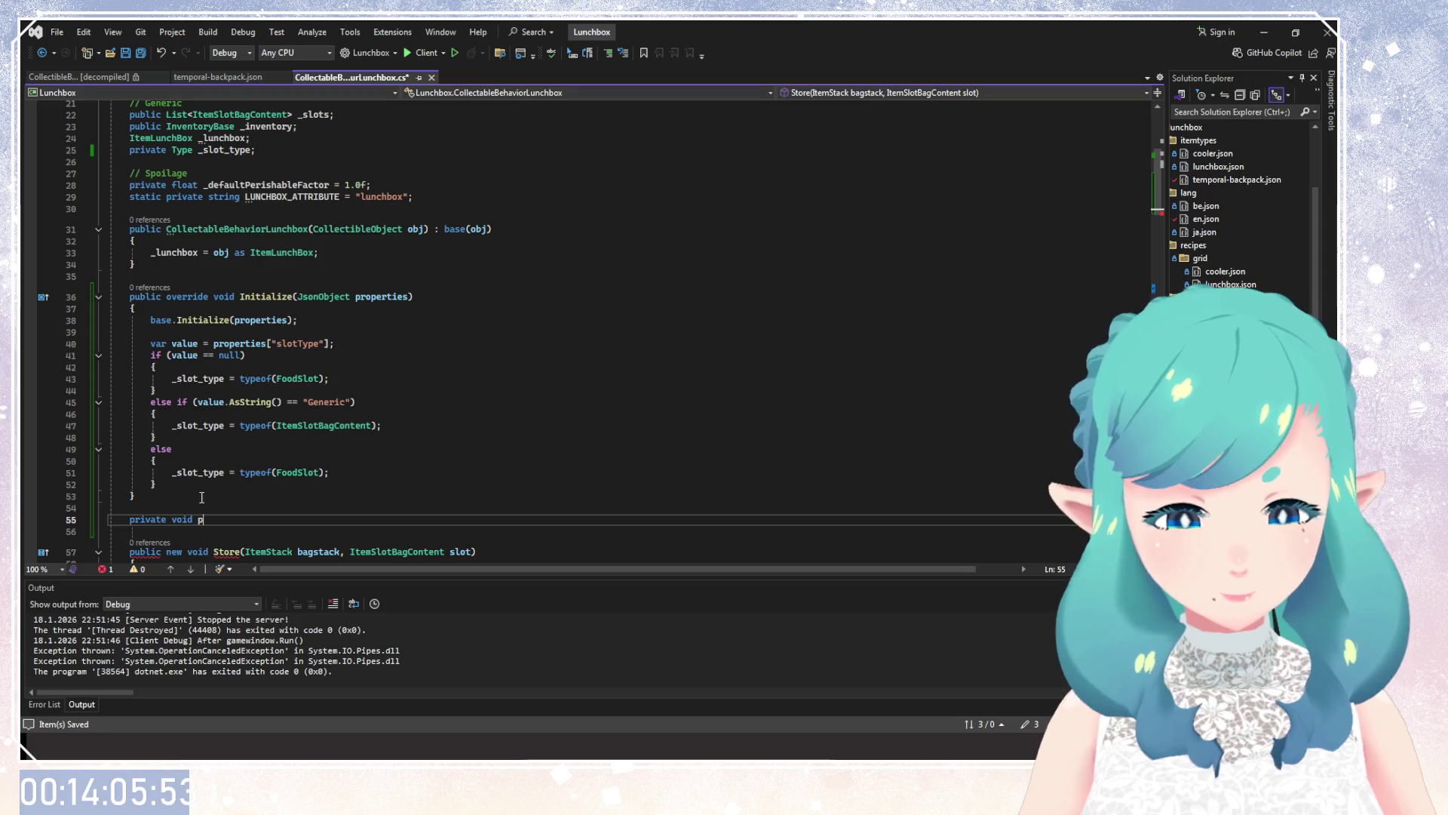
pyautogui.write('ParseSlotType(')
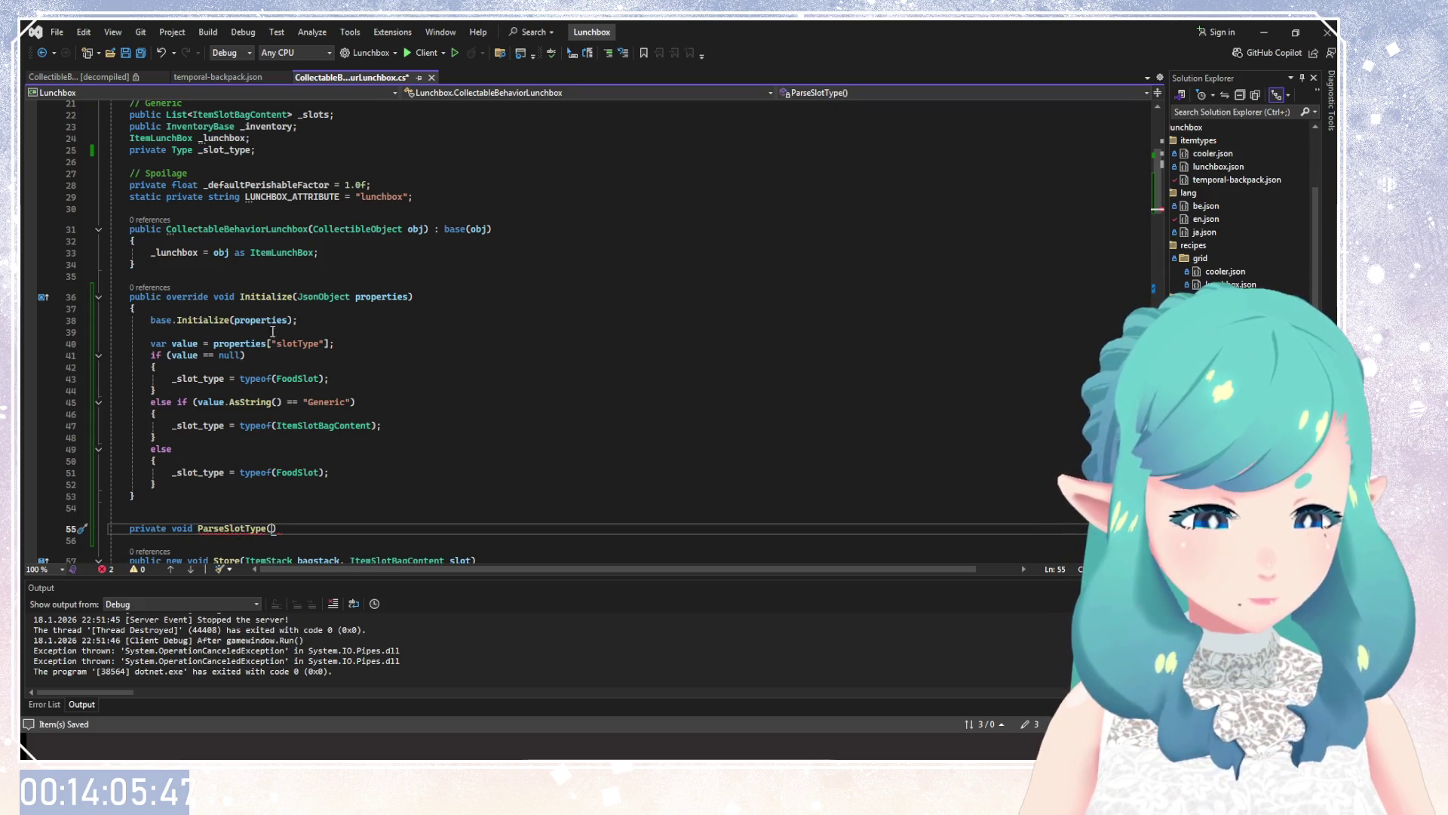
# Inspect the properties lookup and AsString call in Initialize.
pyautogui.moveTo(299, 298); pyautogui.dragTo(395, 299)
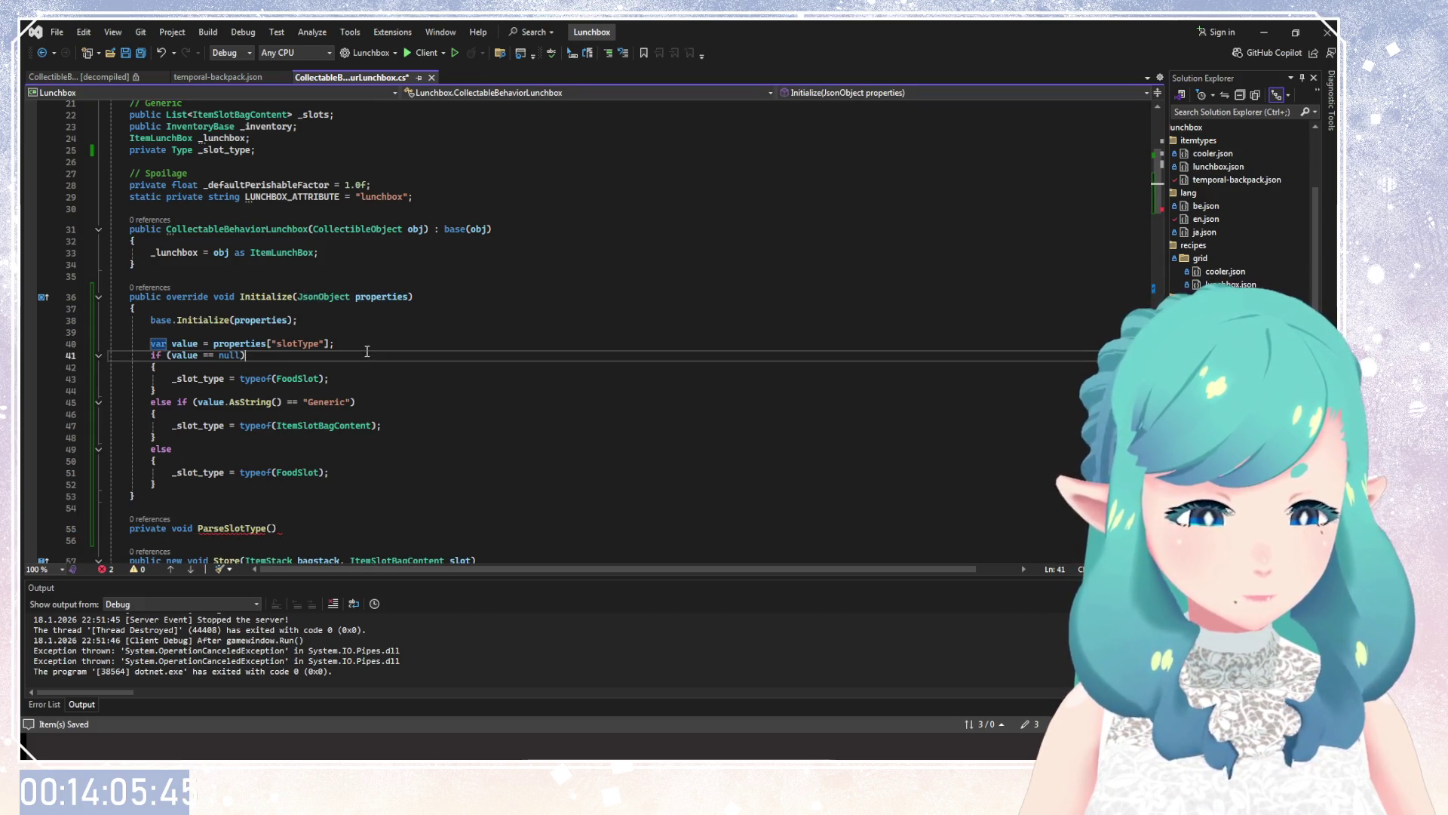
pyautogui.doubleClick(242, 343)
pyautogui.click(389, 426)
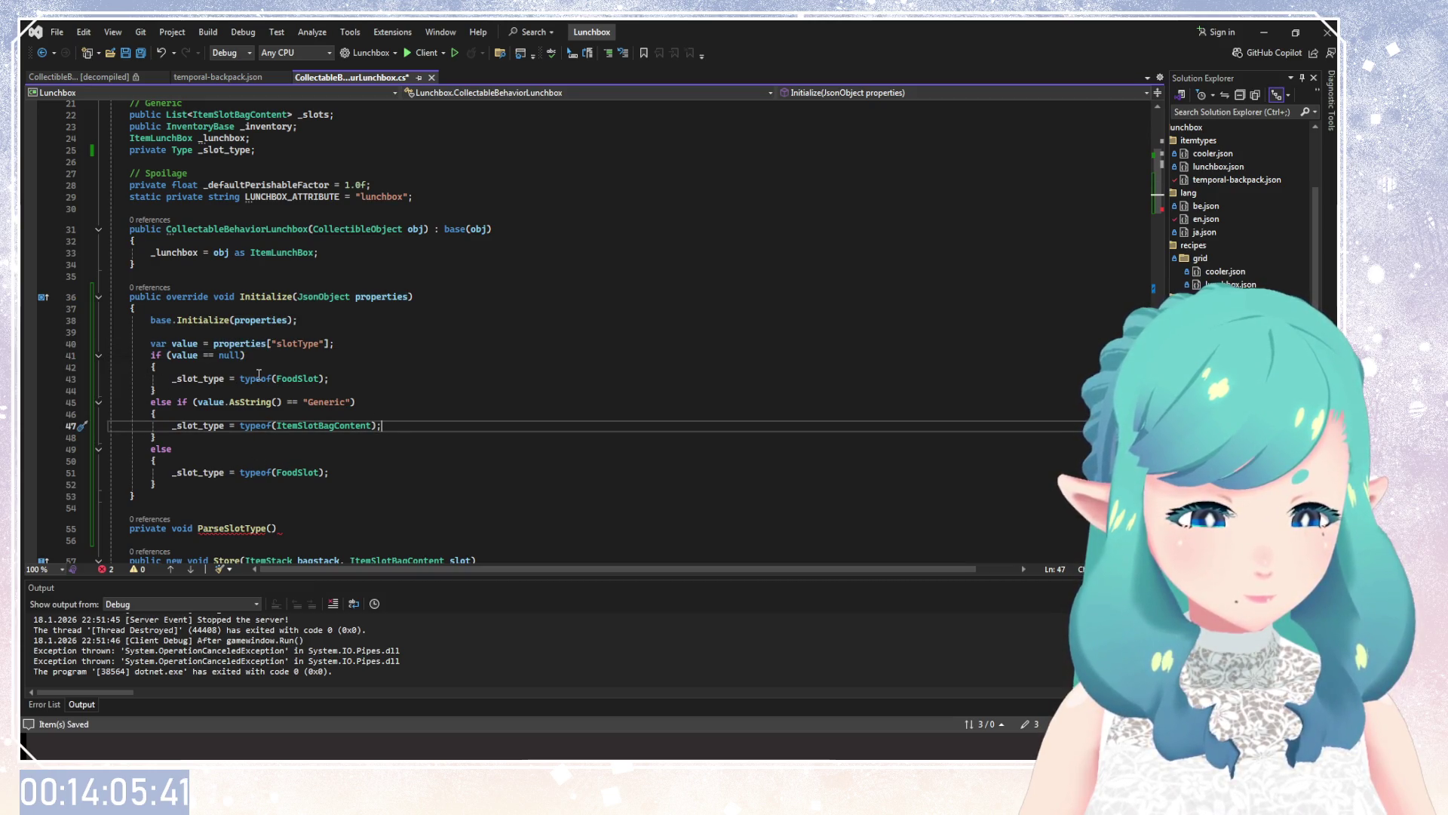
pyautogui.doubleClick(251, 402)
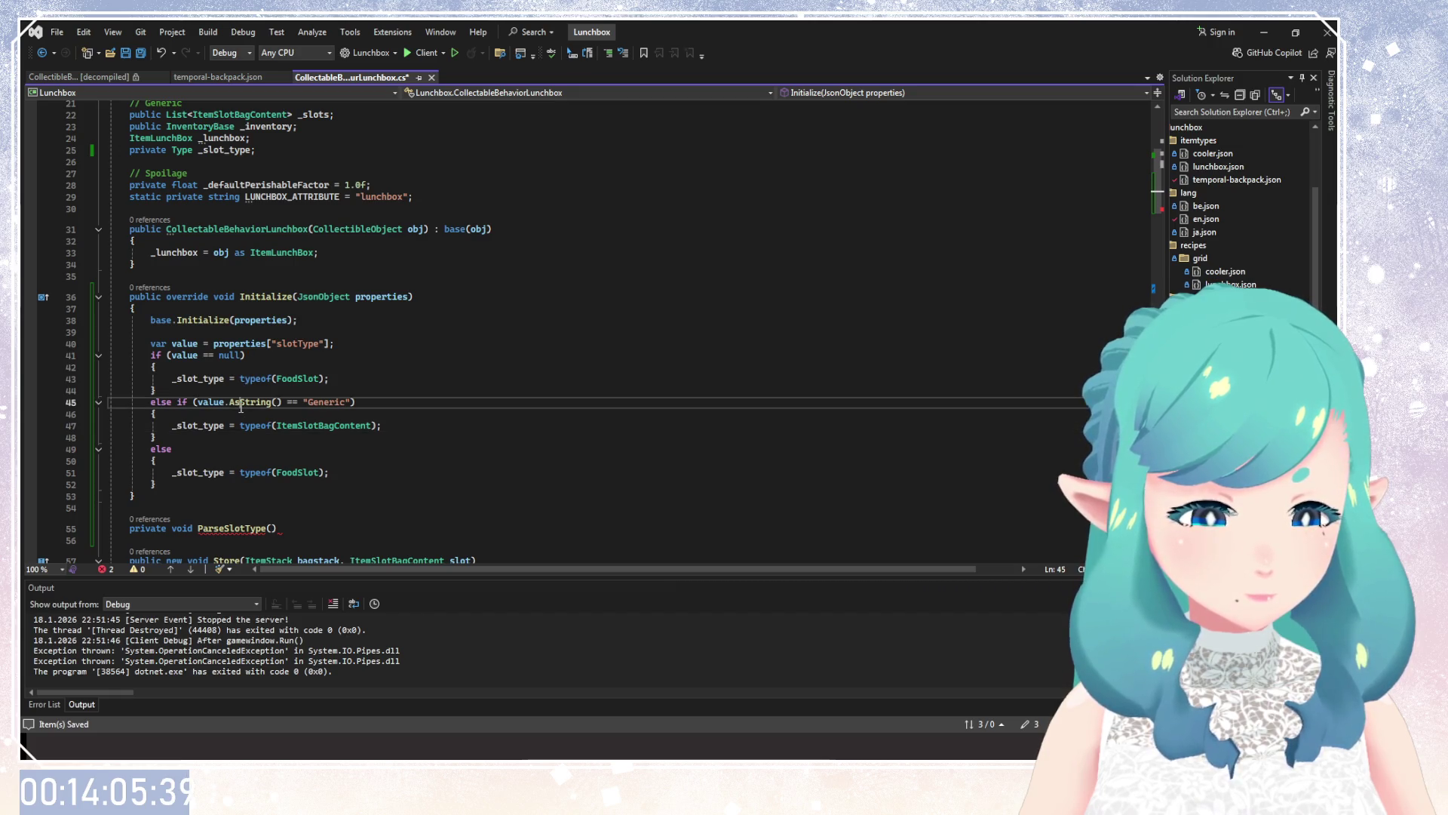
pyautogui.click(333, 438)
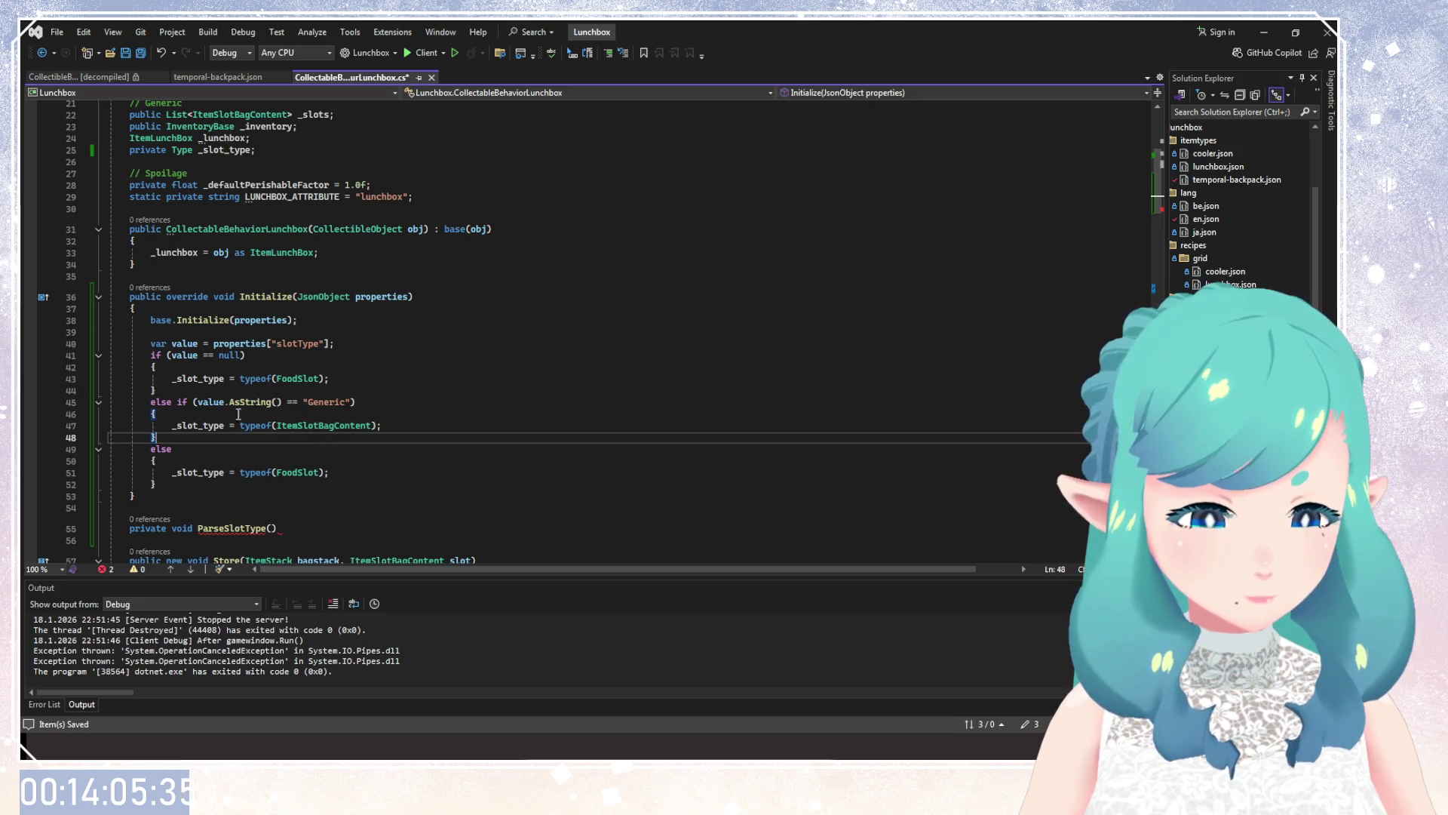
# Complete the signature as ParseSlotType(String type) with an empty method body.
pyautogui.click(276, 527)
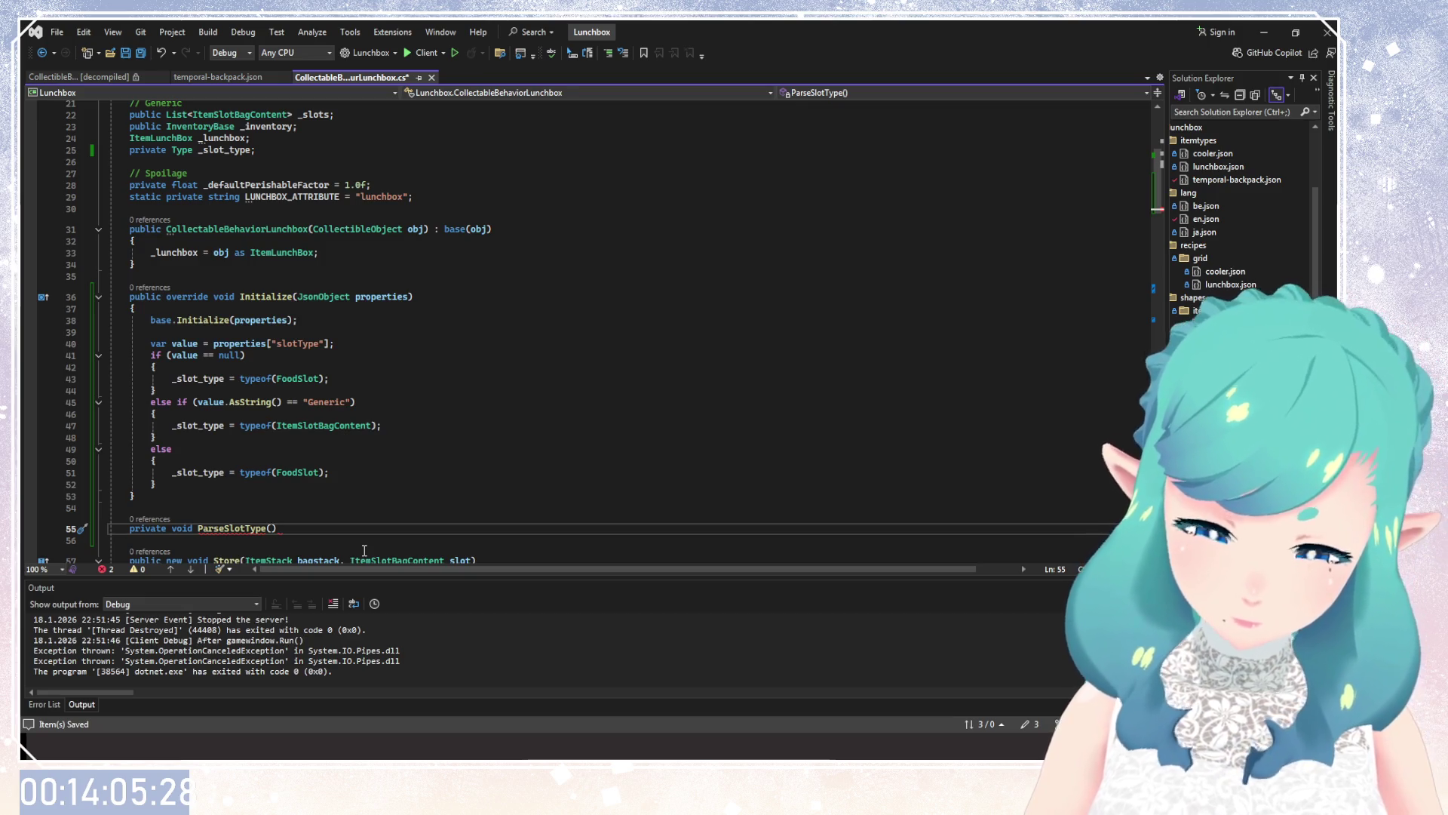
pyautogui.write('S')
pyautogui.write('tring')
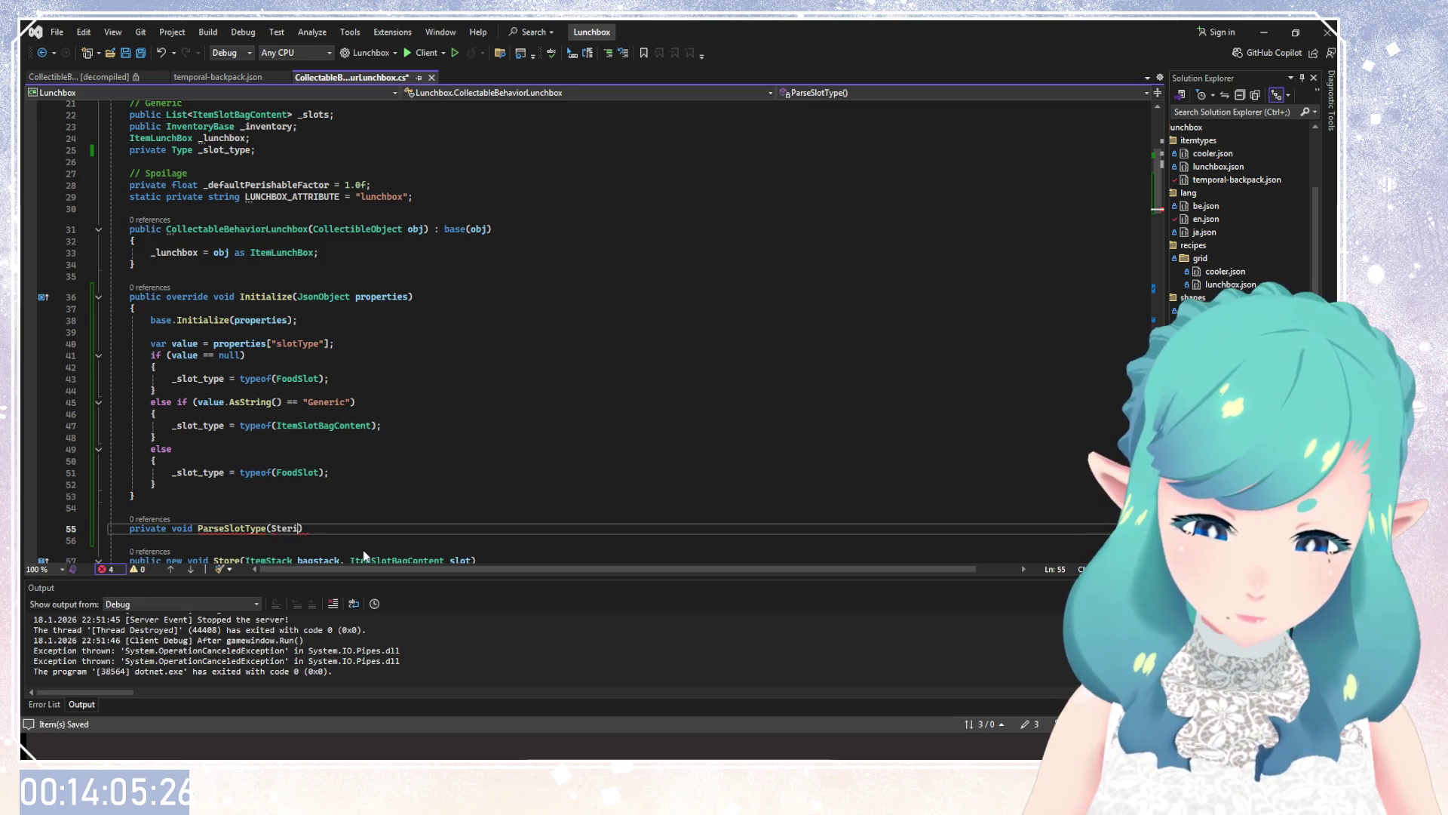
pyautogui.write(' type')
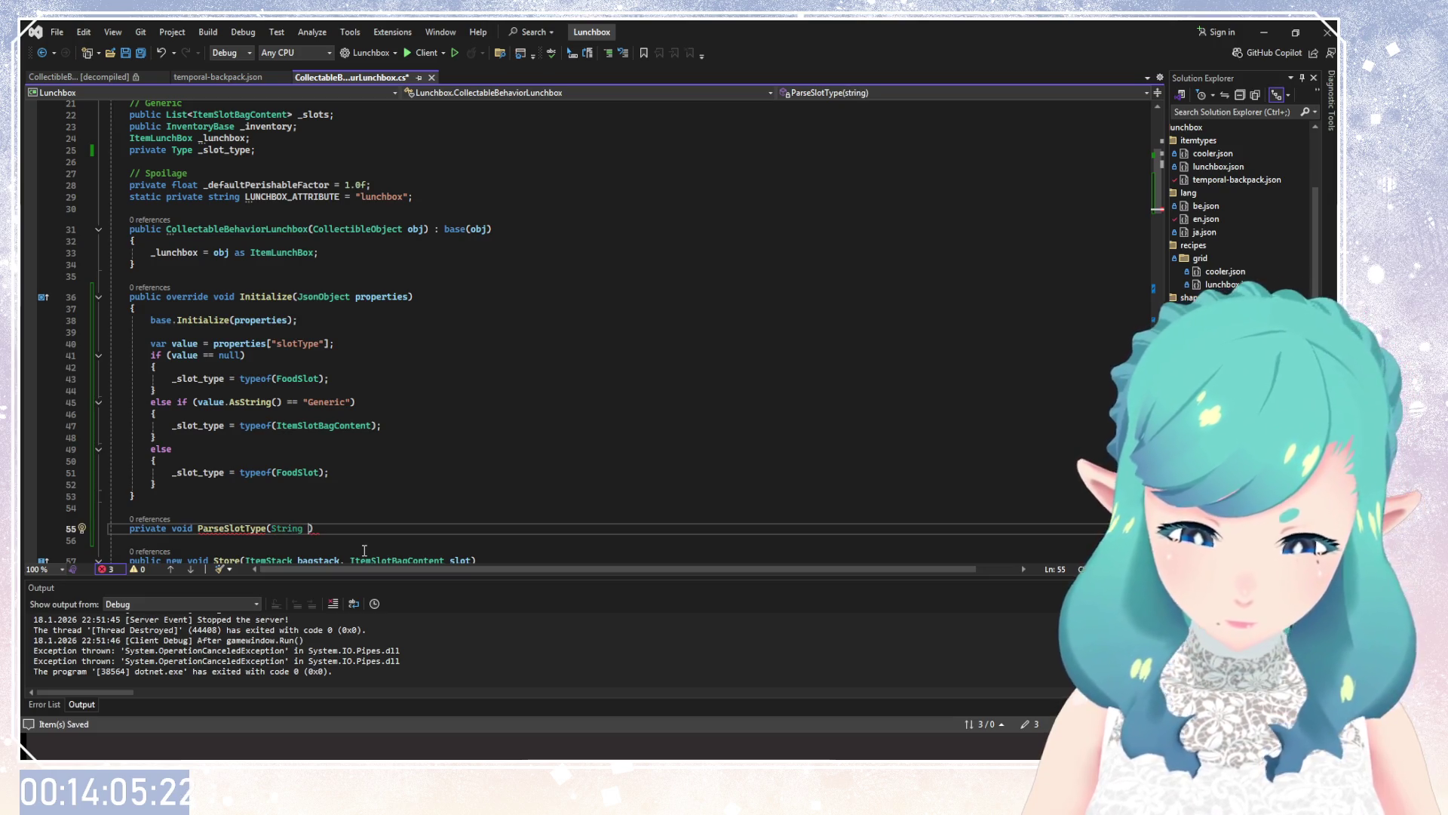
pyautogui.write(')')
pyautogui.press('Return')
pyautogui.scroll(-1, 346, 482)
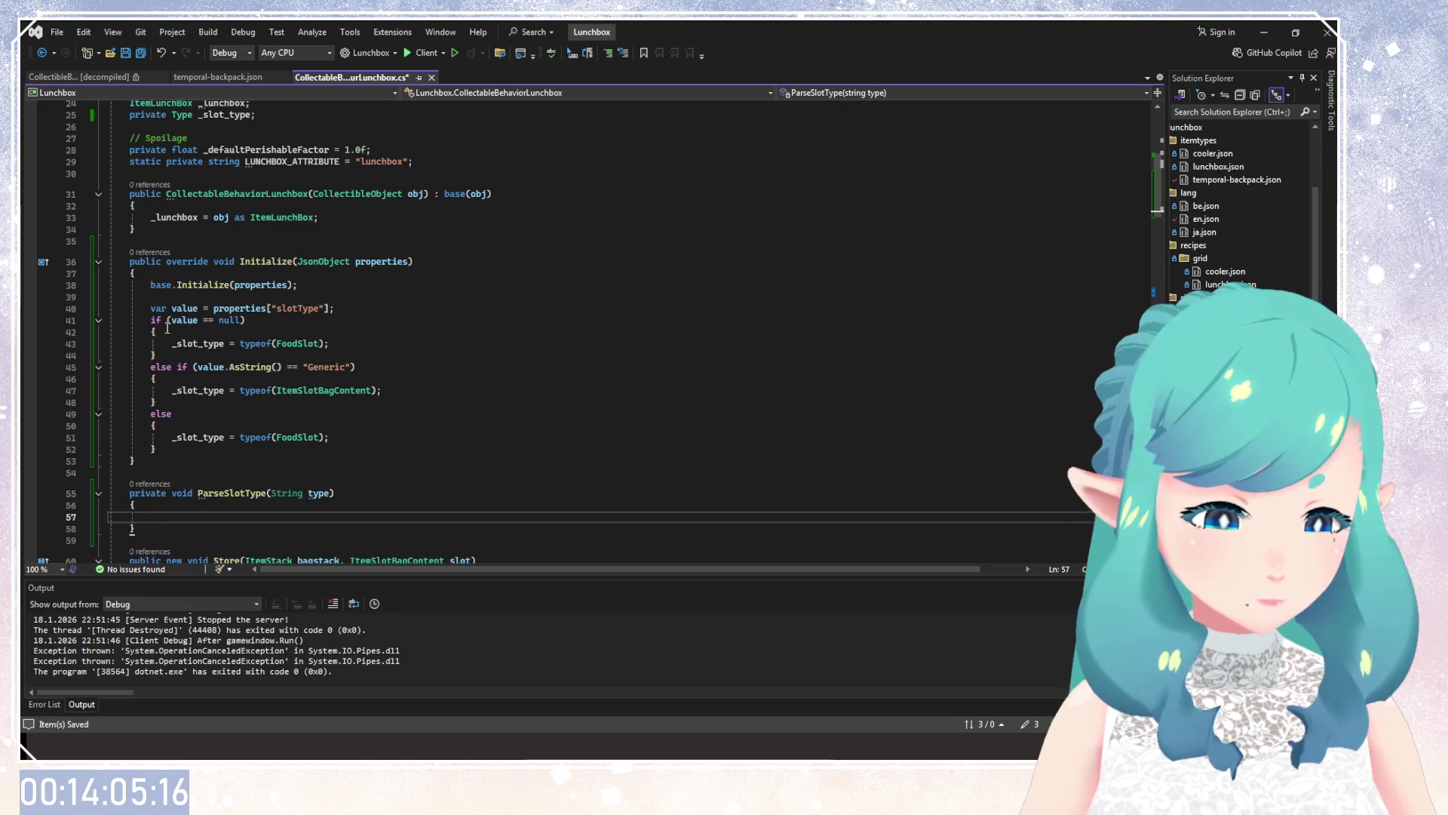
# Write an if (type == "Generic") check with an empty brace block in ParseSlotType.
pyautogui.write('if ')
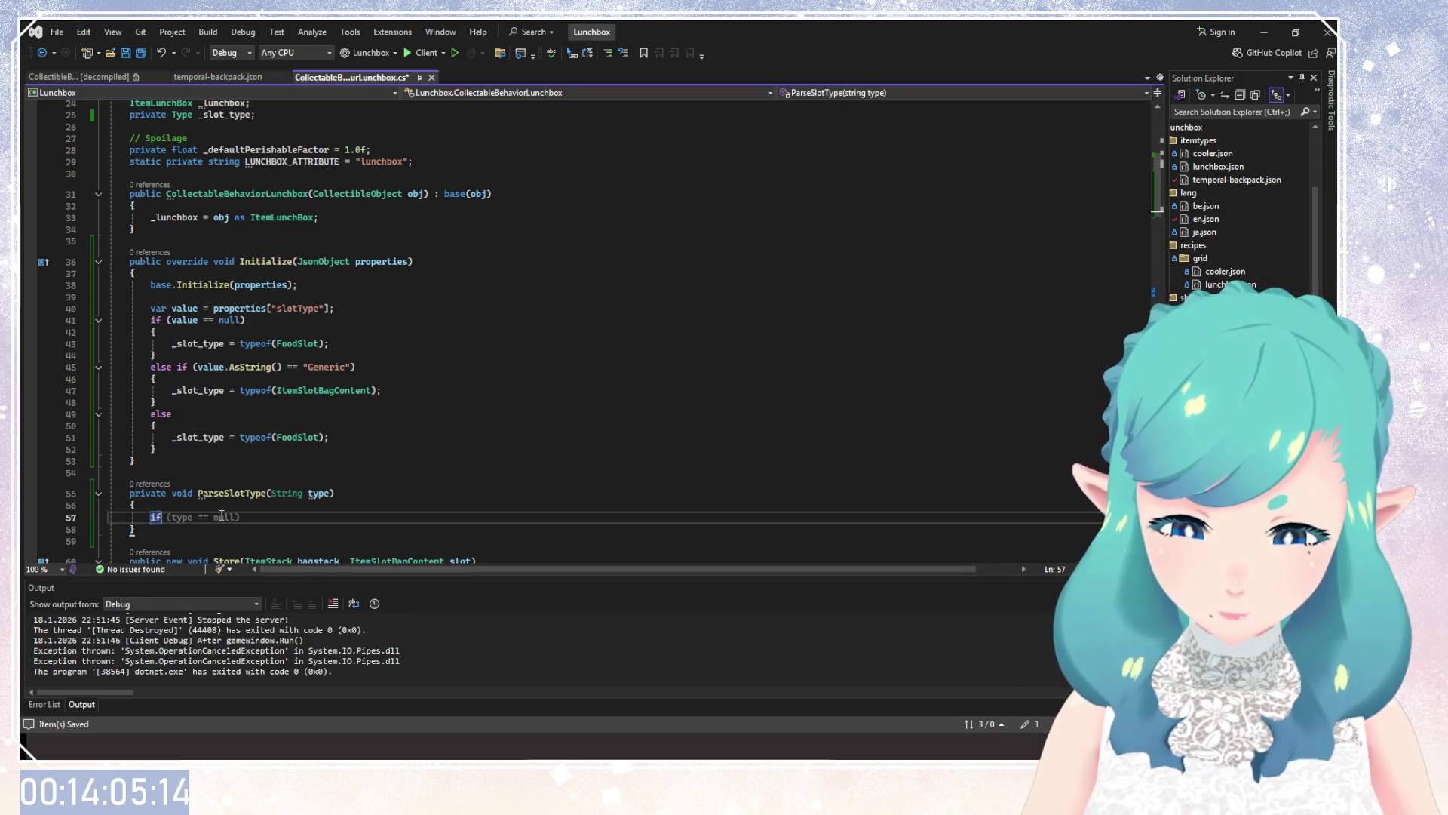
pyautogui.write('(type ==')
pyautogui.moveTo(310, 369); pyautogui.dragTo(327, 369)
pyautogui.hotkey('ctrl', 'c')
pyautogui.click(213, 521)
pyautogui.hotkey('ctrl', 'v')
pyautogui.press('Return')
pyautogui.write('{')
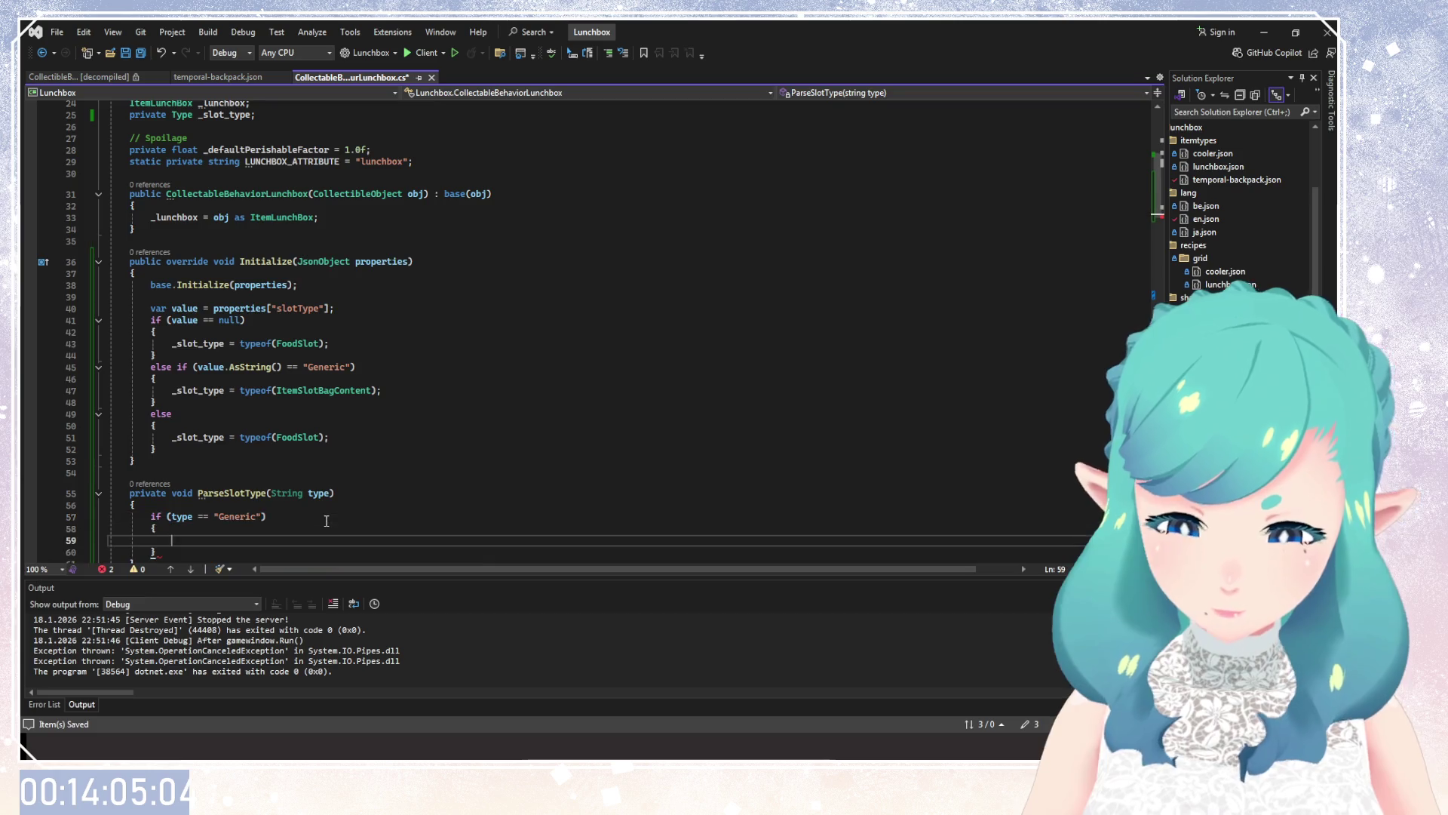
pyautogui.press('Return')
pyautogui.scroll(-2, 193, 349)
# Move the ItemSlotBagContent assignment out of Initialize into the Generic branch.
pyautogui.moveTo(172, 325); pyautogui.dragTo(381, 320)
pyautogui.hotkey('ctrl', 'x')
pyautogui.click(209, 468)
pyautogui.click(293, 480)
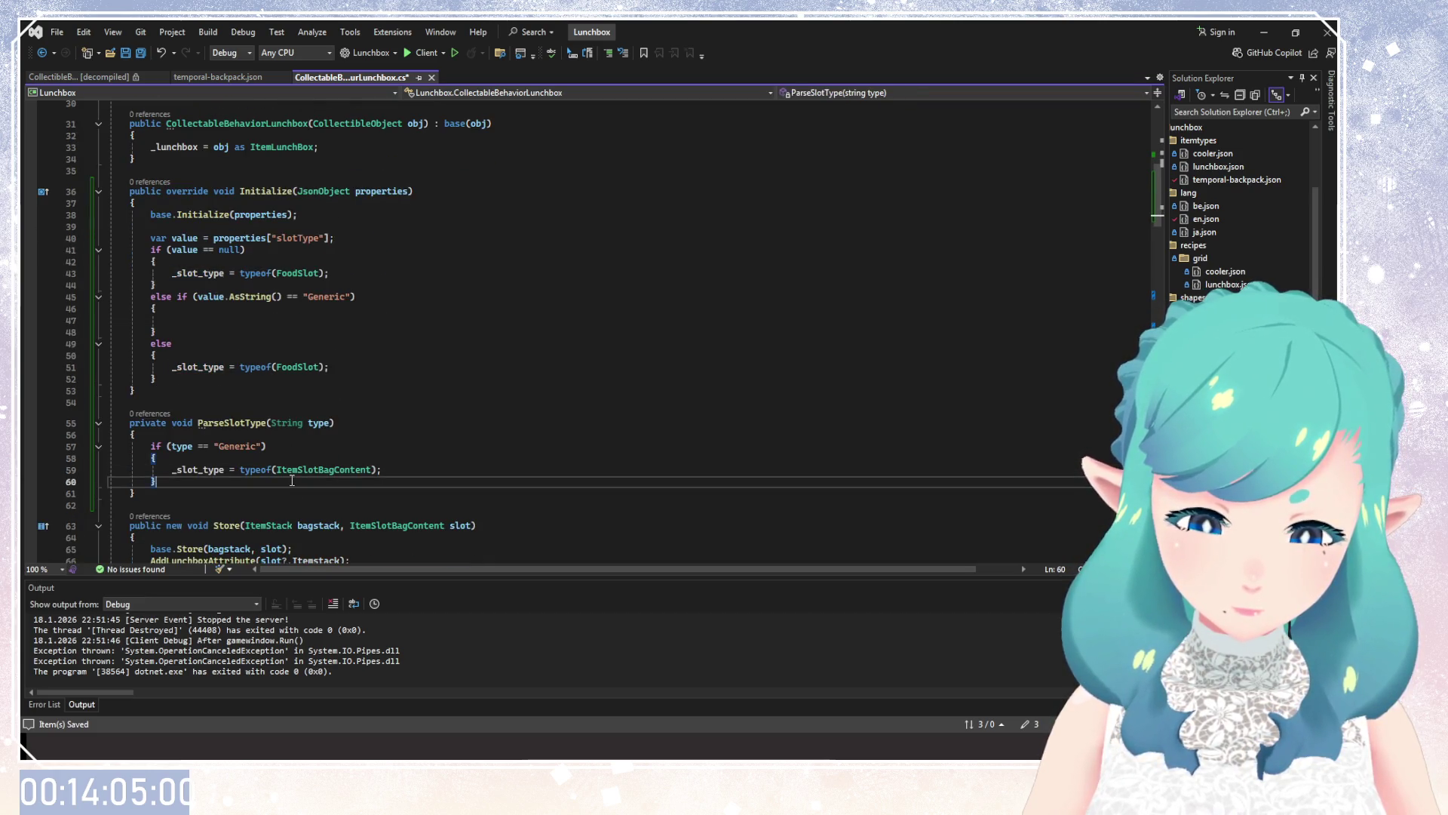
# Add the '_slot_type = typeof(FoodSlot);' line after the Generic branch as the fallback.
pyautogui.moveTo(332, 371); pyautogui.dragTo(172, 370)
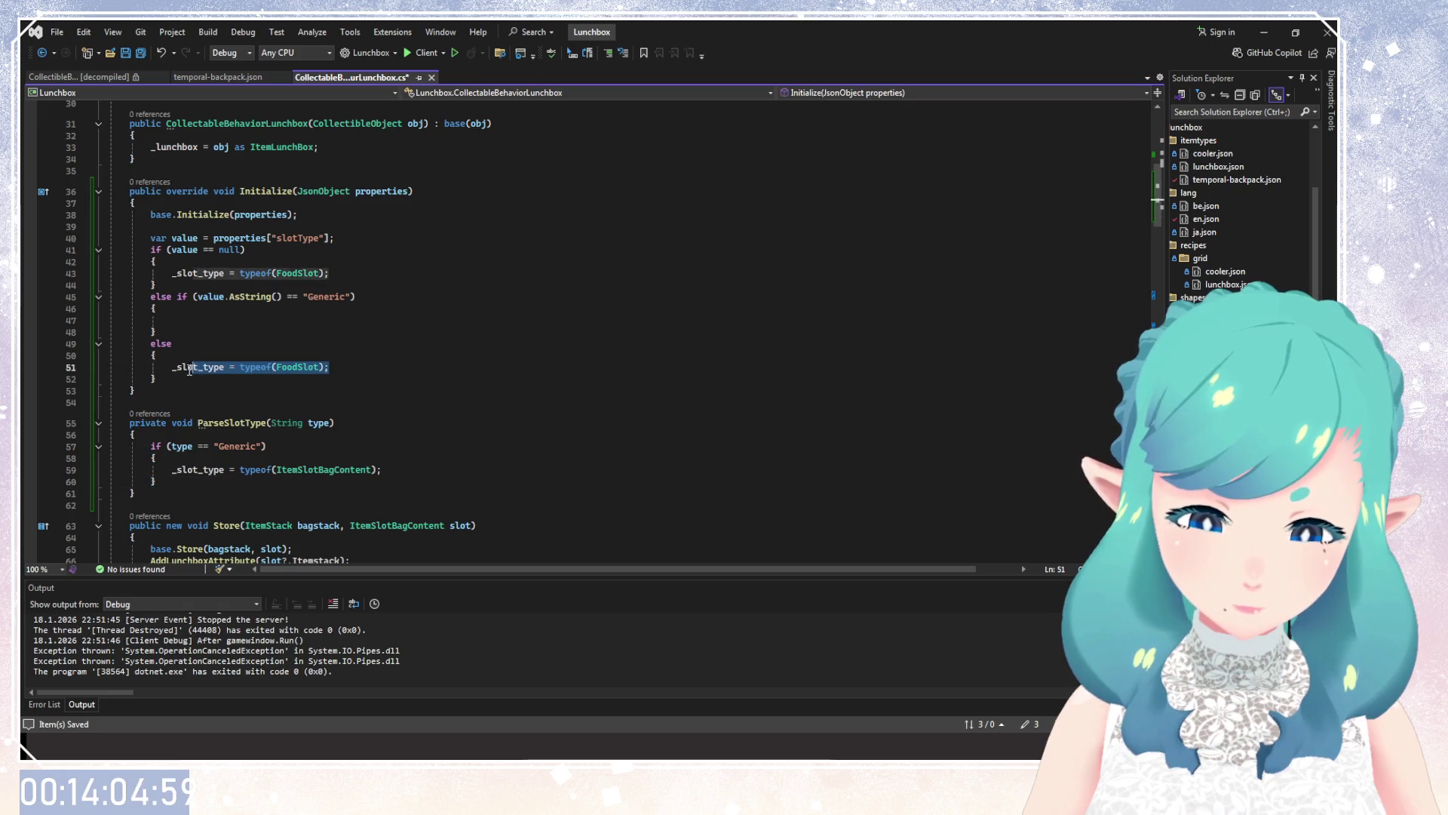
pyautogui.hotkey('ctrl', 'c')
pyautogui.click(168, 485)
pyautogui.press('Return')
pyautogui.hotkey('ctrl', 'v')
pyautogui.doubleClick(227, 422)
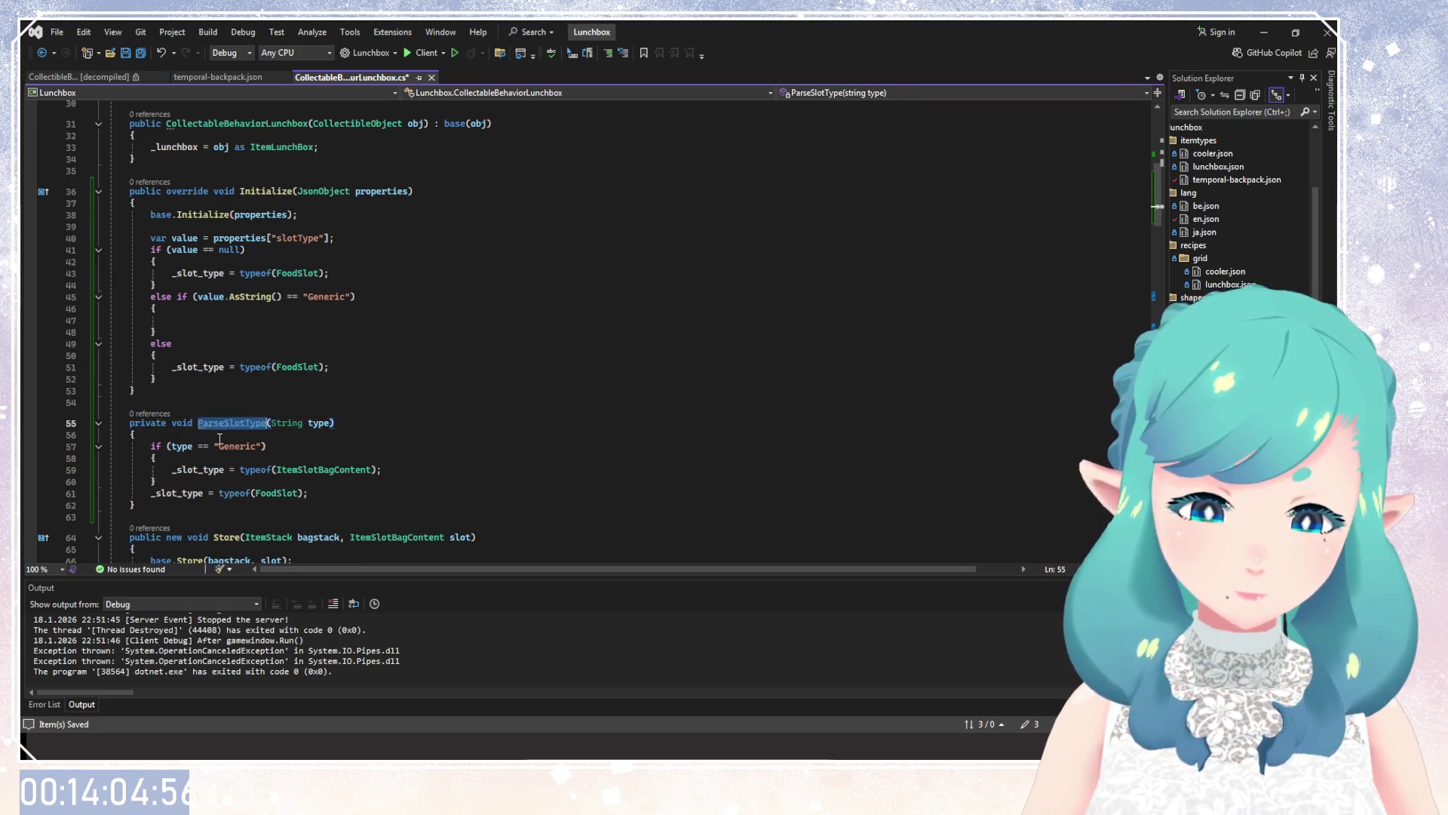
pyautogui.scroll(2, 219, 438)
pyautogui.moveTo(156, 449); pyautogui.dragTo(147, 320)
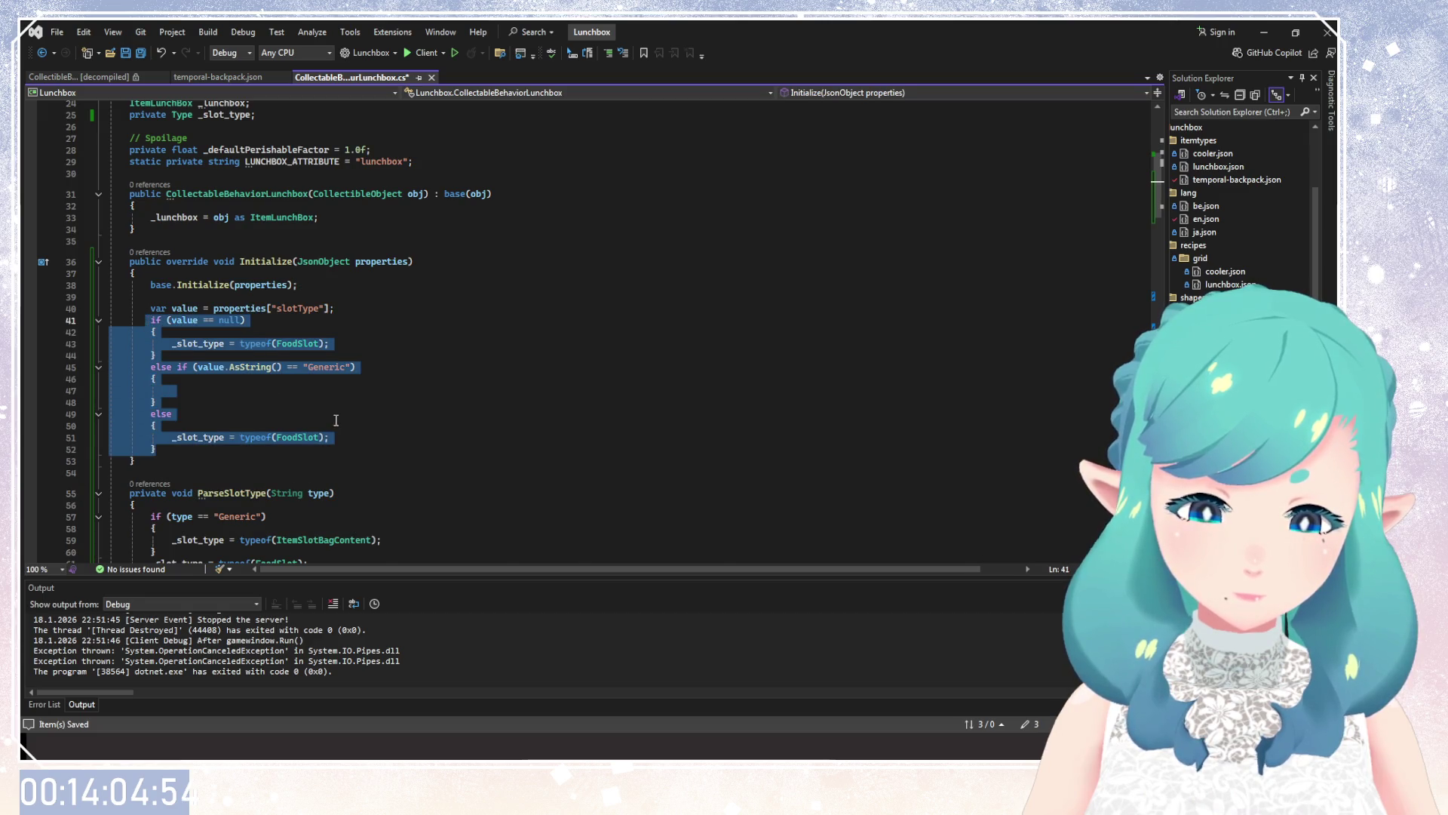
# Replace the if/else block with ParseSlotType(properties["slotType"]?.AsString()).
pyautogui.write('ParseSlotType(pro')
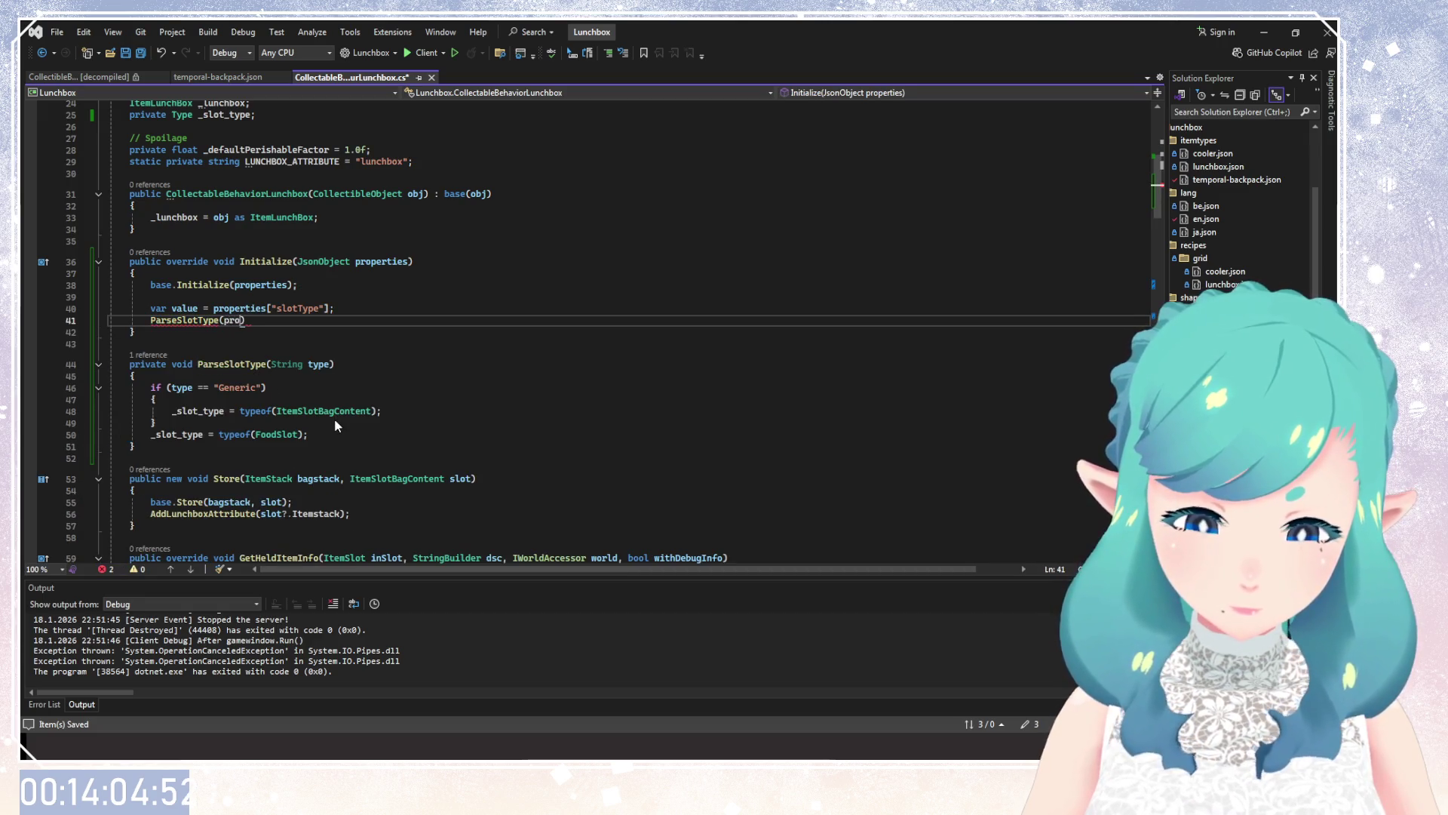
pyautogui.write('perties')
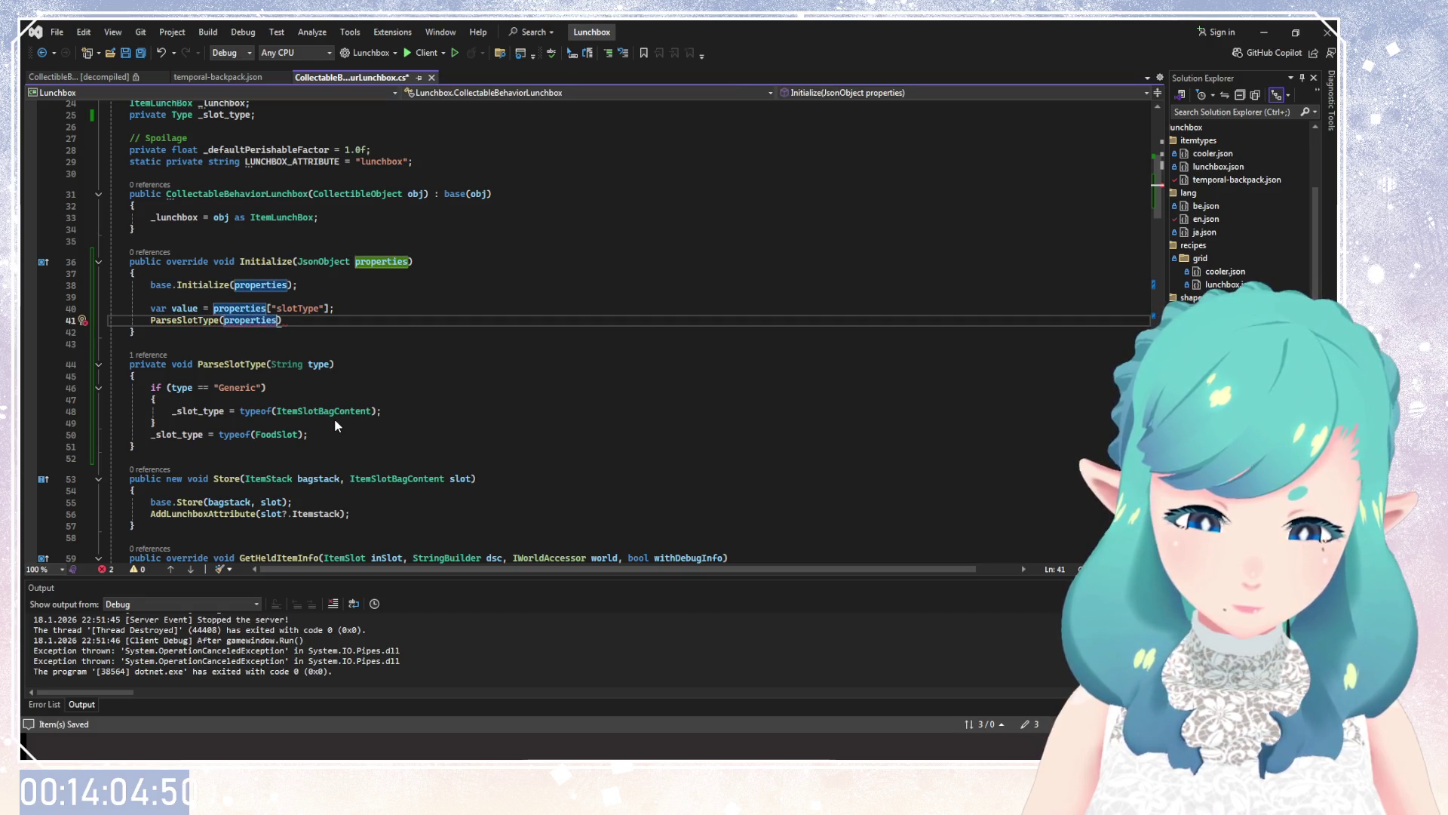
pyautogui.moveTo(330, 309); pyautogui.dragTo(213, 308)
pyautogui.hotkey('ctrl', 'c')
pyautogui.doubleClick(240, 320)
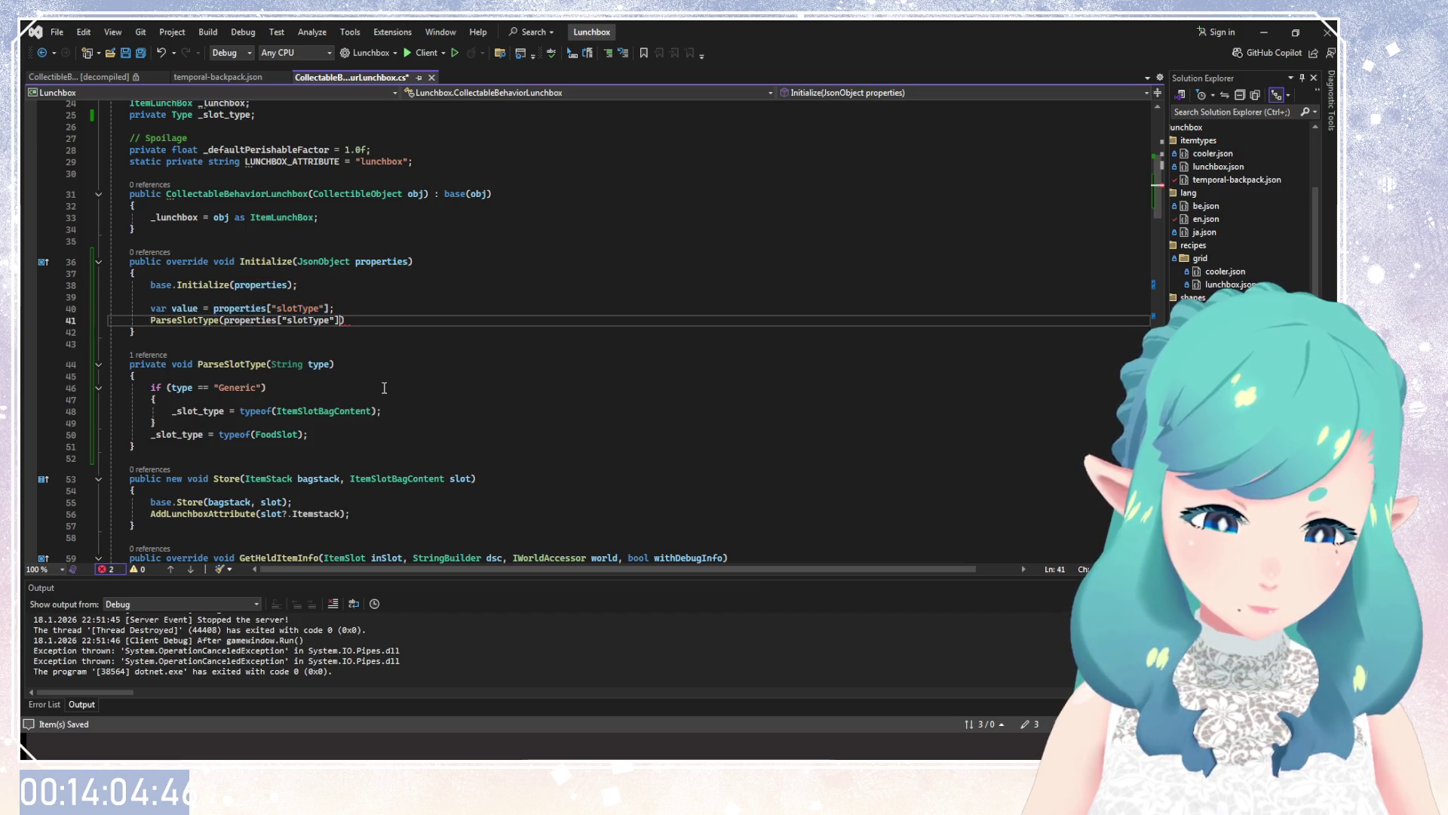
pyautogui.hotkey('ctrl', 'v')
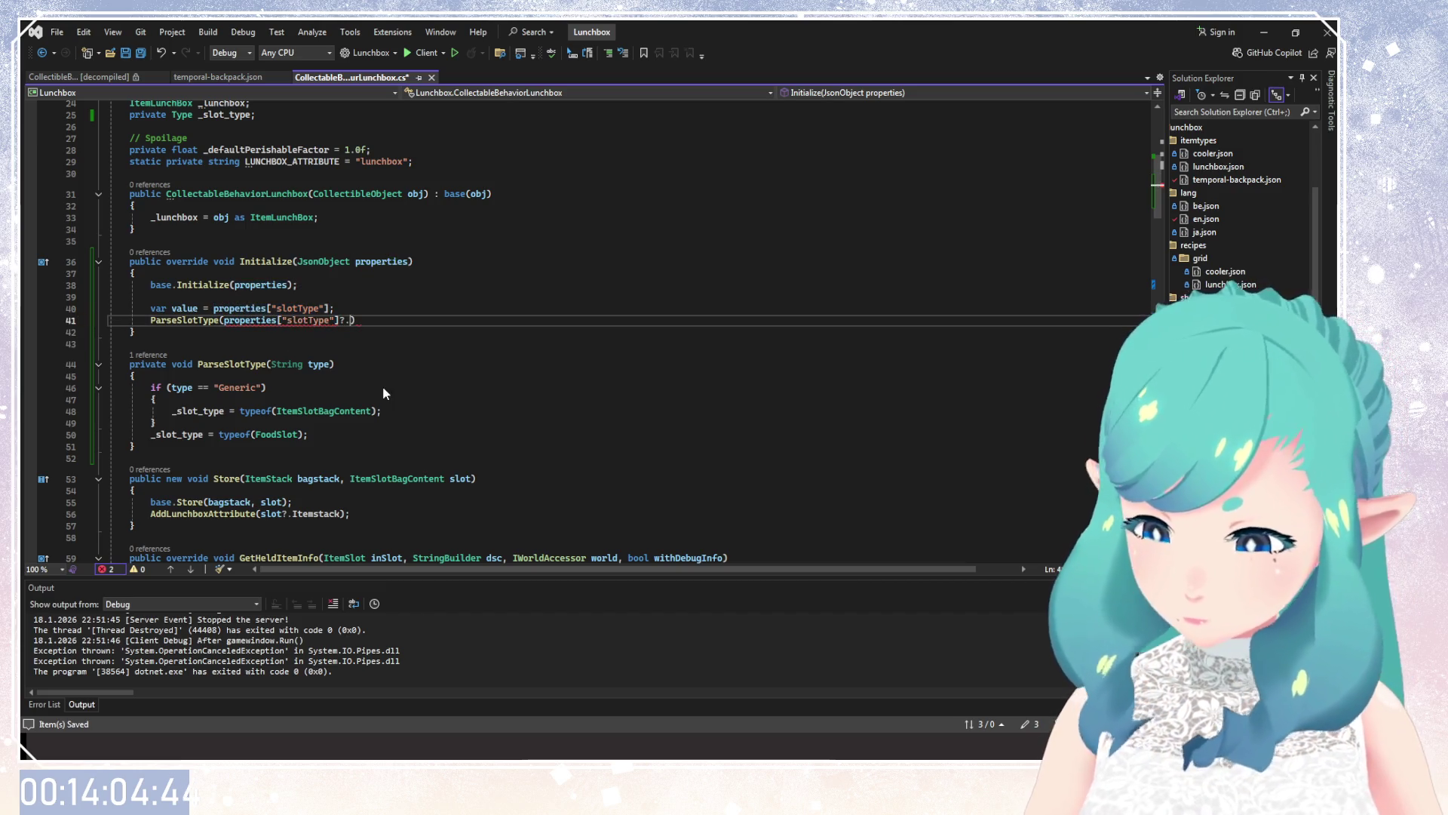
pyautogui.write('?.AsString(')
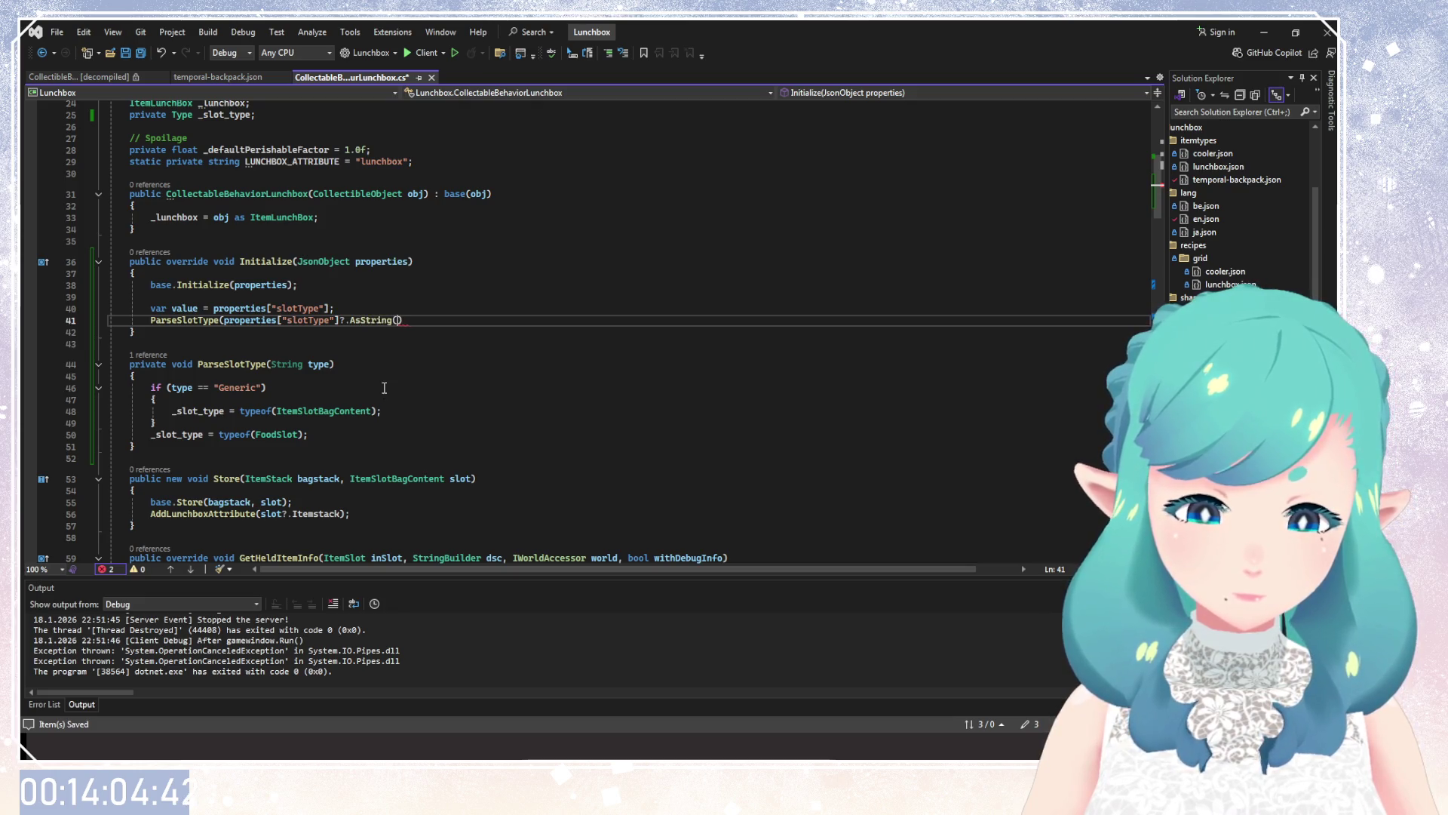
pyautogui.write(')')
# Delete the unused value variable line and tidy the blank lines around the call.
pyautogui.moveTo(334, 308); pyautogui.dragTo(92, 309)
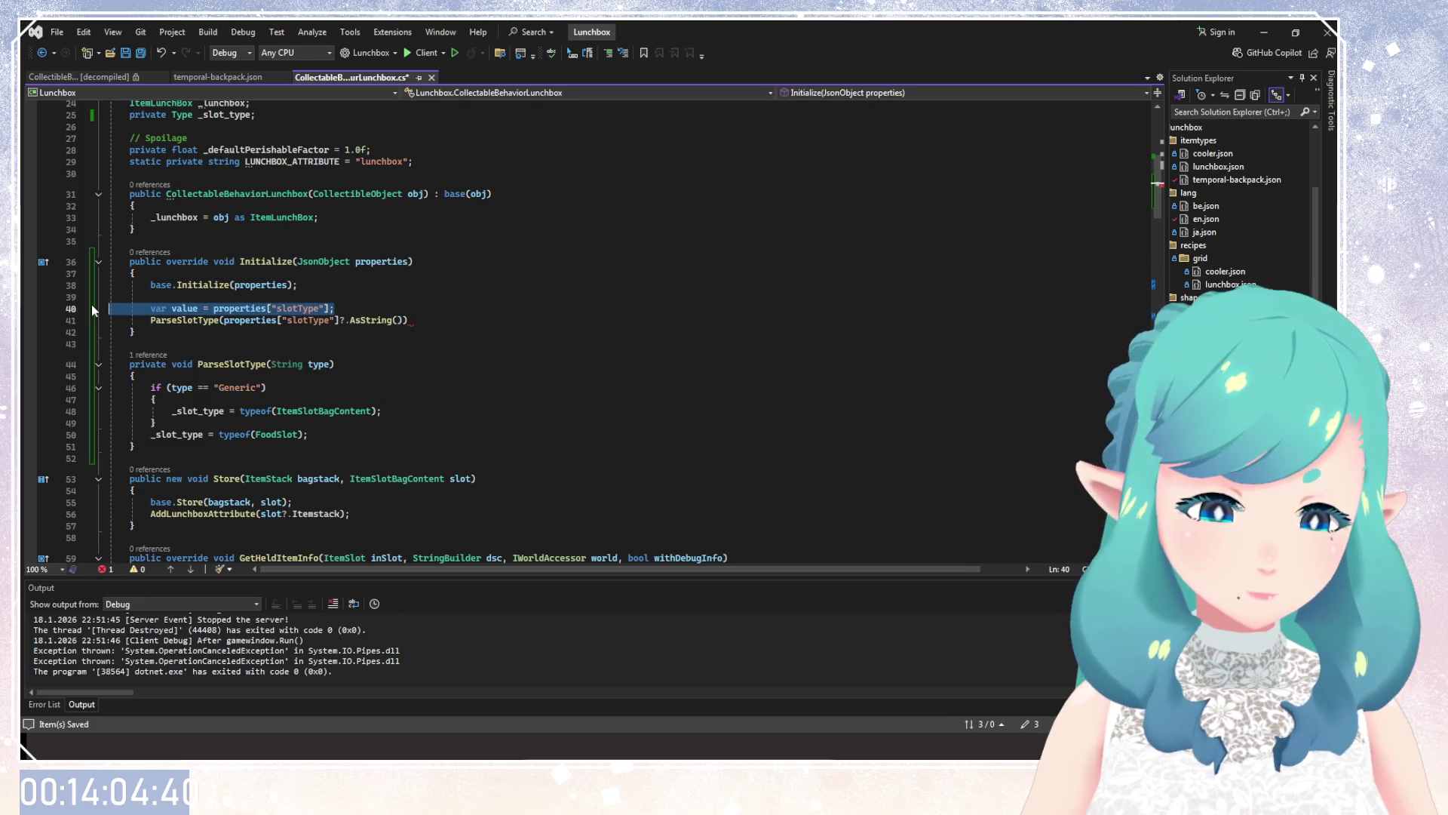
pyautogui.press('BackSpace')
pyautogui.click(420, 309)
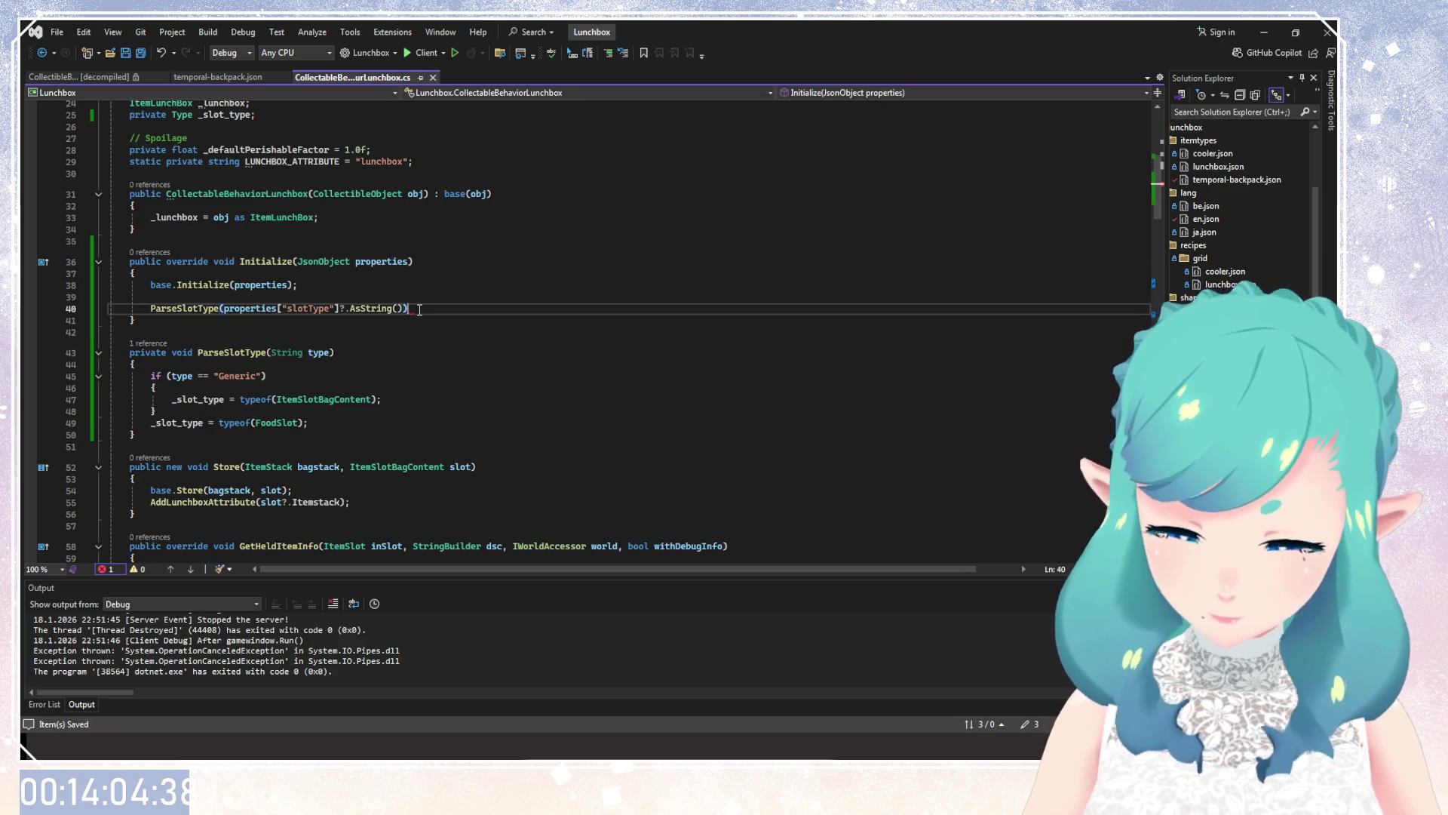
pyautogui.write(';')
pyautogui.press('Up')
pyautogui.press('Up')
pyautogui.press('Delete')
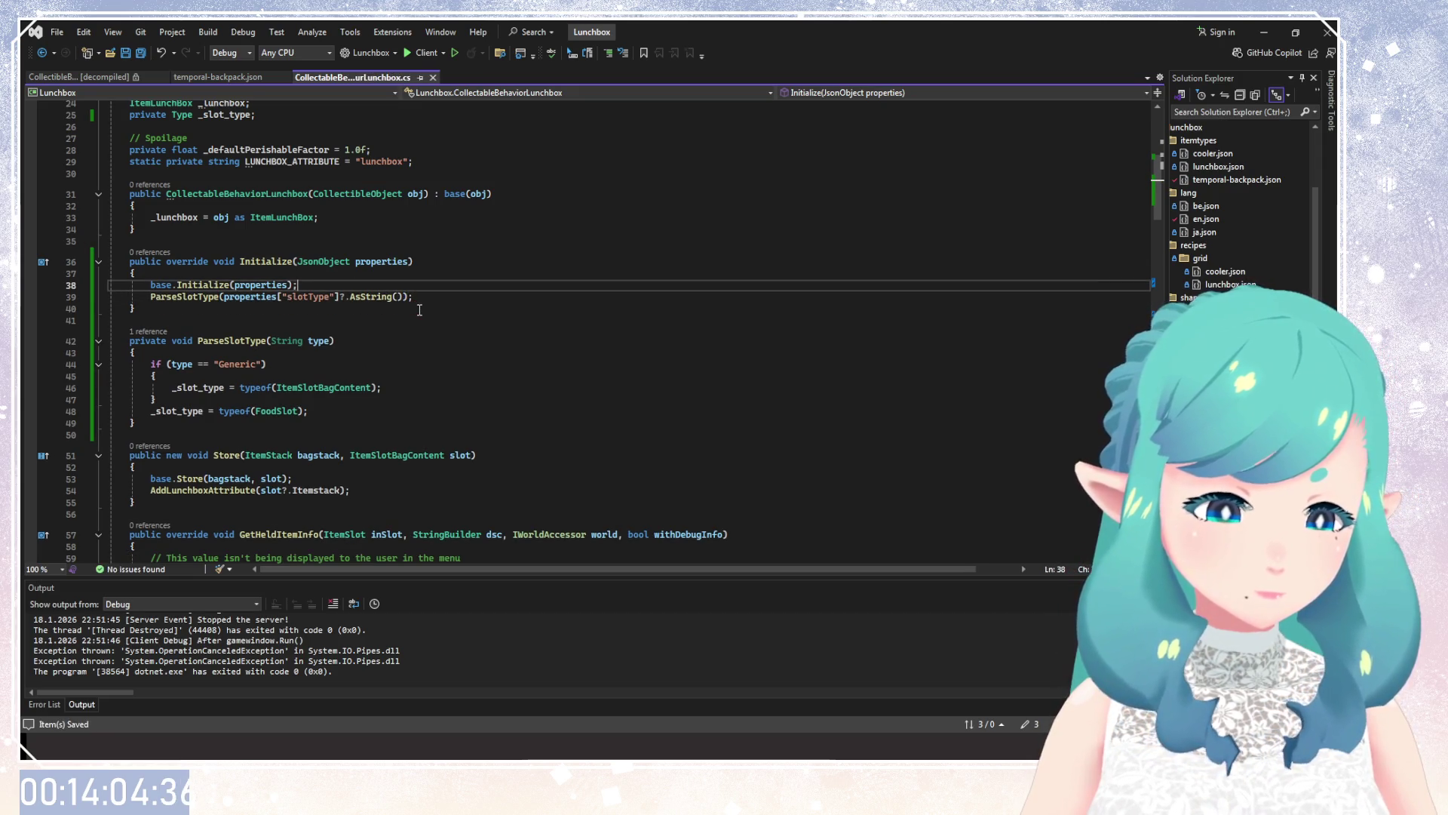
pyautogui.press('Return')
pyautogui.press('Down')
pyautogui.press('Down')
pyautogui.press('Down')
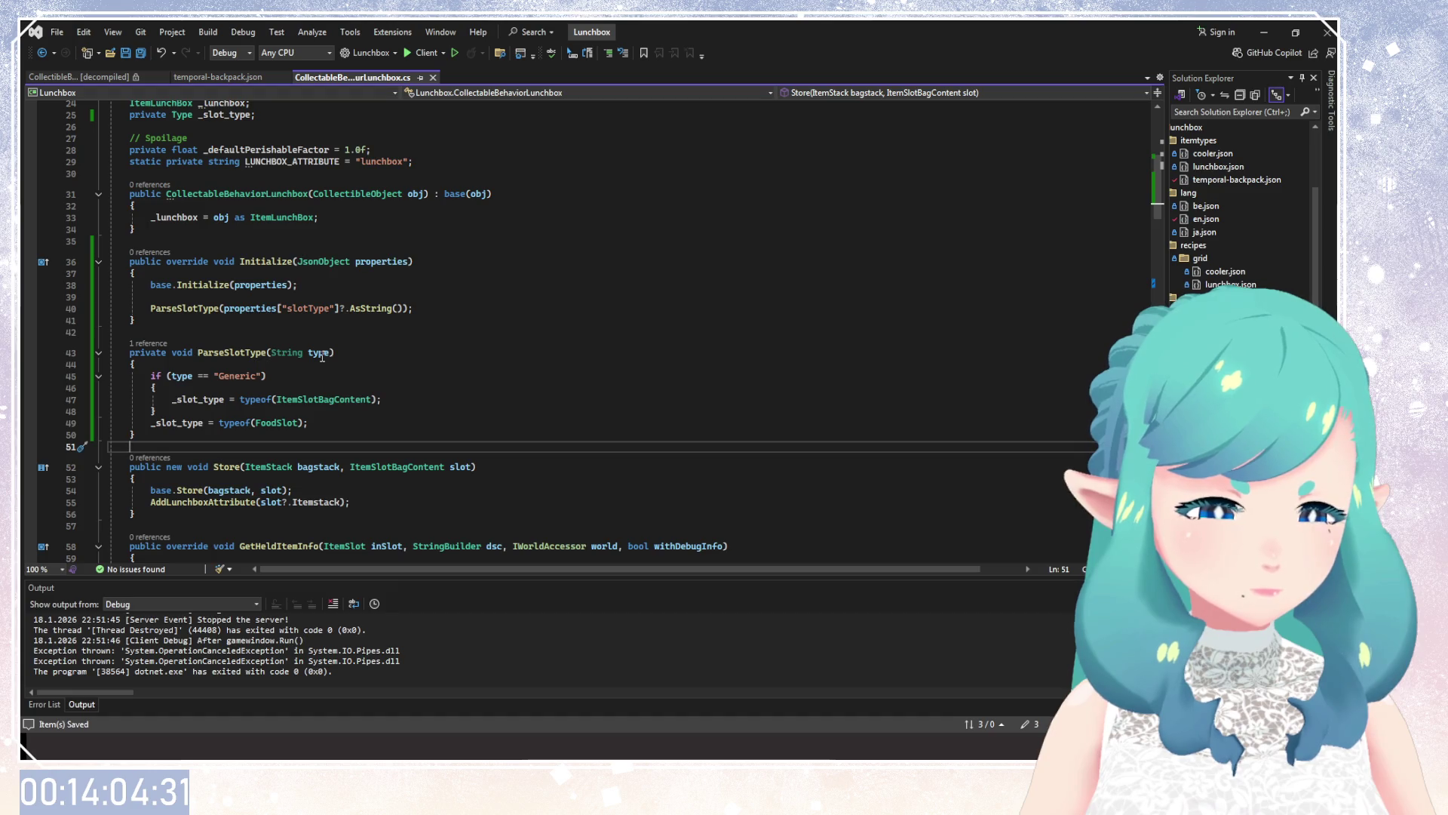
# Change the ParseSlotType parameter type from String to lowercase string.
pyautogui.click(318, 352)
pyautogui.write('s')
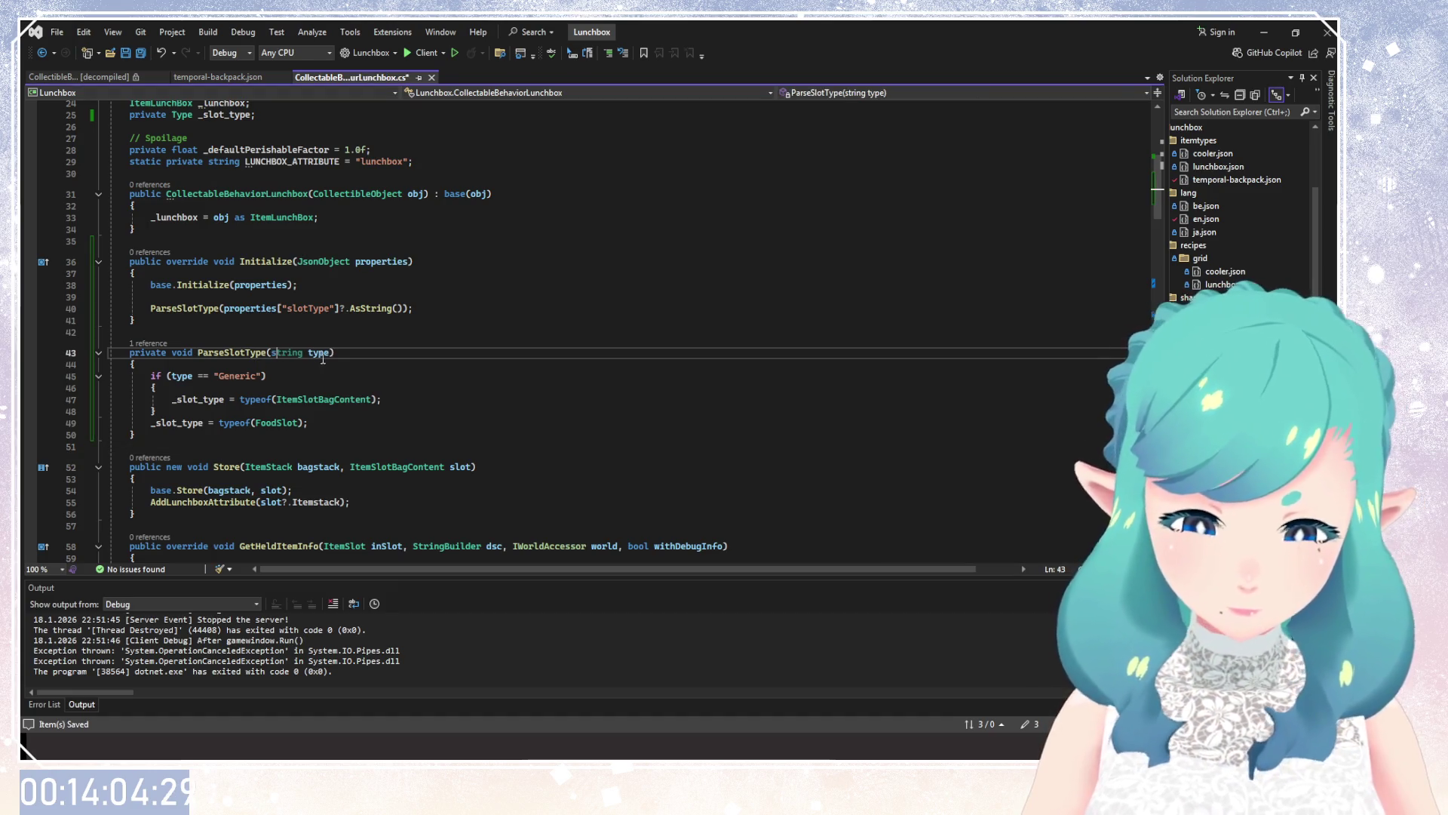
pyautogui.click(392, 452)
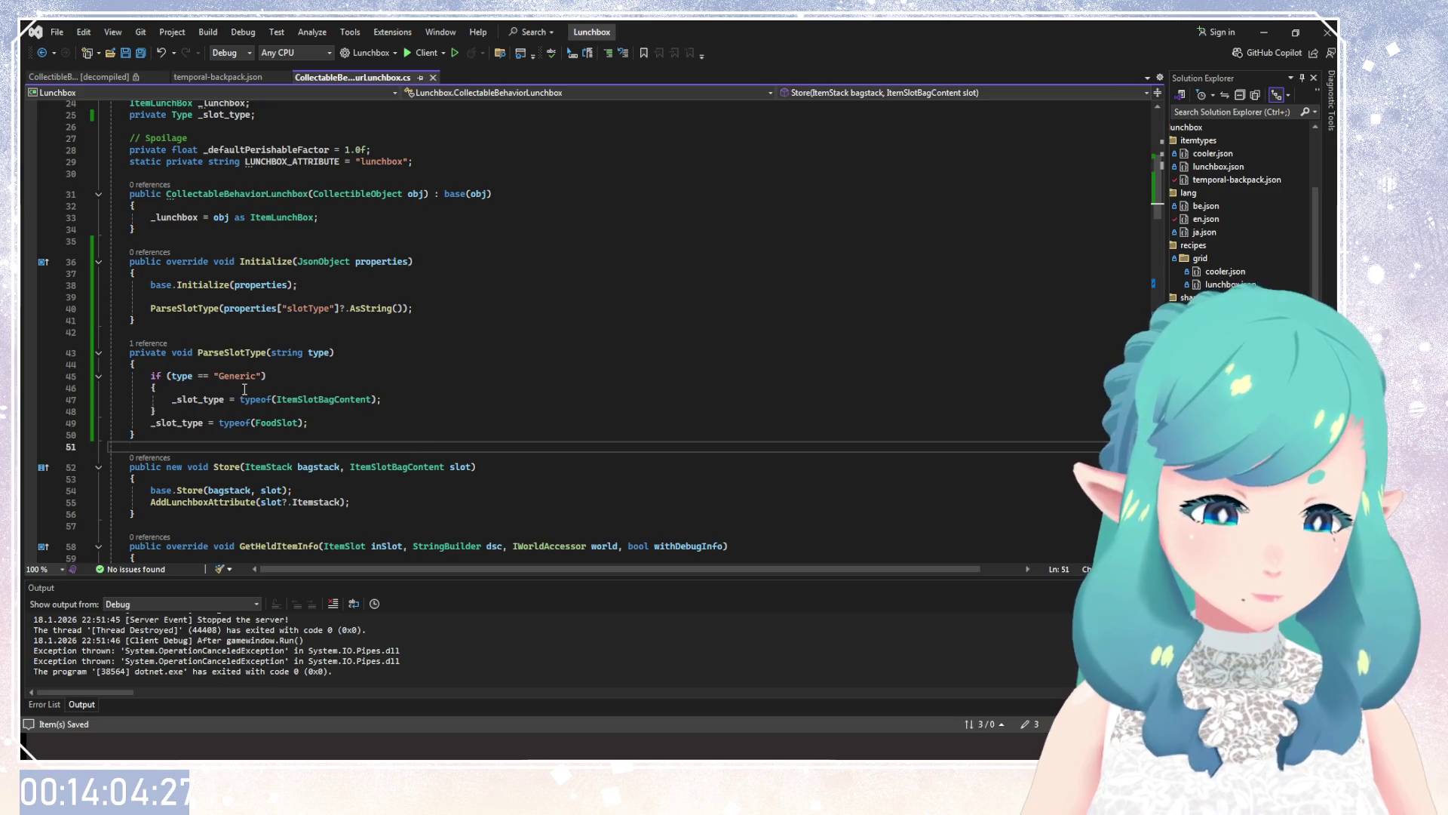
pyautogui.press('Up')
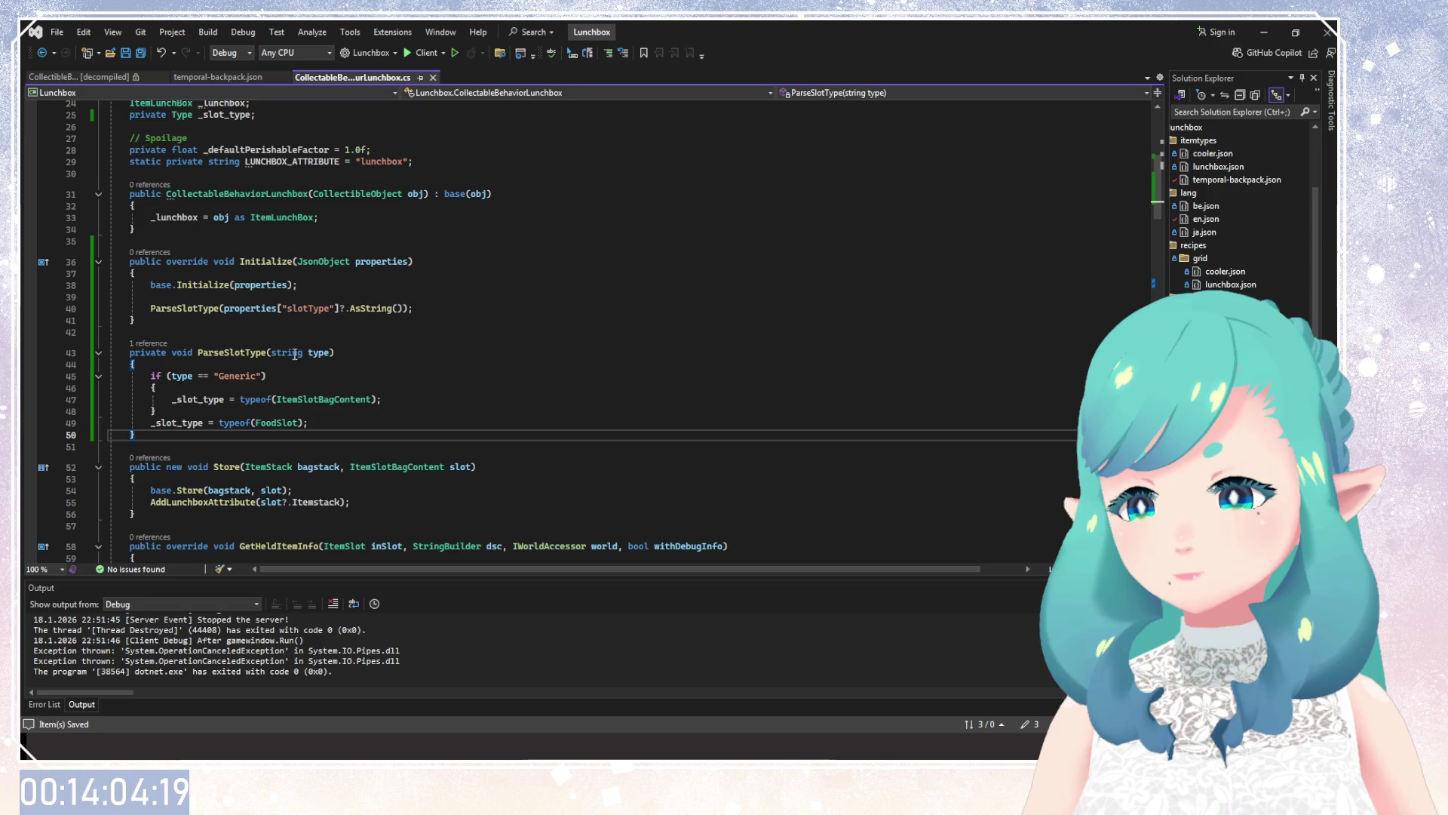
pyautogui.click(373, 331)
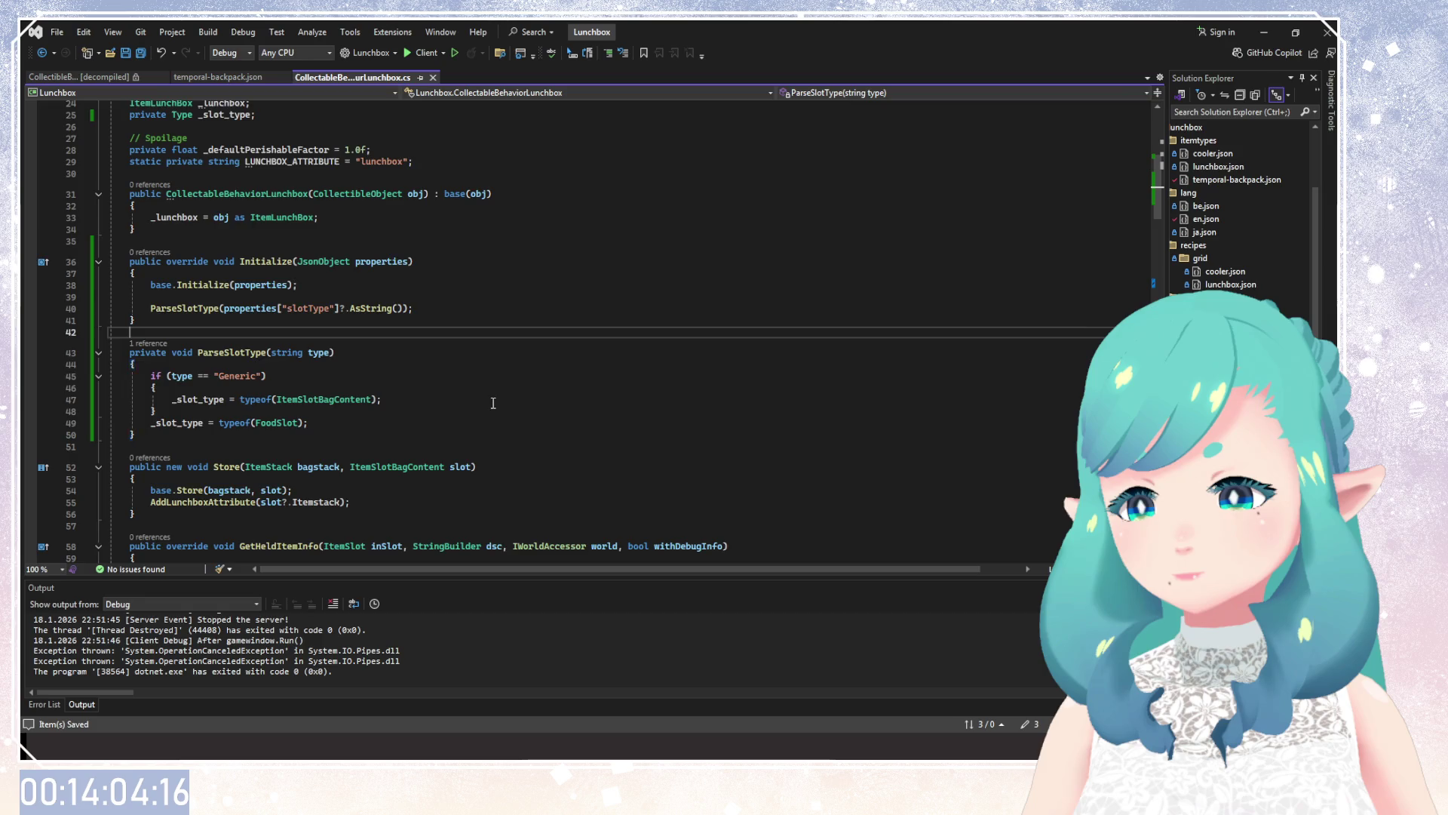
# Build the mod and launch the game client with the Client start button.
pyautogui.scroll(-3, 492, 403)
pyautogui.scroll(1, 485, 401)
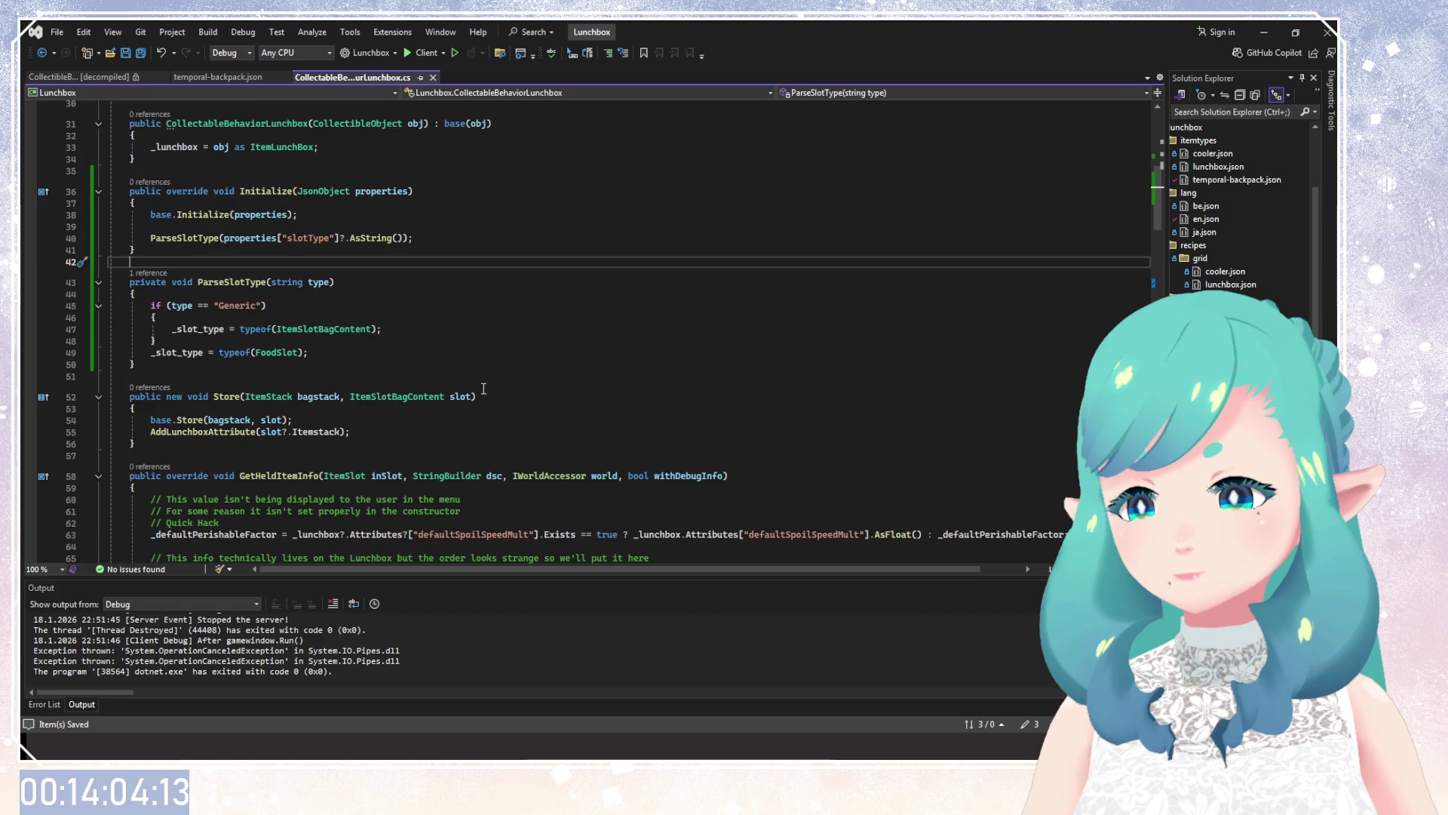
pyautogui.scroll(4, 483, 389)
pyautogui.click(424, 54)
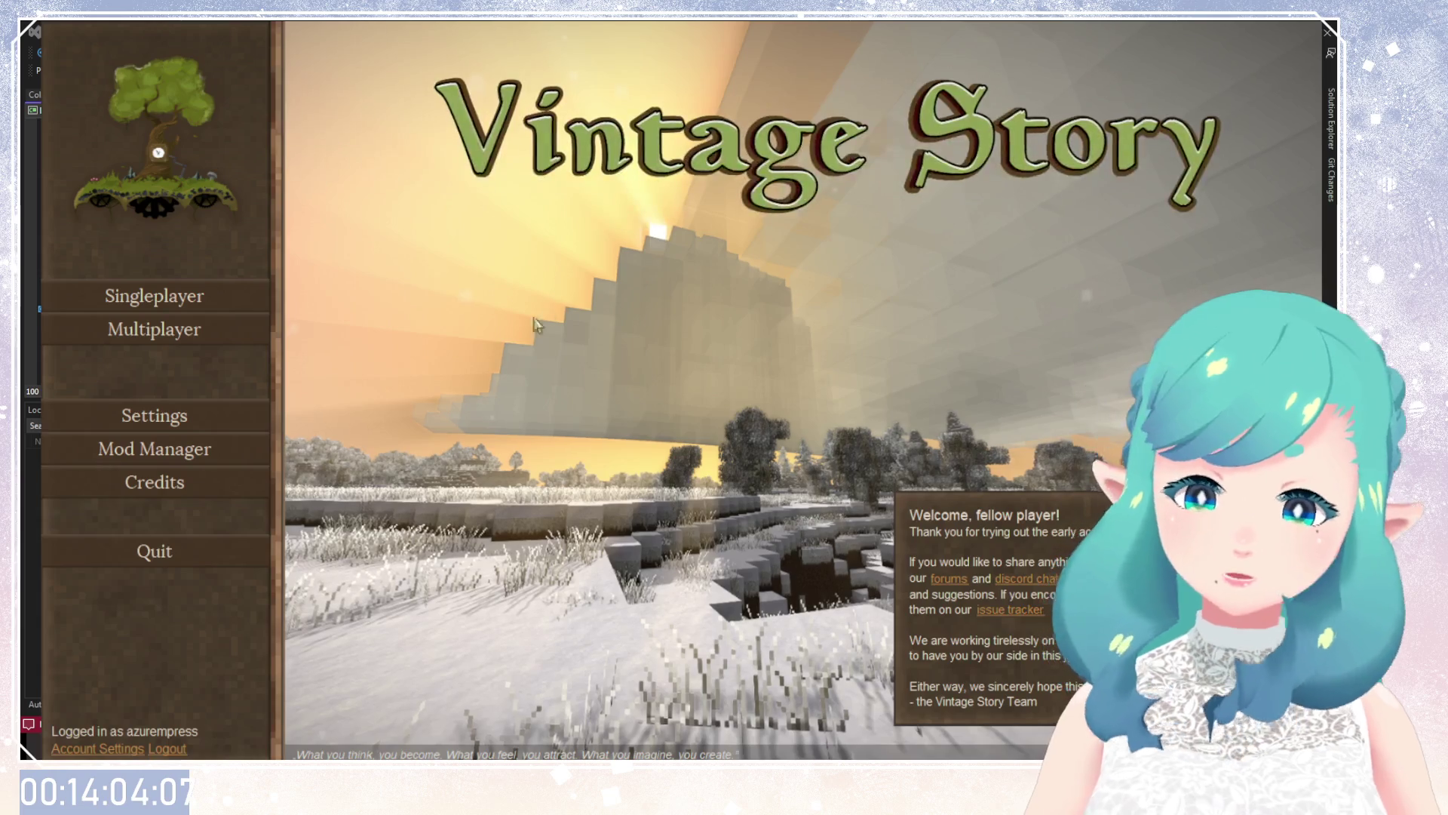
# Load the Creative singleplayer world and move the 16 turnips to a top-row slot.
pyautogui.click(239, 295)
pyautogui.click(525, 136)
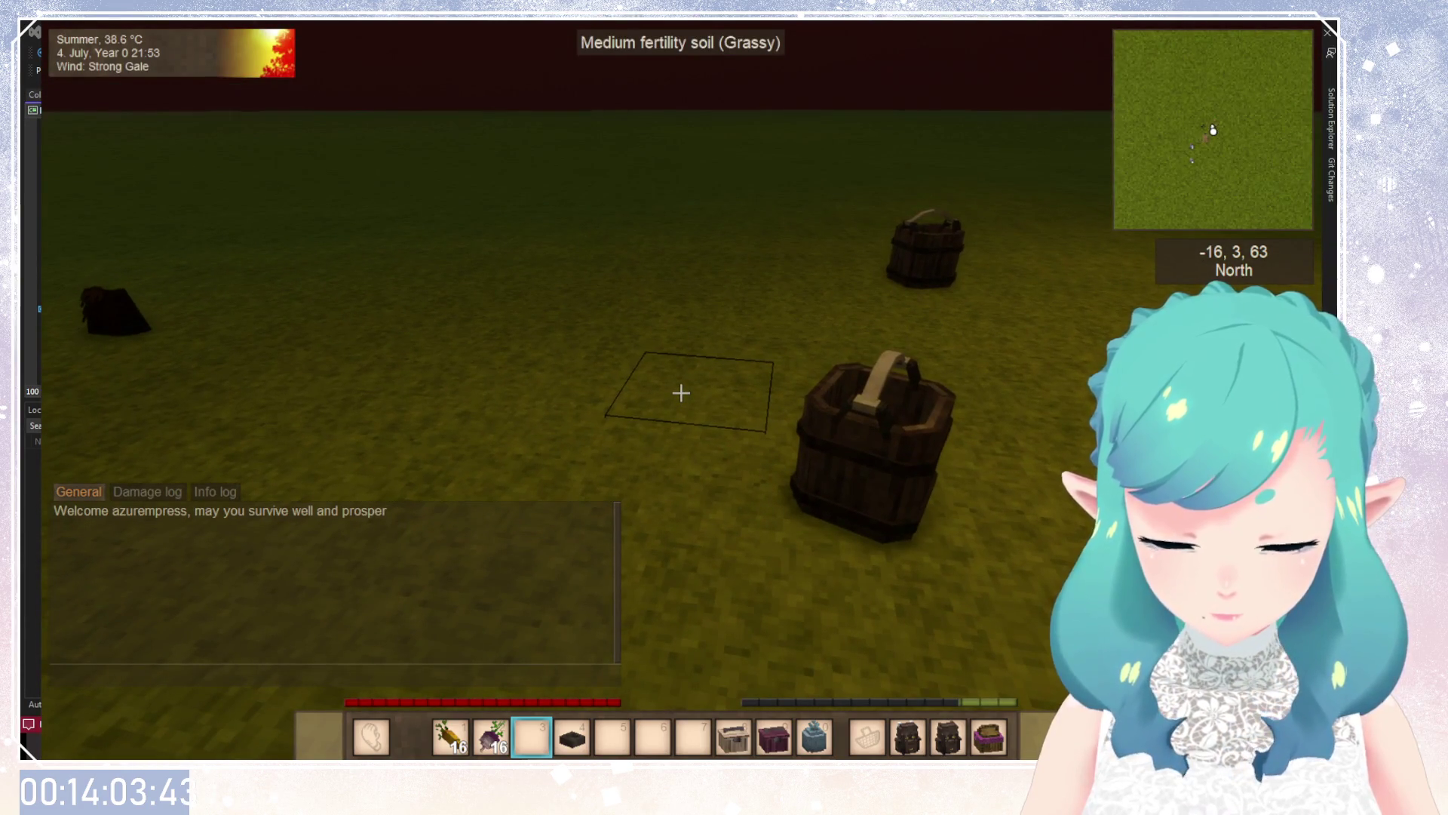
pyautogui.press('e')
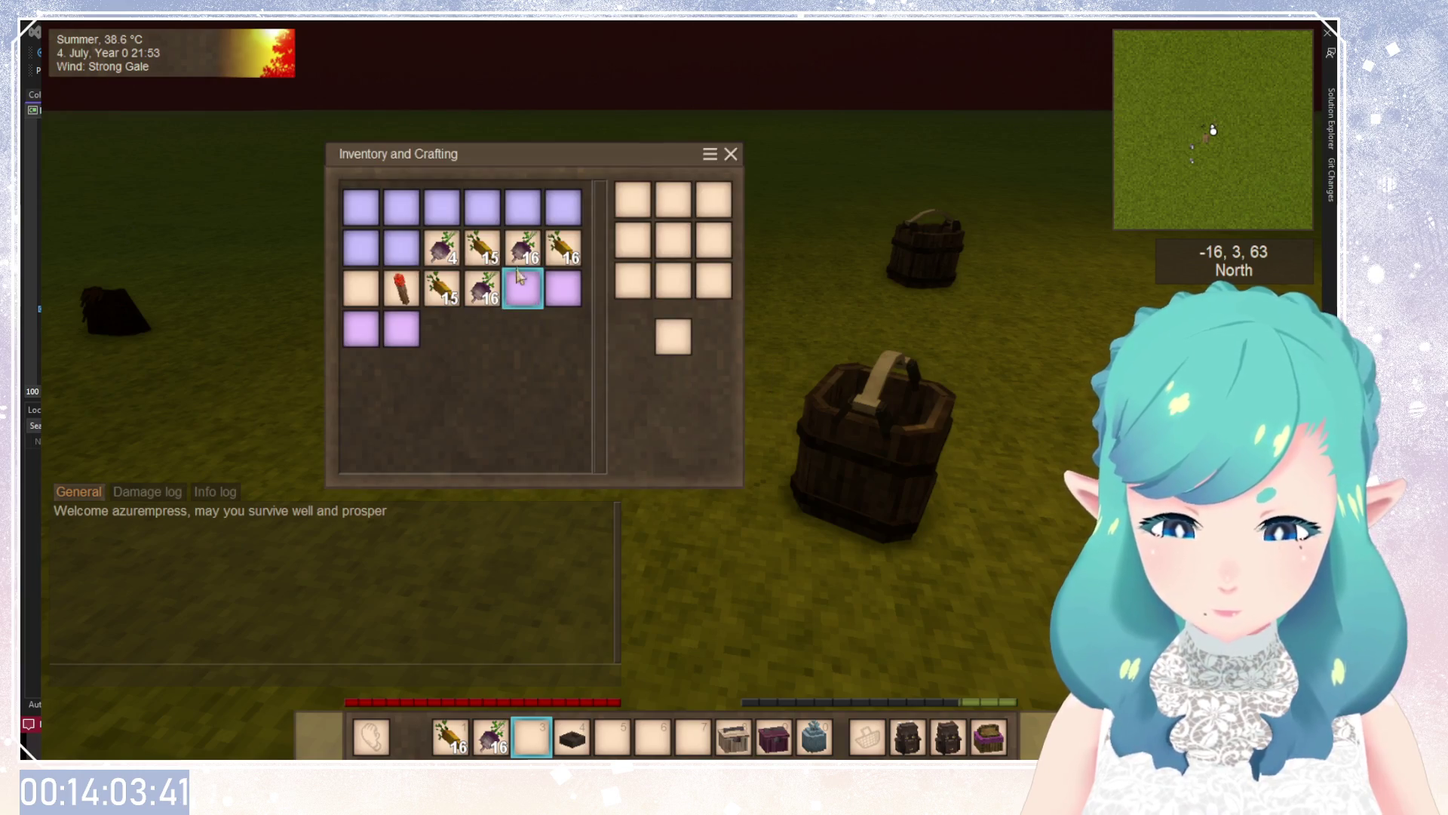
pyautogui.click(521, 280)
pyautogui.click(522, 290)
# Put the turnips back in row 2, slot 5, reseat the torch, and close the game.
pyautogui.click(515, 210)
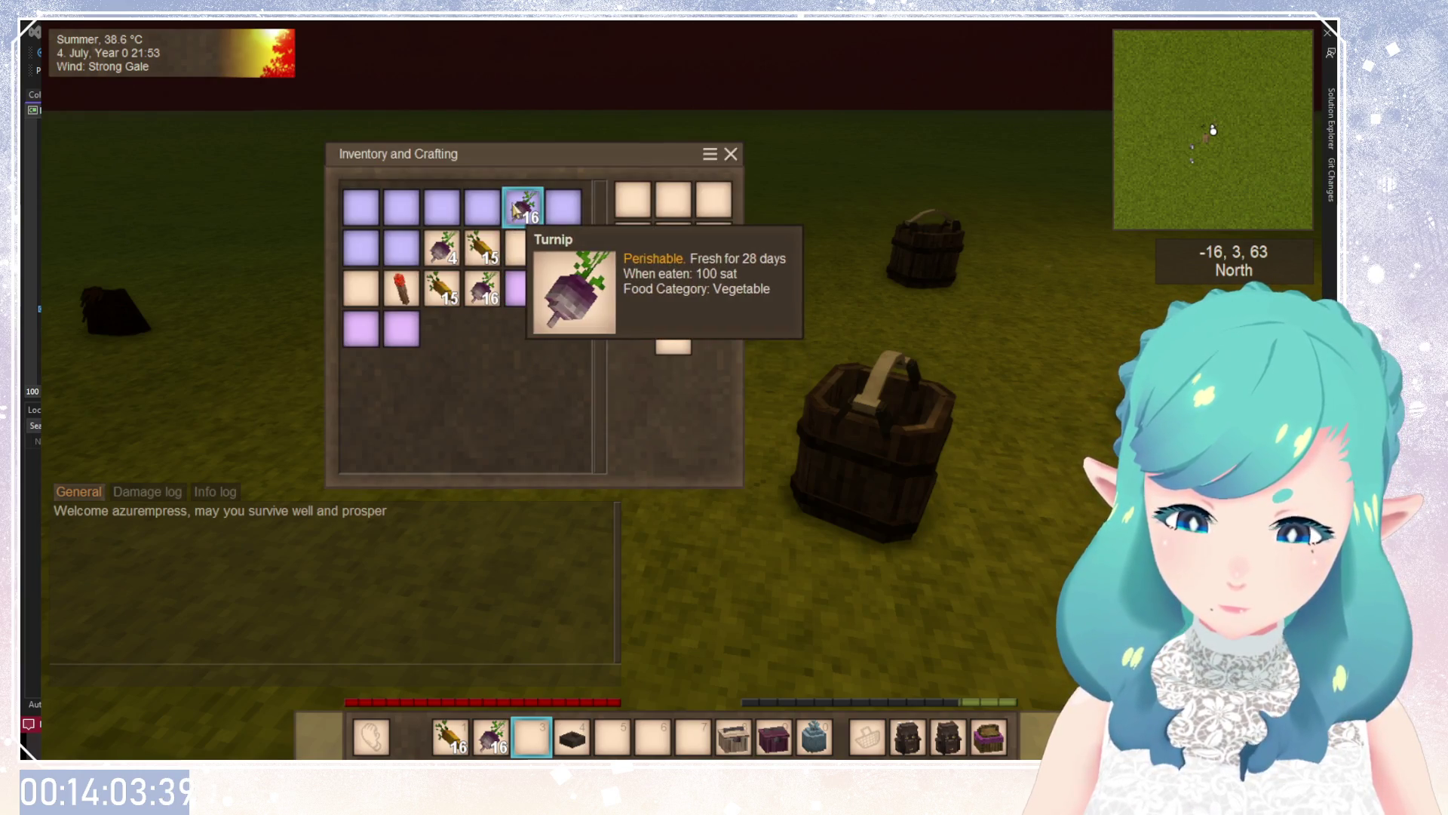
pyautogui.click(515, 210)
pyautogui.click(523, 248)
pyautogui.click(401, 289)
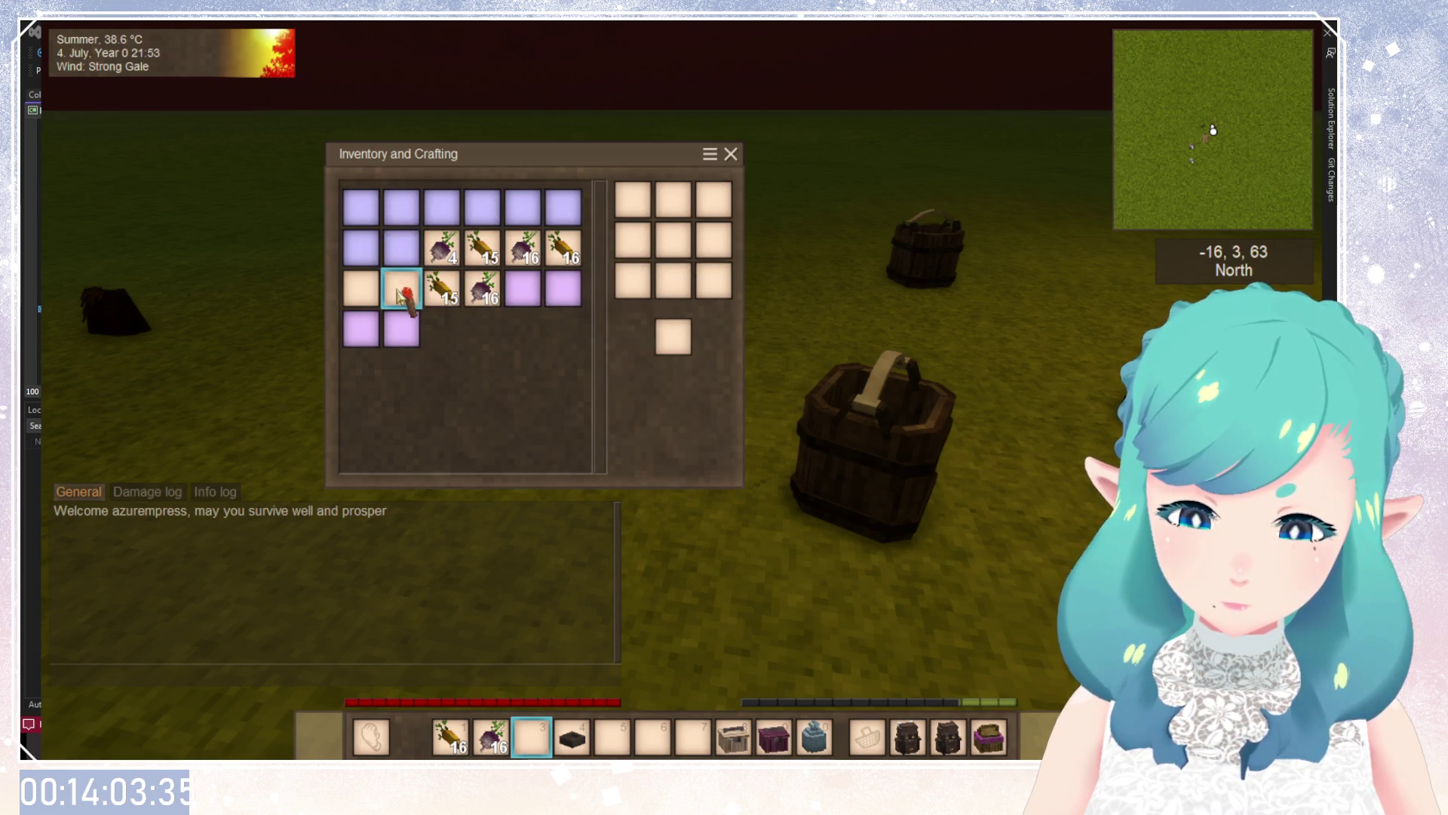
pyautogui.click(402, 288)
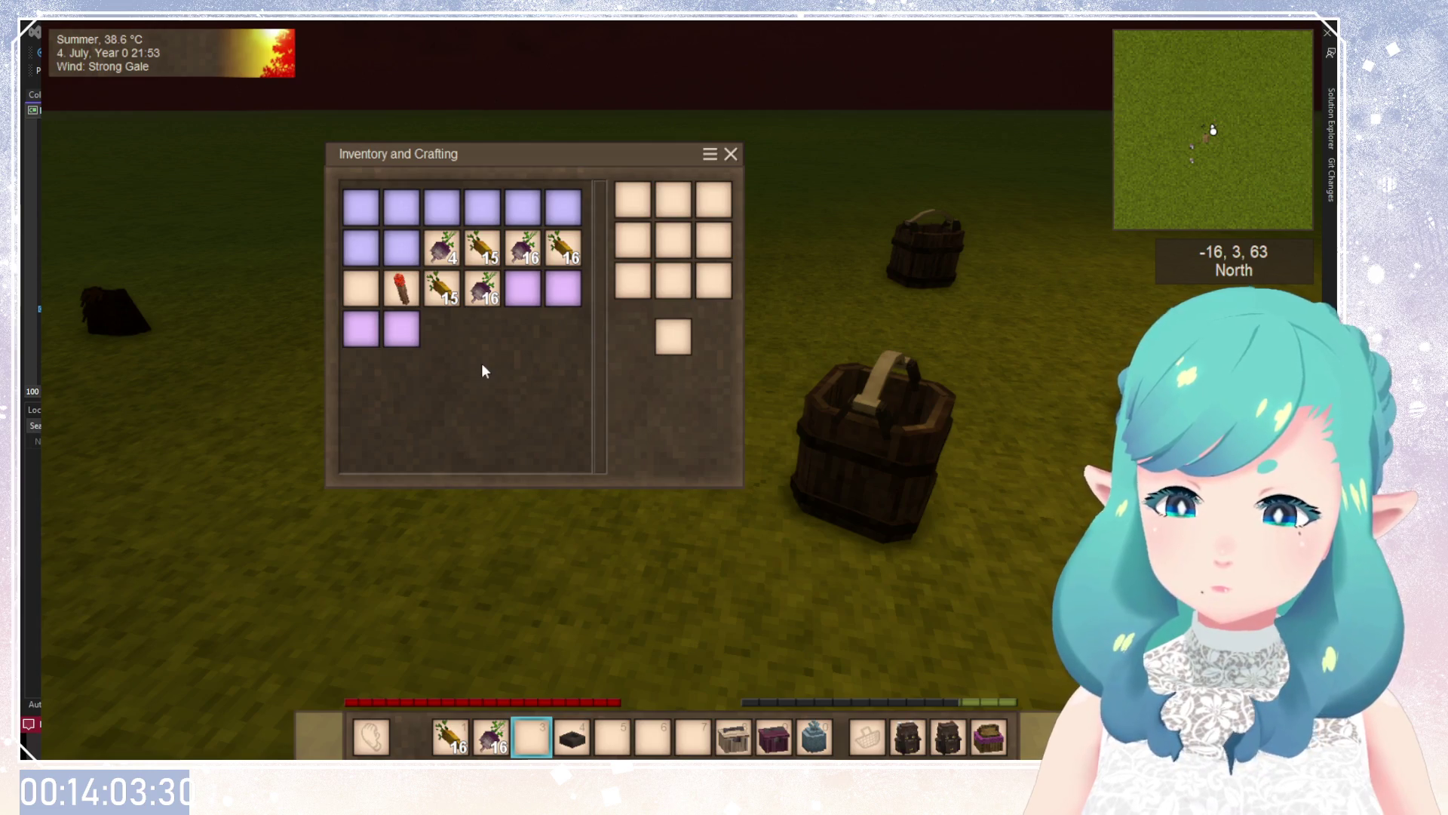
pyautogui.hotkey('alt', 'F4')
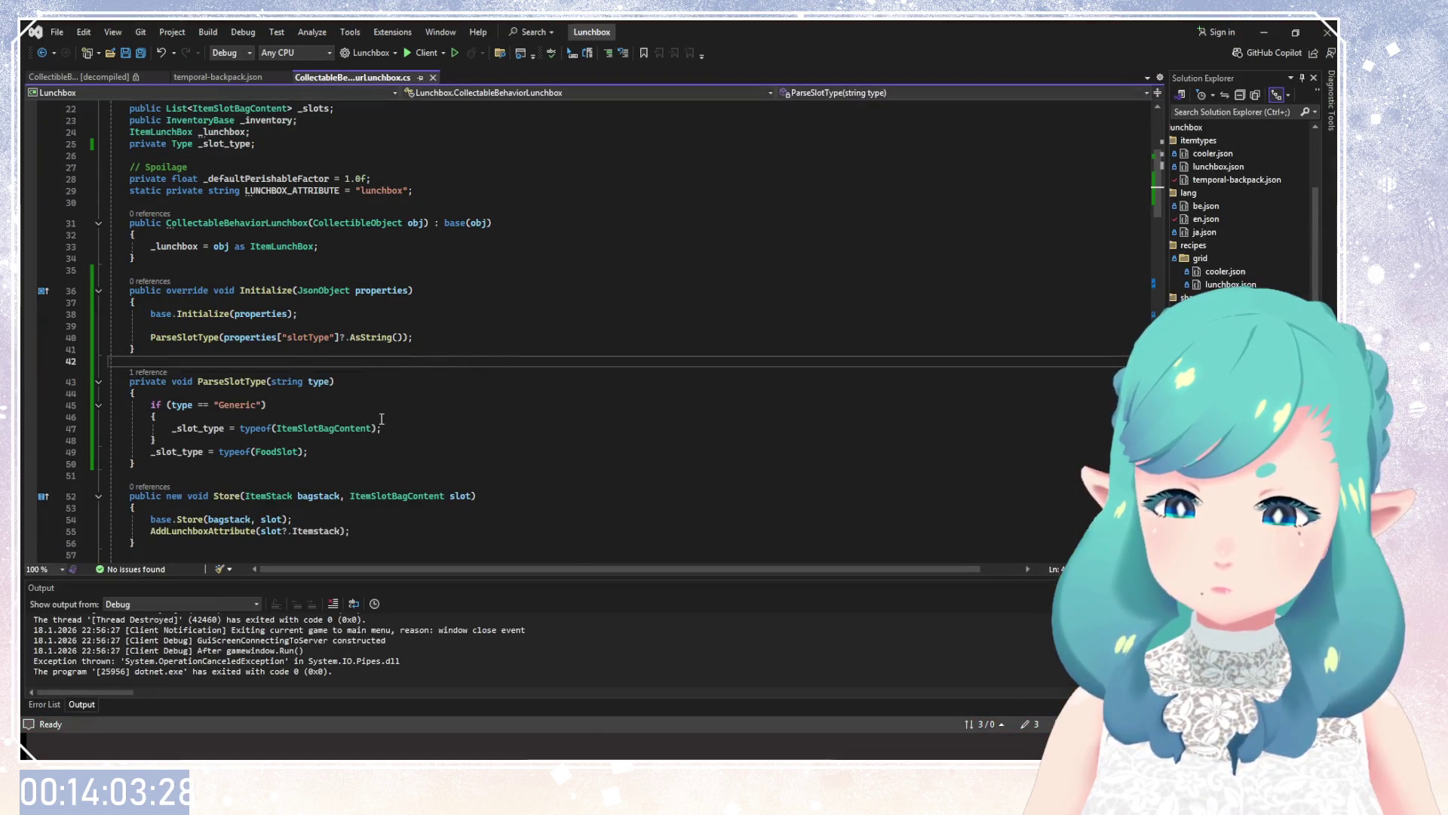
# Give the AsString call an empty-string default ("") and save the file.
pyautogui.click(181, 405)
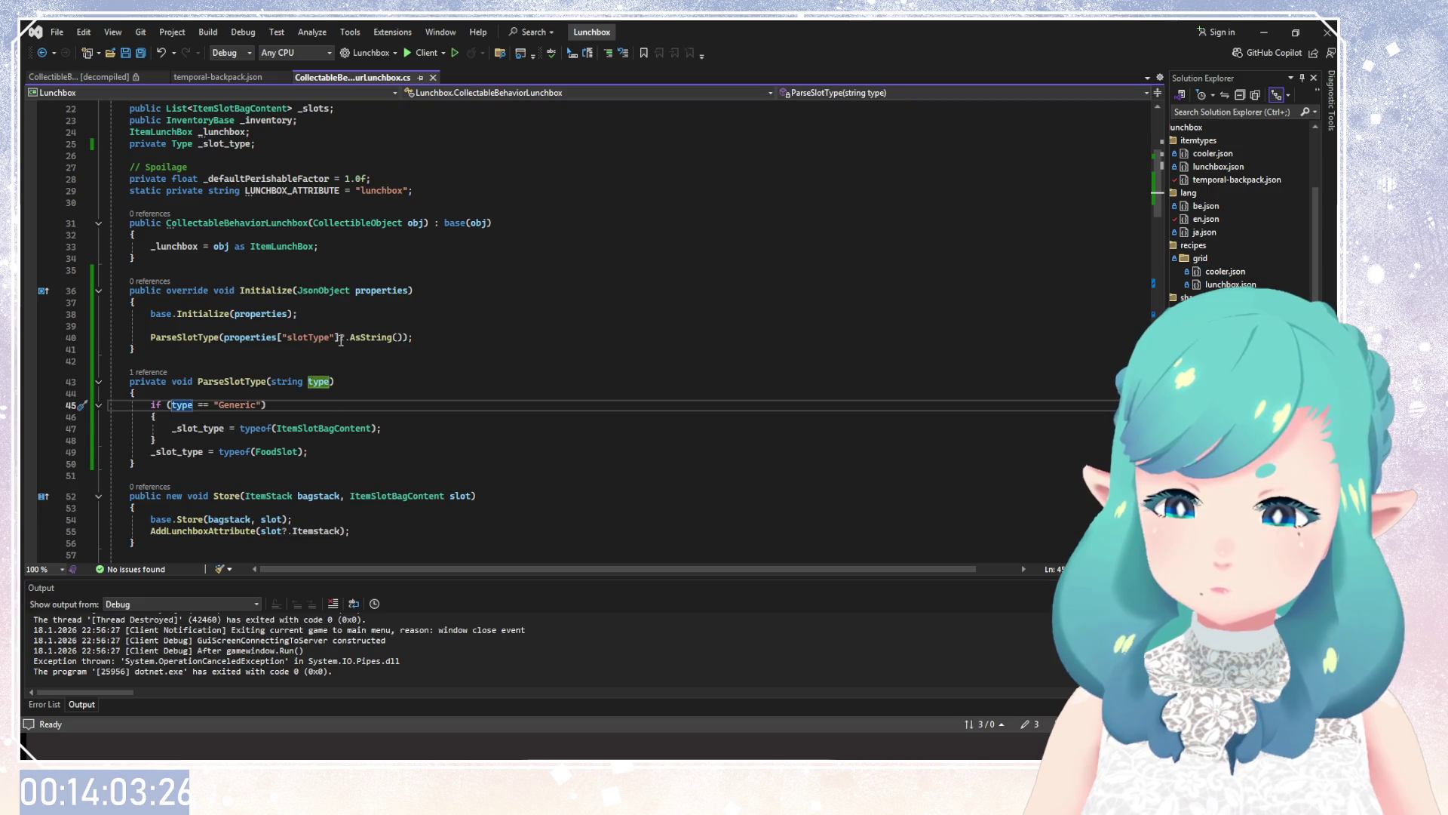
pyautogui.click(400, 339)
pyautogui.write('"')
pyautogui.hotkey('ctrl', 's')
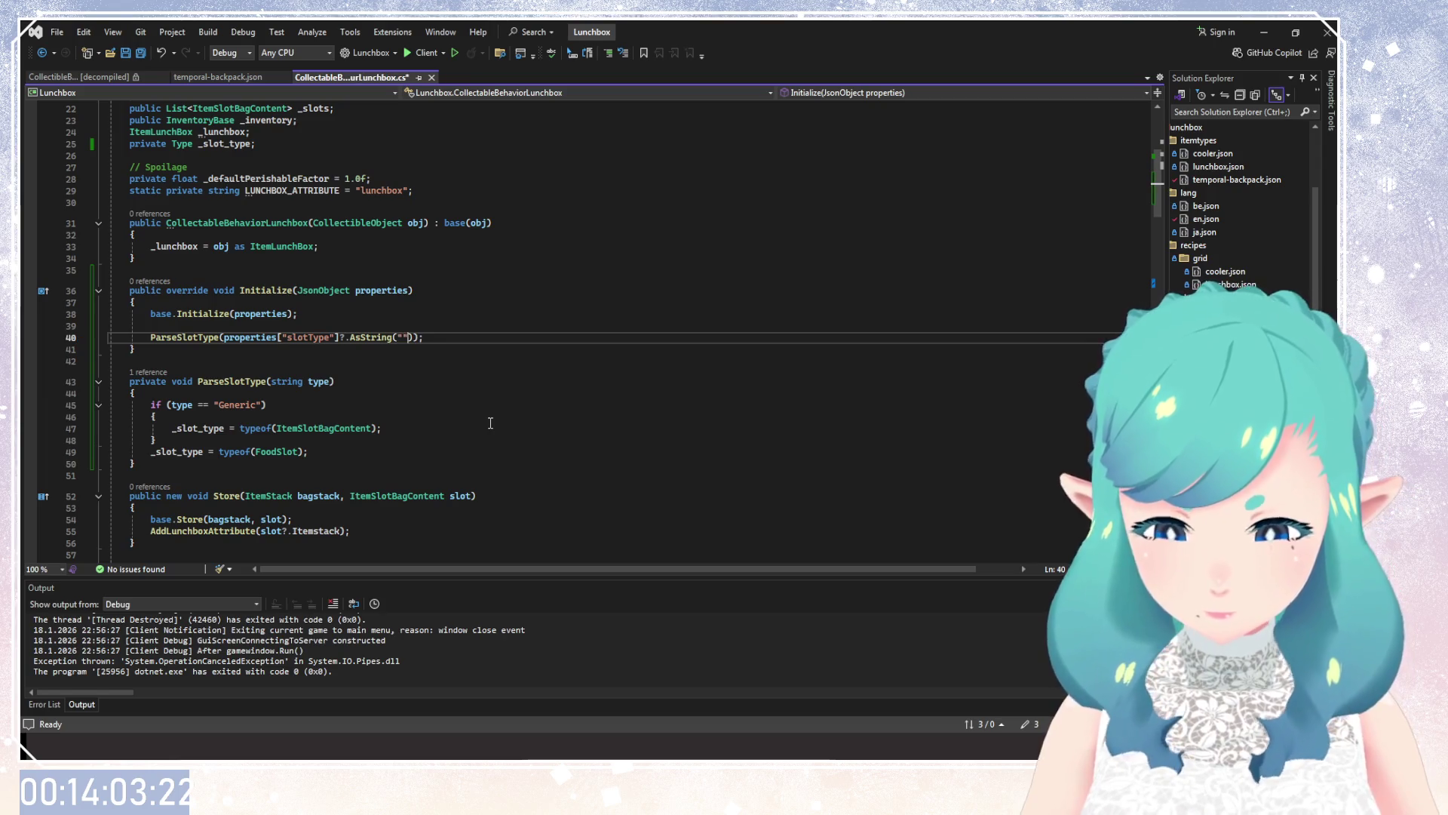
# Move the properties expression and remove the blank line below the ParseSlotType( call.
pyautogui.click(490, 422)
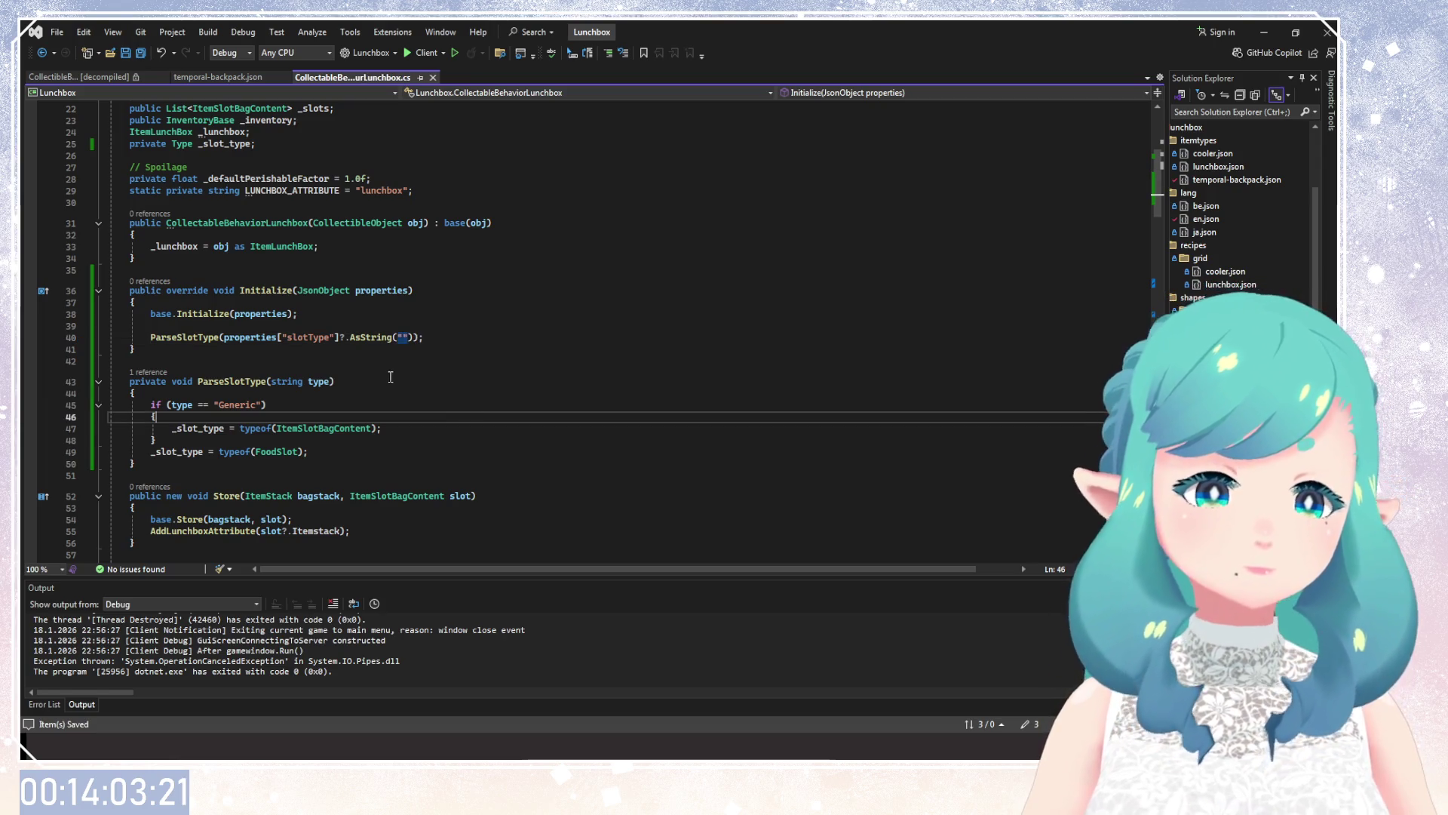
pyautogui.click(266, 337)
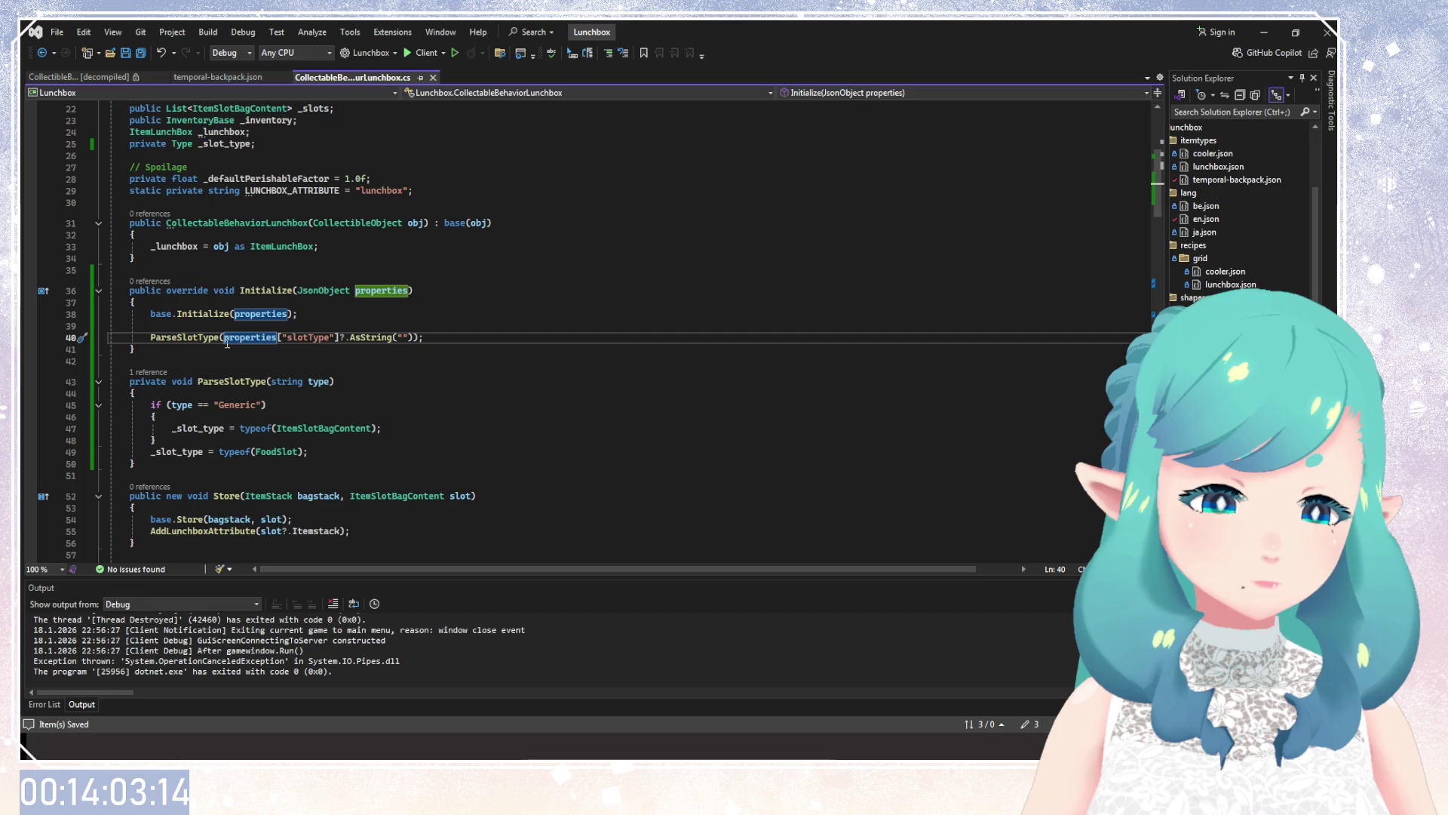
pyautogui.press('Return')
pyautogui.press('Return')
pyautogui.press('Return')
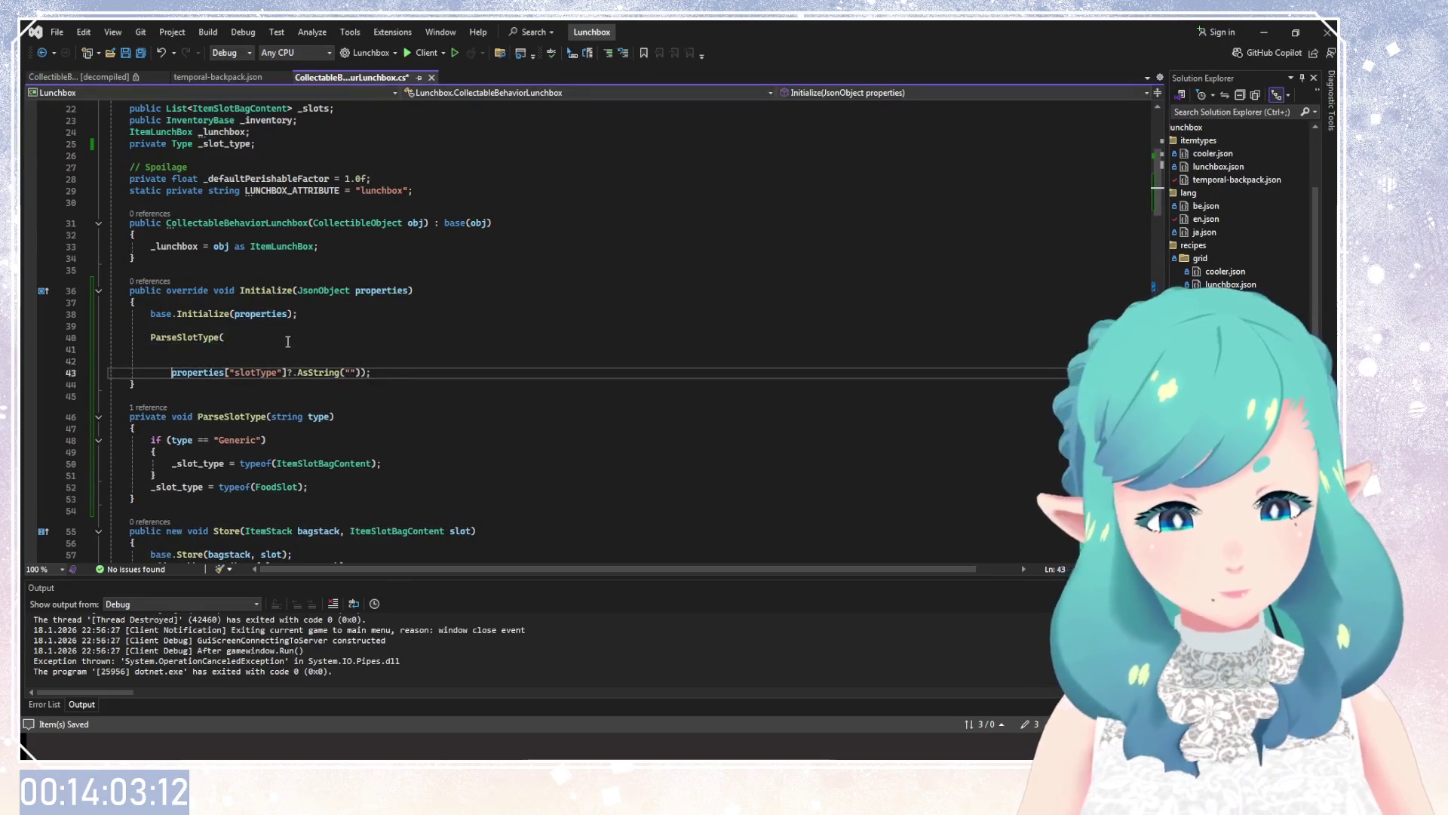
pyautogui.click(288, 339)
pyautogui.press('Delete')
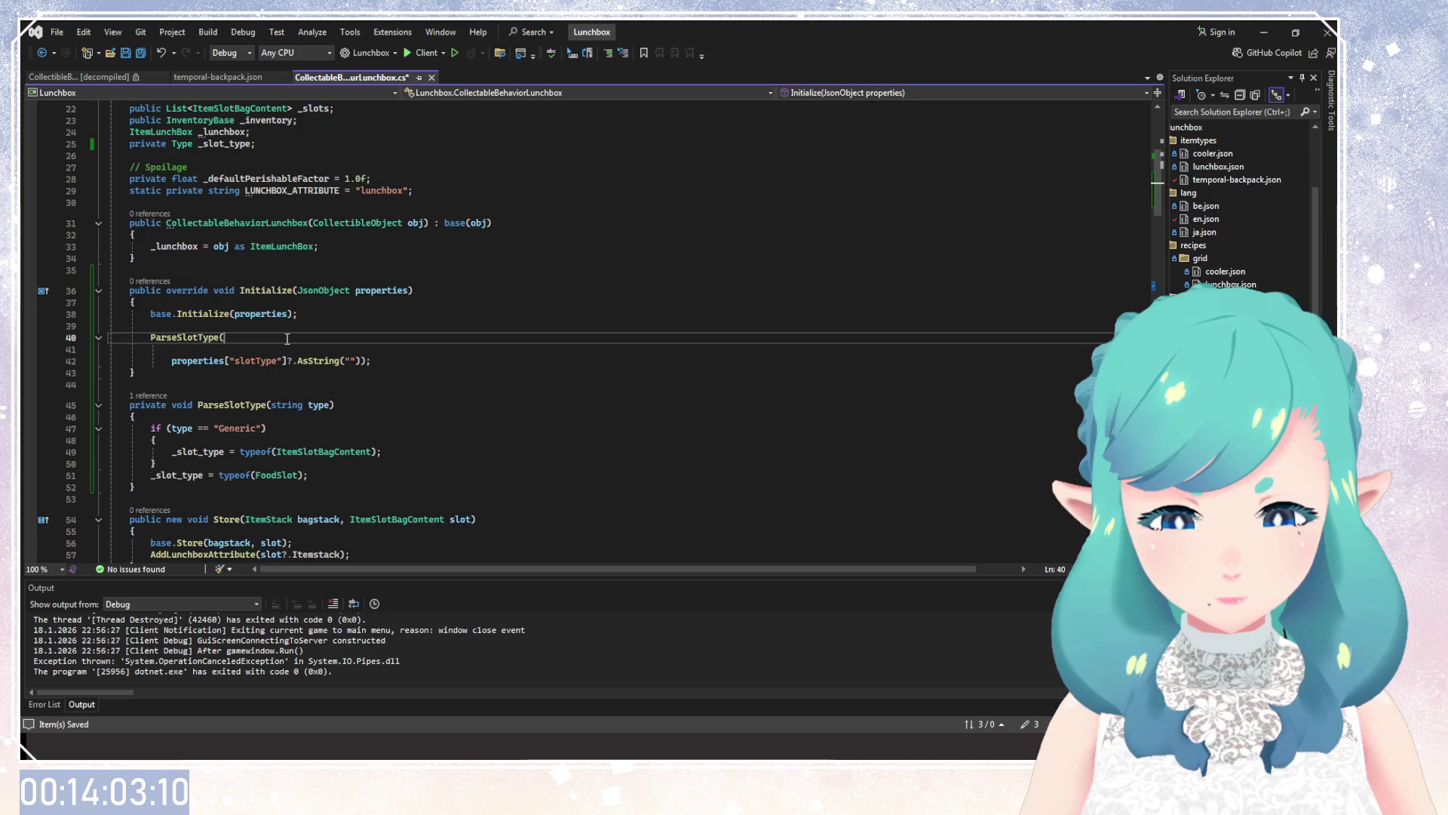
# Delete the '?' before AsString, join the expression onto line 40, and close the call.
pyautogui.click(299, 360)
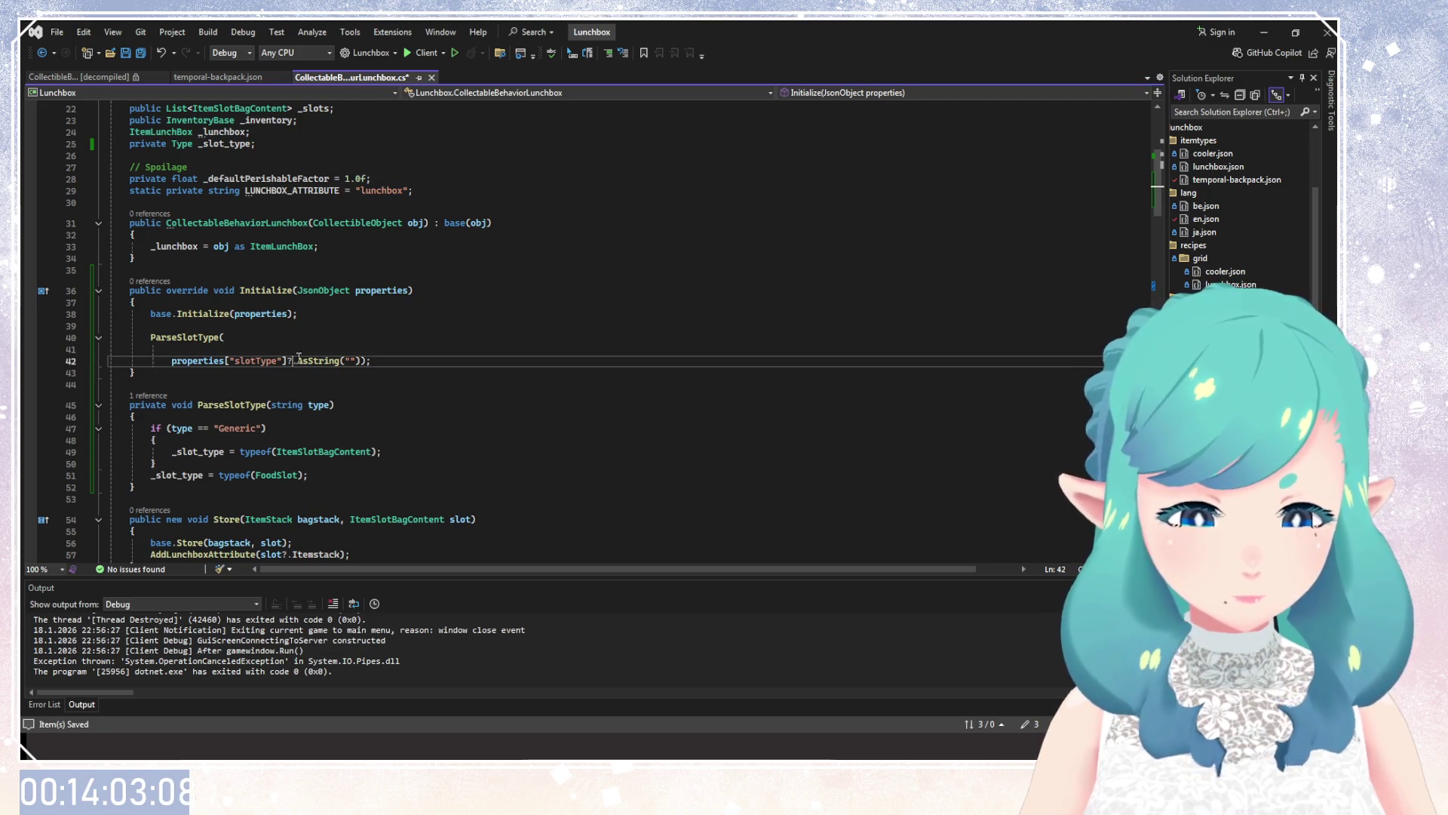
pyautogui.press('BackSpace')
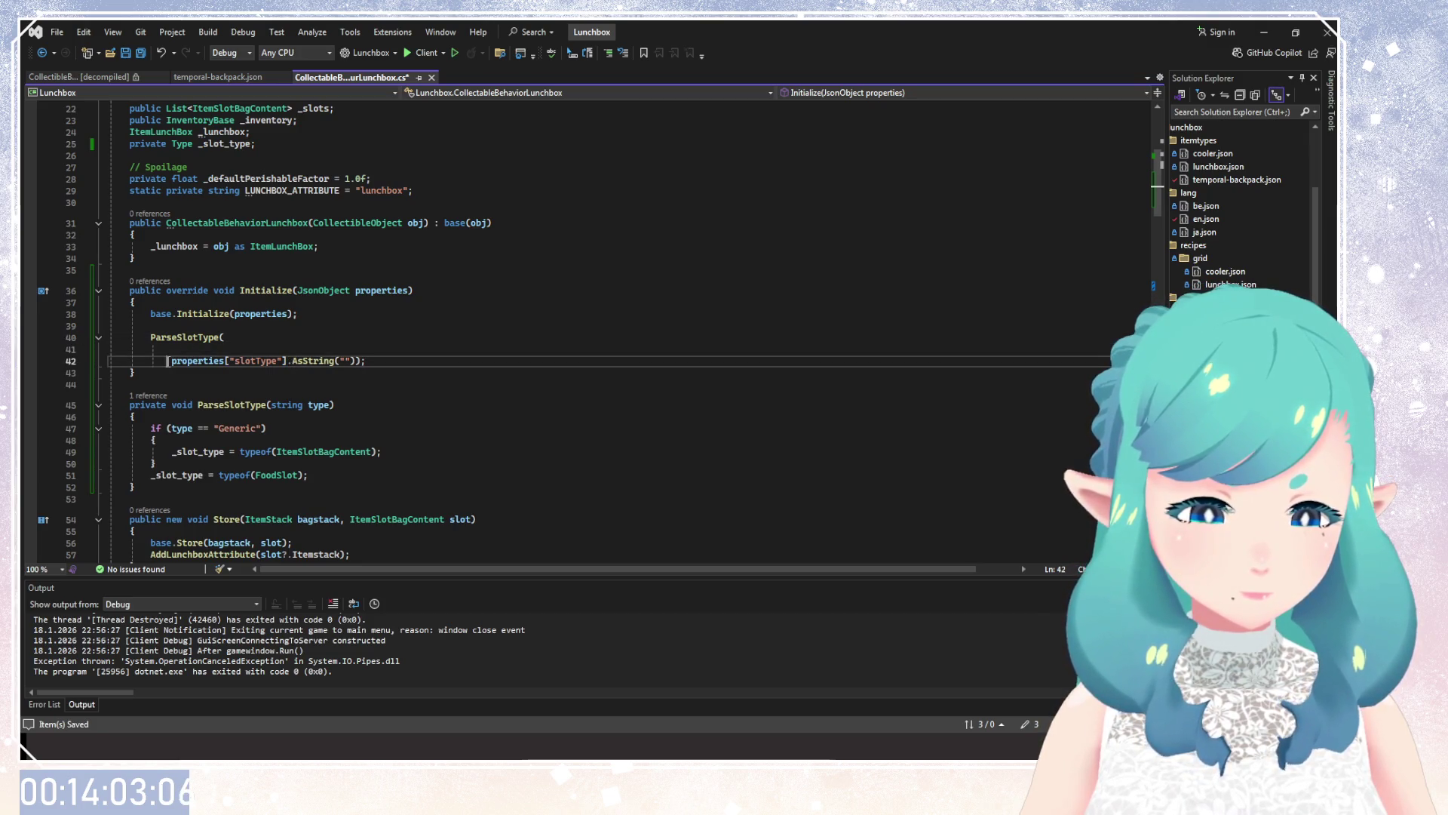
pyautogui.press('BackSpace')
pyautogui.press('BackSpace')
pyautogui.press('BackSpace')
pyautogui.press('BackSpace')
pyautogui.press('BackSpace')
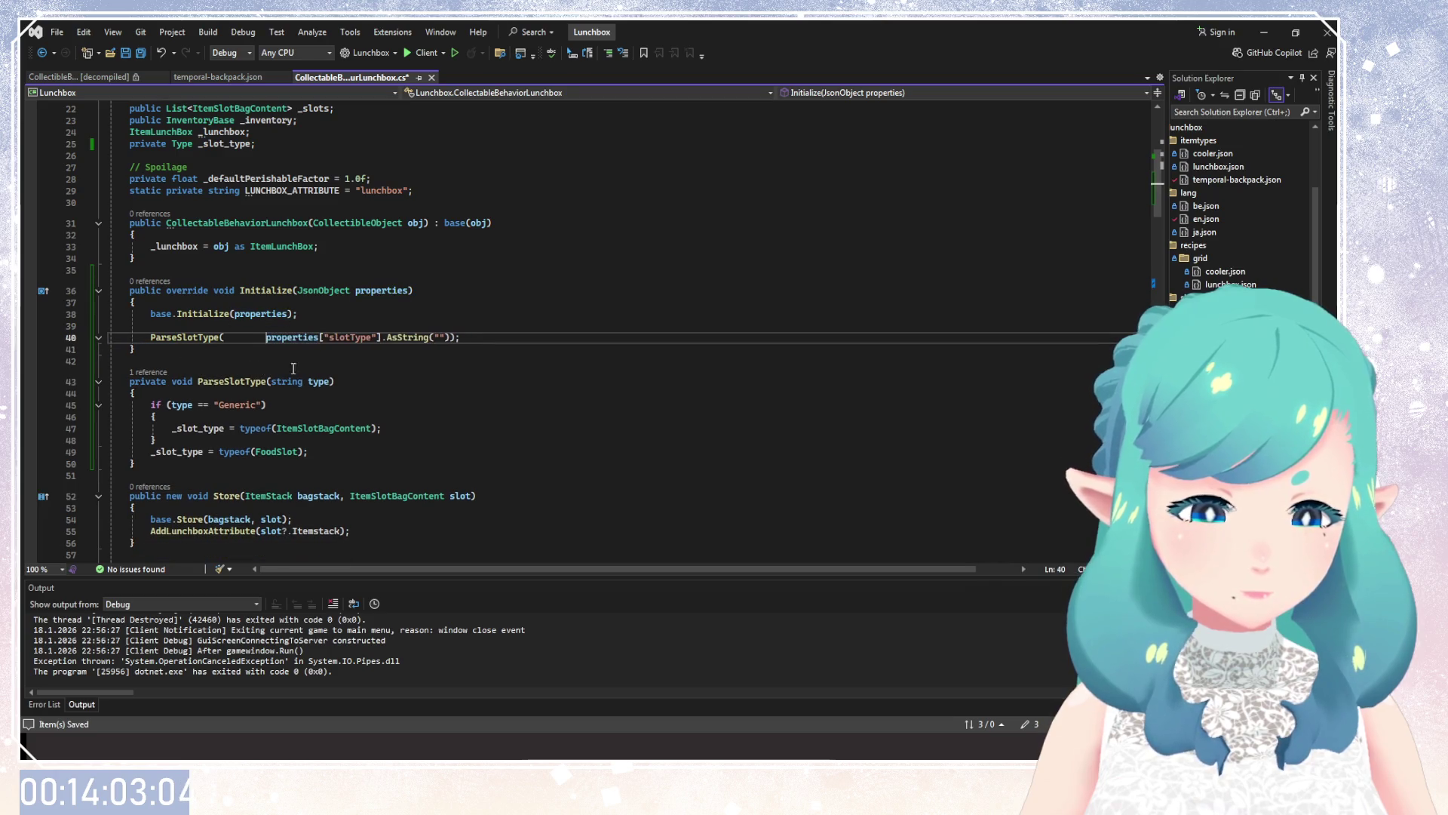
pyautogui.press('BackSpace')
pyautogui.press('BackSpace')
pyautogui.press('BackSpace')
pyautogui.press('BackSpace')
pyautogui.press('BackSpace')
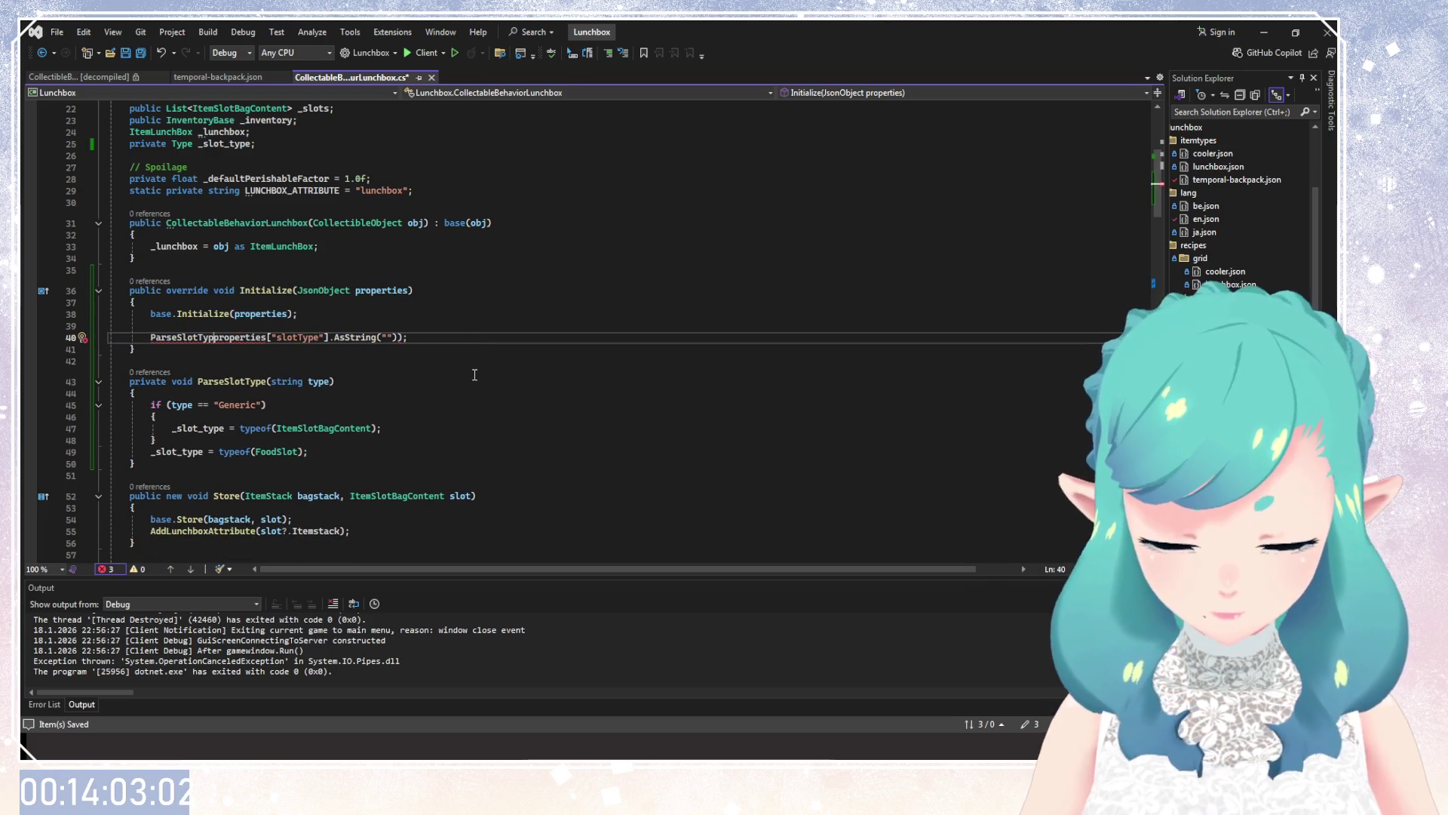
pyautogui.write('e(')
pyautogui.press('Down')
pyautogui.press('Down')
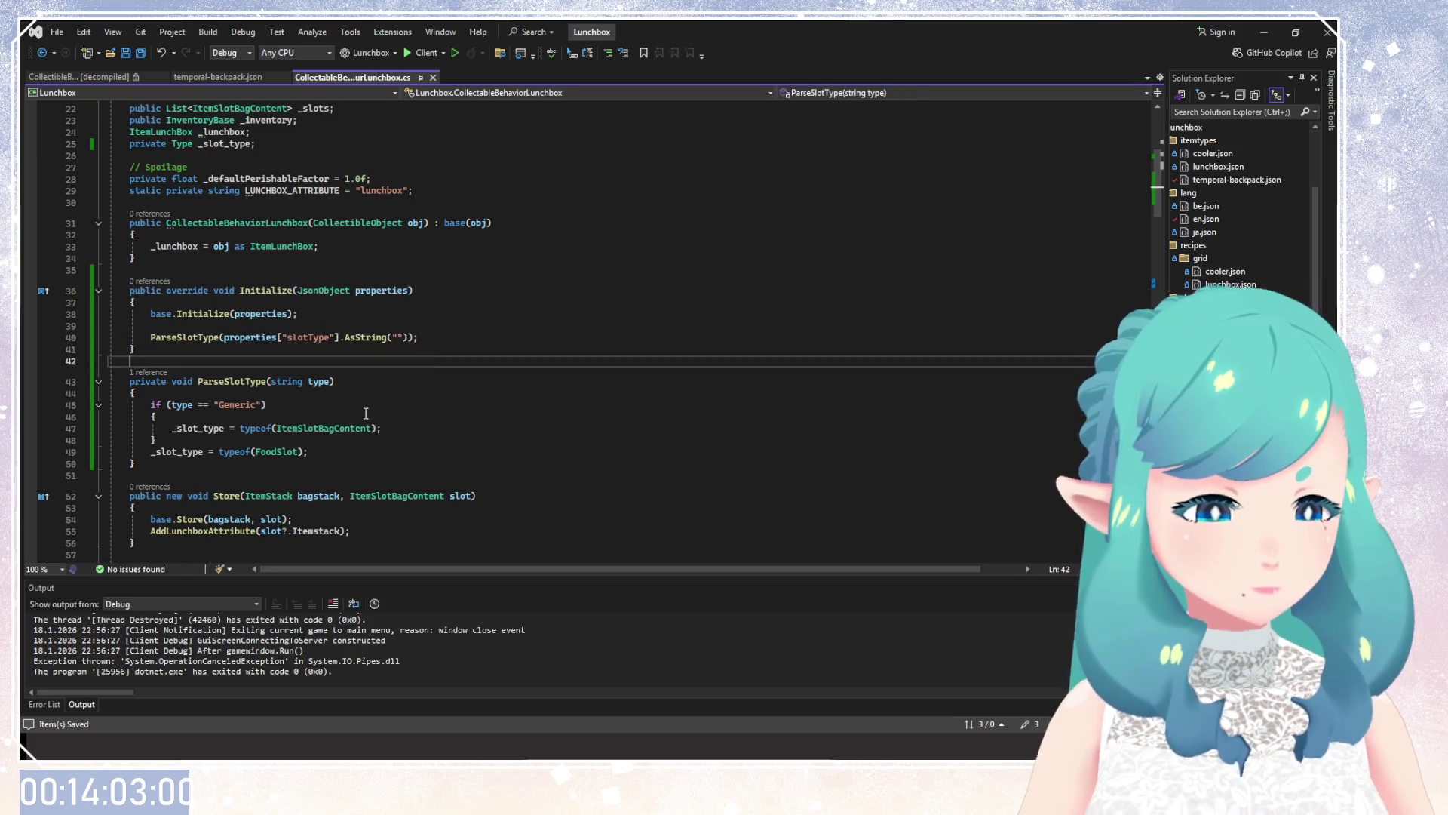
pyautogui.click(366, 413)
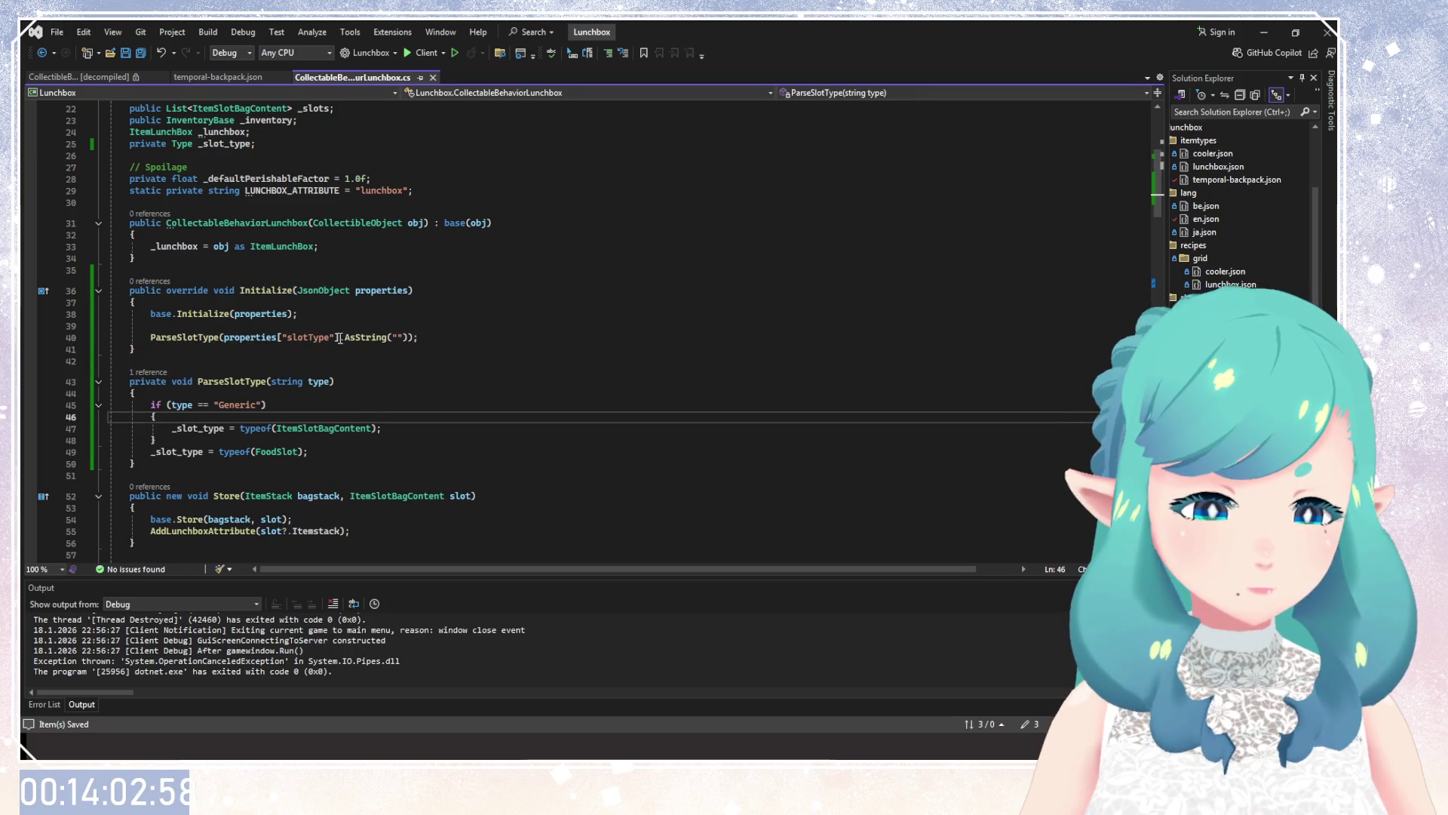
pyautogui.click(414, 294)
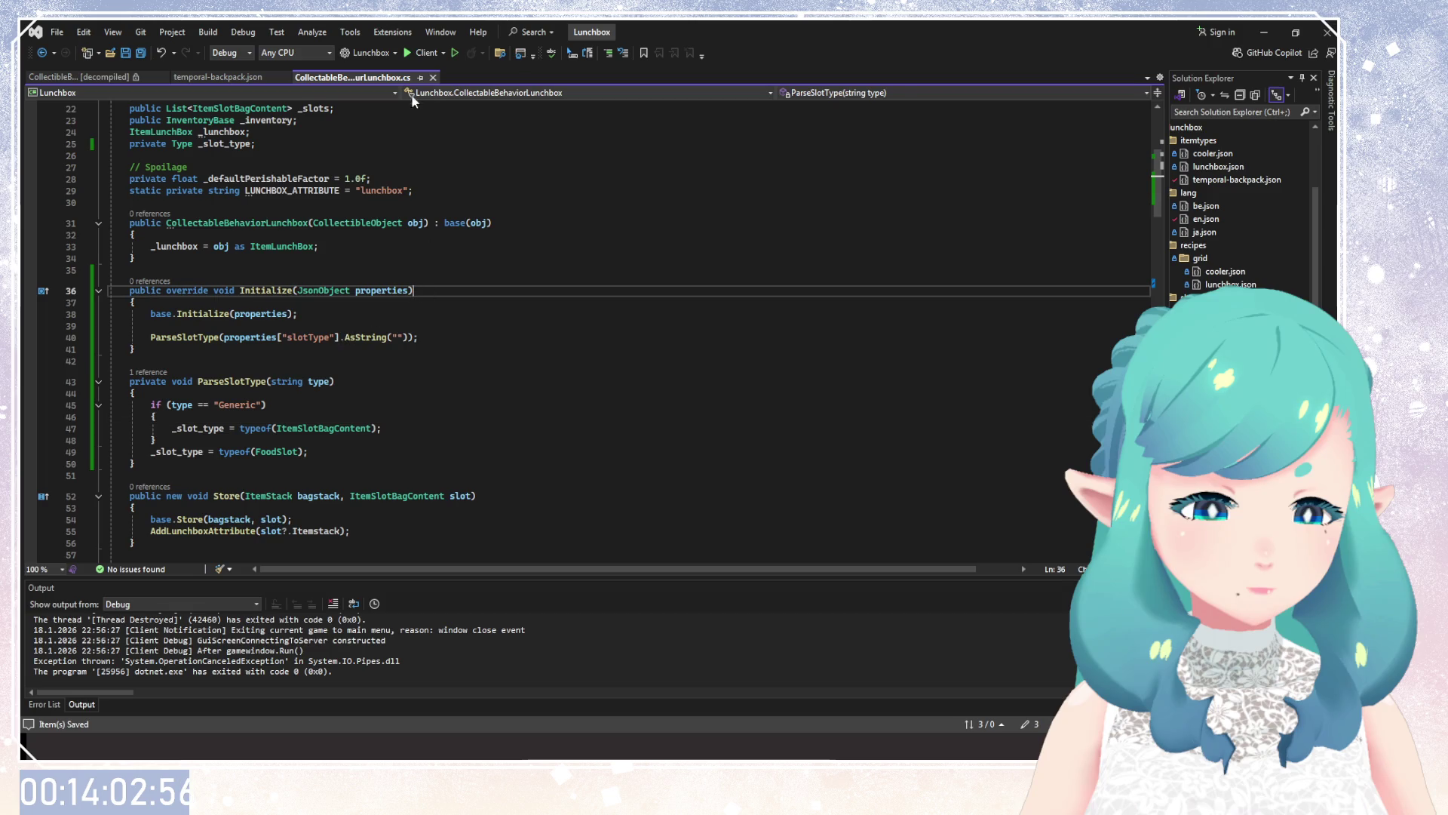
# Launch the game client under the debugger and load the Creative world.
pyautogui.click(425, 53)
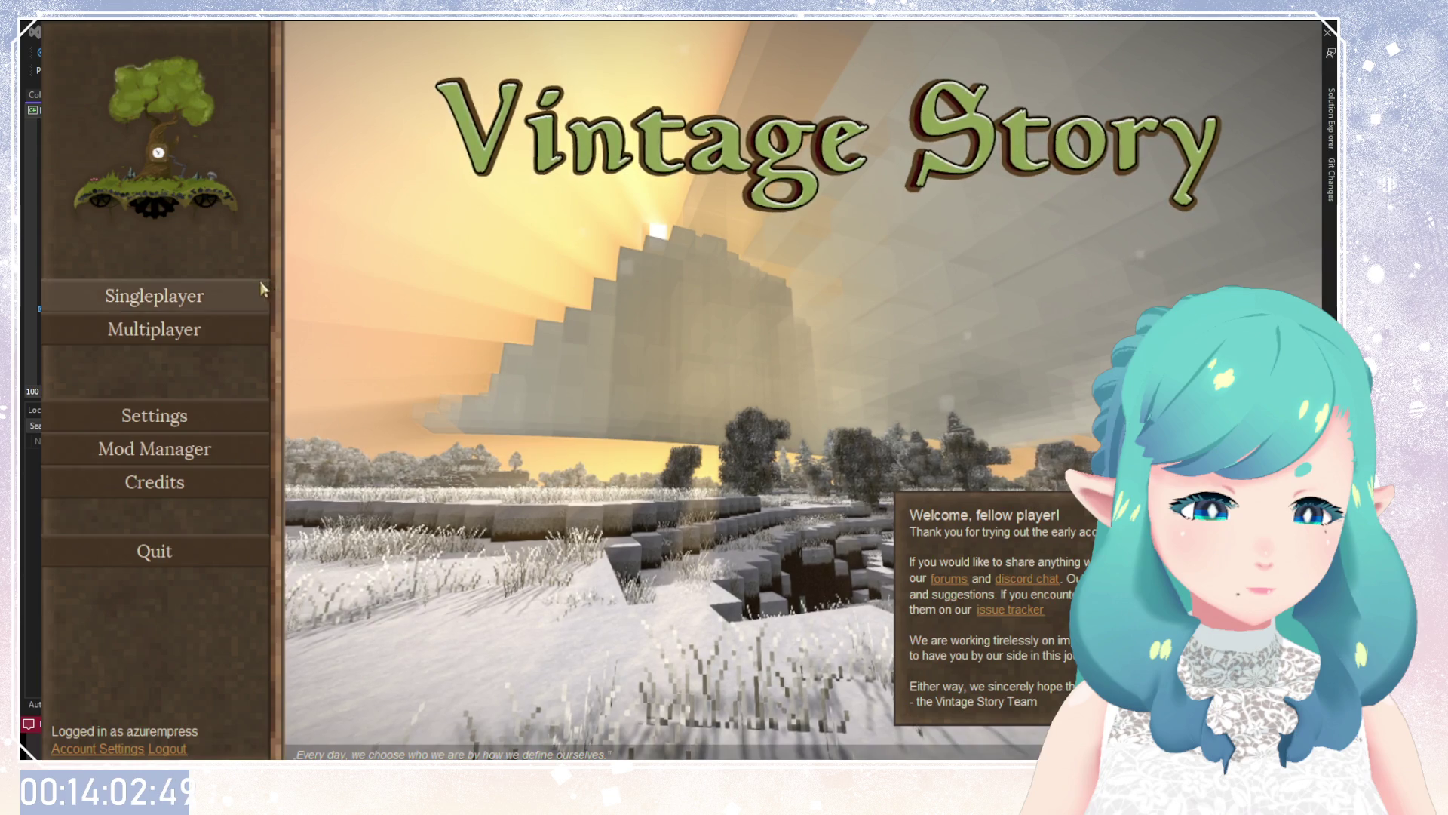
pyautogui.click(256, 285)
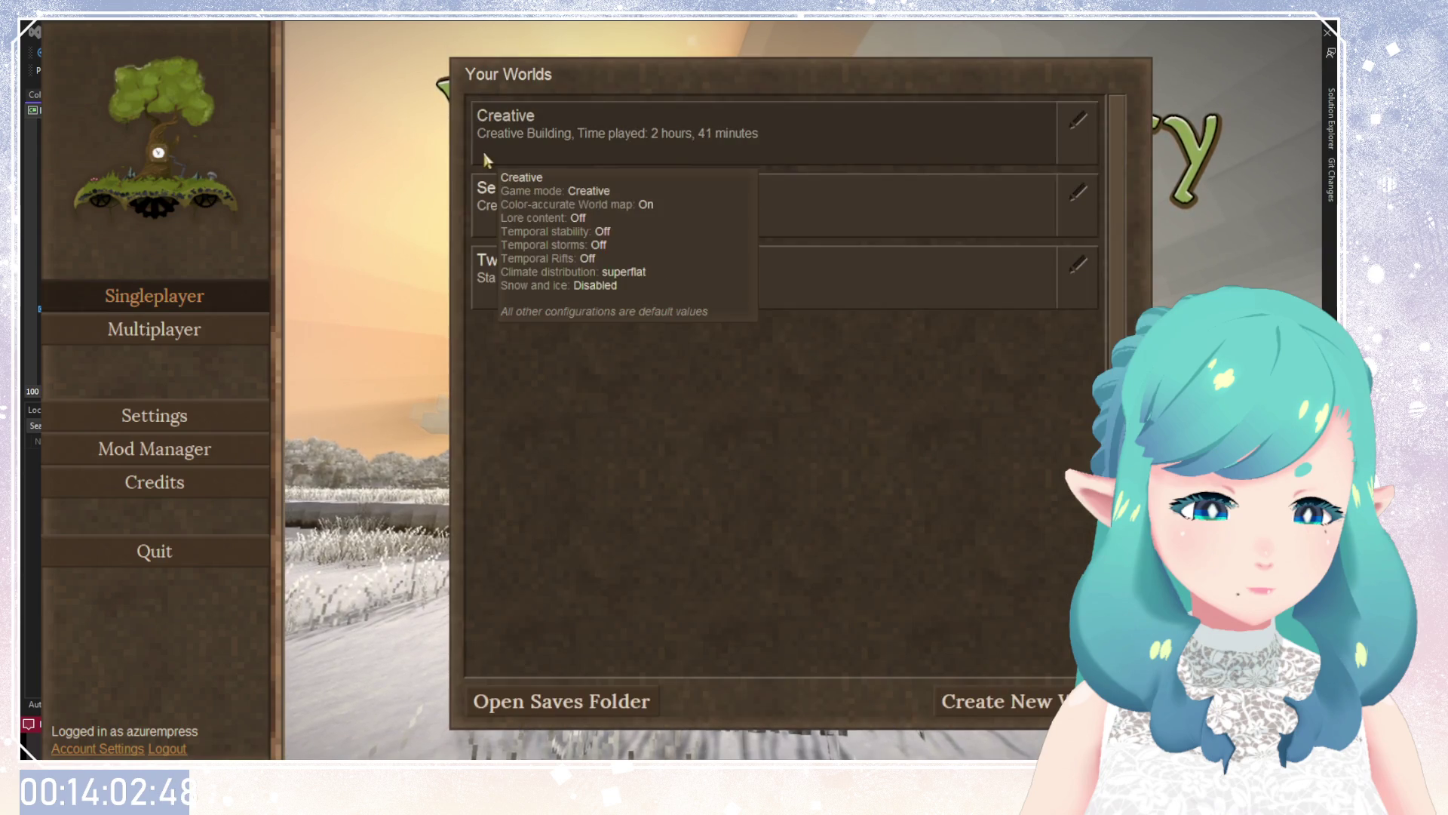
pyautogui.click(487, 155)
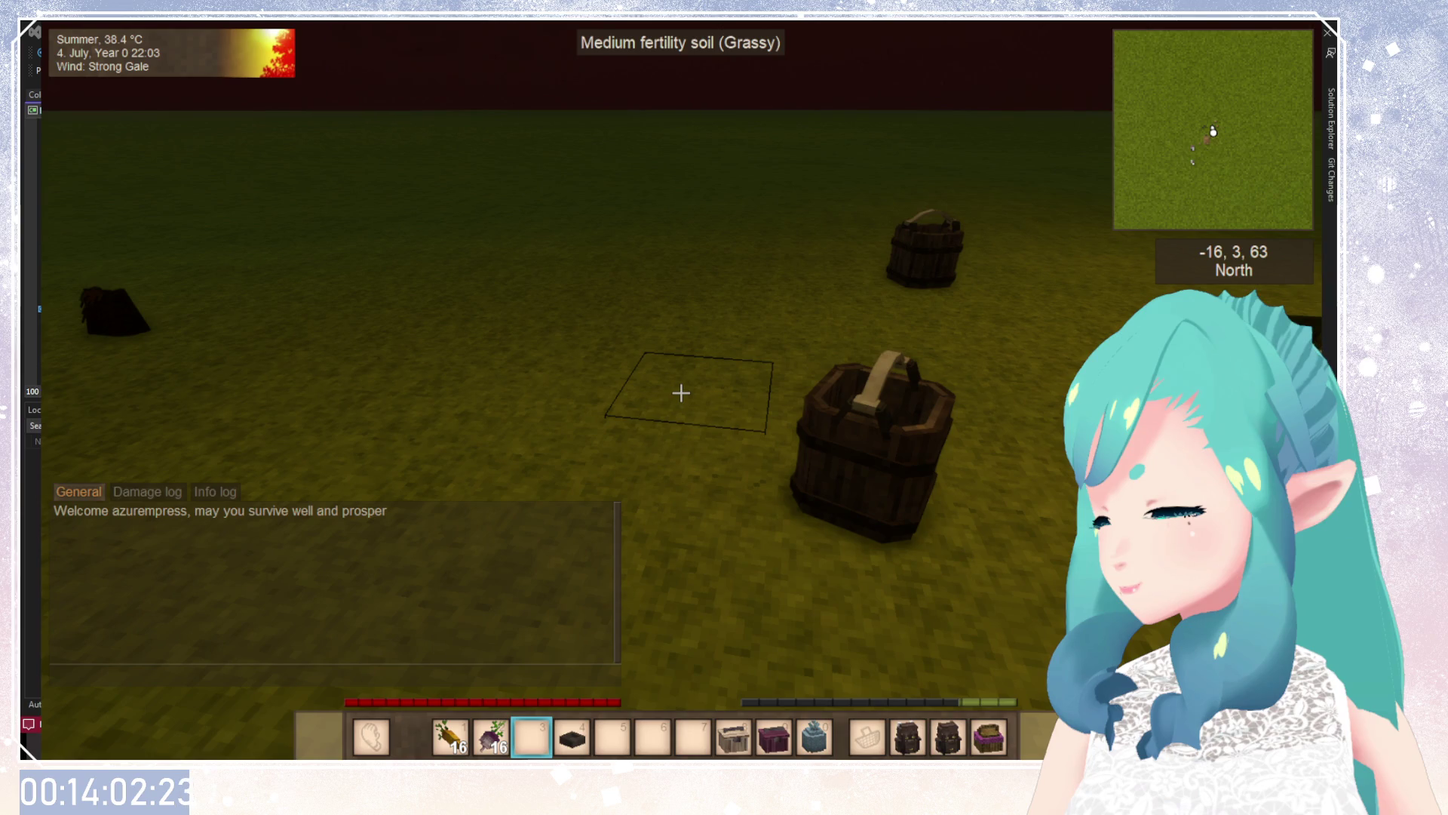
# Open the inventory, pick up the torch and put it back, then quit and stop debugging.
pyautogui.press('e')
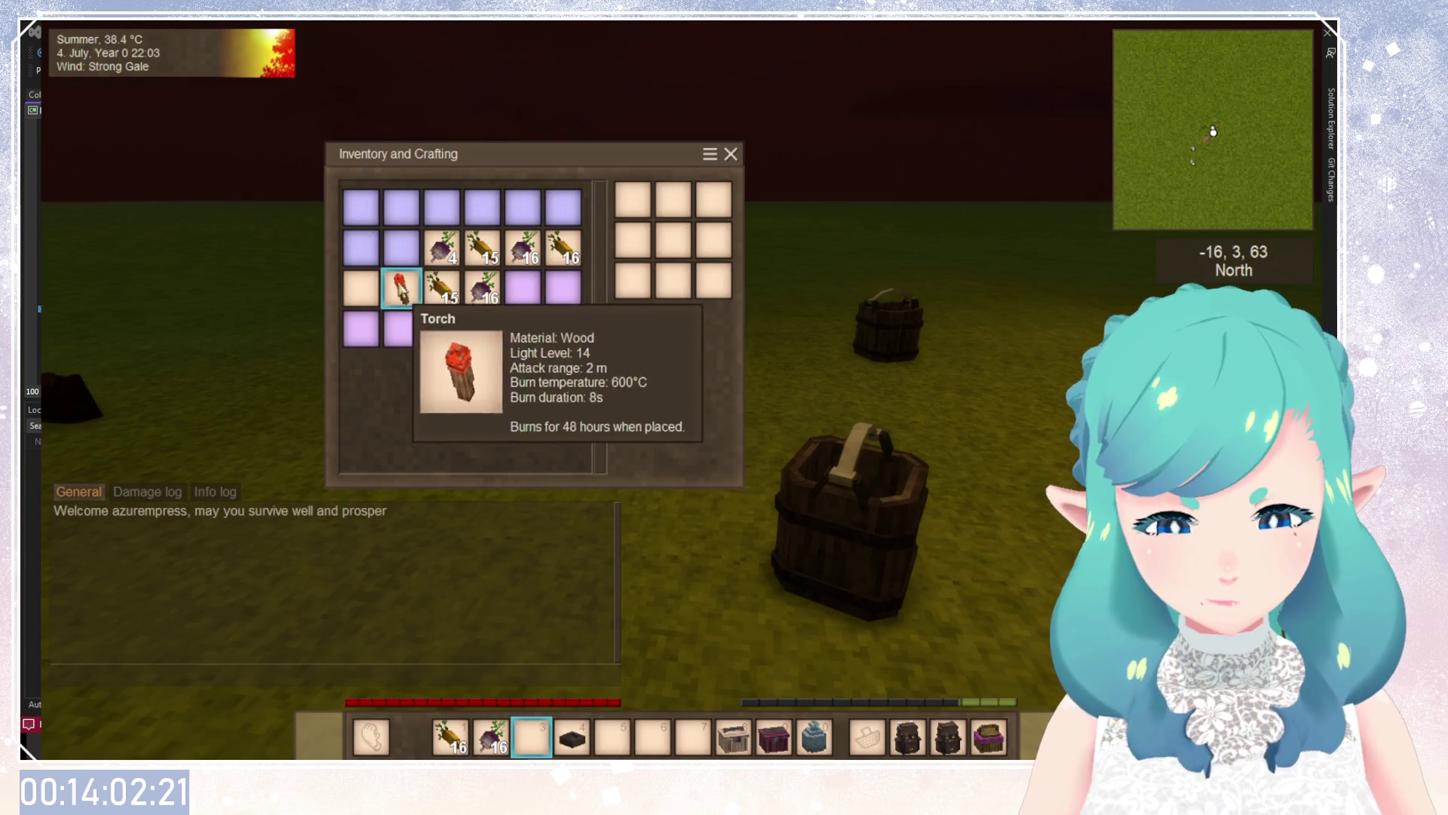
pyautogui.click(401, 287)
pyautogui.click(401, 287)
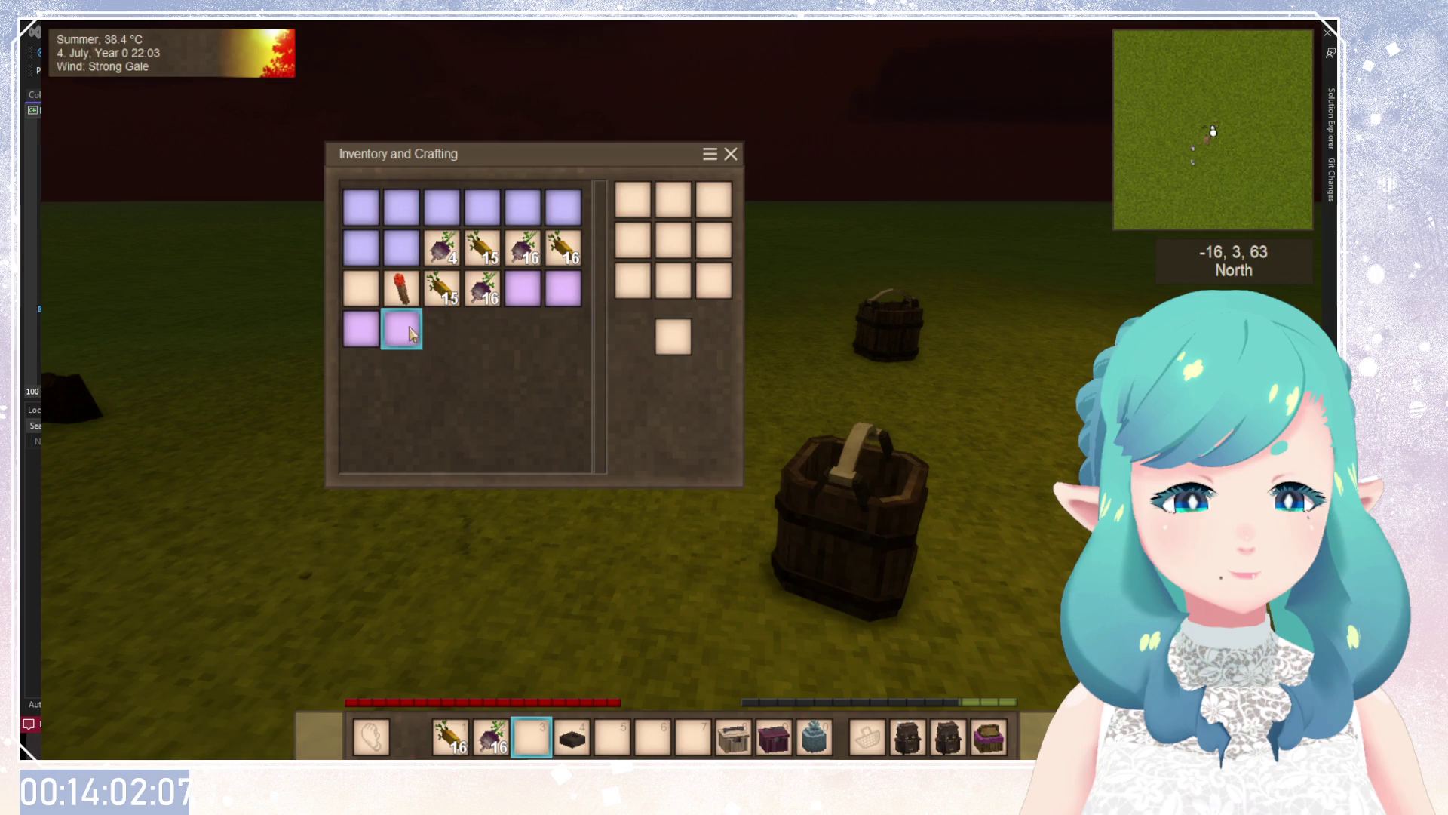
pyautogui.moveTo(405, 289)
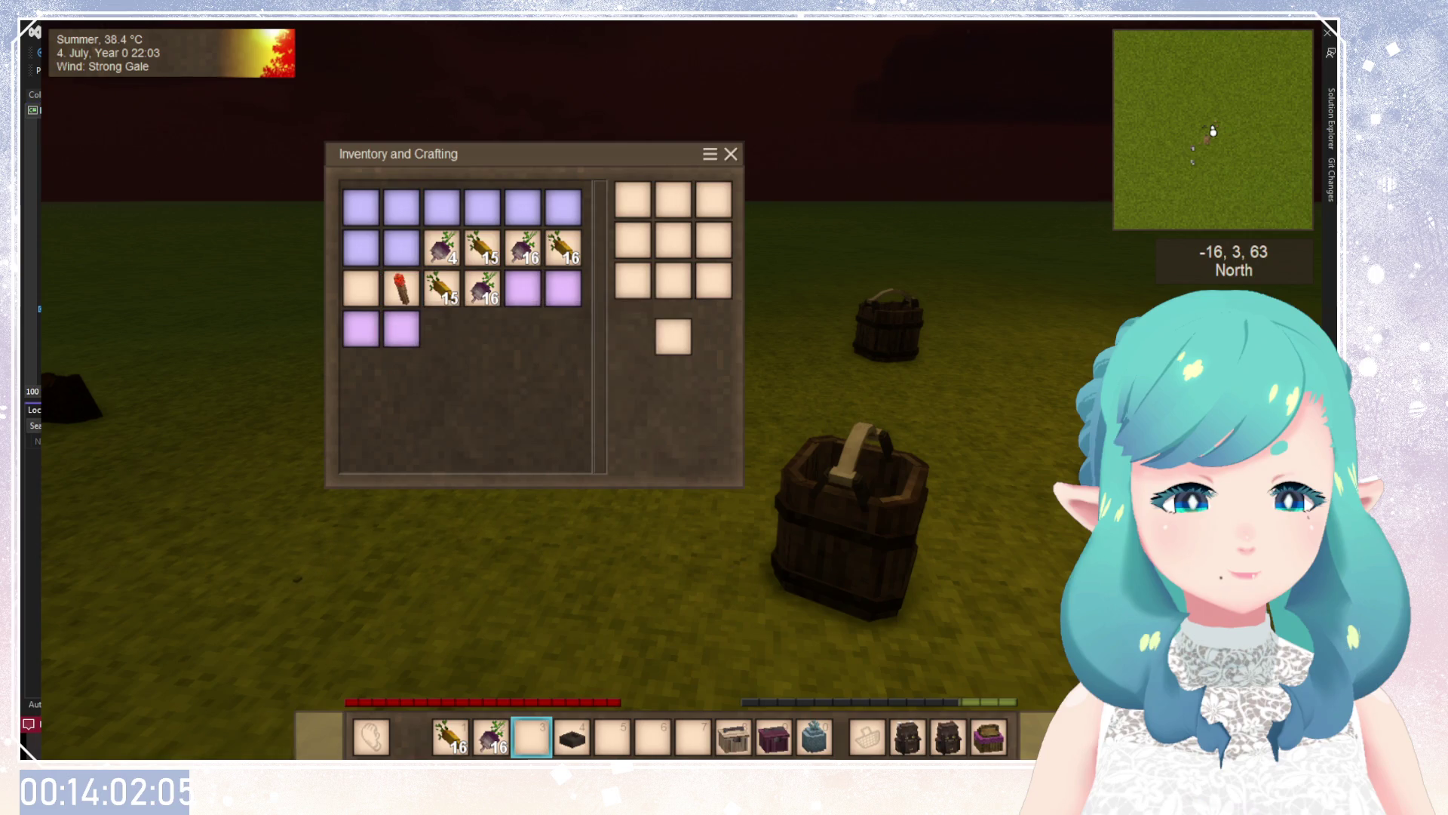
pyautogui.hotkey('shift', 'F5')
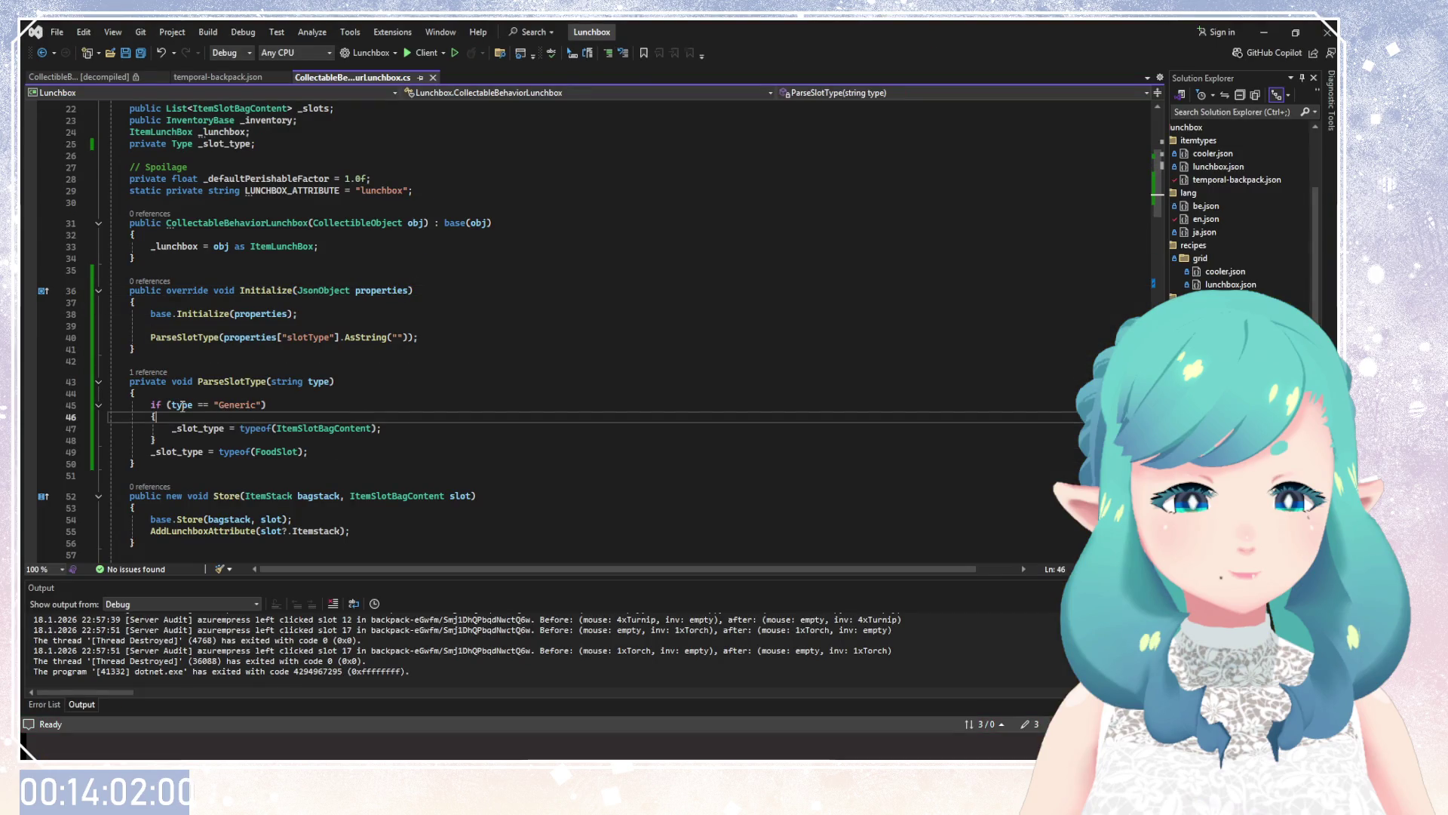
# Set a breakpoint on the Generic check at line 45, rerun into the Creative world, and open the inventory.
pyautogui.click(183, 406)
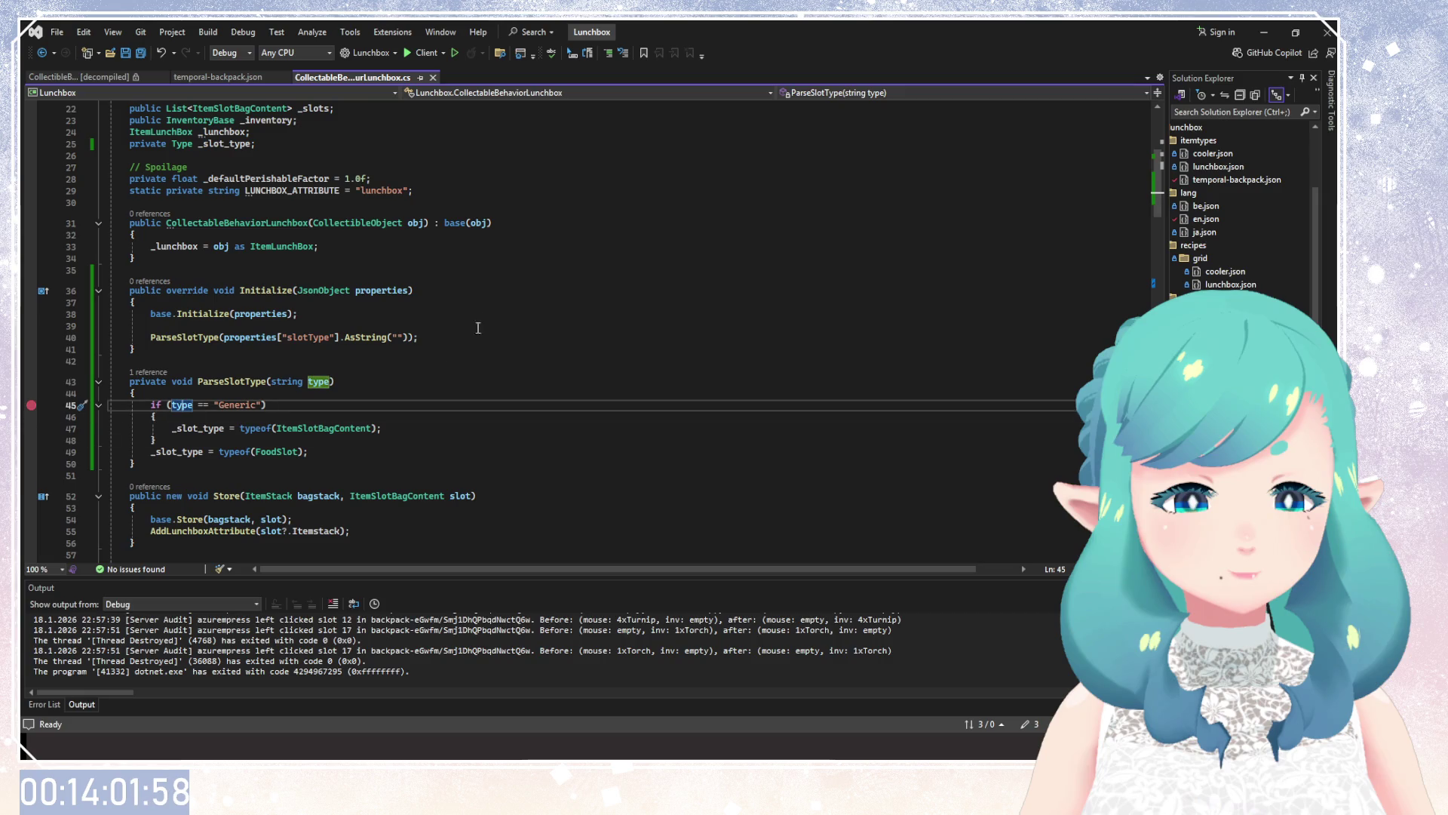
pyautogui.click(421, 53)
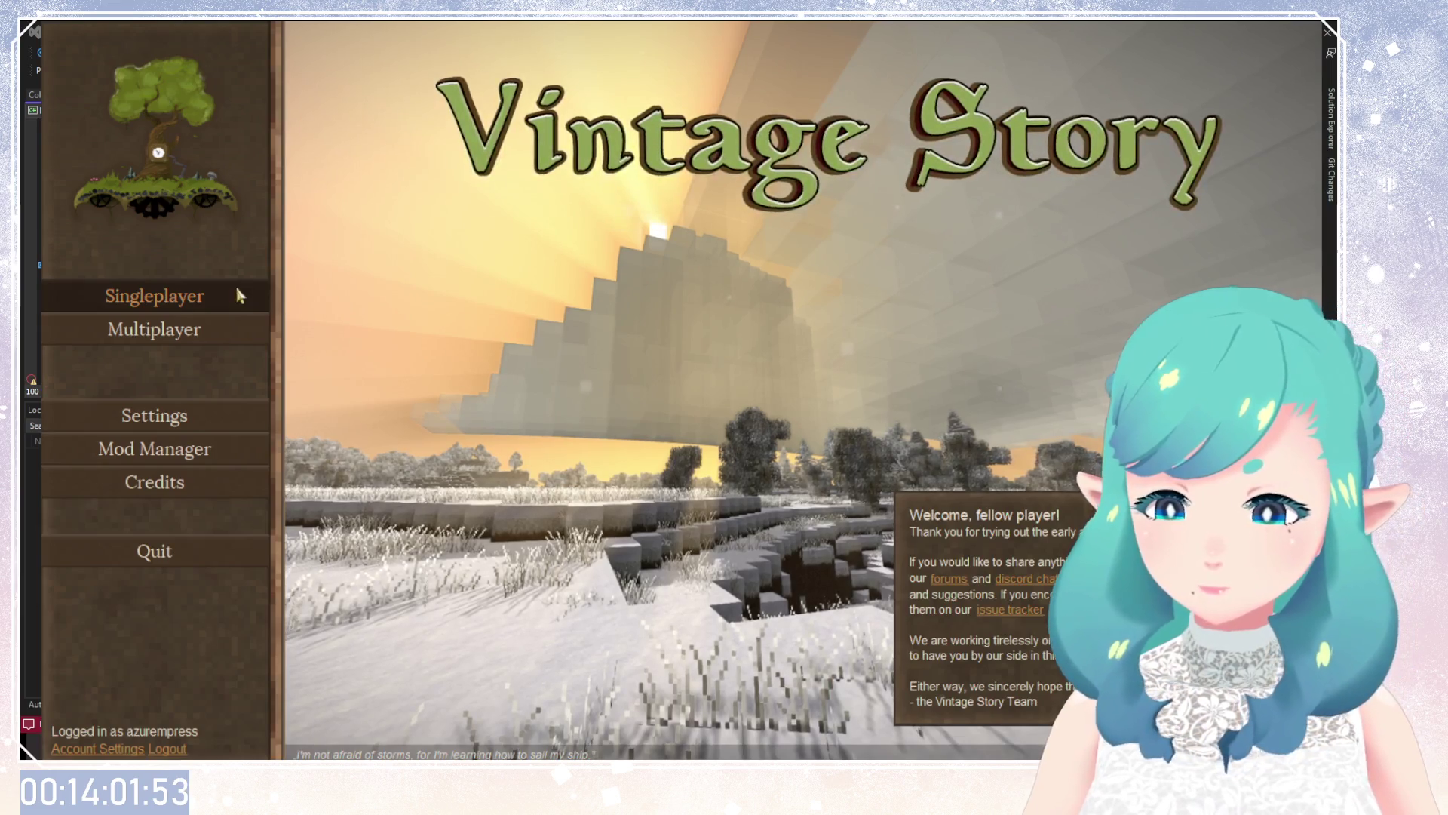
pyautogui.click(236, 291)
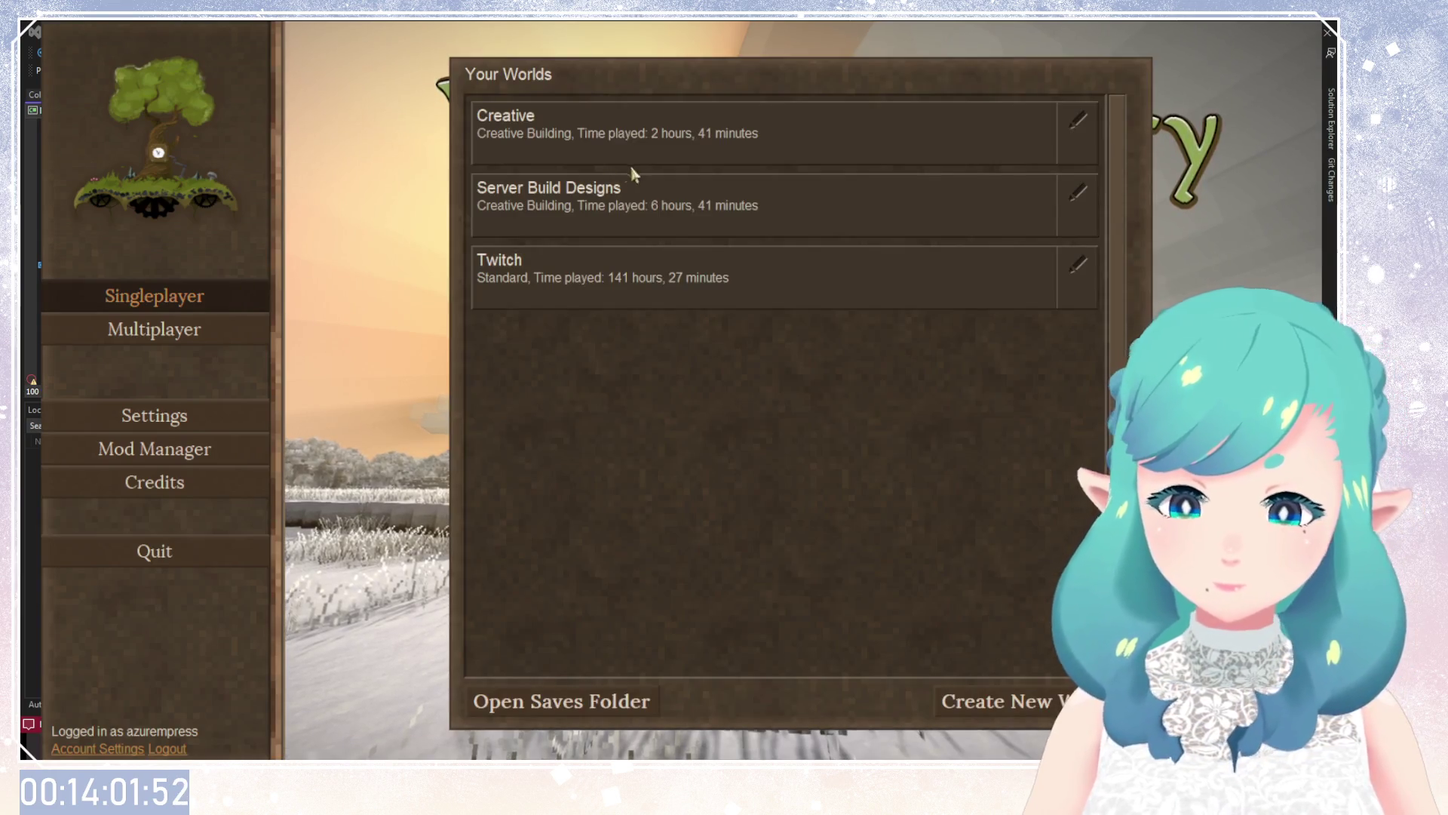
pyautogui.click(645, 155)
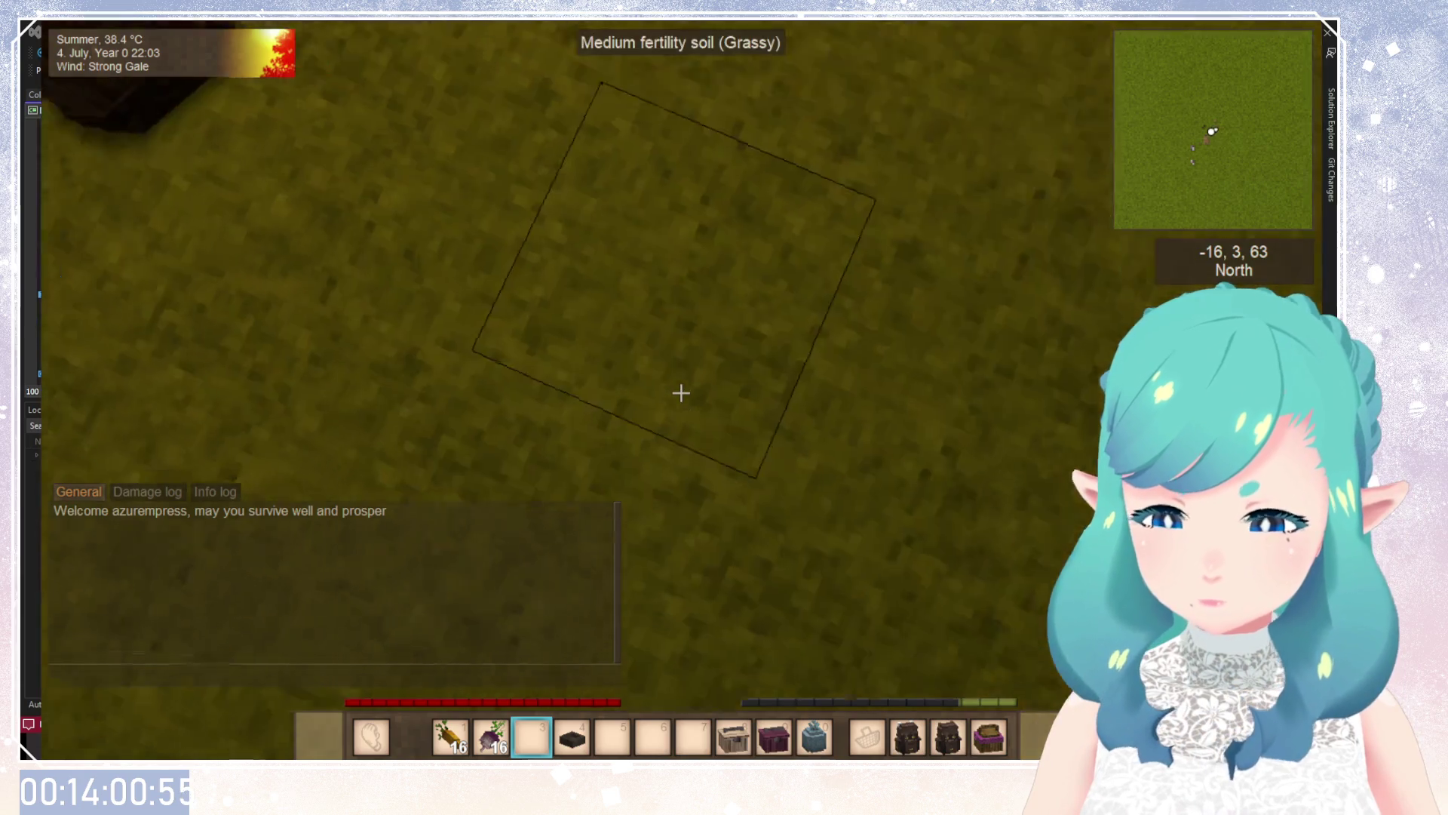
pyautogui.press('e')
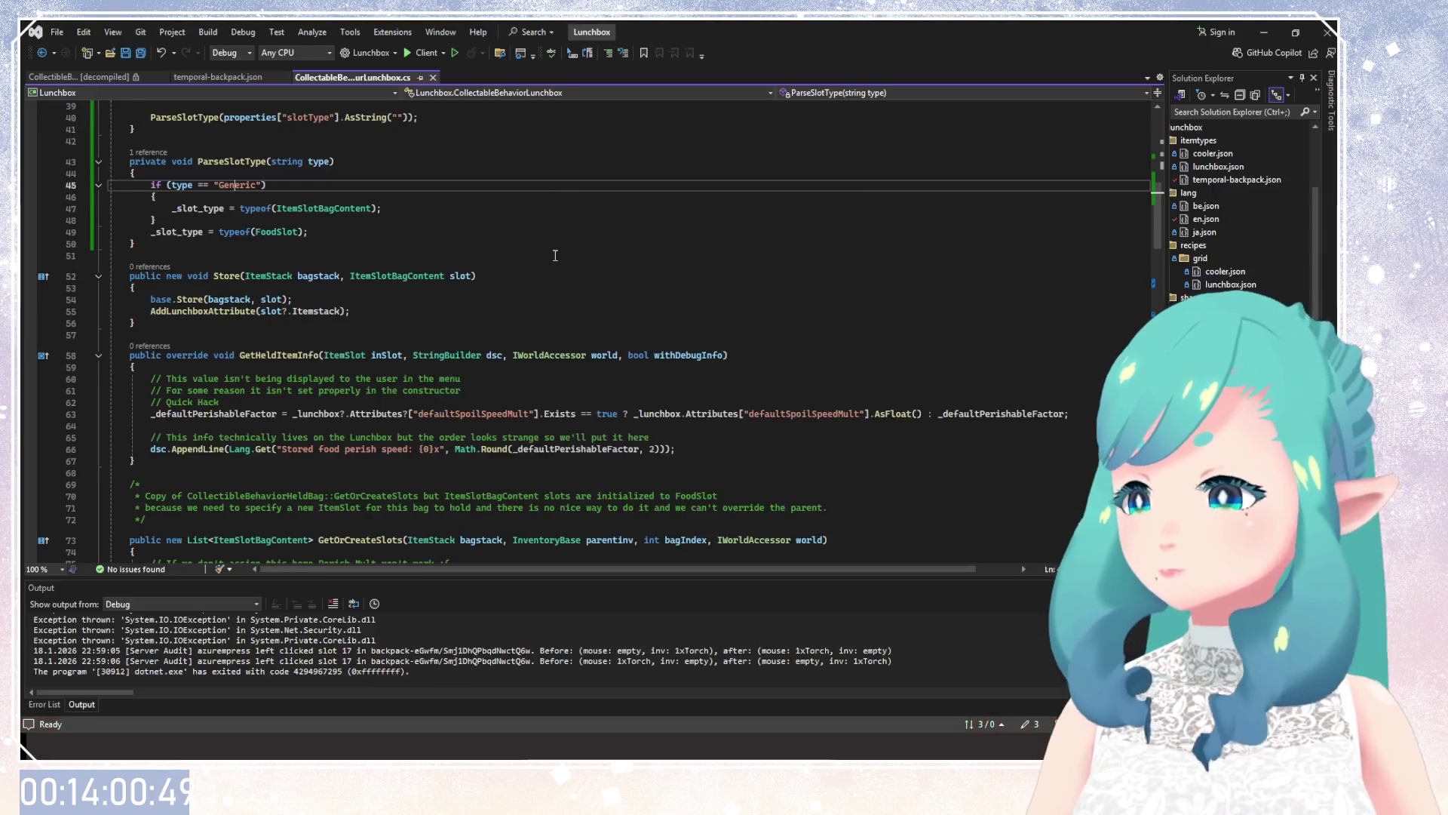
# Open a new brace block after the Generic if block's closing brace.
pyautogui.scroll(-9, 257, 353)
pyautogui.scroll(-5, 256, 354)
pyautogui.scroll(-9, 302, 363)
pyautogui.scroll(9, 318, 368)
pyautogui.scroll(6, 319, 367)
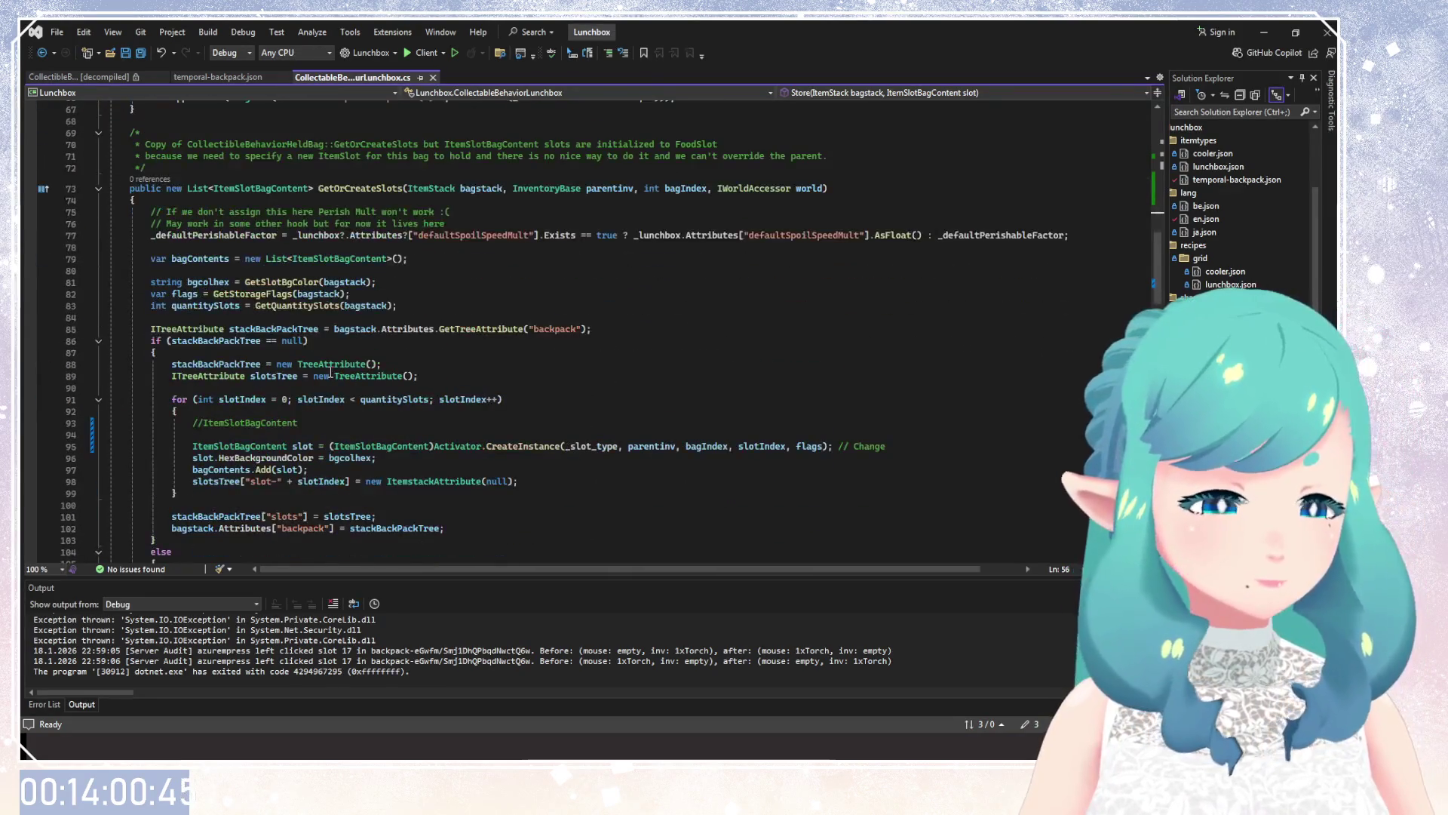
pyautogui.scroll(10, 319, 362)
pyautogui.click(199, 257)
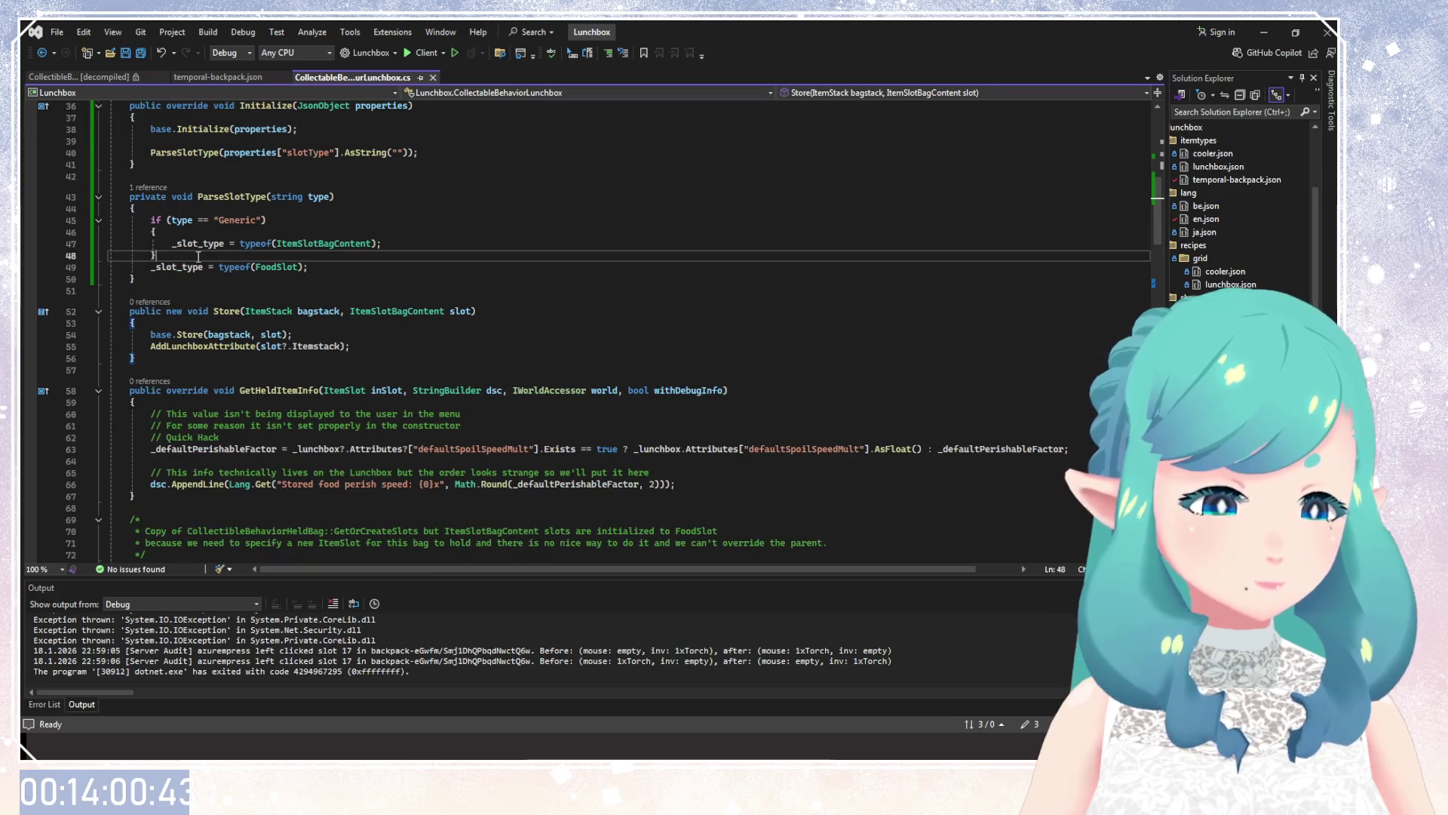
pyautogui.press('Return')
pyautogui.write('{')
# Put _slot_type = typeof(FoodSlot) inside the else block, save, and relaunch the game client.
pyautogui.click(329, 280)
pyautogui.press('Return')
pyautogui.write('}')
pyautogui.press('Up')
pyautogui.press('Up')
pyautogui.press('End')
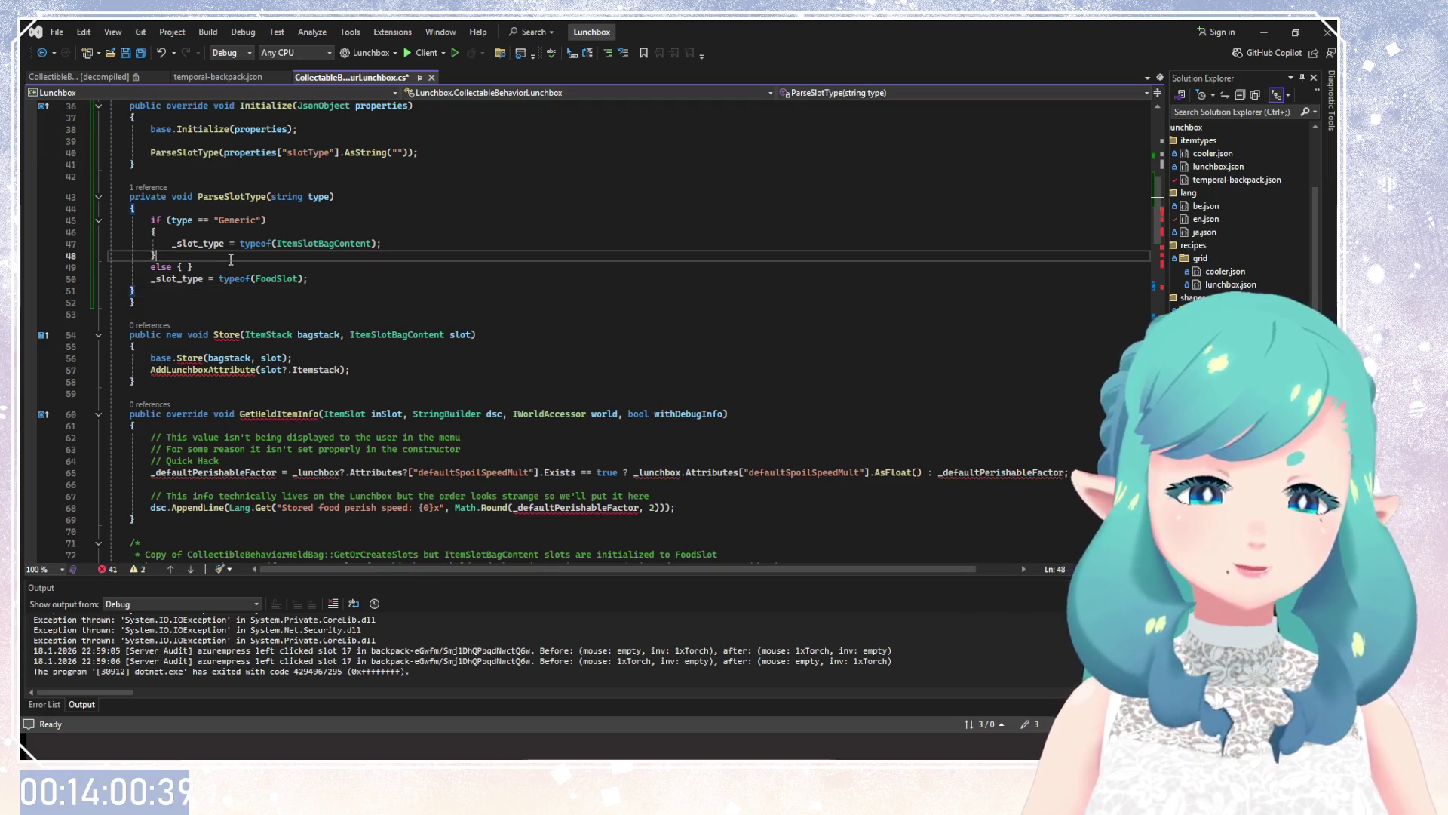
pyautogui.press('BackSpace')
pyautogui.press('BackSpace')
pyautogui.hotkey('ctrl', 's')
pyautogui.click(407, 53)
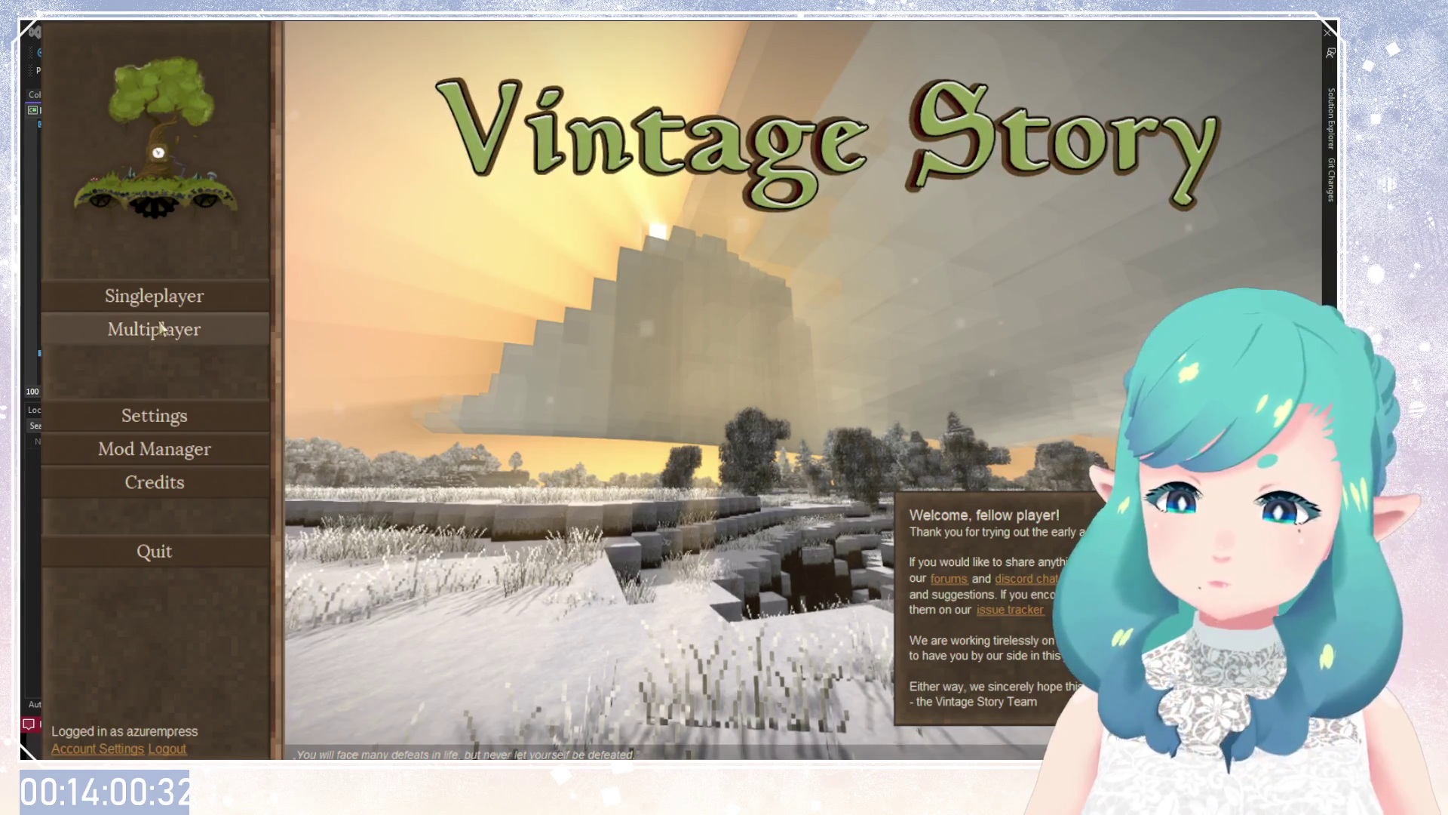
# Load the Creative world, then move the torch to row 2 slot 2 and the turnips to row 1 slot 3.
pyautogui.click(175, 306)
pyautogui.click(524, 140)
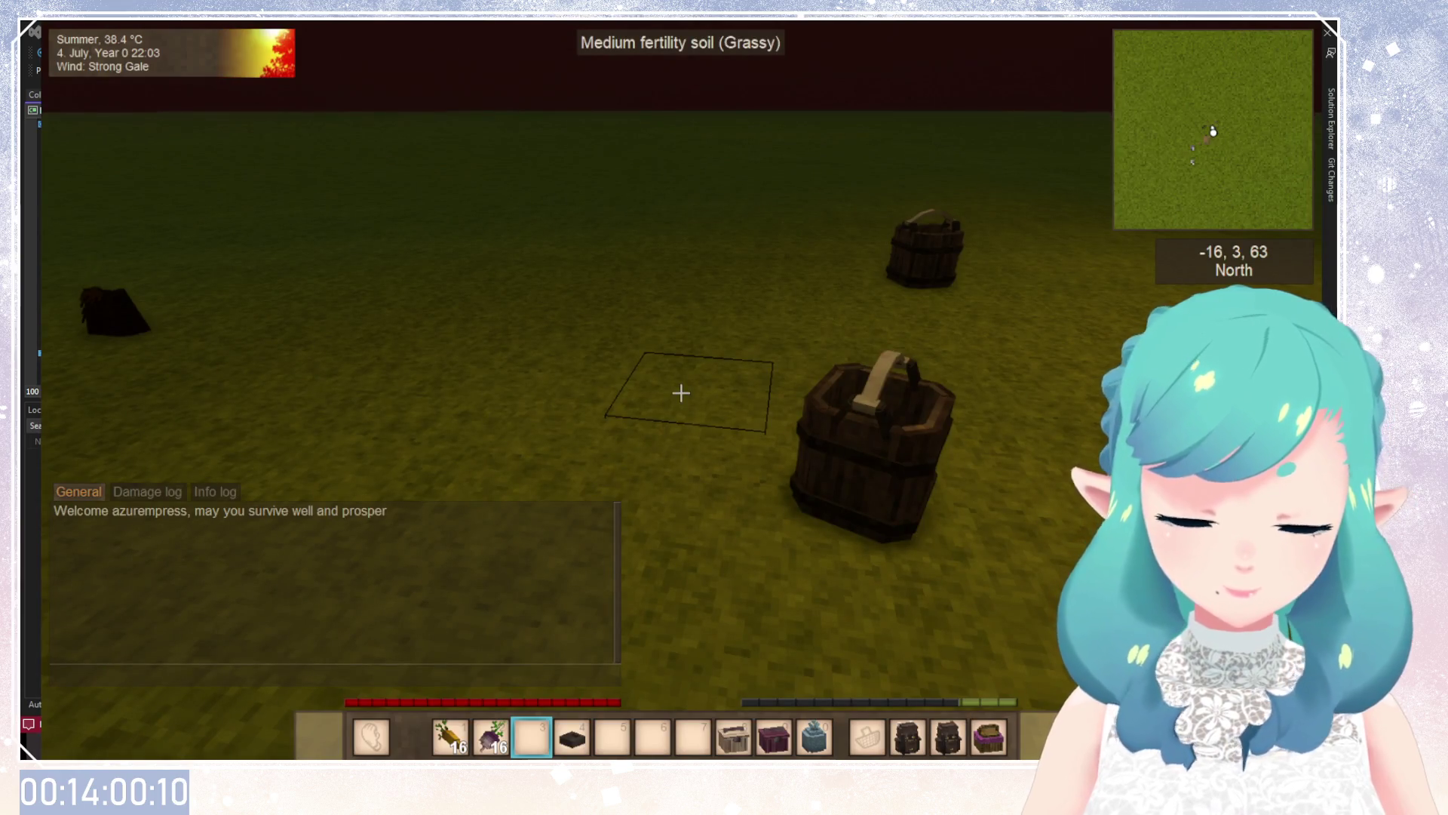
pyautogui.press('e')
pyautogui.click(401, 247)
pyautogui.click(441, 247)
pyautogui.click(441, 207)
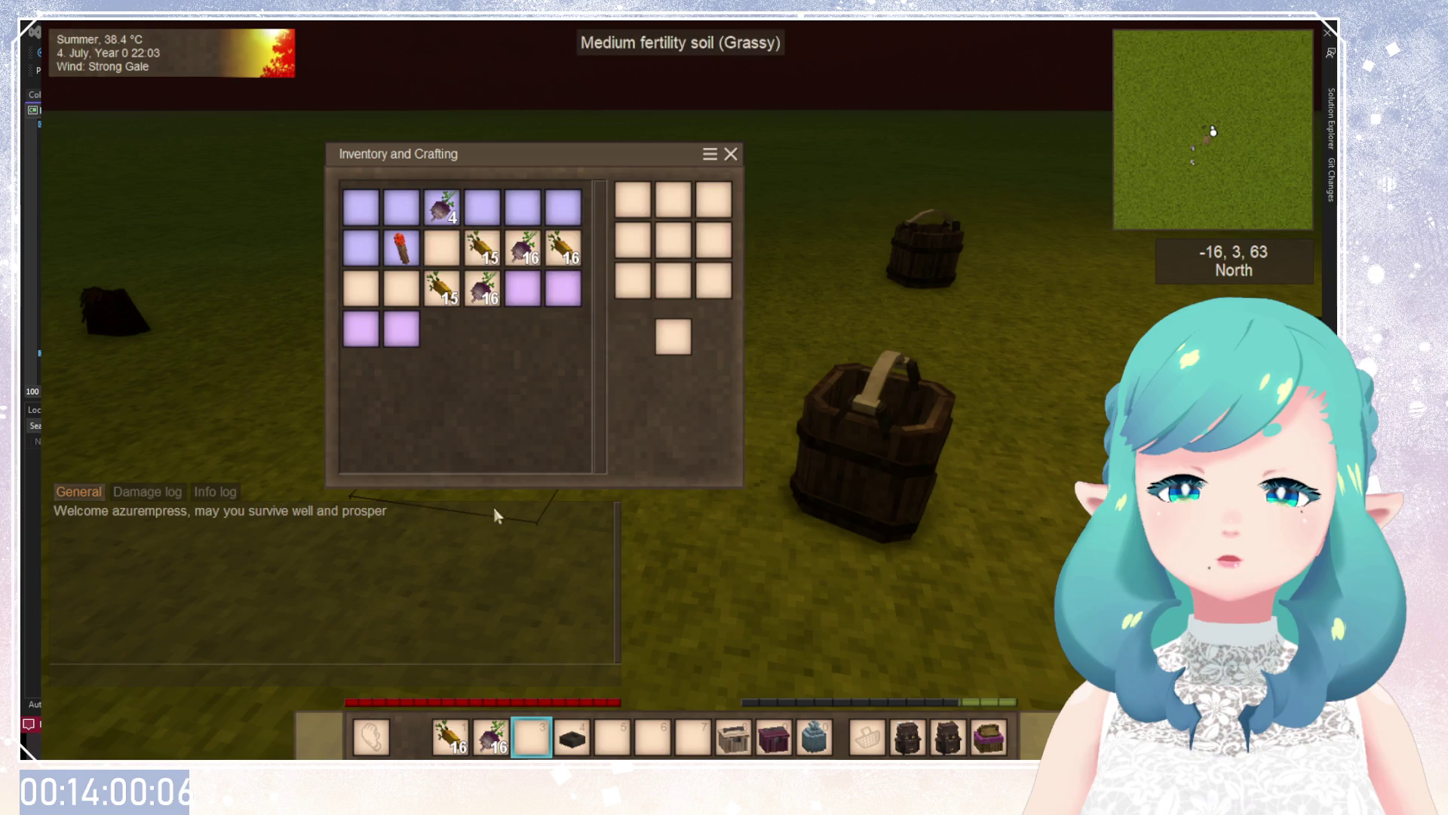
# Set the player's satiety to 0.0 with the /player entity satiety command and check the Stats panel.
pyautogui.write('/pl')
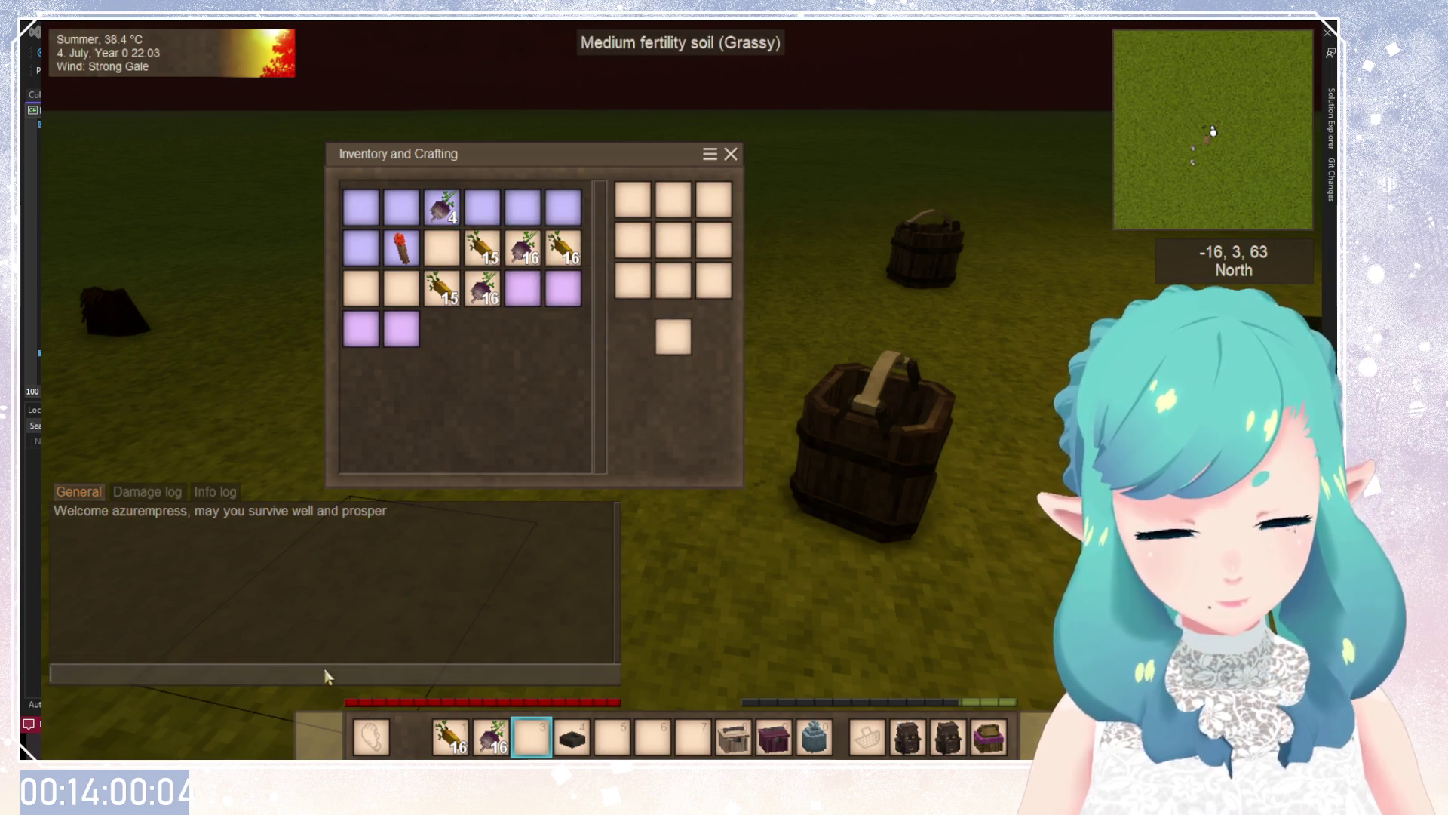
pyautogui.write('ayer azurempress entity satiety 0.0')
pyautogui.press('Return')
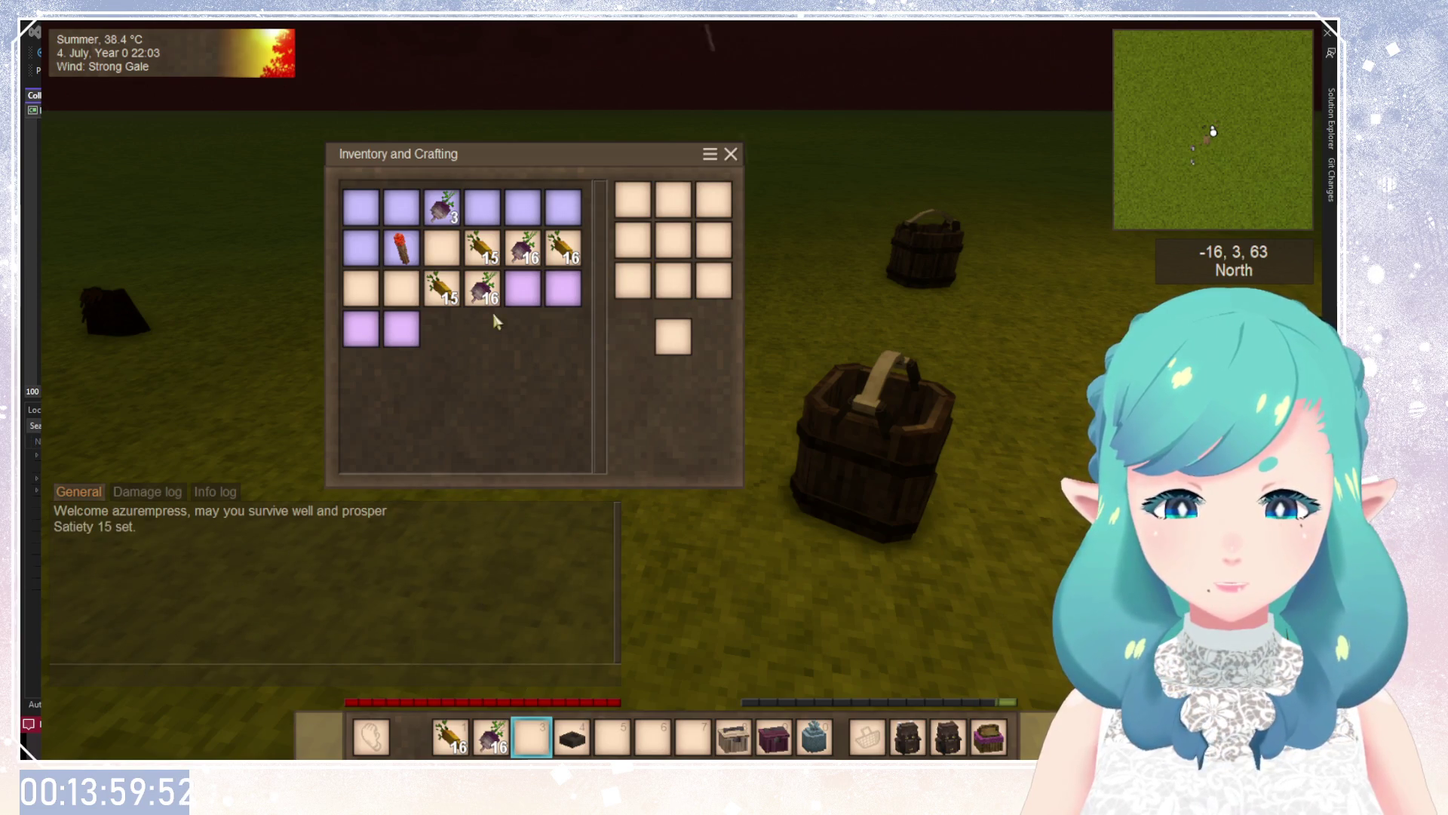
pyautogui.moveTo(452, 215)
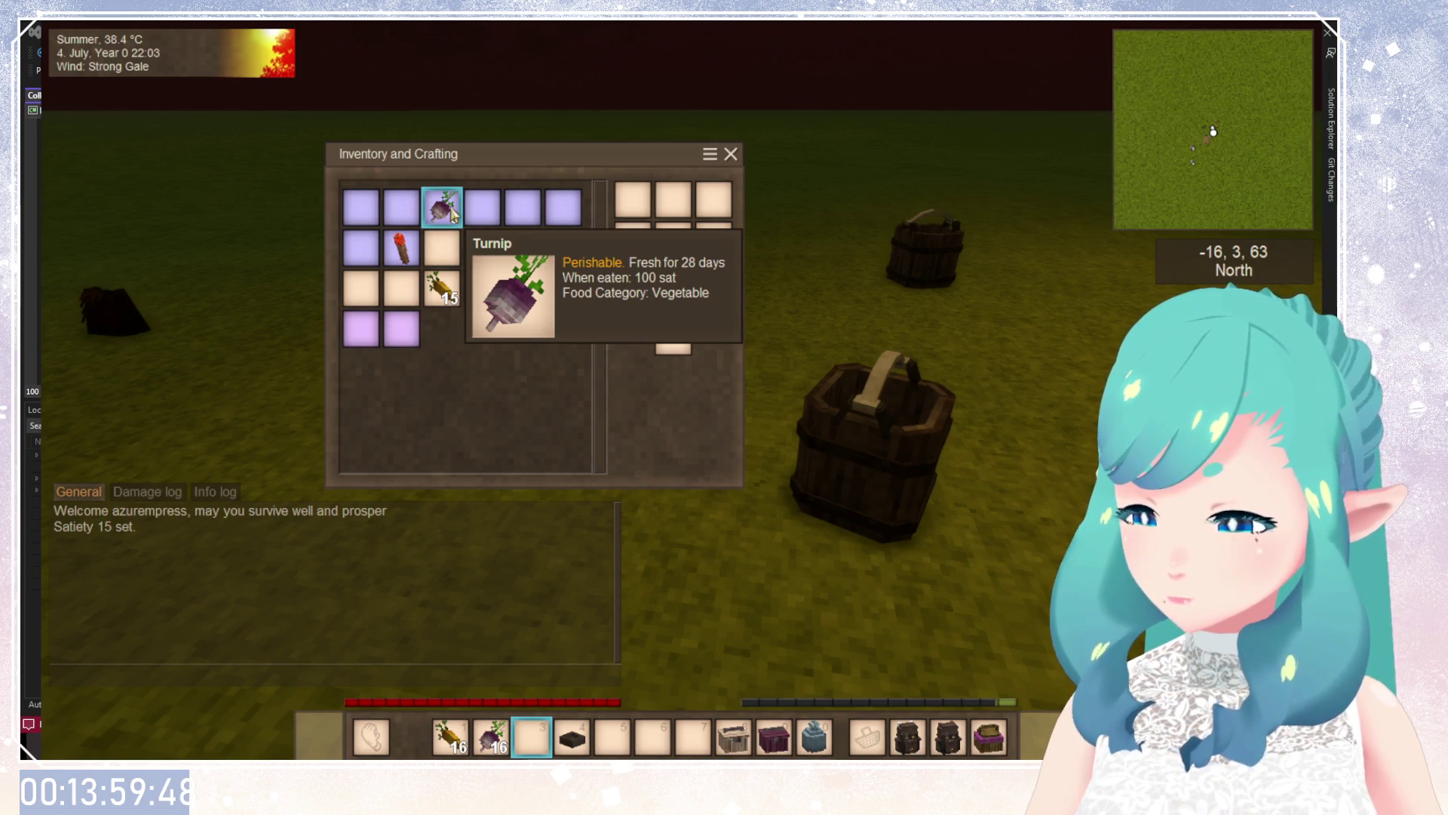
pyautogui.press('e')
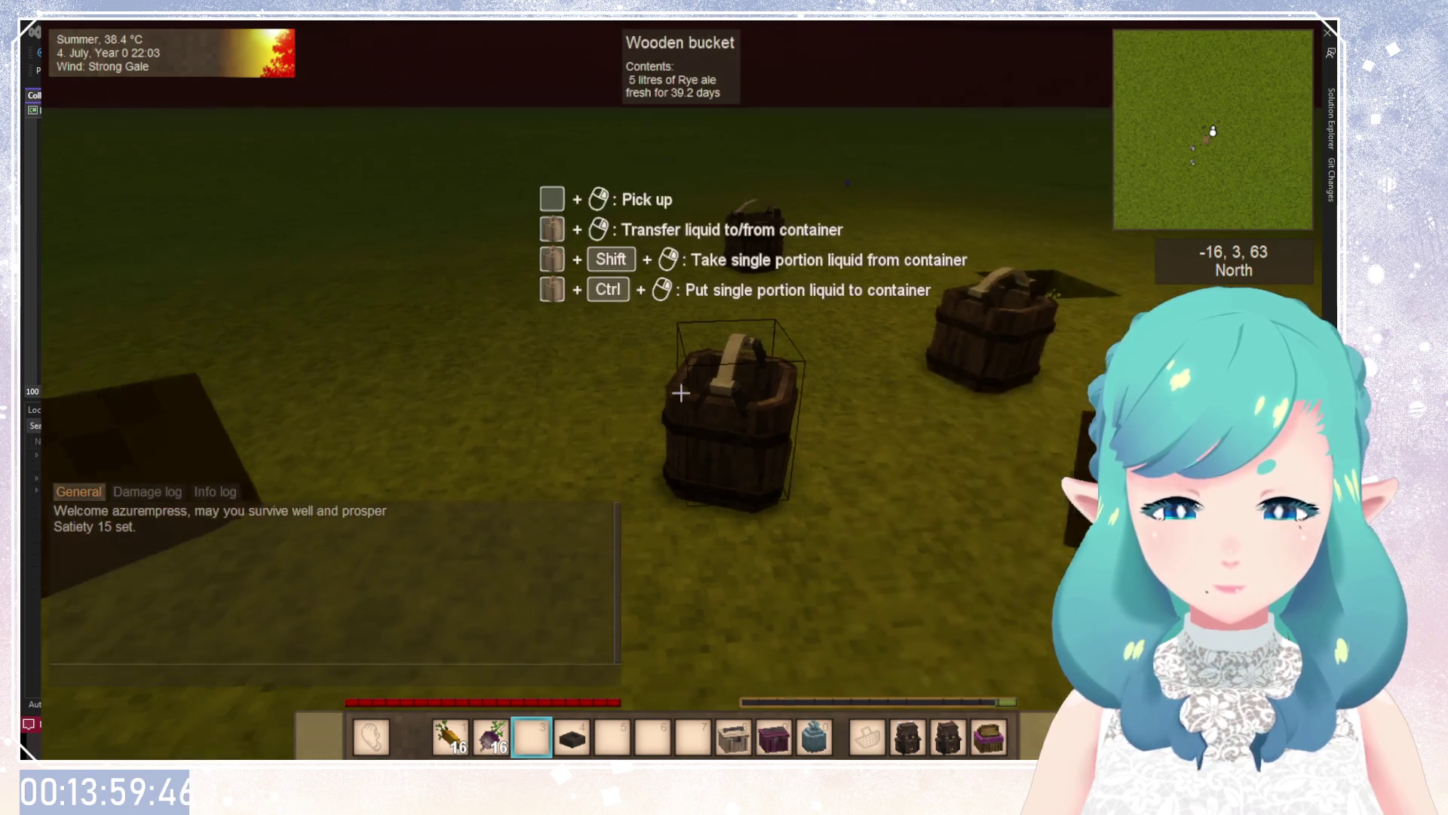
pyautogui.press('c')
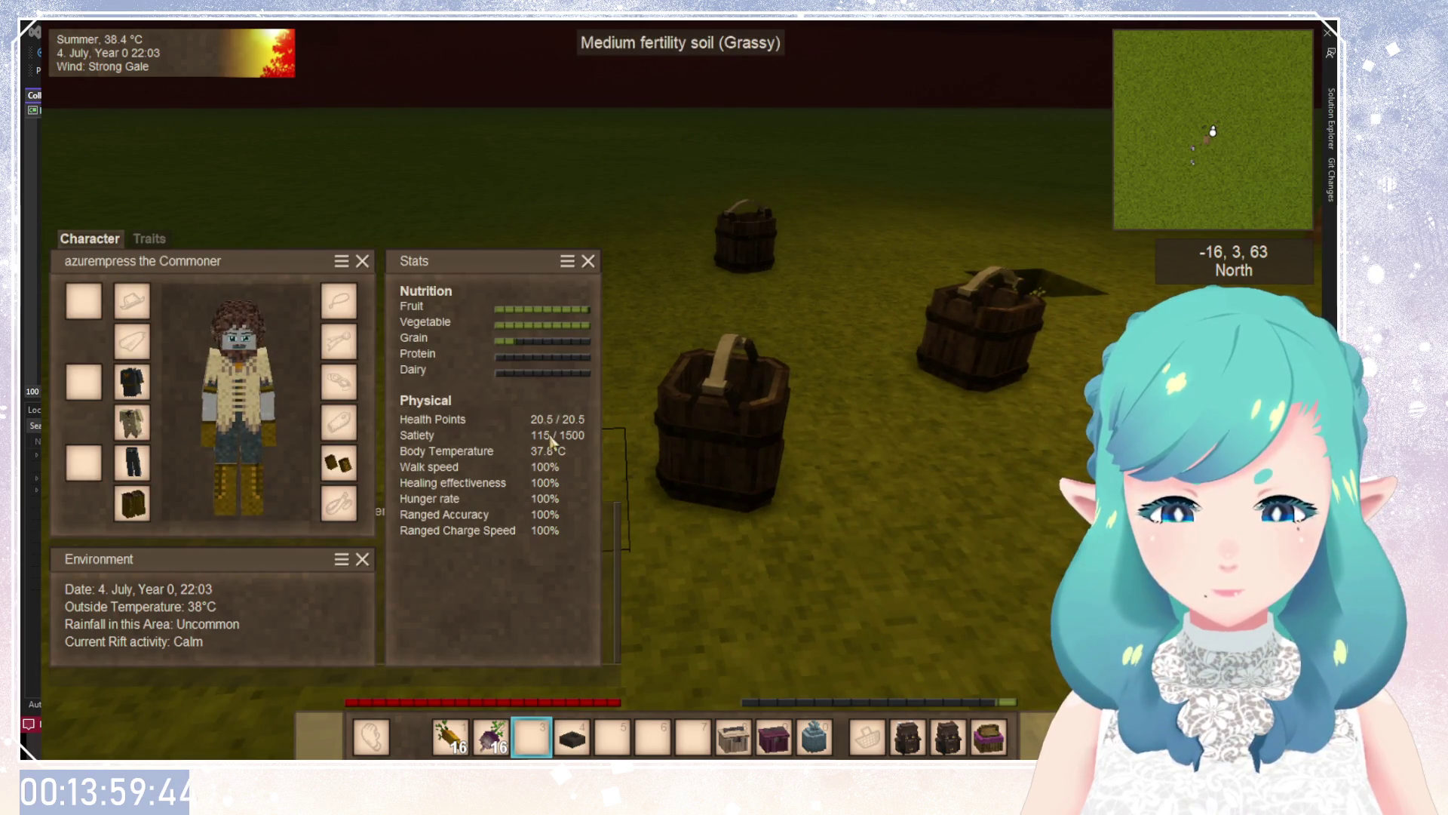
pyautogui.press('c')
pyautogui.press('e')
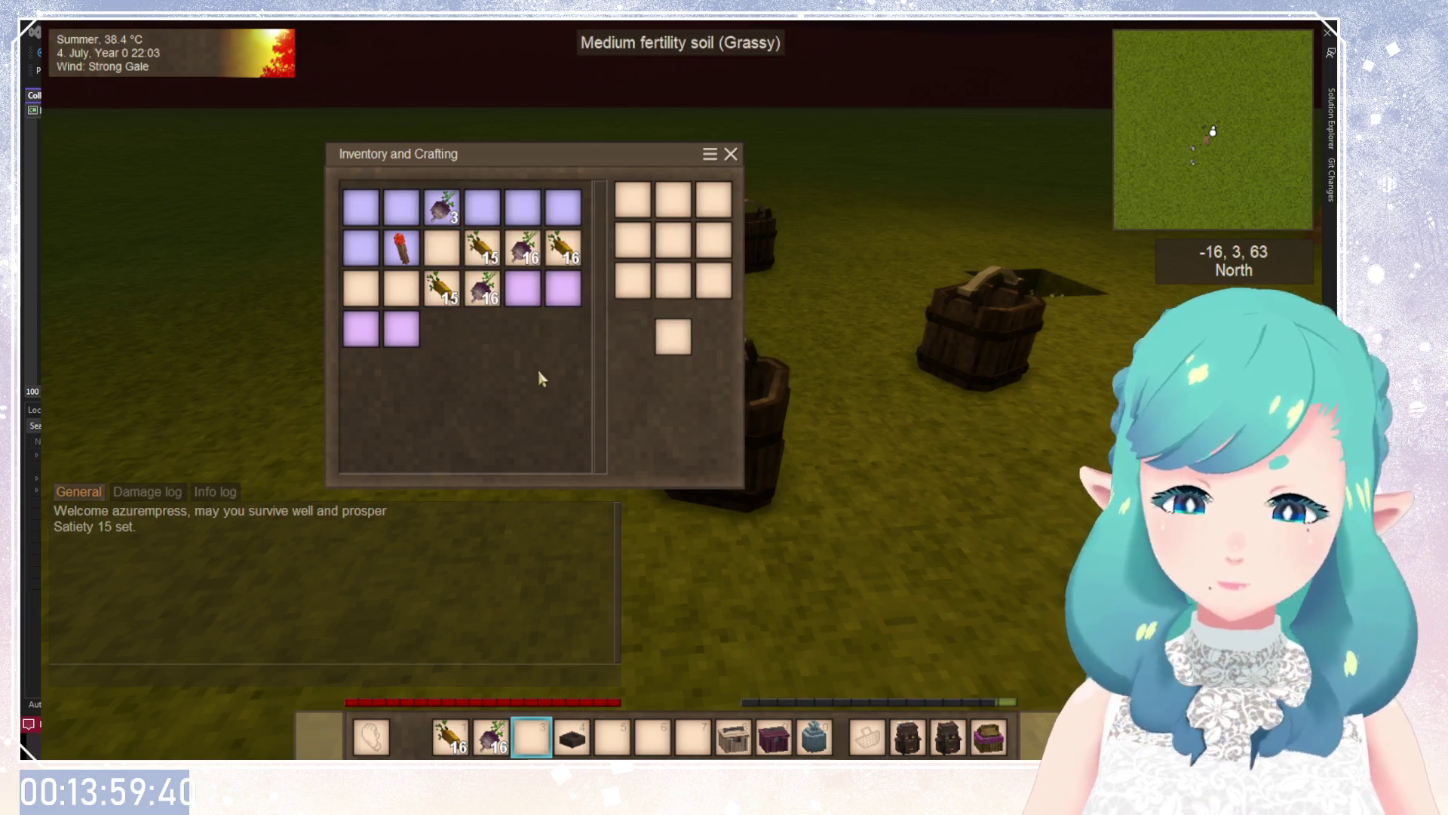
# Move the turnip stack to an empty slot, recheck the character panel, and resubmit the satiety command.
pyautogui.click(441, 207)
pyautogui.click(441, 247)
pyautogui.press('c')
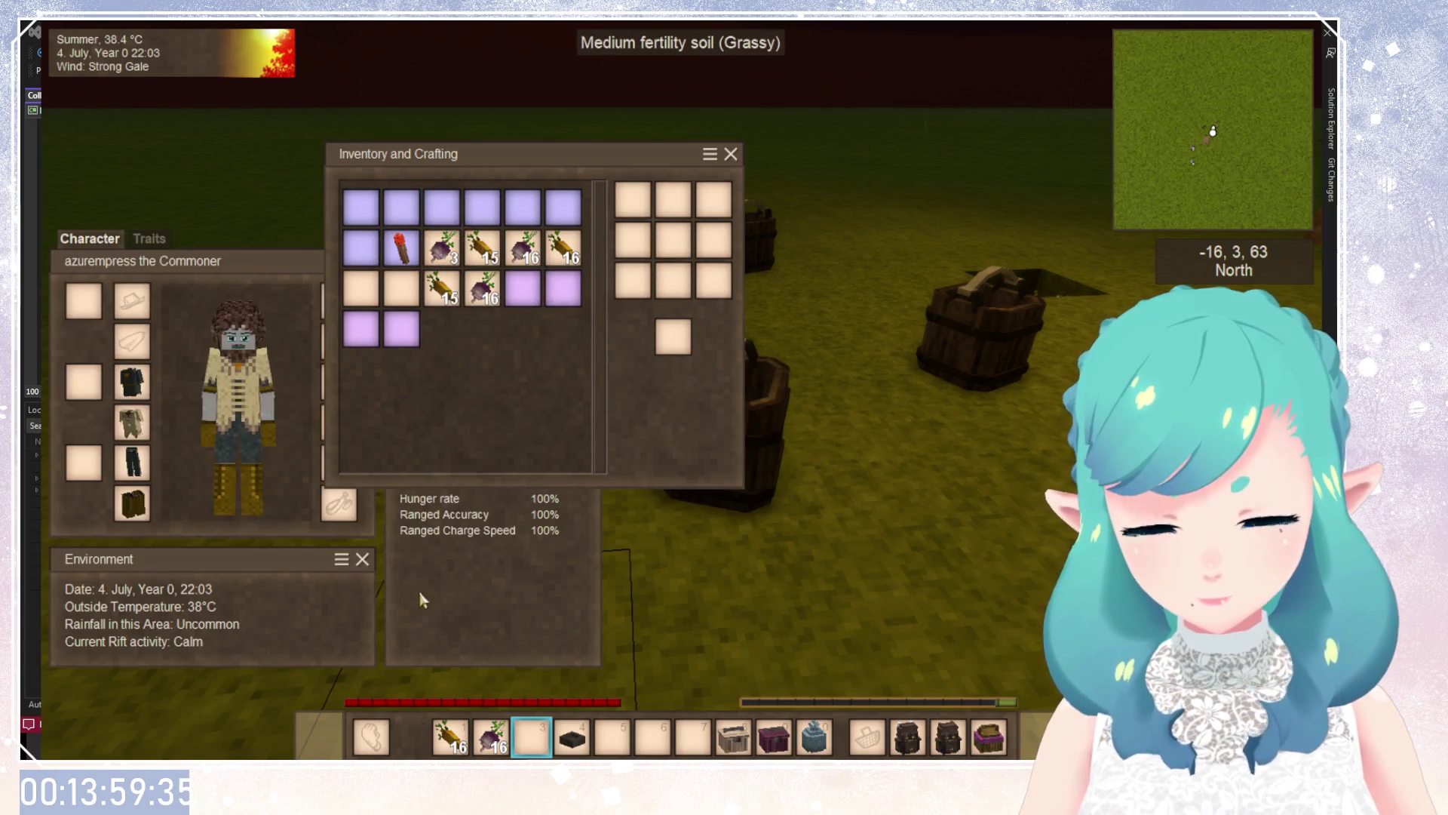
pyautogui.press('c')
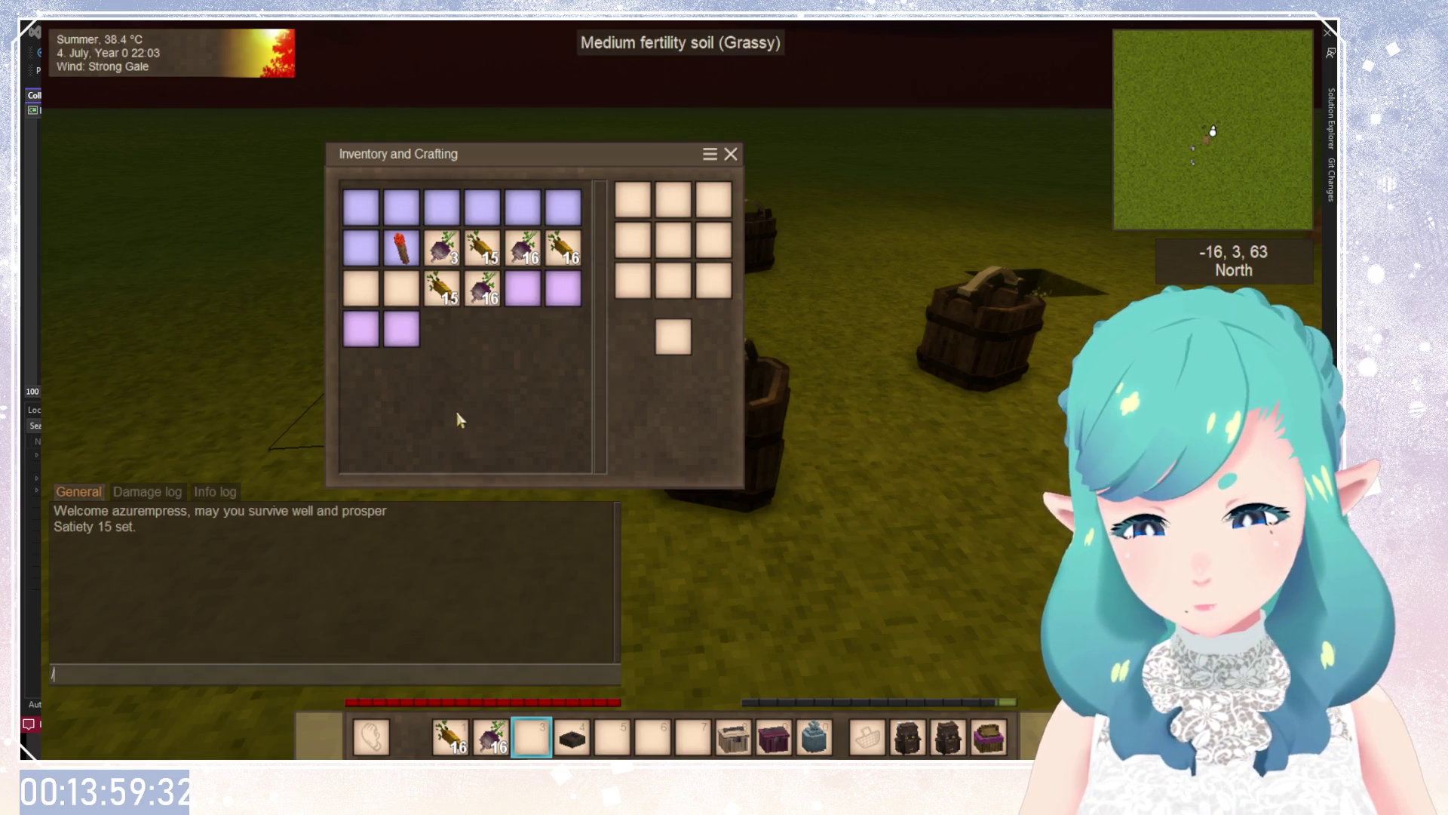
pyautogui.press('Up')
pyautogui.press('Return')
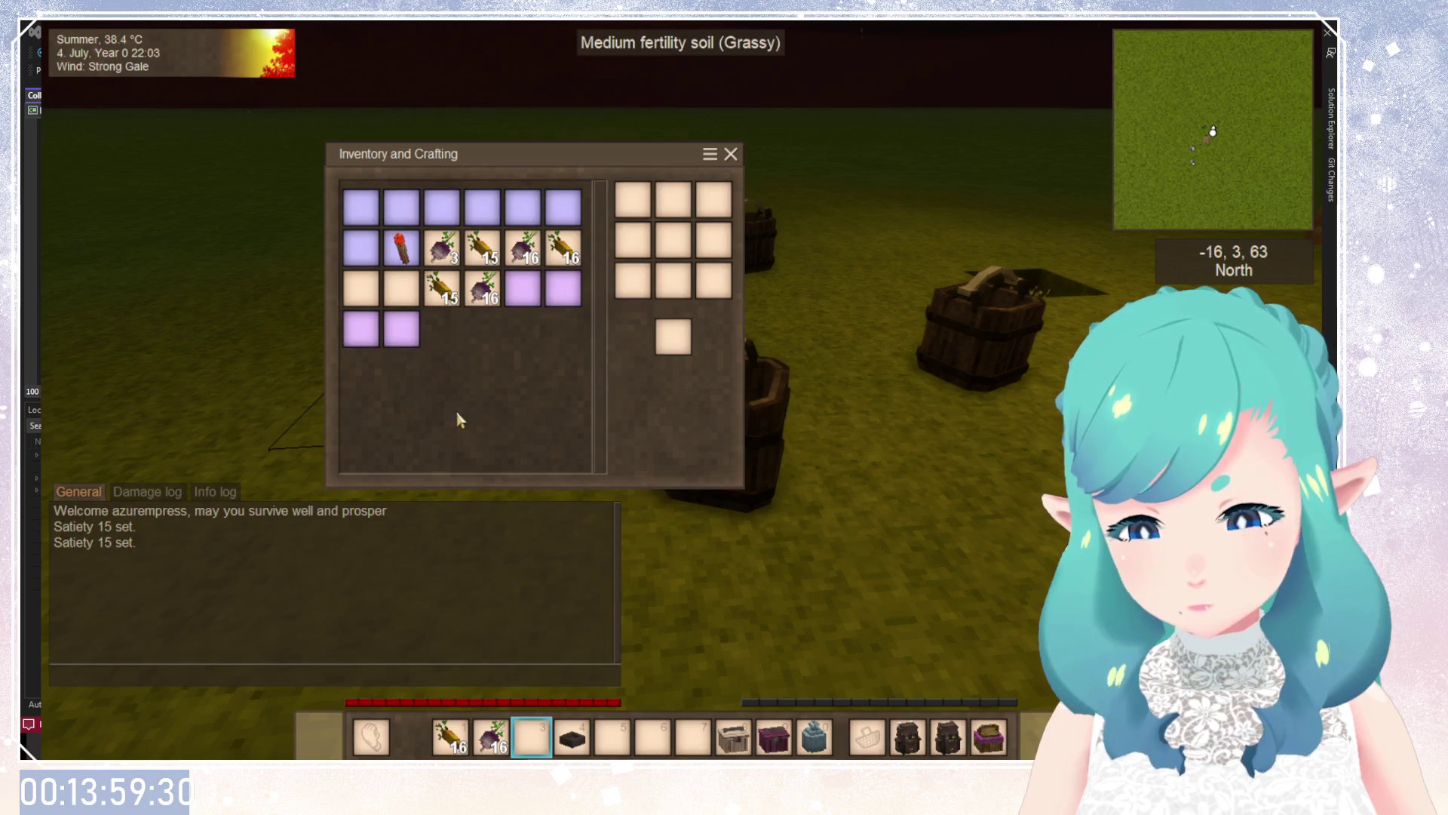
# Swap the carrot stack of 15 with the beetroot stack in the inventory.
pyautogui.moveTo(405, 256)
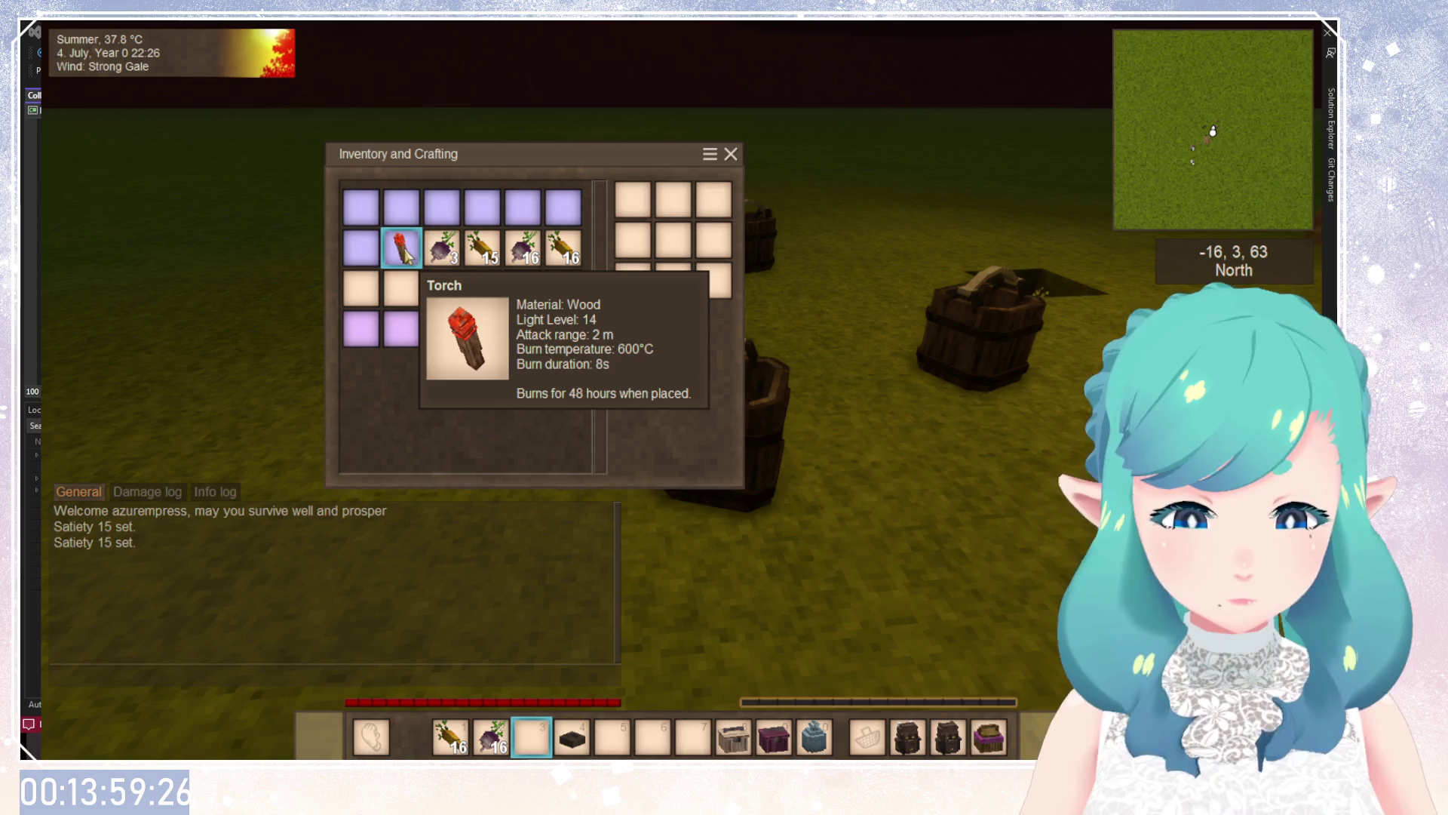
pyautogui.click(449, 293)
pyautogui.click(483, 288)
pyautogui.click(523, 288)
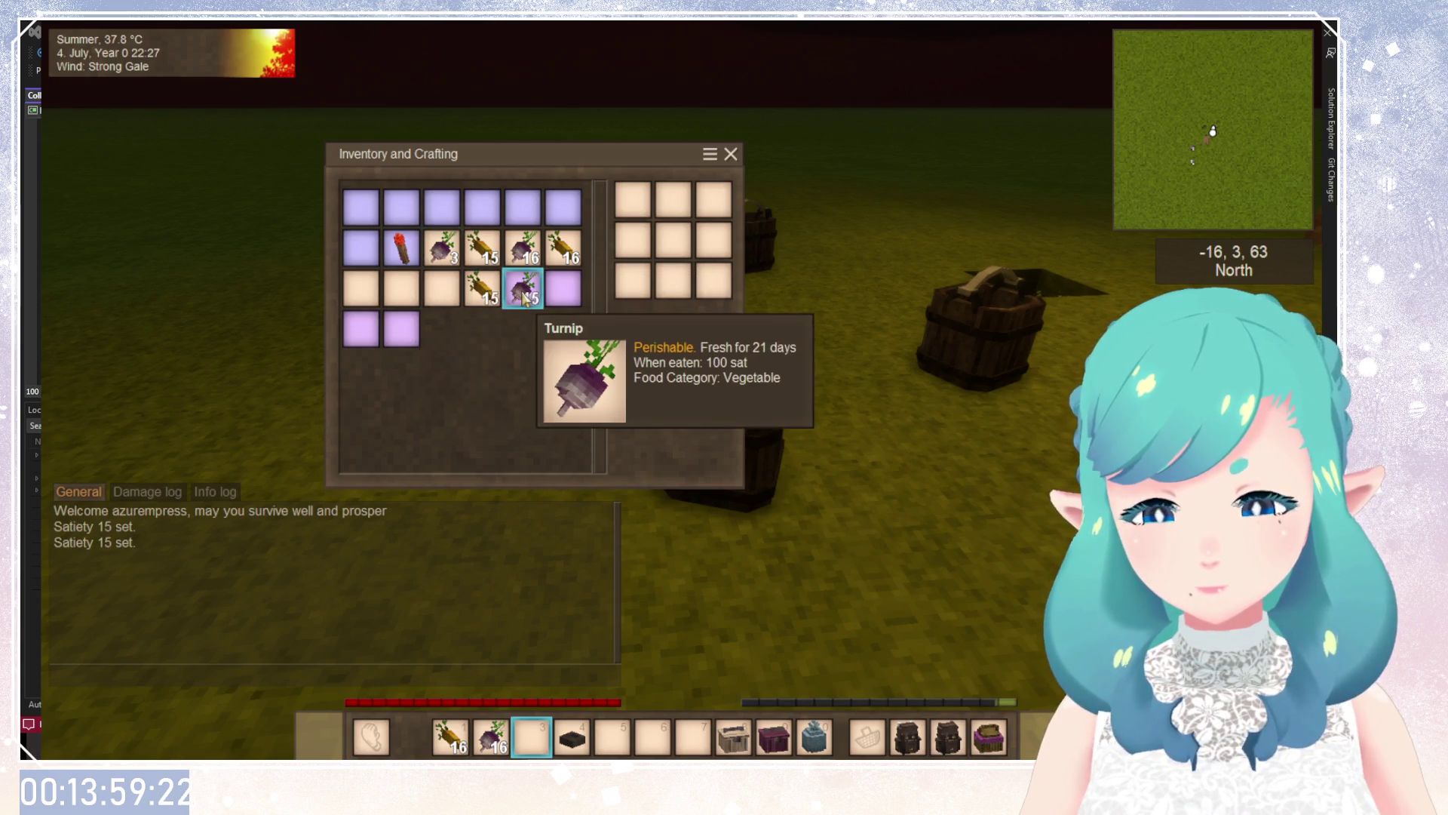
pyautogui.click(523, 288)
pyautogui.click(442, 288)
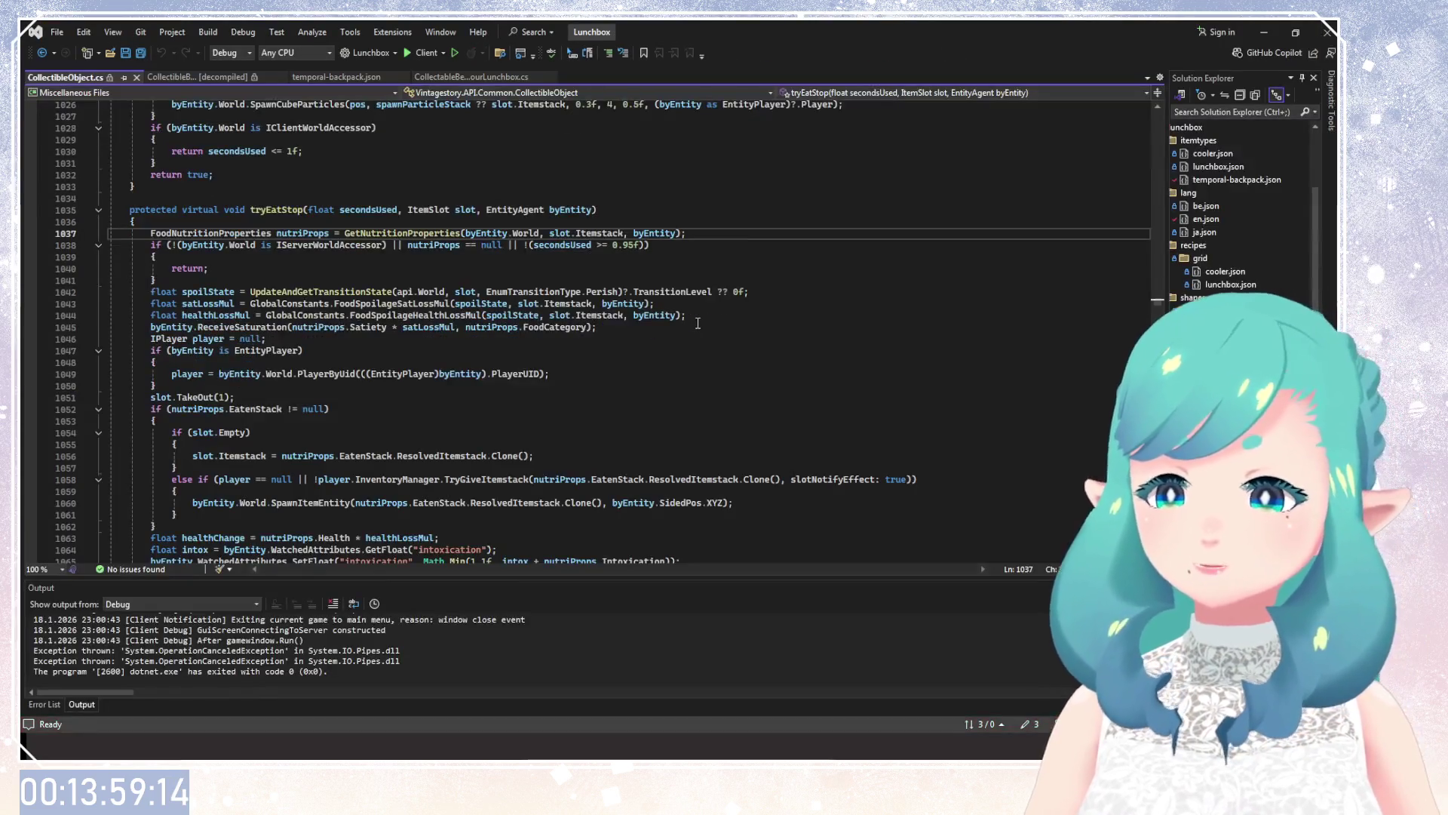
# Stop debugging, close the decompiled and CollectibleObject.cs tabs, and return to the lunchbox behaviour code.
pyautogui.click(668, 303)
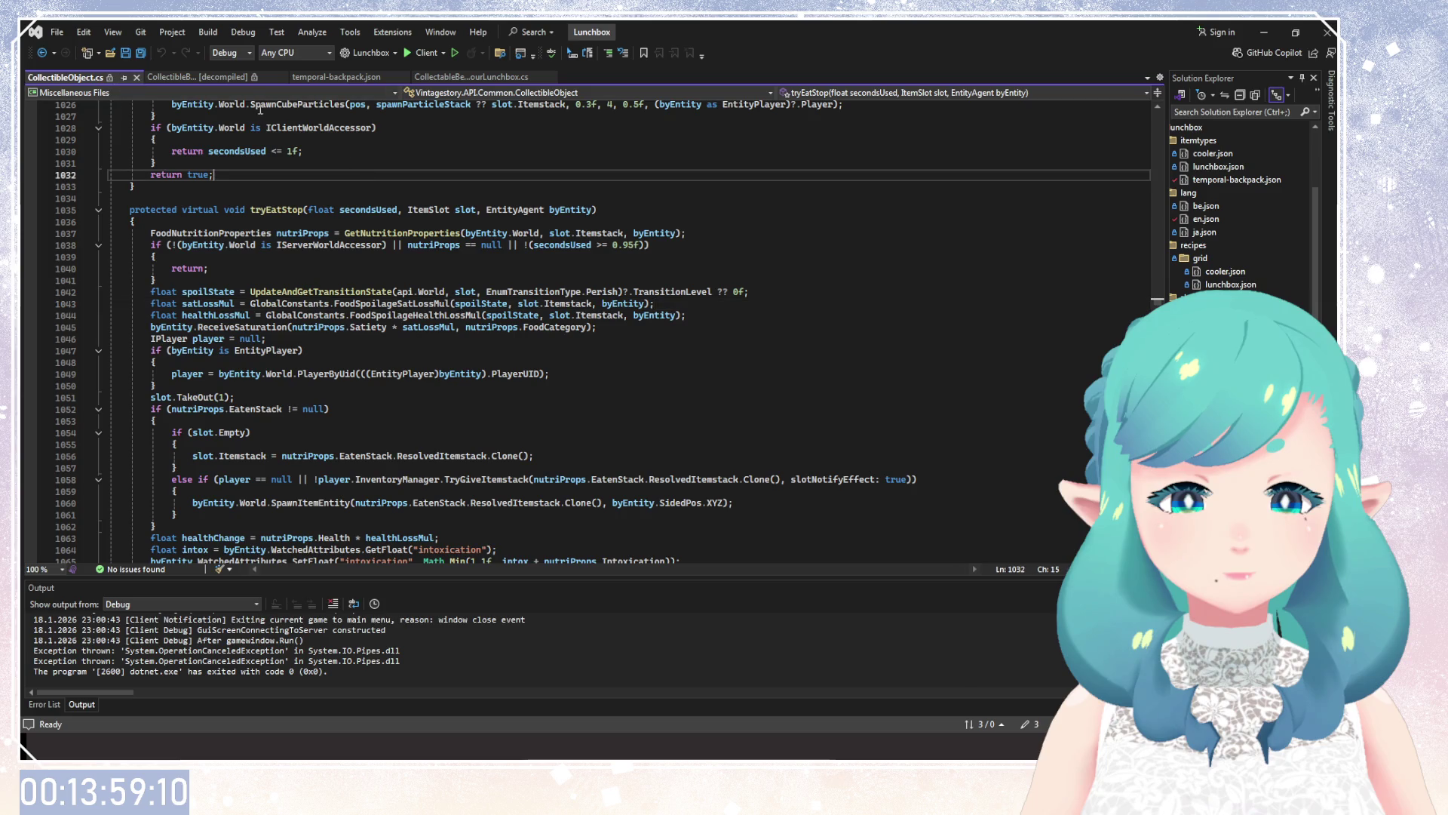
pyautogui.click(282, 77)
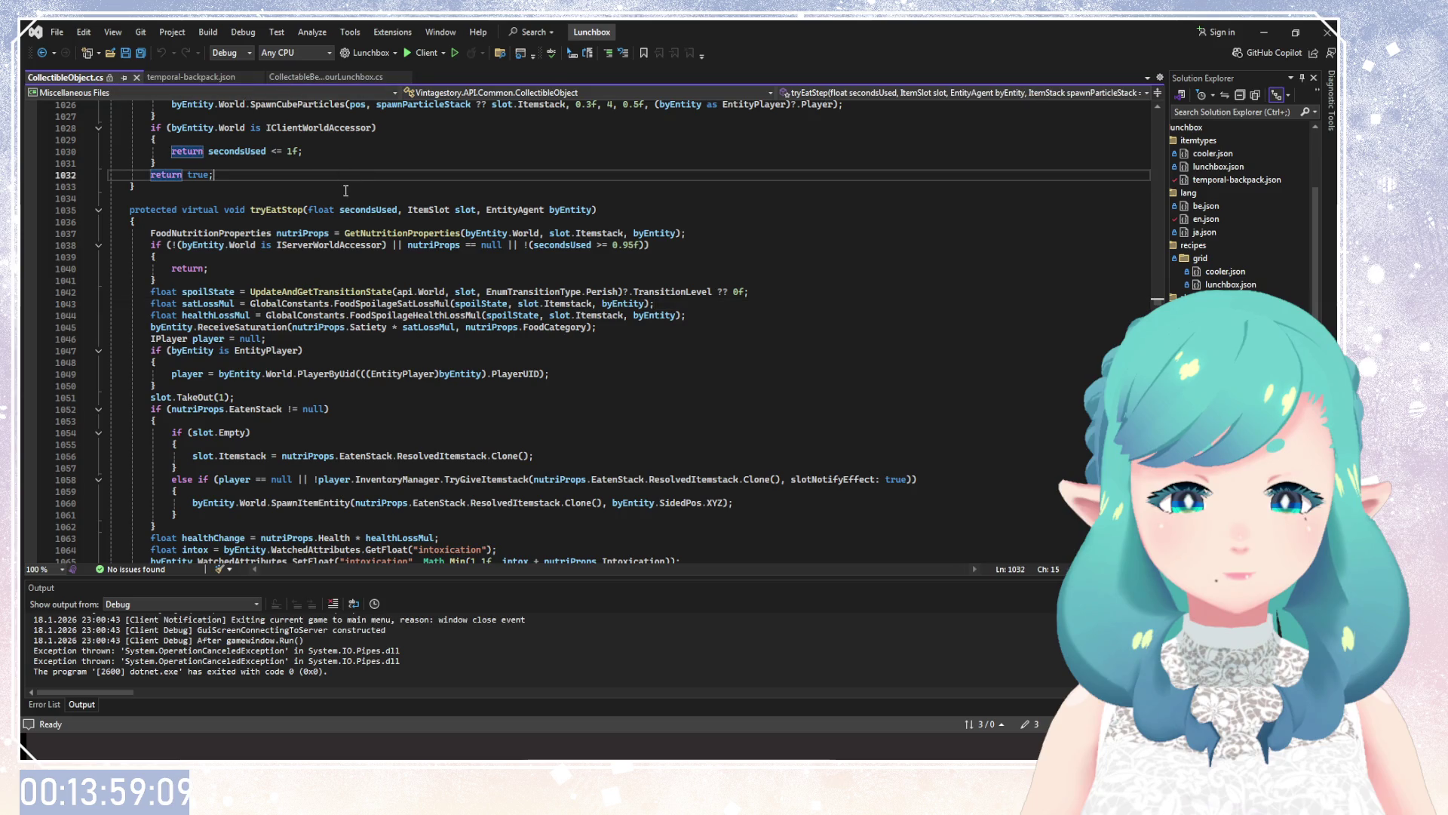
pyautogui.click(137, 76)
pyautogui.click(207, 77)
# Save CollectableBehaviorLunchbox.cs and scroll down to the GetInventorySlotType method.
pyautogui.click(470, 350)
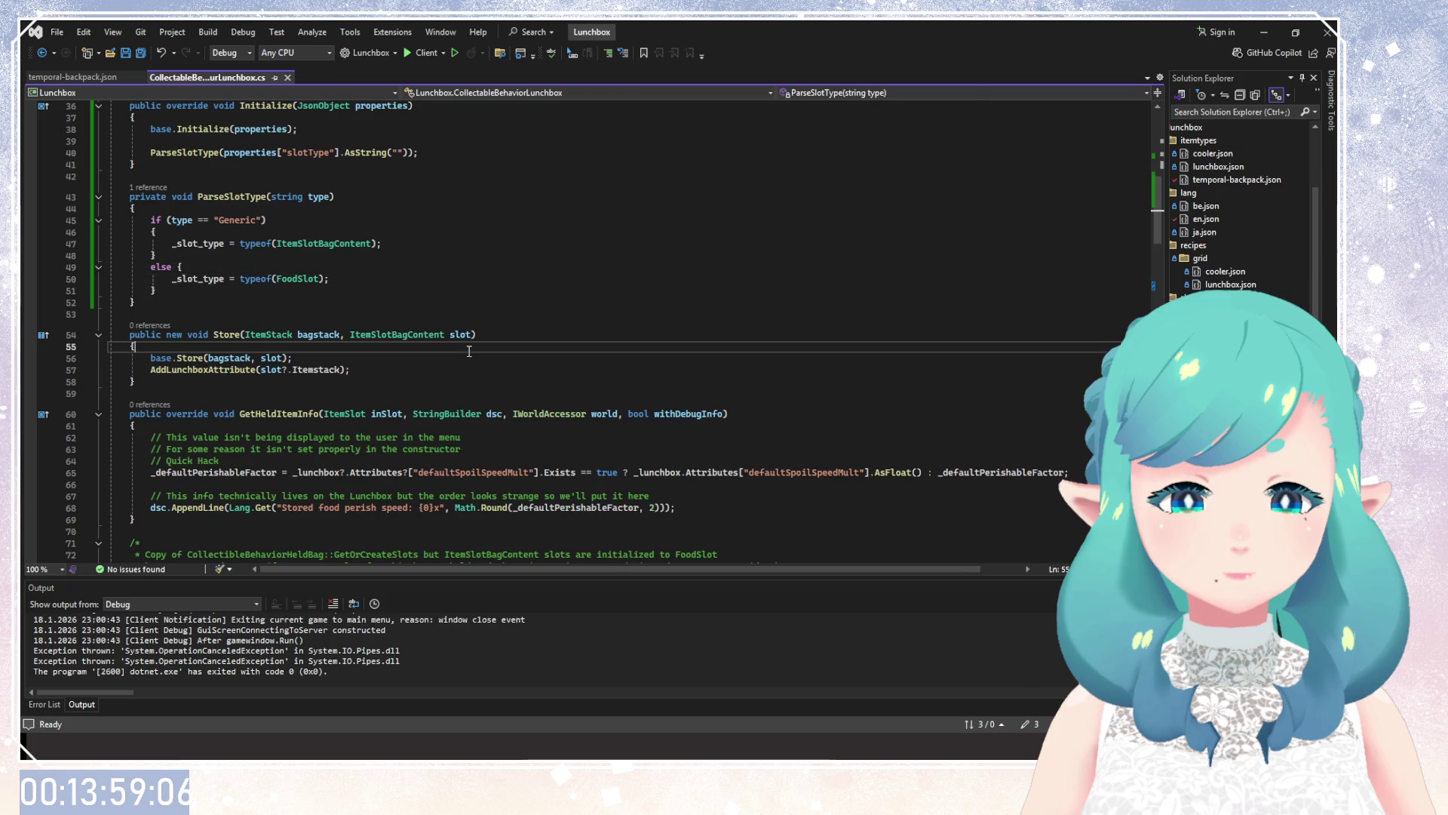
pyautogui.click(186, 393)
pyautogui.hotkey('ctrl', 's')
pyautogui.scroll(6, 186, 468)
pyautogui.scroll(-3, 186, 468)
pyautogui.click(216, 453)
pyautogui.scroll(-4, 276, 458)
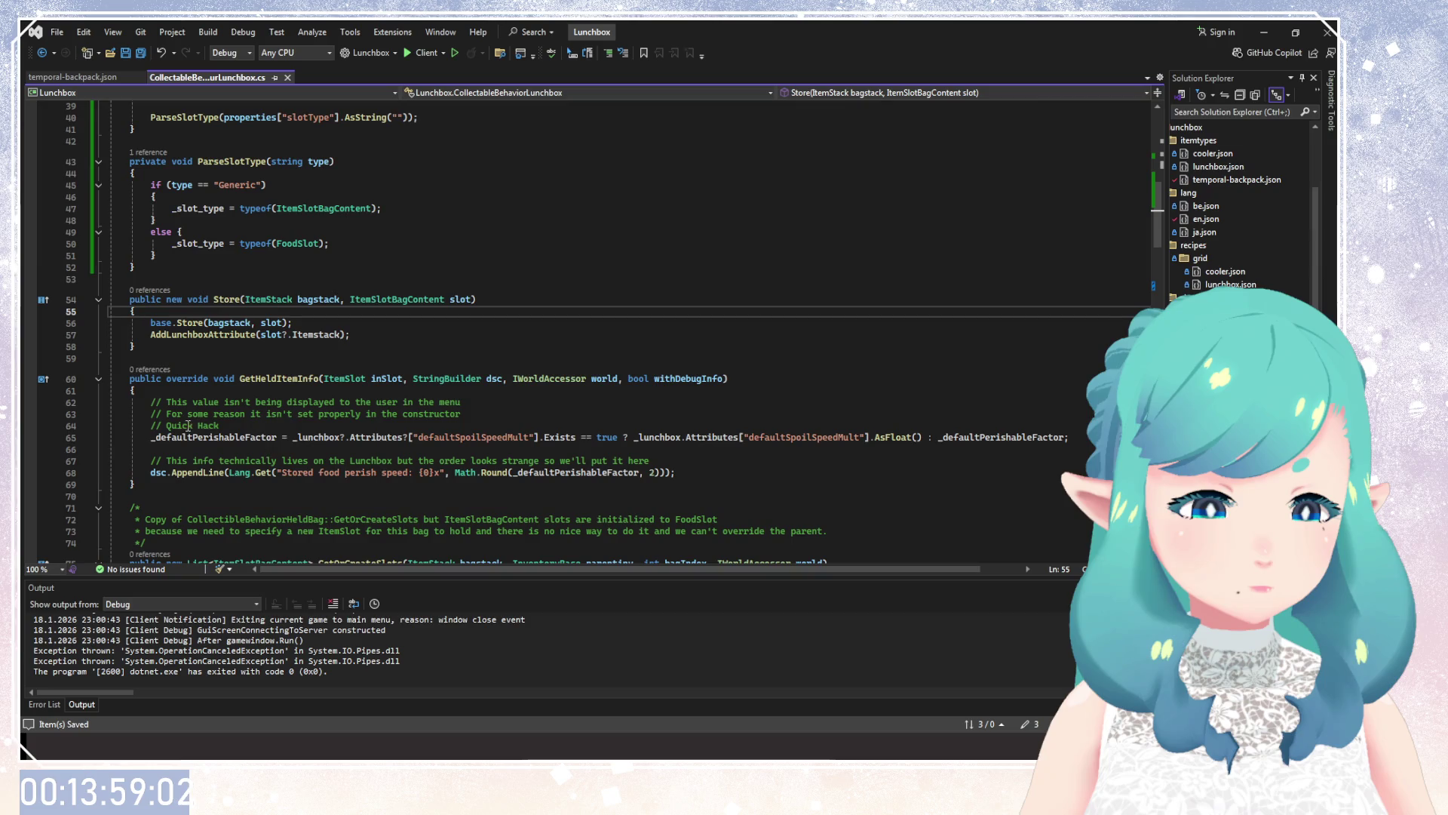
pyautogui.scroll(-4, 188, 425)
pyautogui.scroll(-6, 185, 423)
pyautogui.scroll(-5, 180, 419)
pyautogui.scroll(-6, 172, 414)
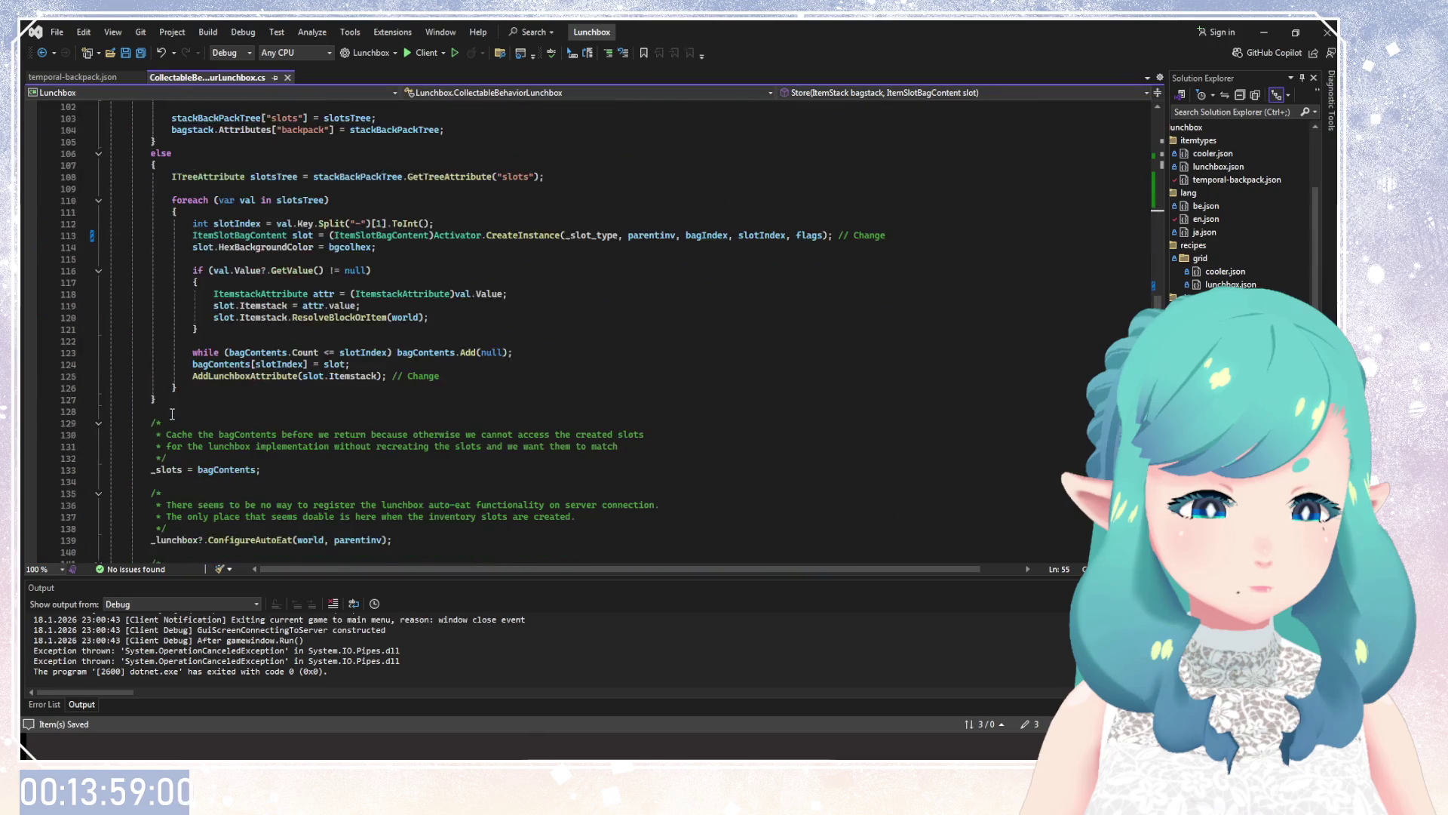
pyautogui.scroll(-12, 172, 414)
# Delete the unused GetInventorySlotType method and return to the line above ParseSlotType.
pyautogui.moveTo(151, 432); pyautogui.dragTo(97, 411)
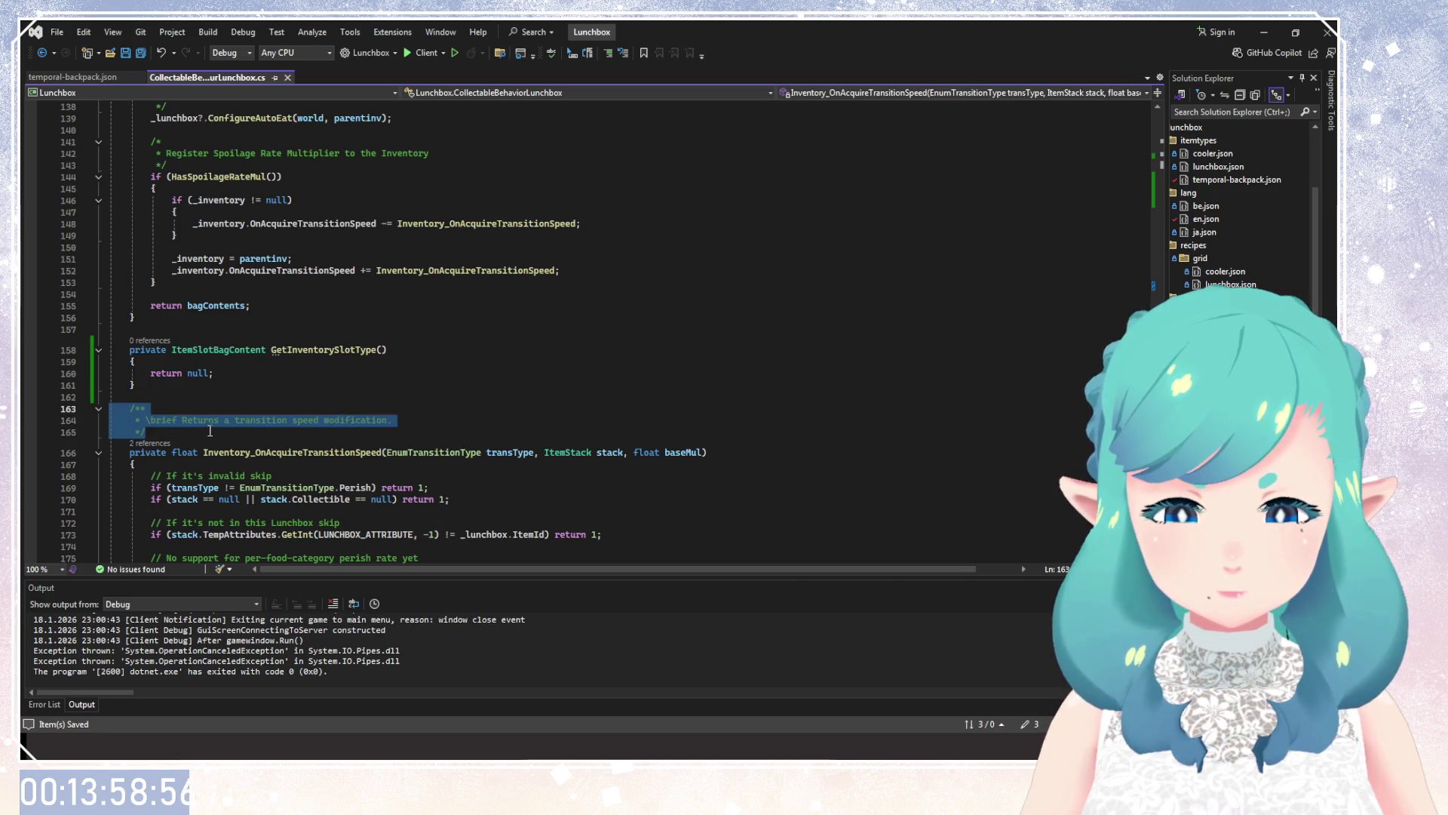
pyautogui.moveTo(149, 390); pyautogui.dragTo(67, 346)
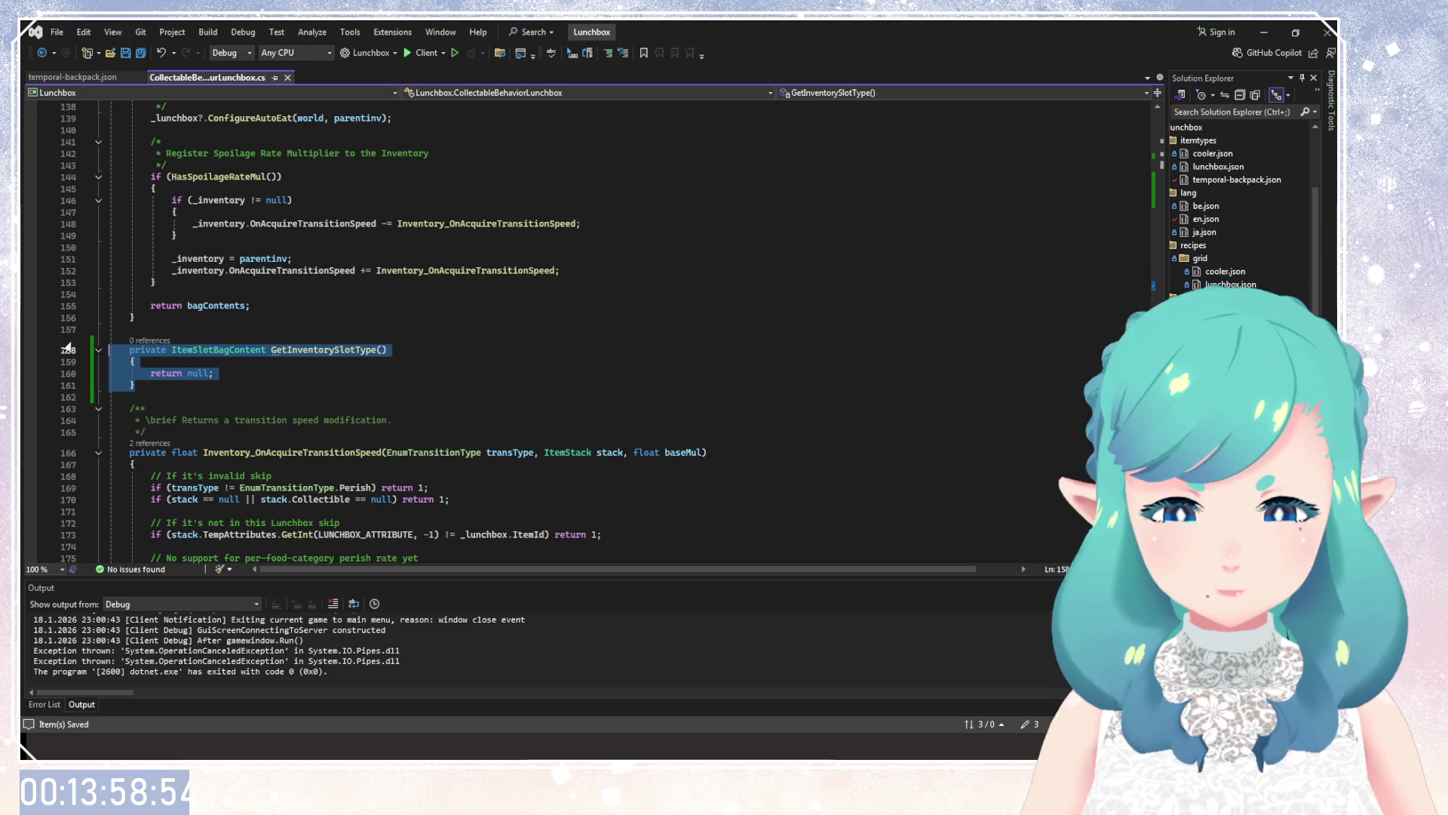
pyautogui.press('BackSpace')
pyautogui.press('BackSpace')
pyautogui.press('BackSpace')
pyautogui.scroll(6, 189, 369)
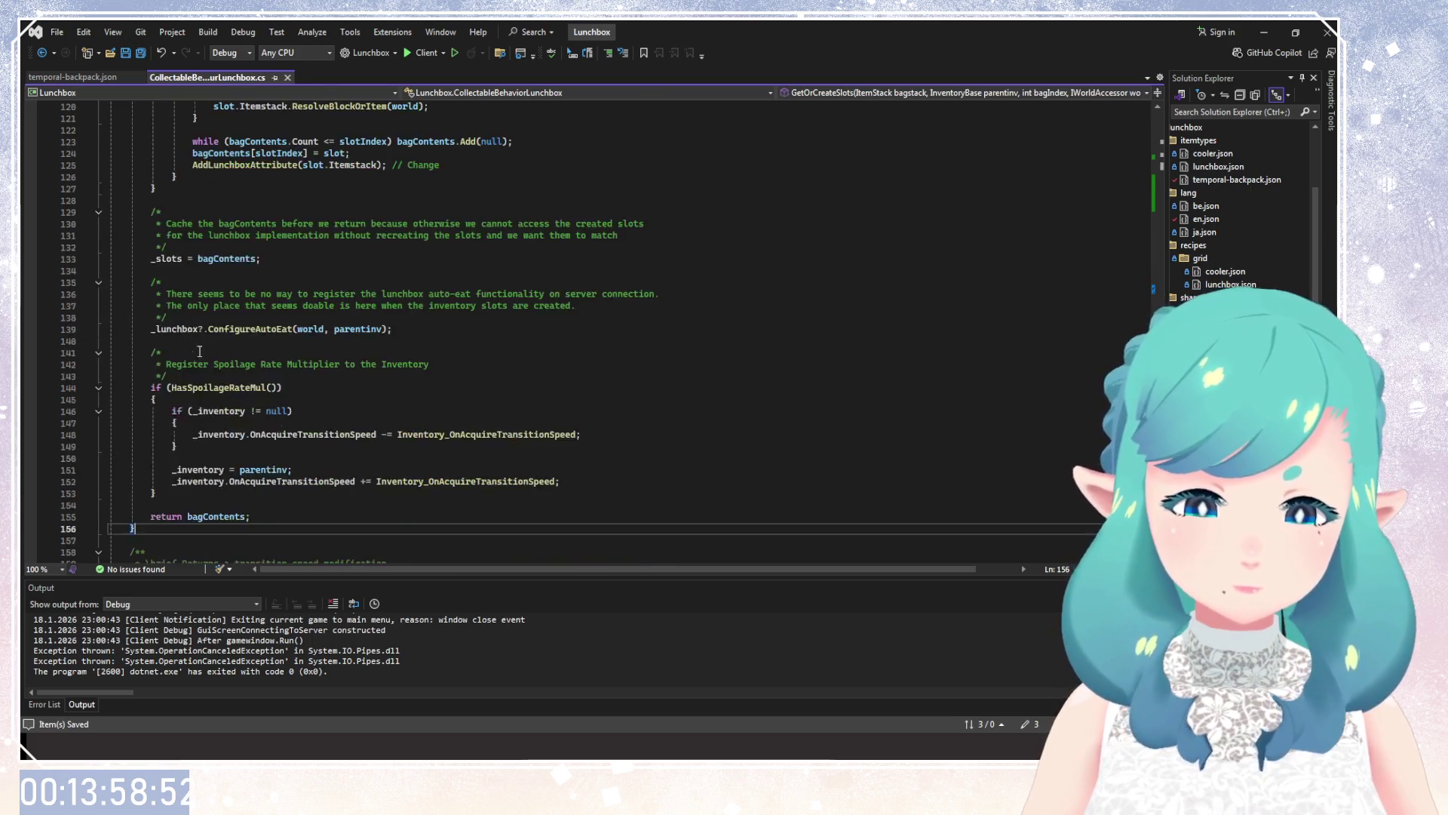
pyautogui.scroll(10, 211, 377)
pyautogui.scroll(10, 226, 381)
pyautogui.scroll(8, 236, 381)
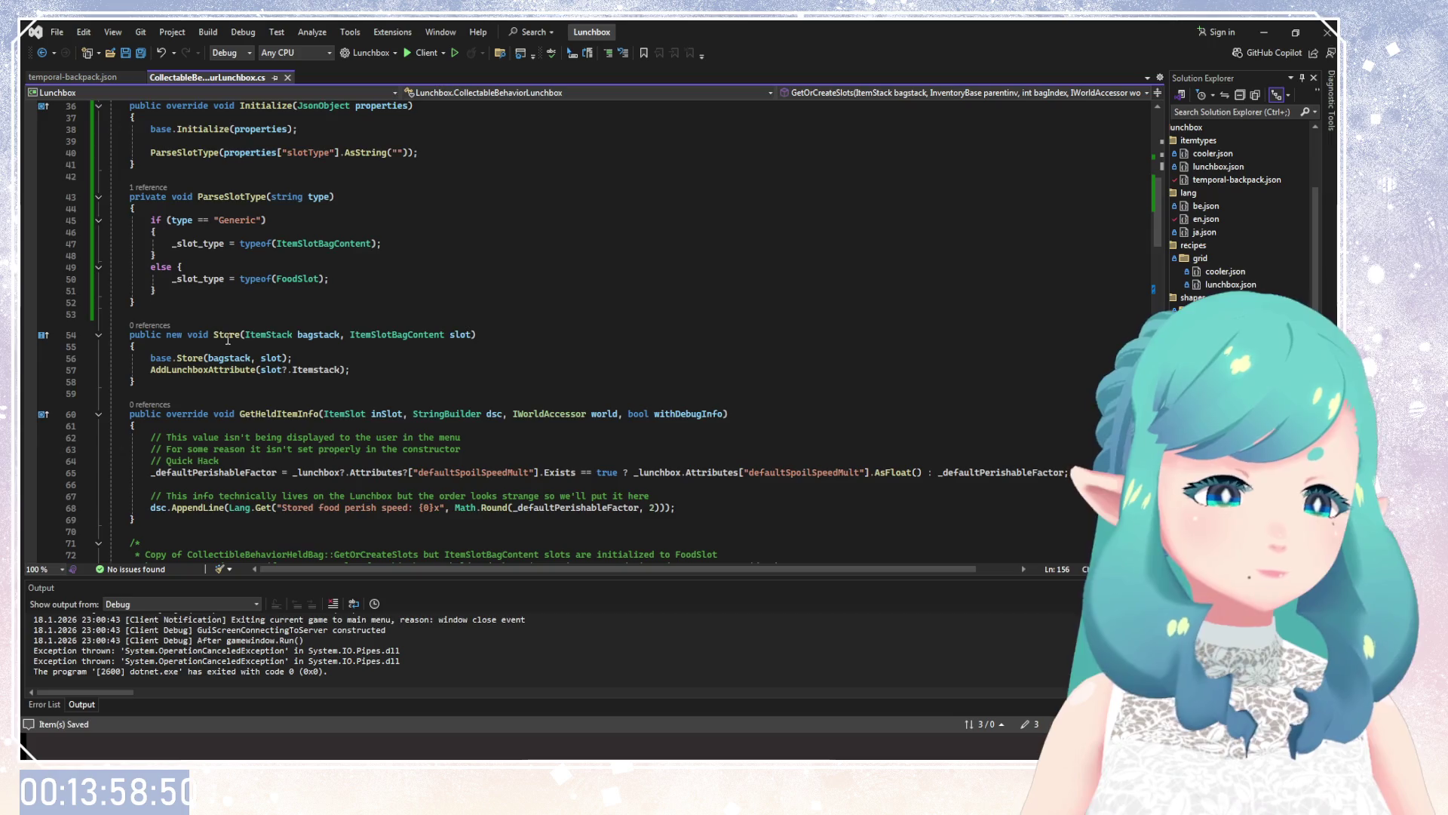
pyautogui.scroll(3, 241, 377)
pyautogui.click(287, 318)
# Insert a /** doc comment above ParseSlotType and indent its lines.
pyautogui.write('/**')
pyautogui.press('Return')
pyautogui.press('Tab')
pyautogui.moveTo(125, 352)
pyautogui.mouseDown()
pyautogui.moveTo(98, 337)
pyautogui.moveTo(398, 341)
pyautogui.mouseUp()
pyautogui.press('Tab')
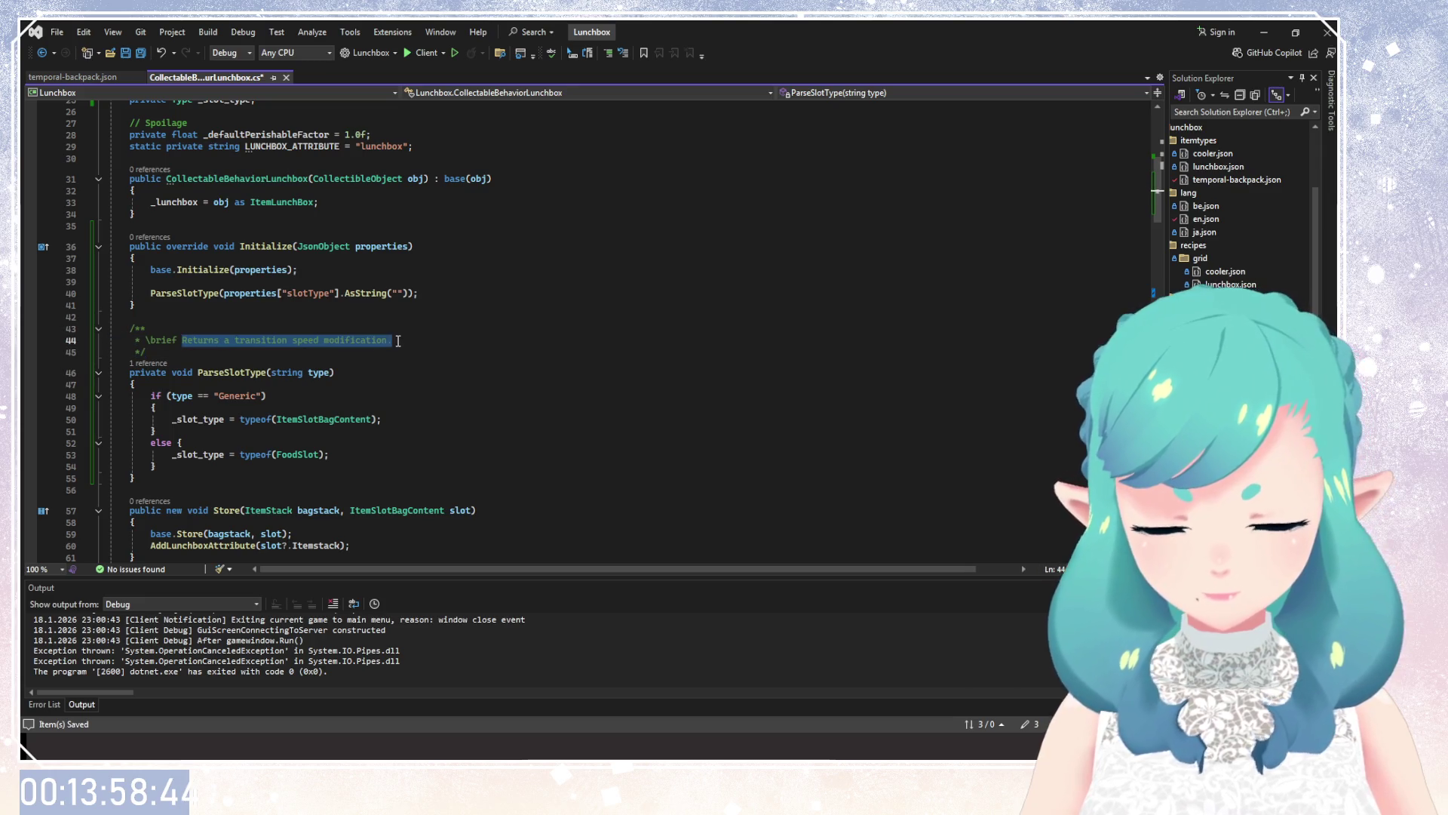
# Write the brief 'Parses the provided slot \a type to use for creating slots.'.
pyautogui.write('Parses the ')
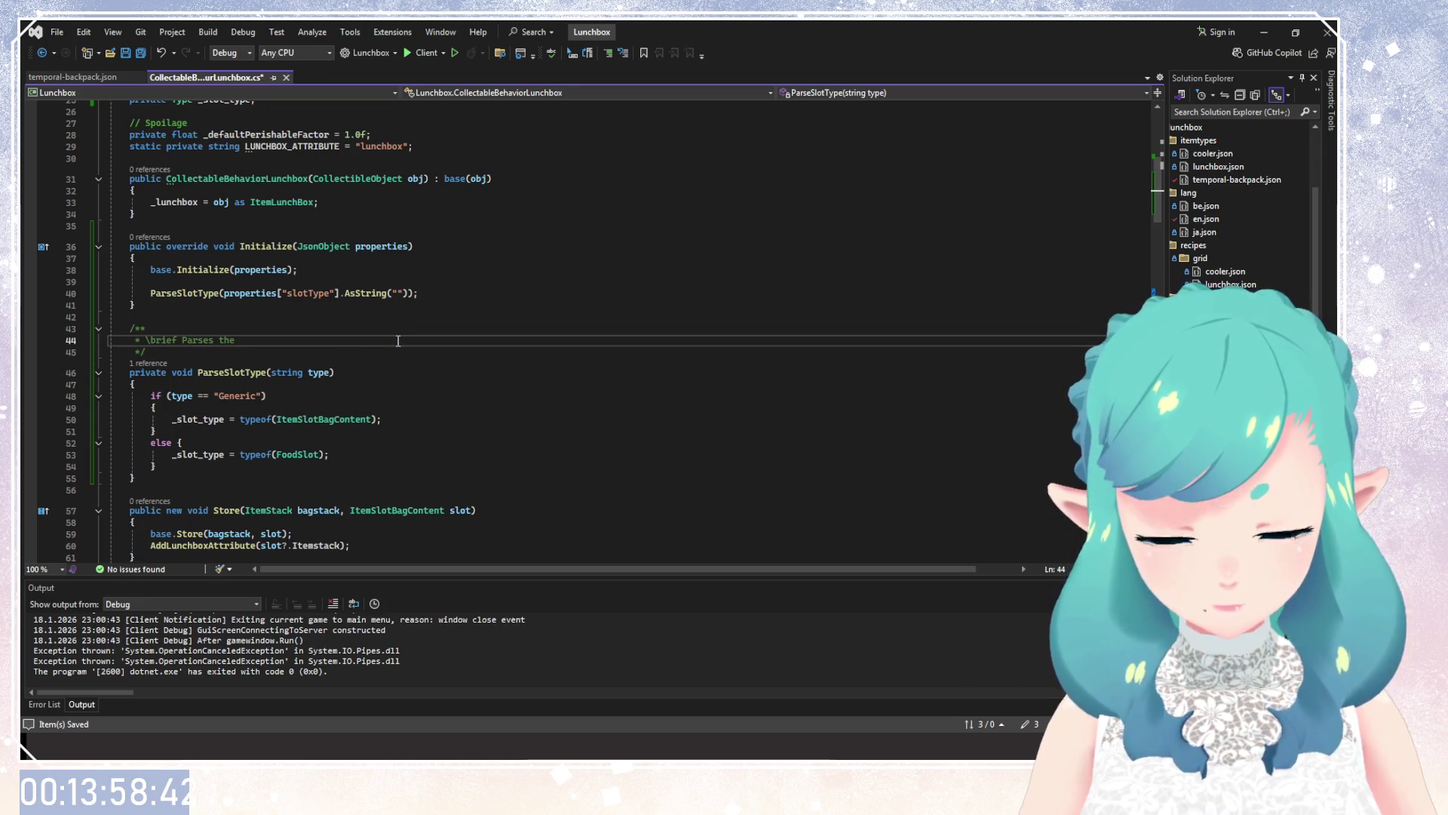
pyautogui.write('proviuded')
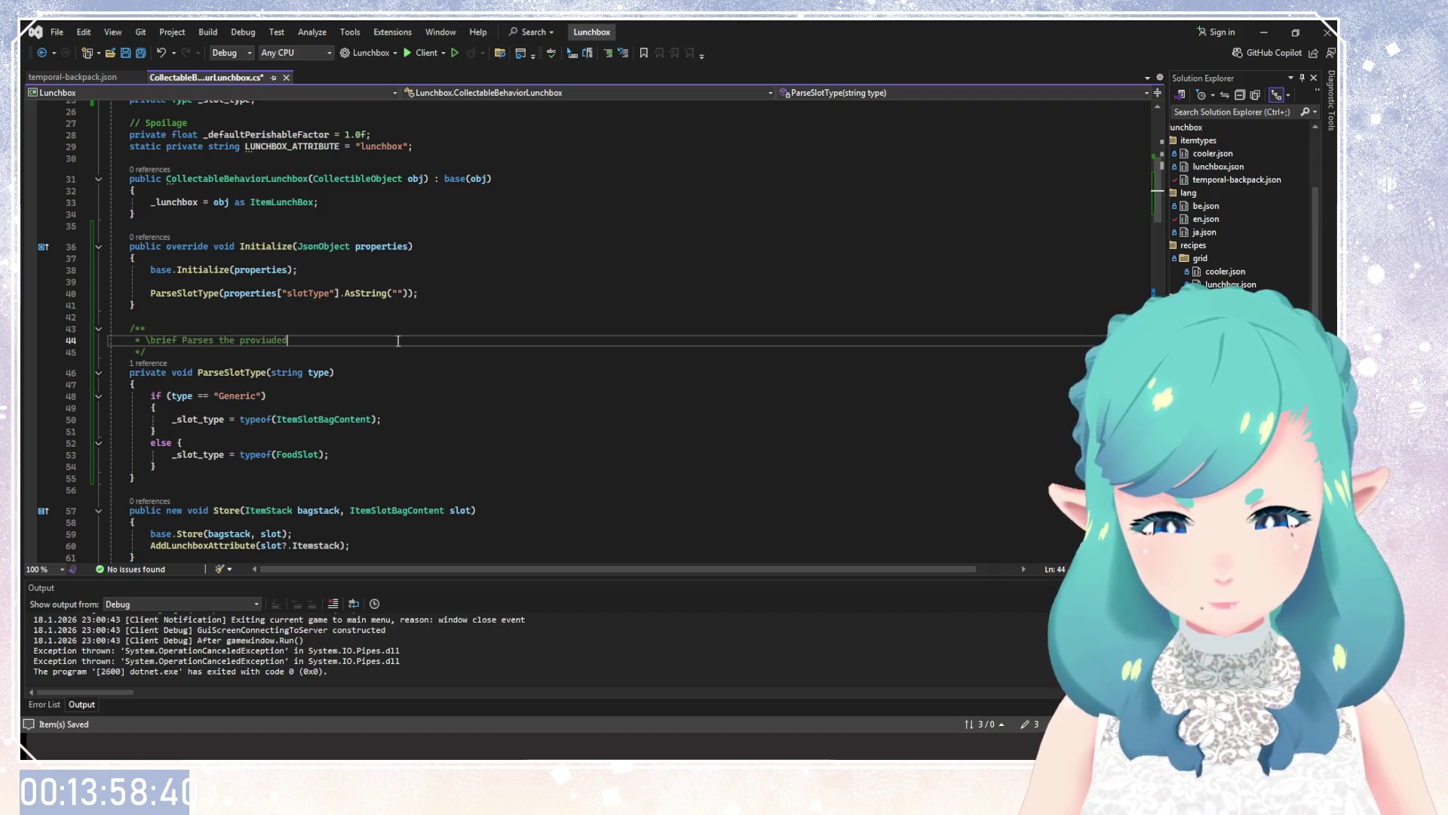
pyautogui.press('BackSpace')
pyautogui.press('BackSpace')
pyautogui.press('BackSpace')
pyautogui.write('ded \\')
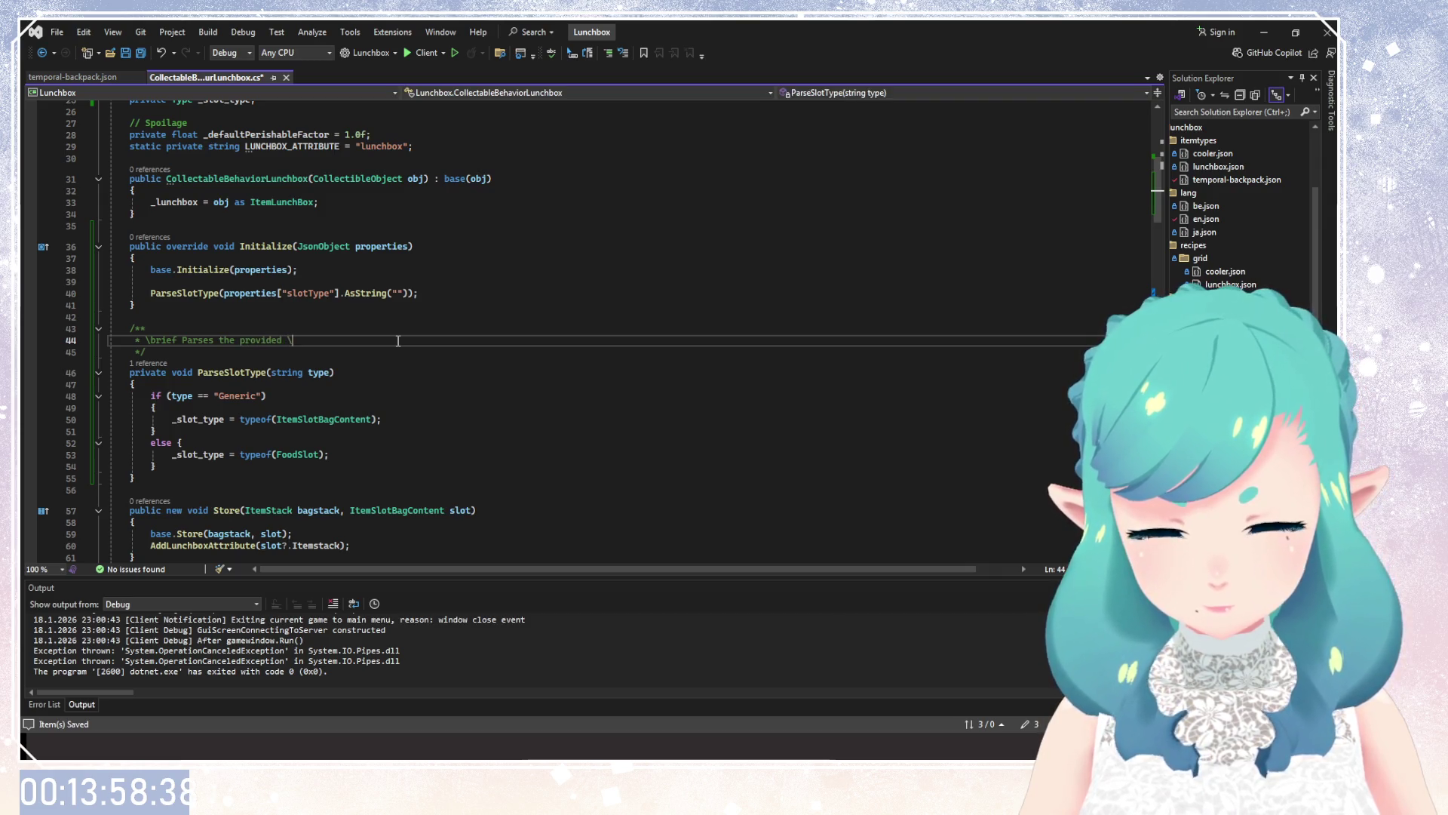
pyautogui.write('a')
pyautogui.press('BackSpace')
pyautogui.press('BackSpace')
pyautogui.write('sl')
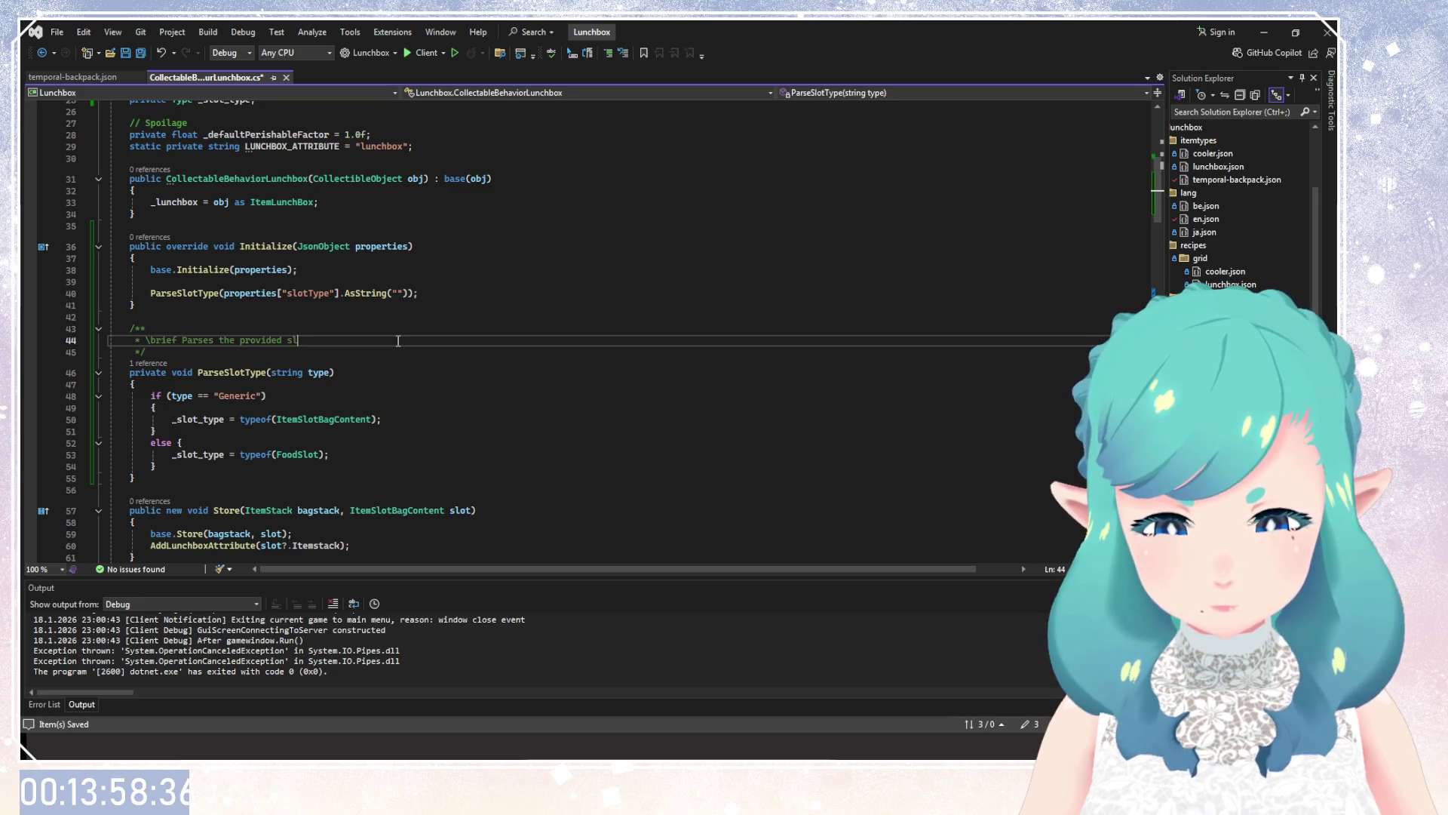
pyautogui.write('ot \\a type and')
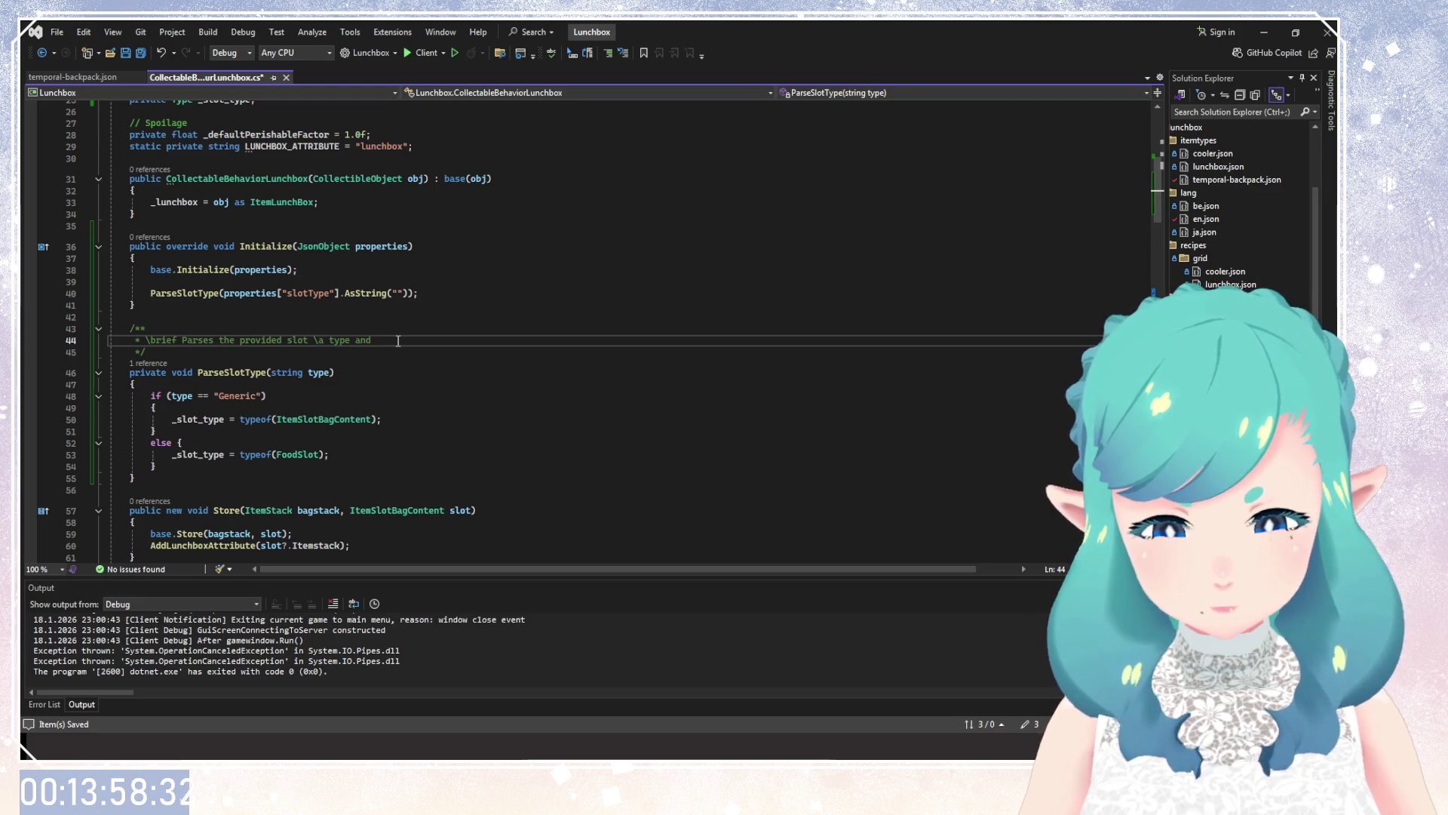
pyautogui.press('BackSpace')
pyautogui.press('BackSpace')
pyautogui.press('BackSpace')
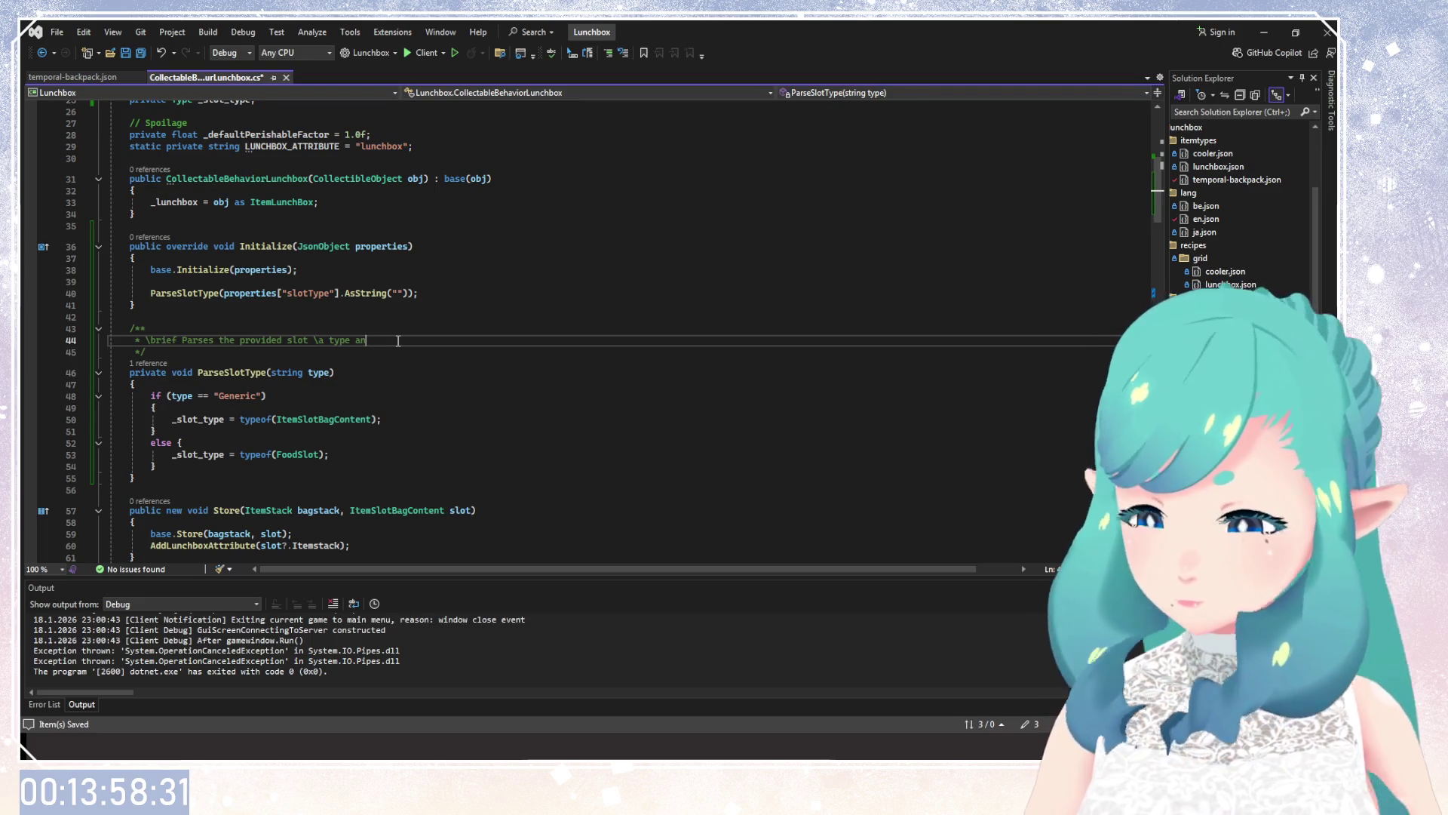
pyautogui.write('to use for ')
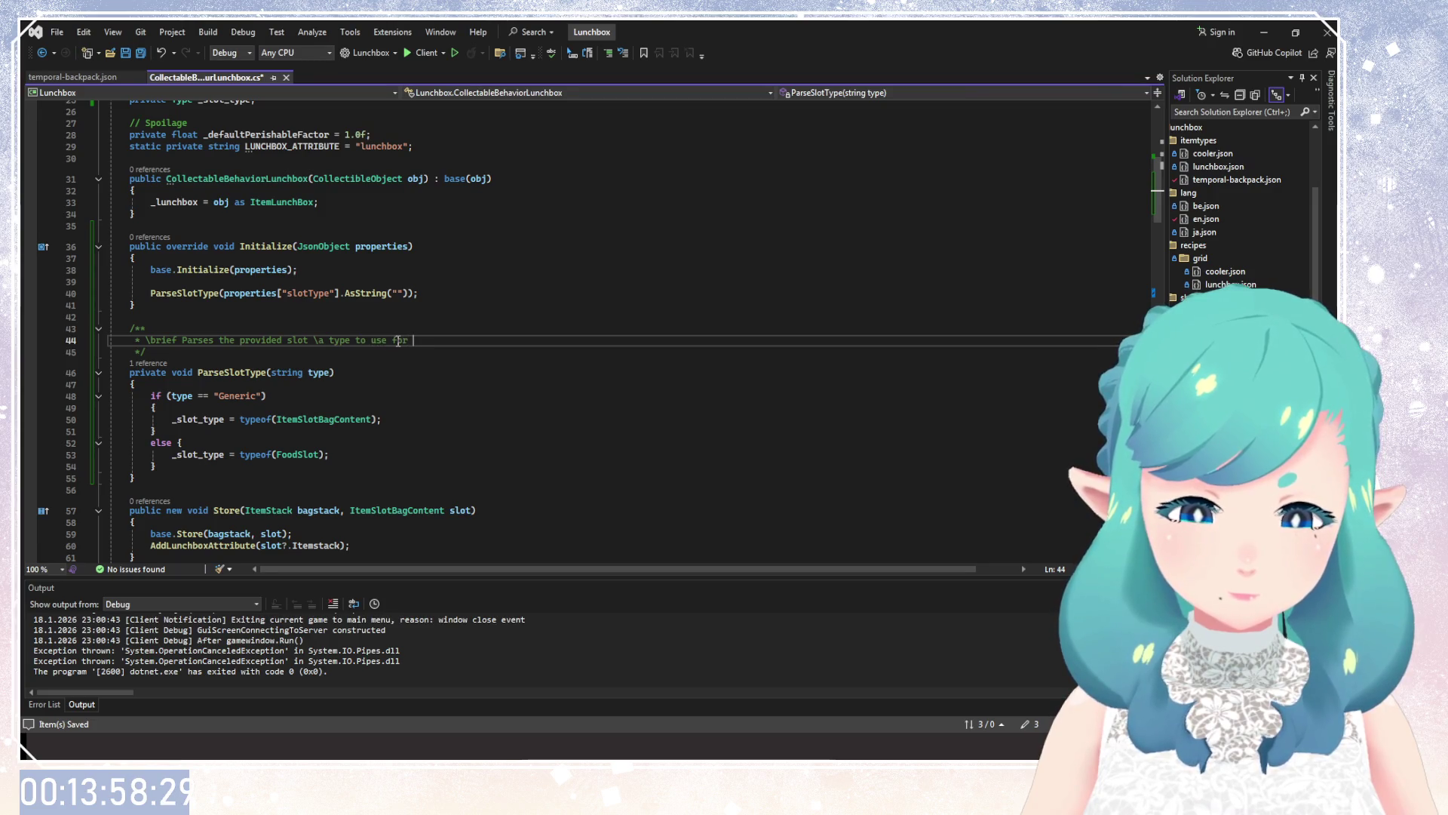
pyautogui.write('creating slot')
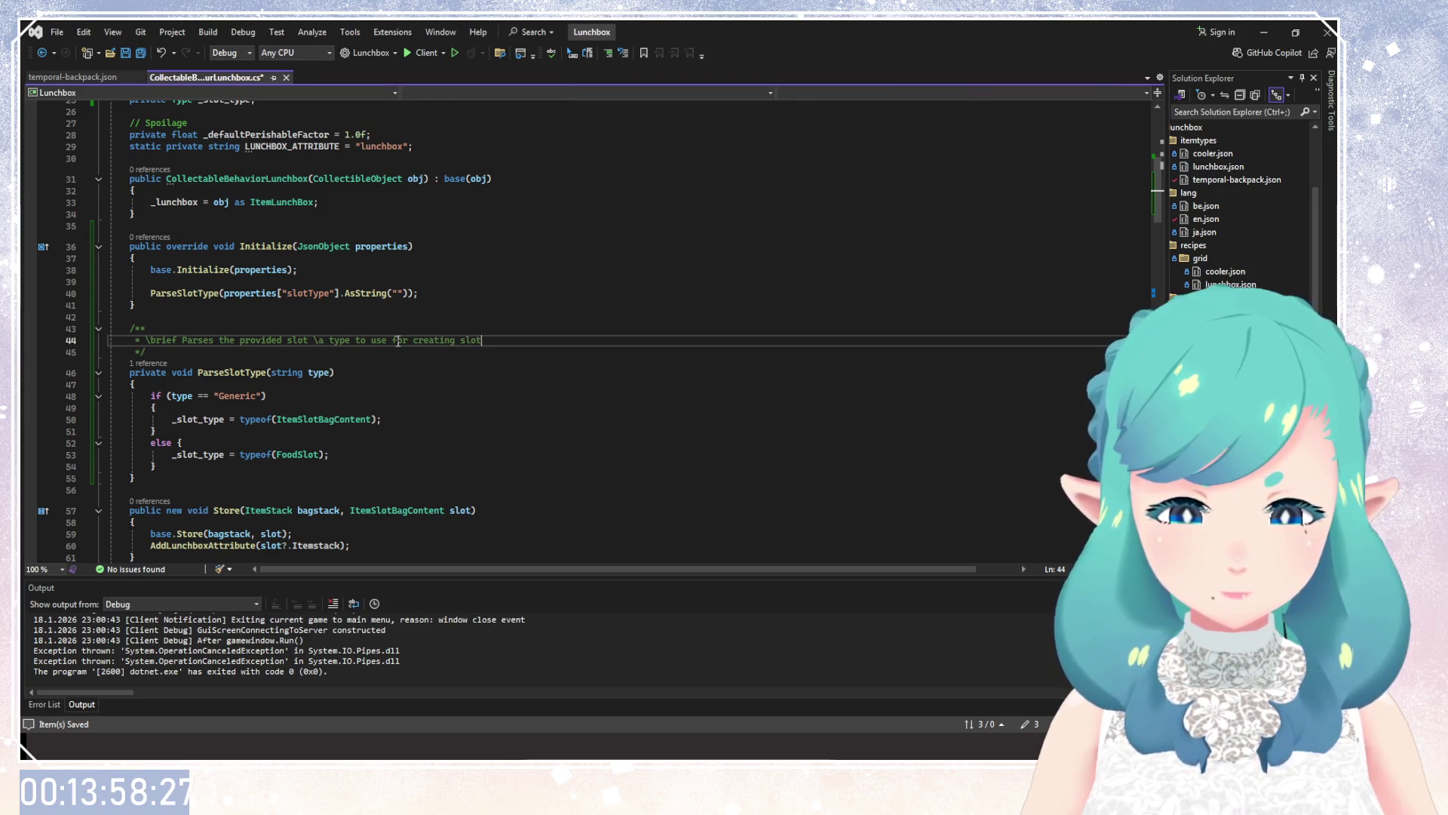
pyautogui.write('s.')
# Add a \sa see-also line below the brief.
pyautogui.press('Return')
pyautogui.write('\\a')
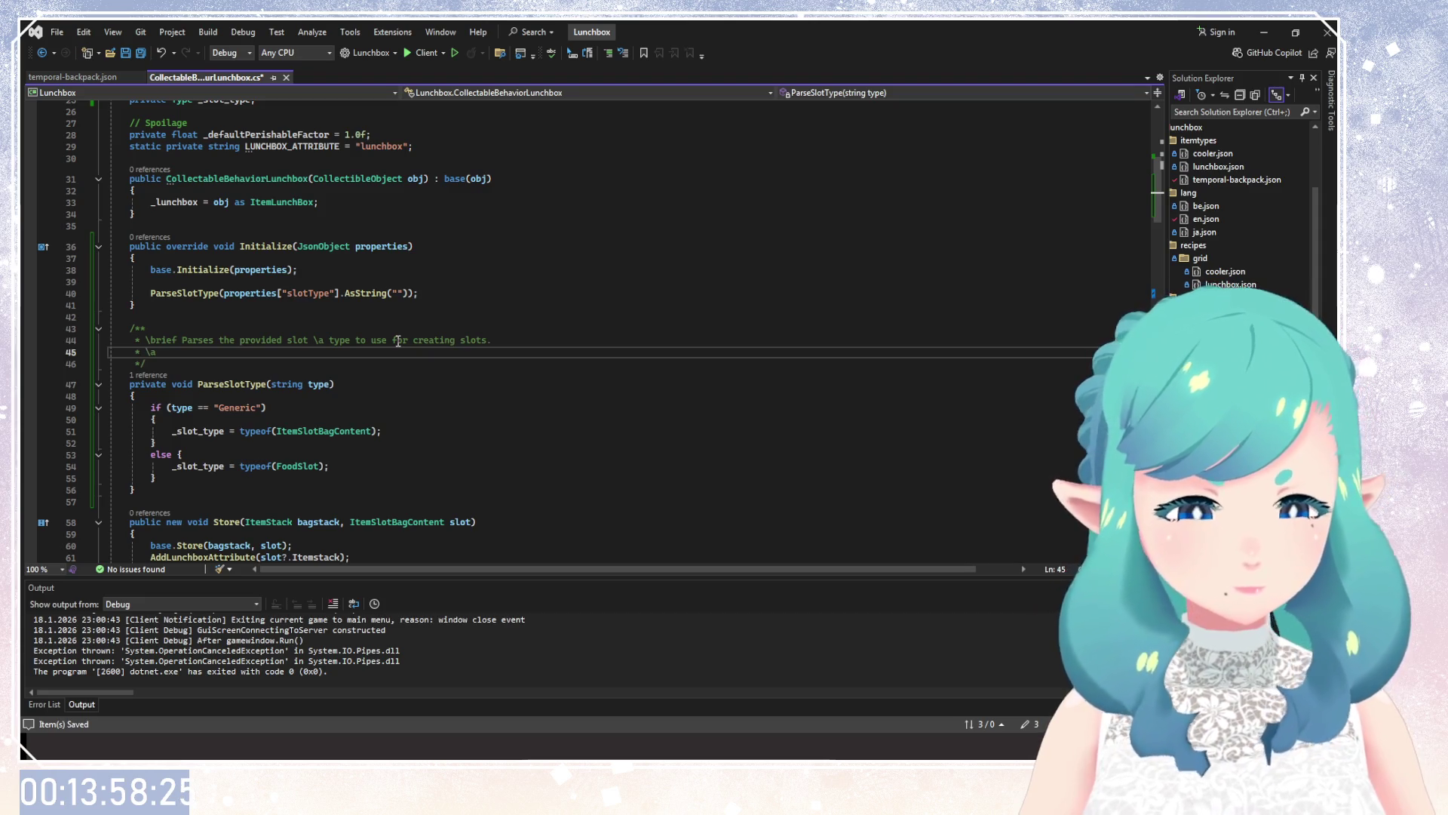
pyautogui.press('Left')
pyautogui.write('s')
pyautogui.scroll(-1, 407, 324)
pyautogui.scroll(-5, 408, 324)
pyautogui.click(343, 402)
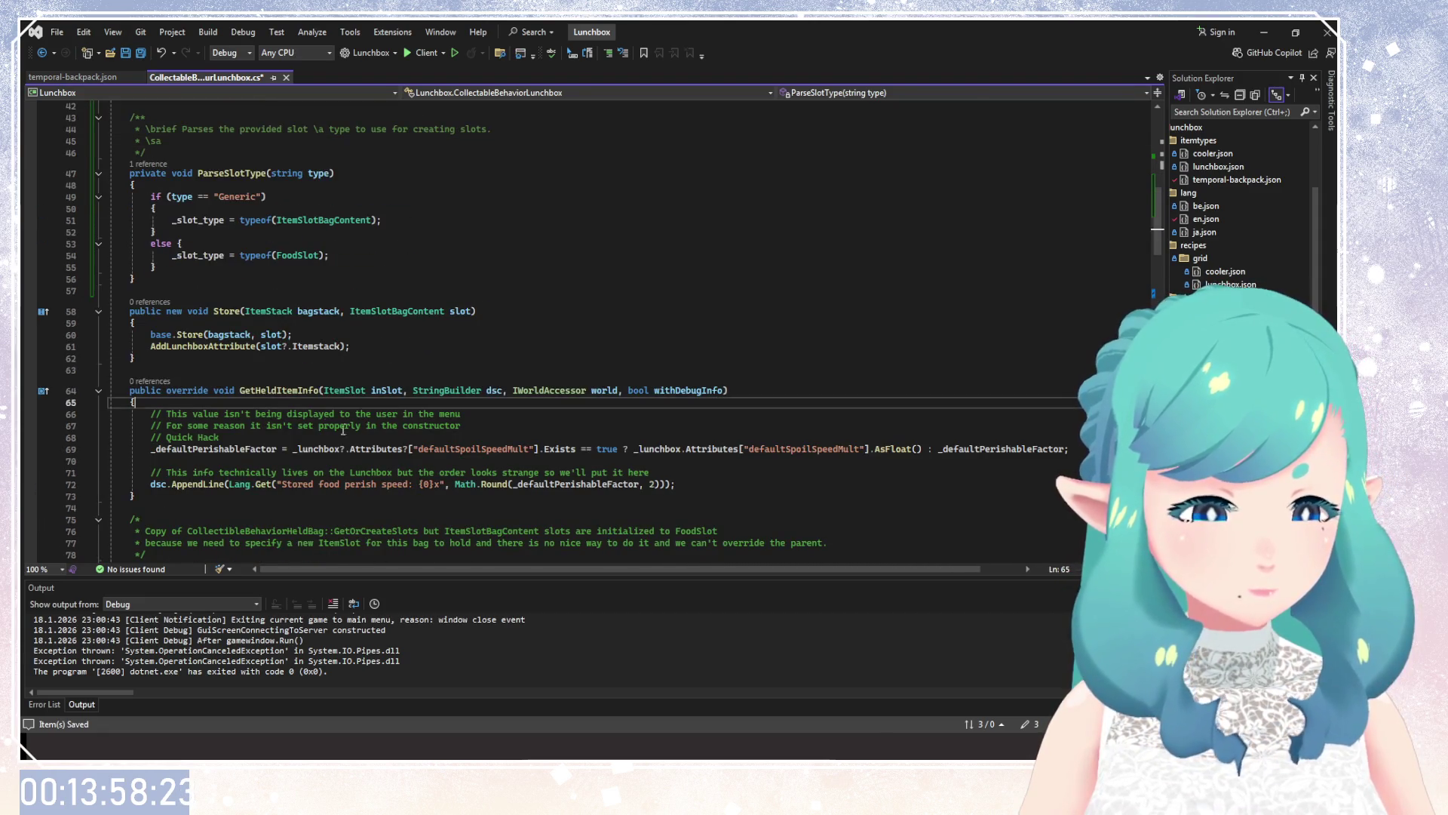
# Make the \sa line of ParseSlotType's doc comment reference GetOrCreateSlots.
pyautogui.scroll(-7, 343, 430)
pyautogui.click(349, 302)
pyautogui.scroll(6, 264, 317)
pyautogui.scroll(4, 218, 263)
pyautogui.click(219, 281)
pyautogui.write('GetOrCreateSlots')
pyautogui.click(364, 360)
pyautogui.click(364, 487)
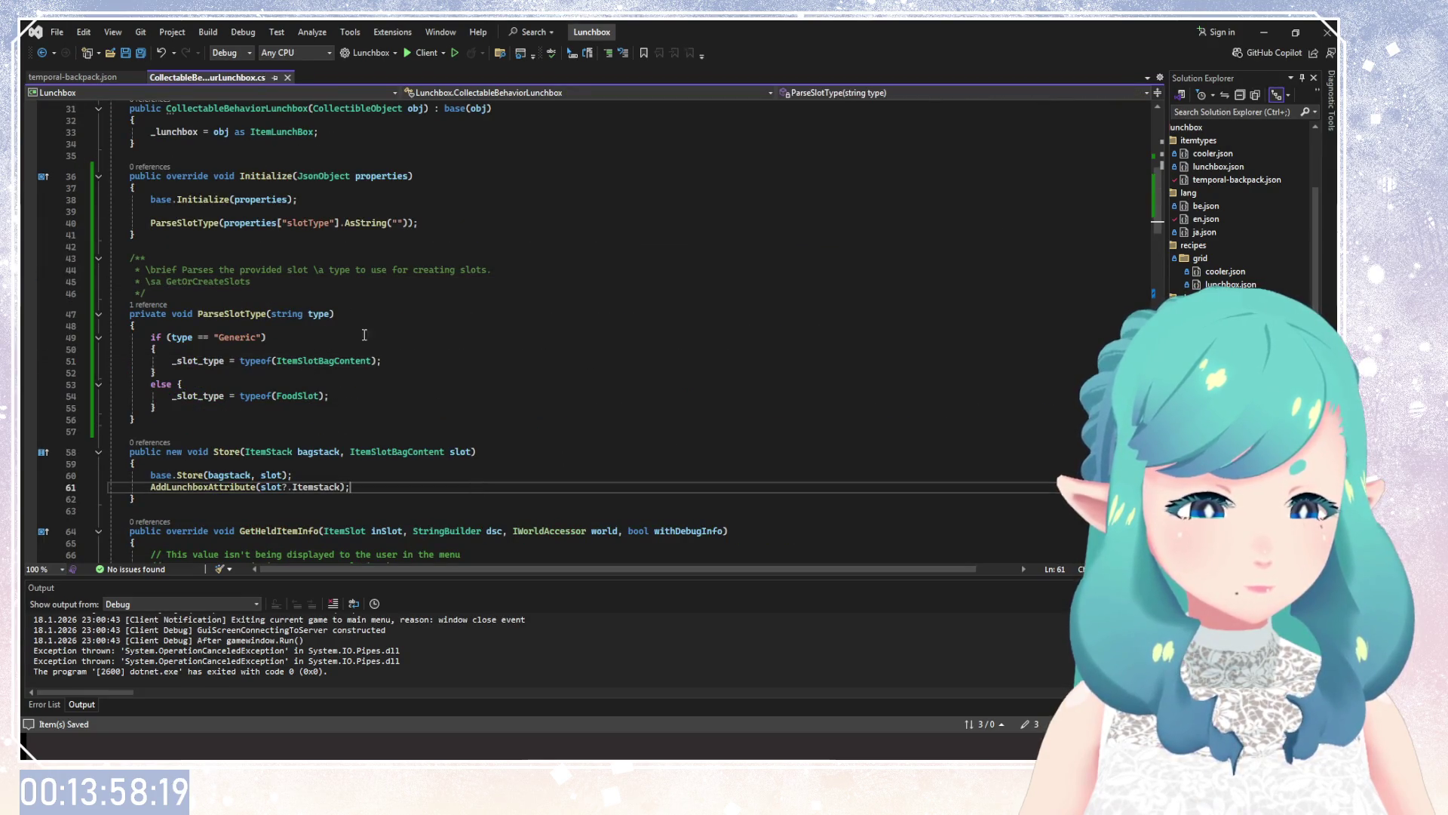
pyautogui.click(249, 281)
pyautogui.click(181, 384)
pyautogui.scroll(10, 452, 377)
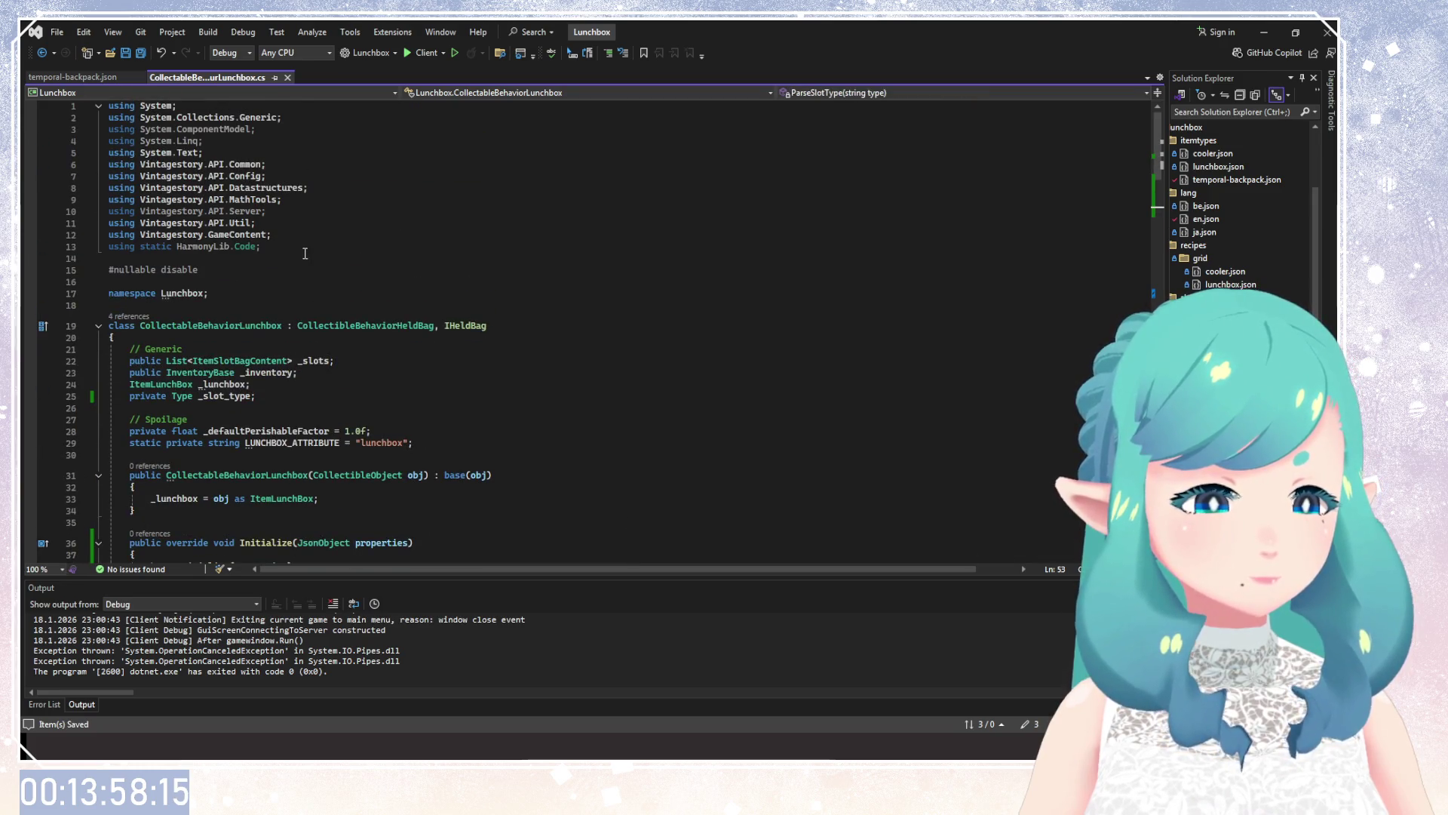
# Delete the unused HarmonyLib.Code, API.Server, ComponentModel and Linq usings and save.
pyautogui.moveTo(262, 247); pyautogui.dragTo(107, 247)
pyautogui.press('BackSpace')
pyautogui.press('BackSpace')
pyautogui.moveTo(269, 211); pyautogui.dragTo(108, 211)
pyautogui.press('BackSpace')
pyautogui.press('BackSpace')
pyautogui.moveTo(232, 142); pyautogui.dragTo(108, 129)
pyautogui.press('BackSpace')
pyautogui.press('BackSpace')
pyautogui.hotkey('ctrl', 's')
# Scroll through GetOrCreateSlots and select the //ItemSlotBagContent comment line.
pyautogui.click(354, 313)
pyautogui.click(490, 396)
pyautogui.scroll(-6, 543, 438)
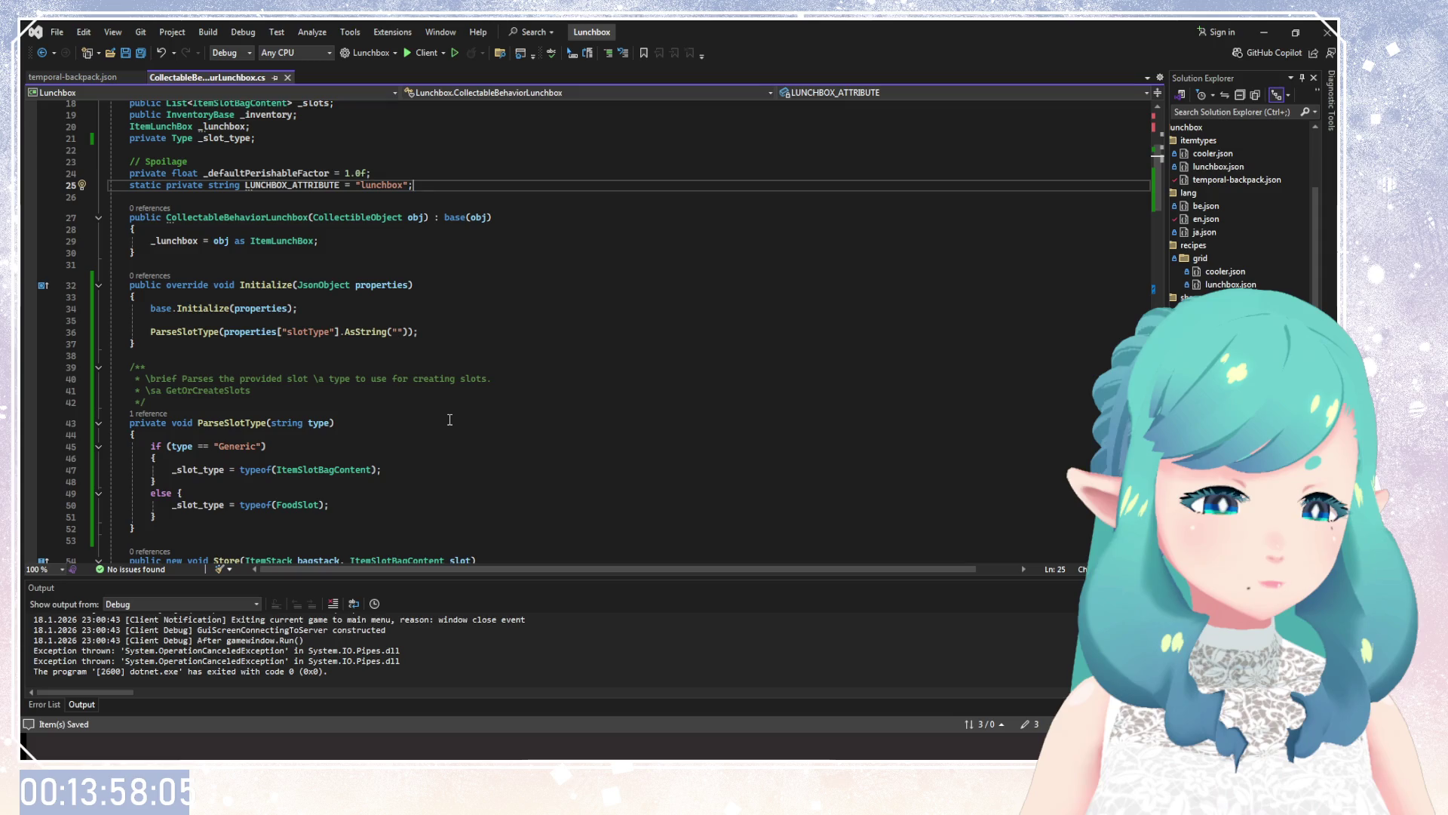
pyautogui.scroll(-4, 449, 420)
pyautogui.scroll(-1, 450, 420)
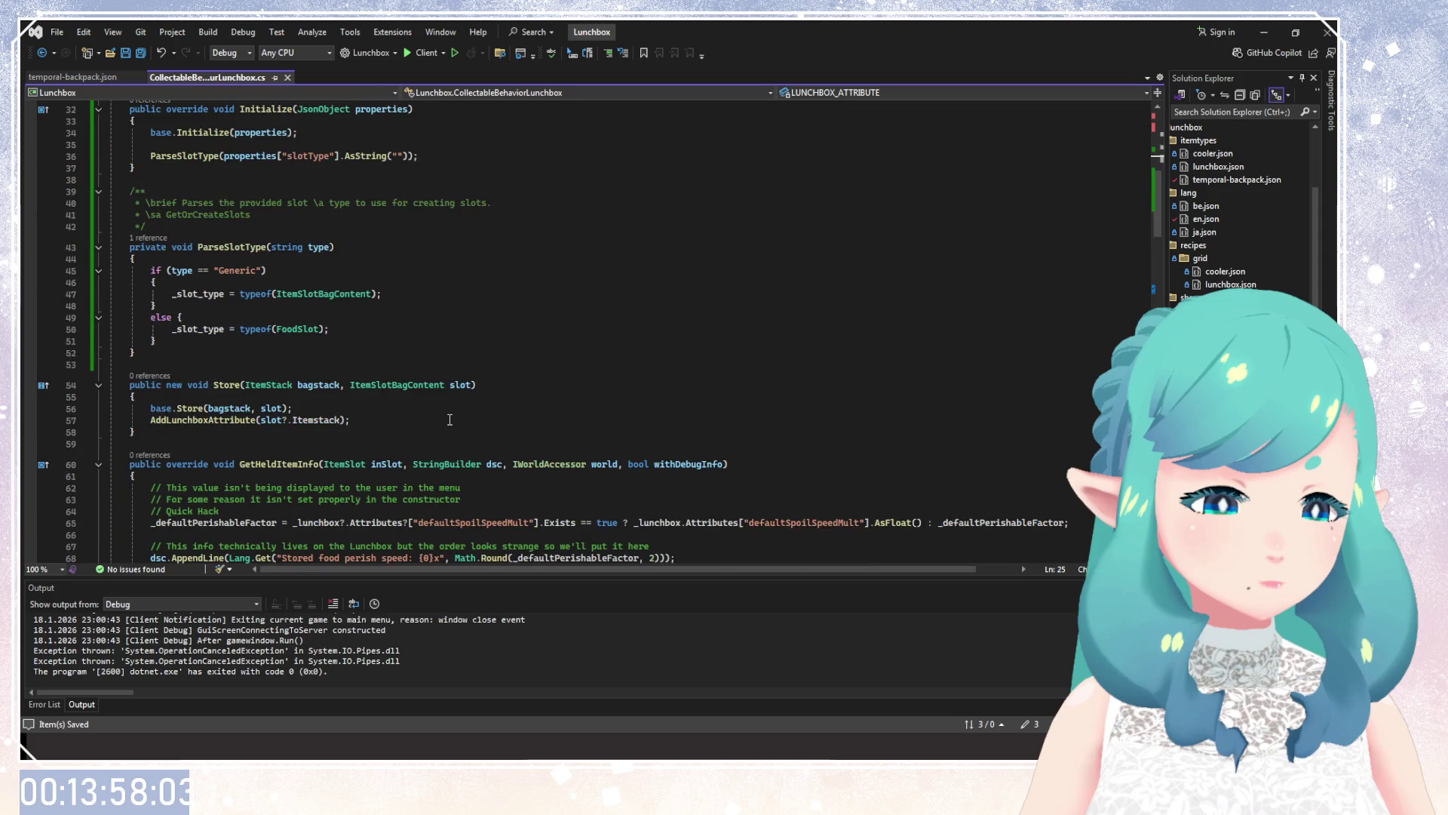
pyautogui.scroll(-8, 450, 420)
pyautogui.scroll(-10, 453, 419)
pyautogui.scroll(-10, 456, 417)
pyautogui.scroll(-9, 463, 416)
pyautogui.scroll(-12, 463, 416)
pyautogui.scroll(3, 528, 438)
pyautogui.scroll(2, 588, 452)
pyautogui.click(629, 457)
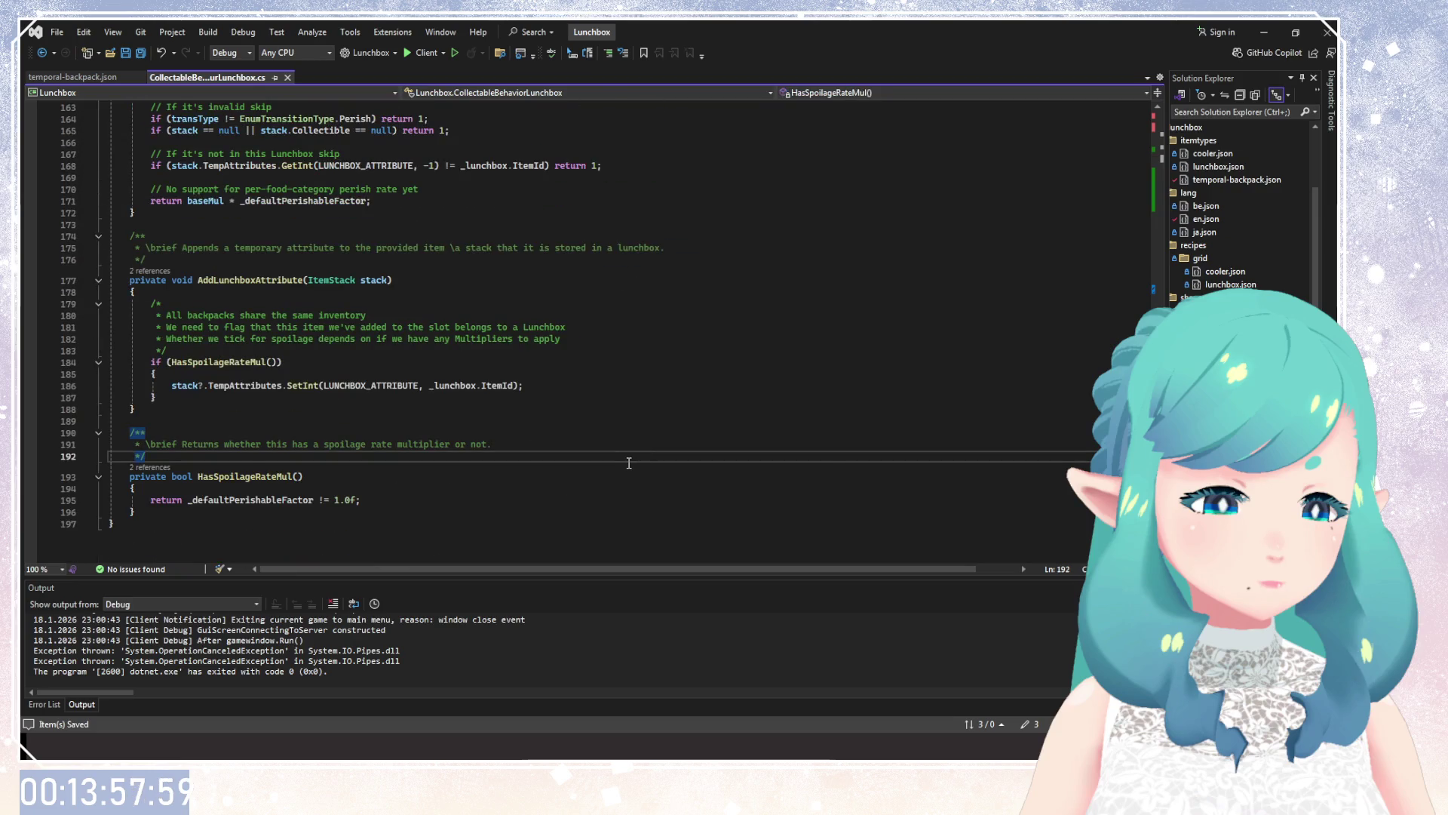
pyautogui.scroll(5, 628, 462)
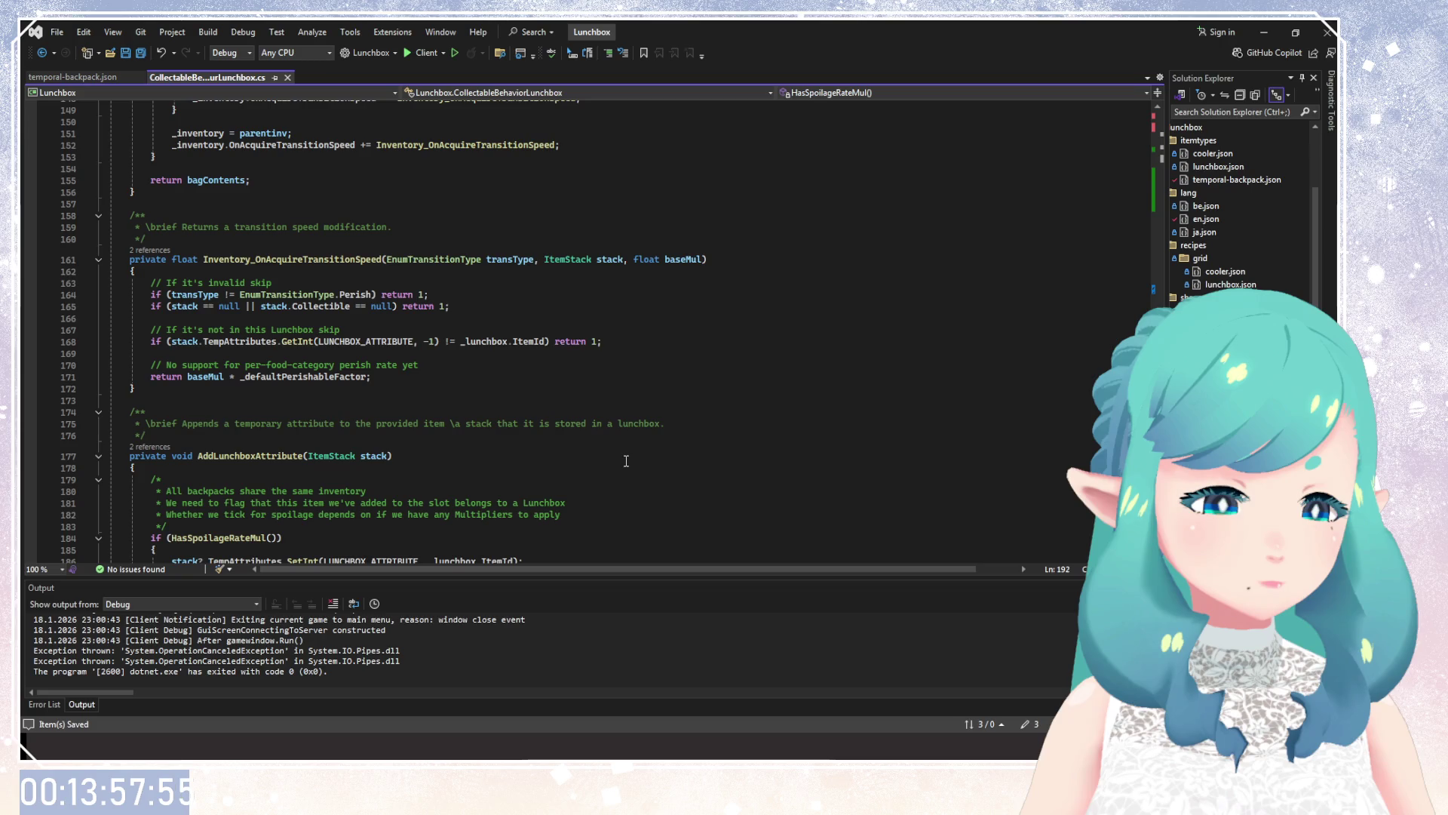
pyautogui.scroll(2, 626, 461)
pyautogui.scroll(6, 627, 461)
pyautogui.scroll(5, 625, 461)
pyautogui.scroll(6, 625, 461)
pyautogui.scroll(6, 625, 461)
pyautogui.scroll(2, 624, 461)
pyautogui.scroll(2, 625, 461)
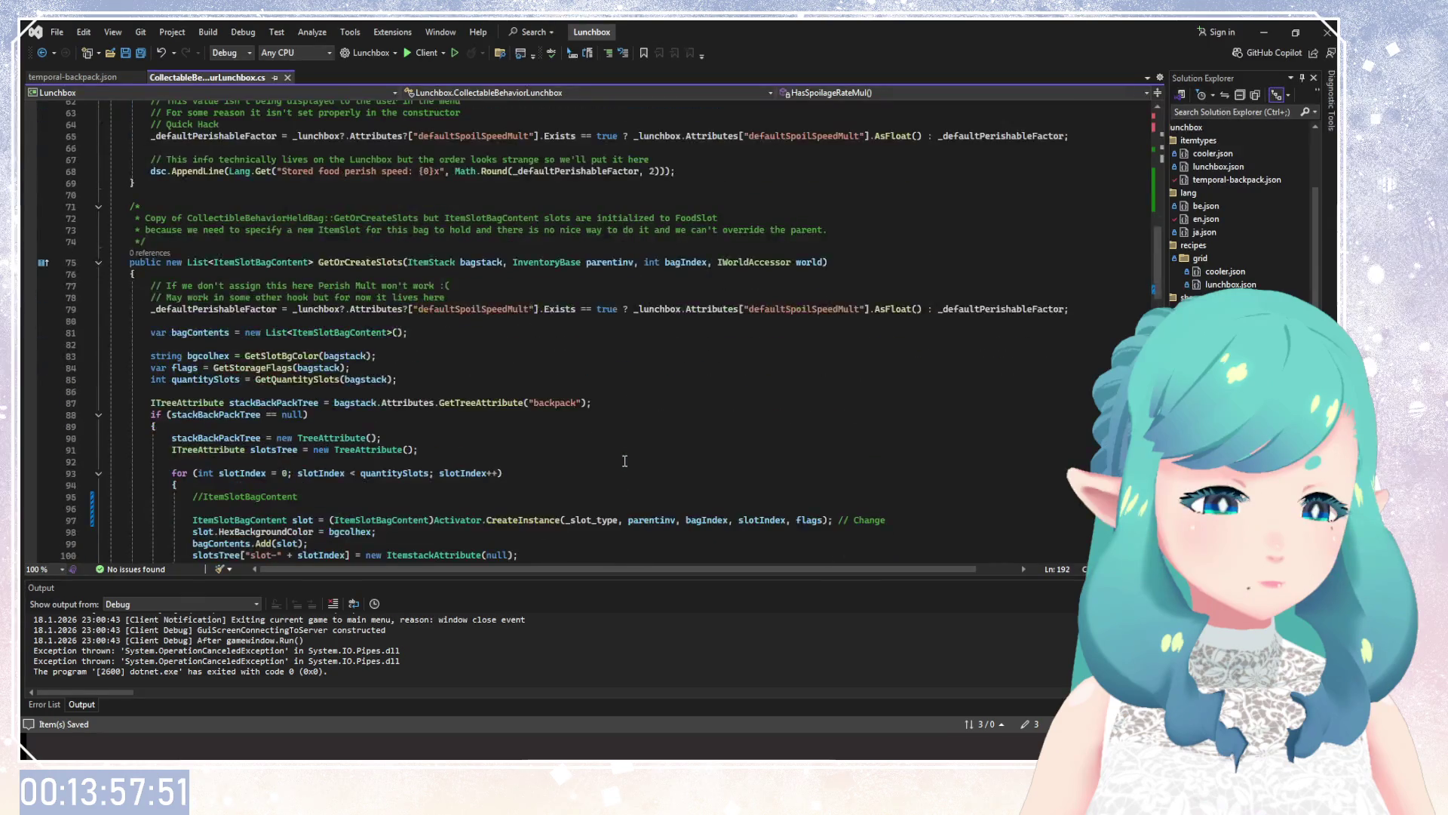
pyautogui.scroll(-1, 617, 462)
pyautogui.tripleClick(249, 461)
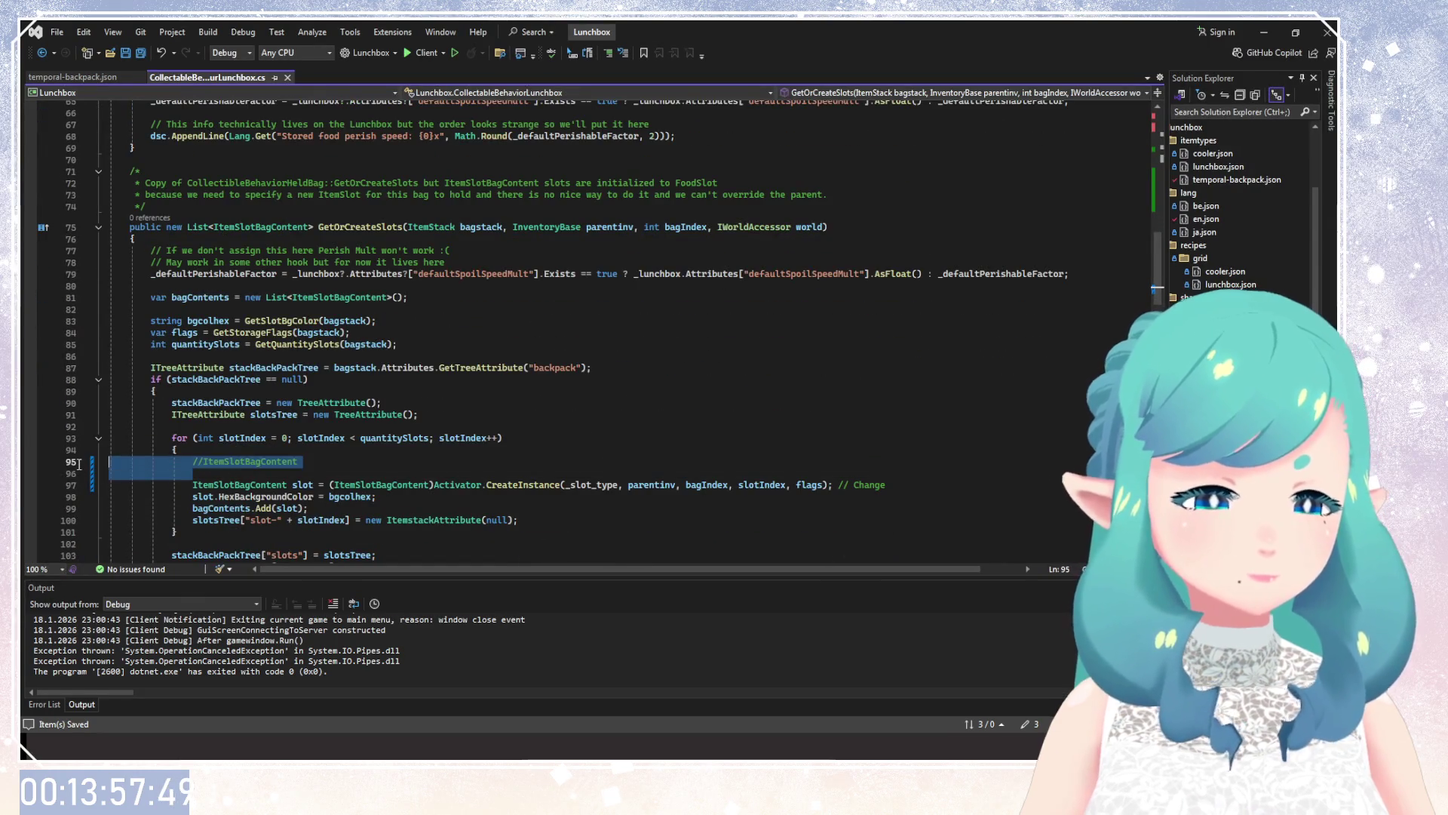
# Delete the //ItemSlotBagContent line and its blank line, save, and scroll back up.
pyautogui.press('Delete')
pyautogui.press('Delete')
pyautogui.click(181, 508)
pyautogui.hotkey('ctrl', 's')
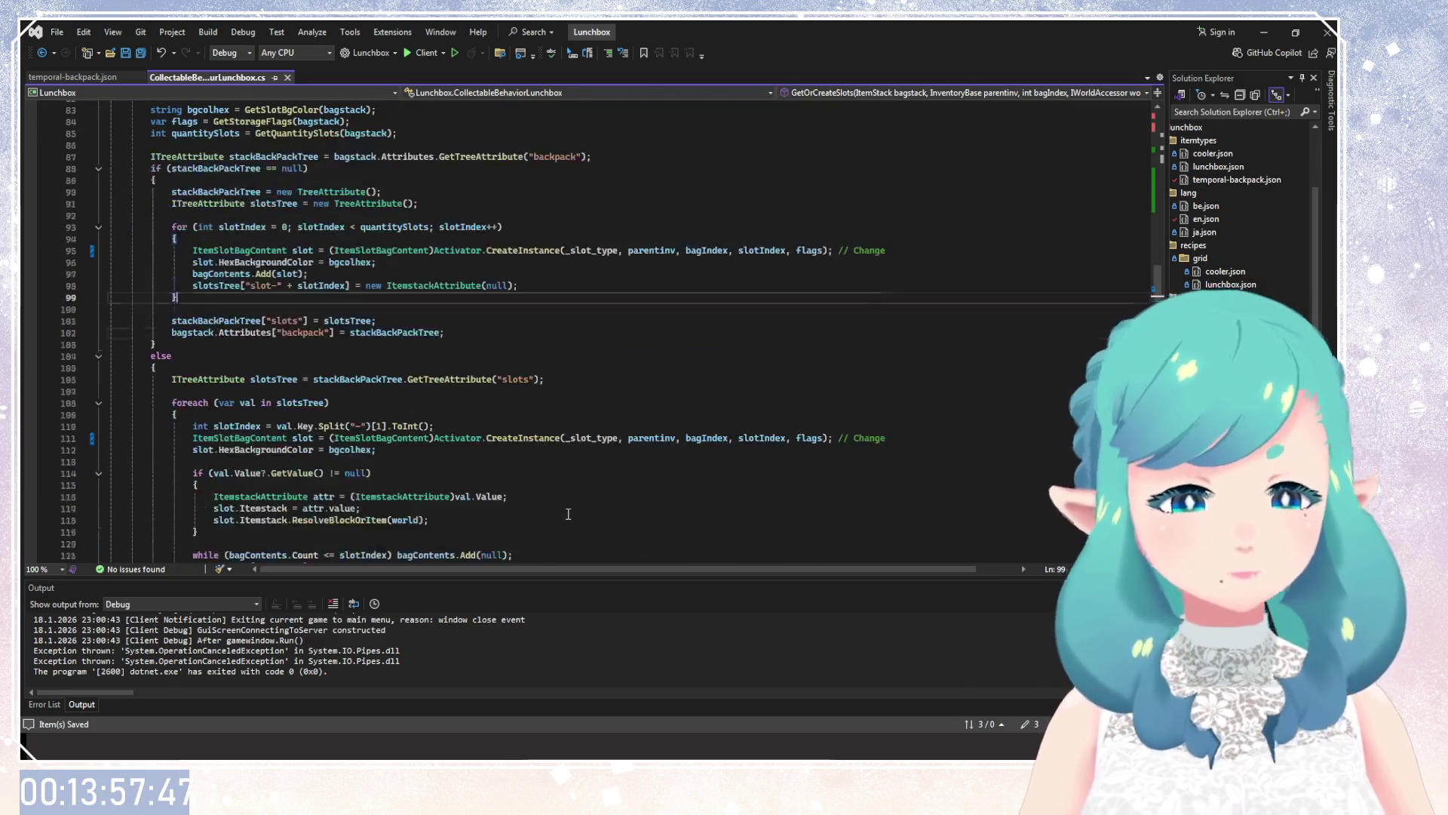
pyautogui.scroll(-6, 568, 514)
pyautogui.scroll(7, 568, 514)
pyautogui.scroll(6, 574, 513)
pyautogui.scroll(5, 579, 512)
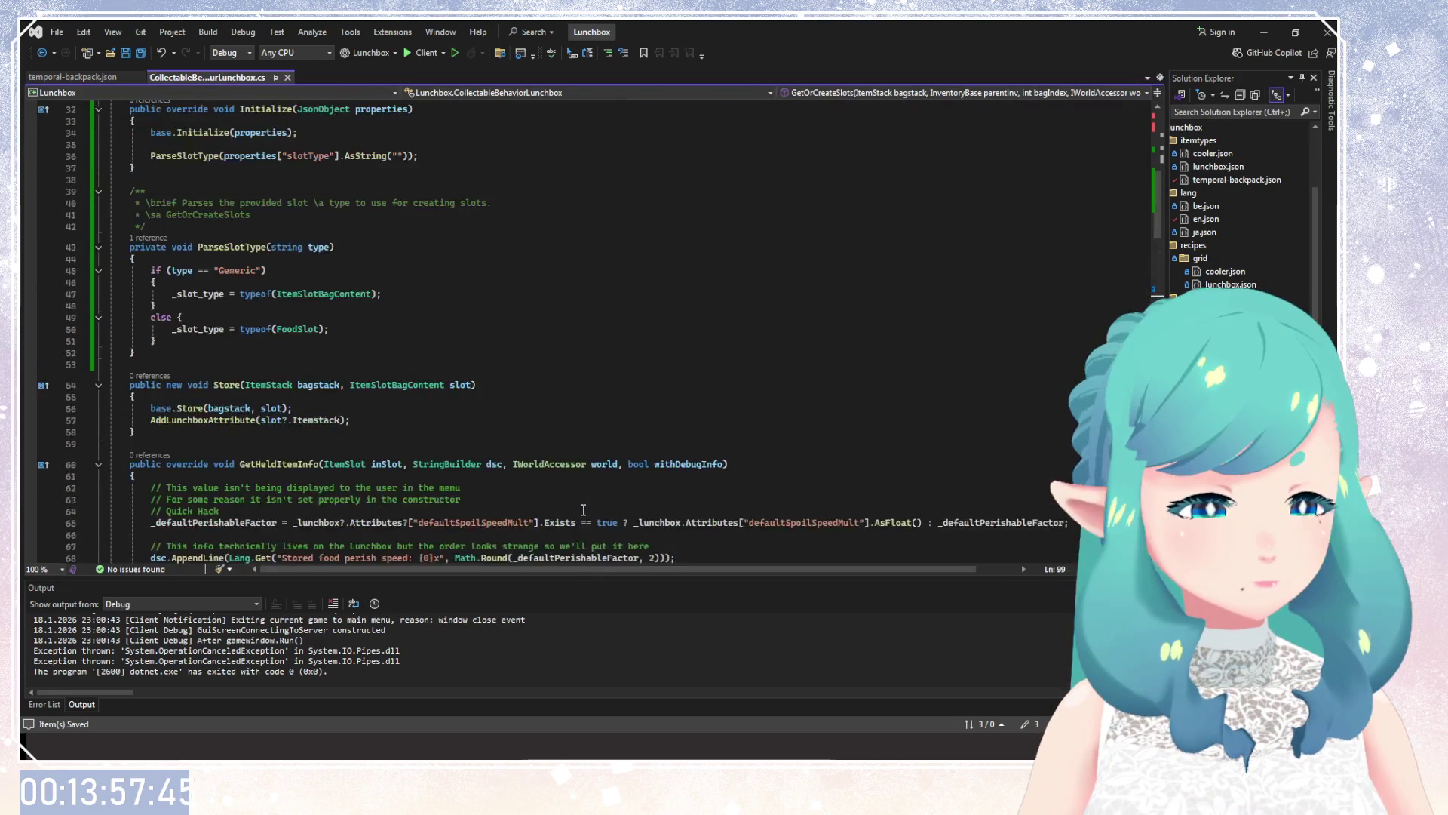
pyautogui.scroll(9, 583, 510)
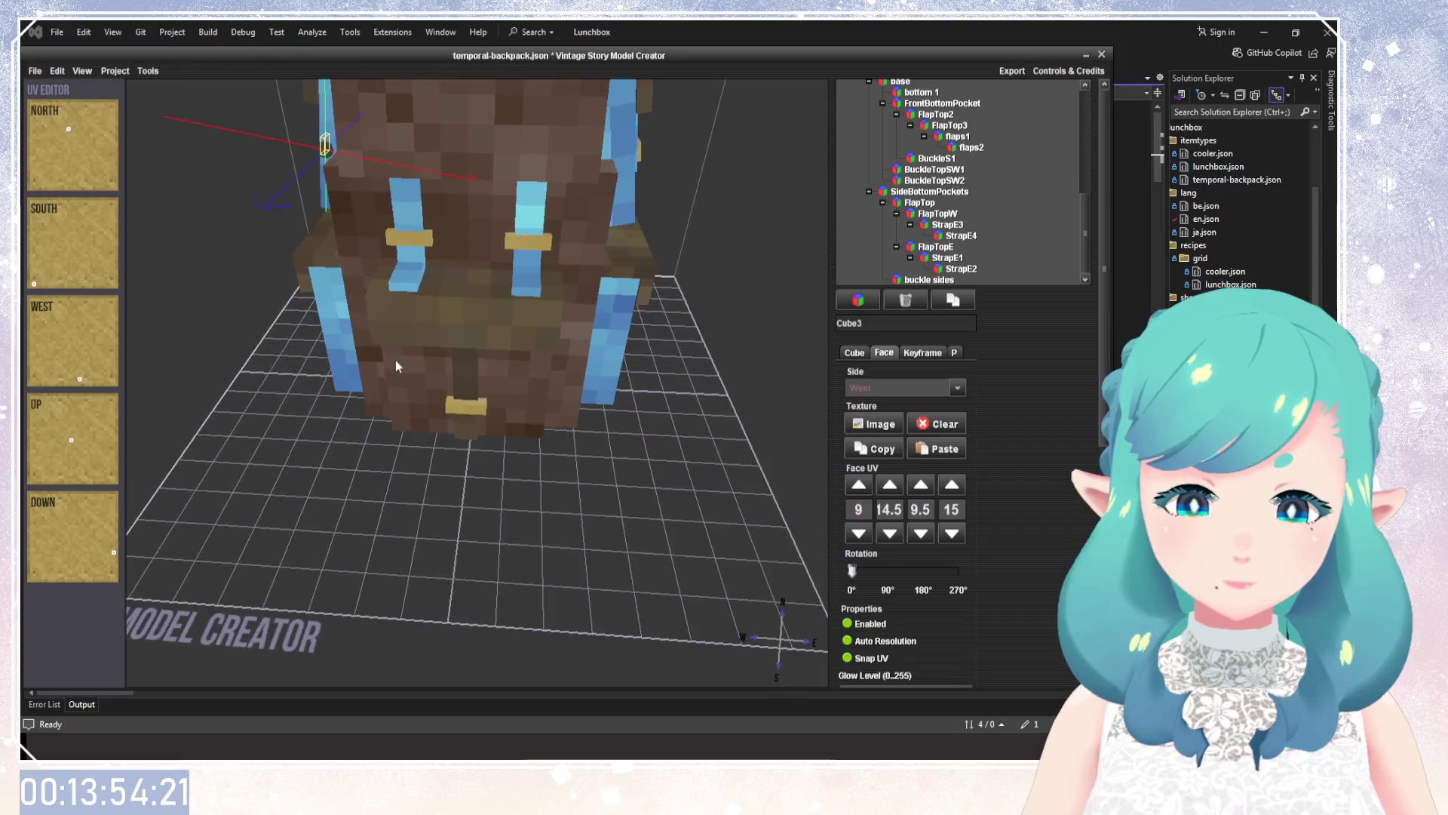
# Zoom and orbit the viewport around the backpack model.
pyautogui.scroll(-5, 377, 369)
pyautogui.moveTo(357, 382)
pyautogui.mouseDown()
pyautogui.moveTo(468, 347)
pyautogui.moveTo(459, 376)
pyautogui.mouseUp()
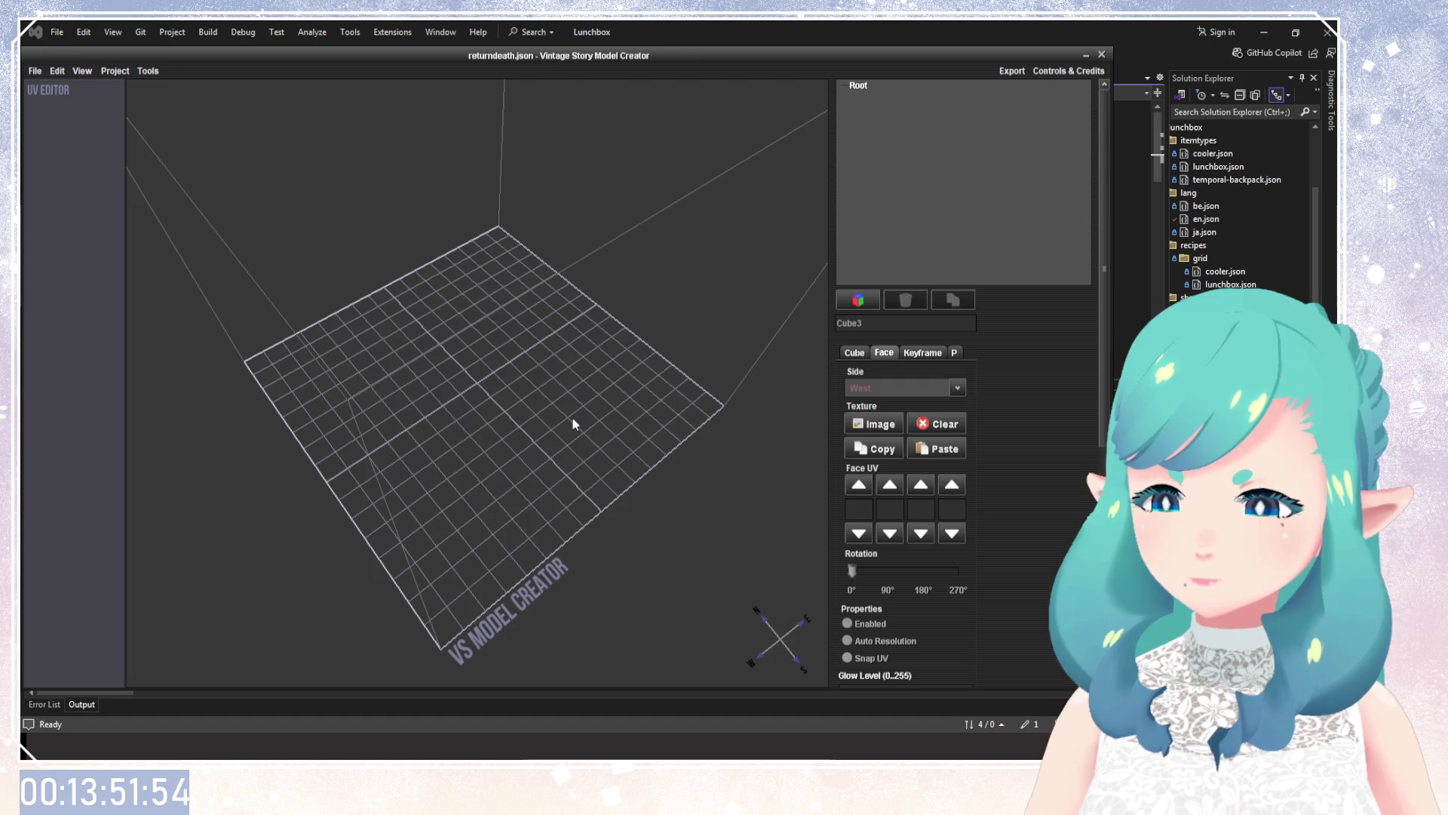
# Orbit the tank01.json model through side, low-side and top-down views.
pyautogui.scroll(-5, 546, 423)
pyautogui.moveTo(519, 338)
pyautogui.mouseDown()
pyautogui.moveTo(559, 294)
pyautogui.moveTo(705, 391)
pyautogui.moveTo(531, 273)
pyautogui.moveTo(608, 329)
pyautogui.moveTo(530, 456)
pyautogui.moveTo(549, 293)
pyautogui.mouseUp()
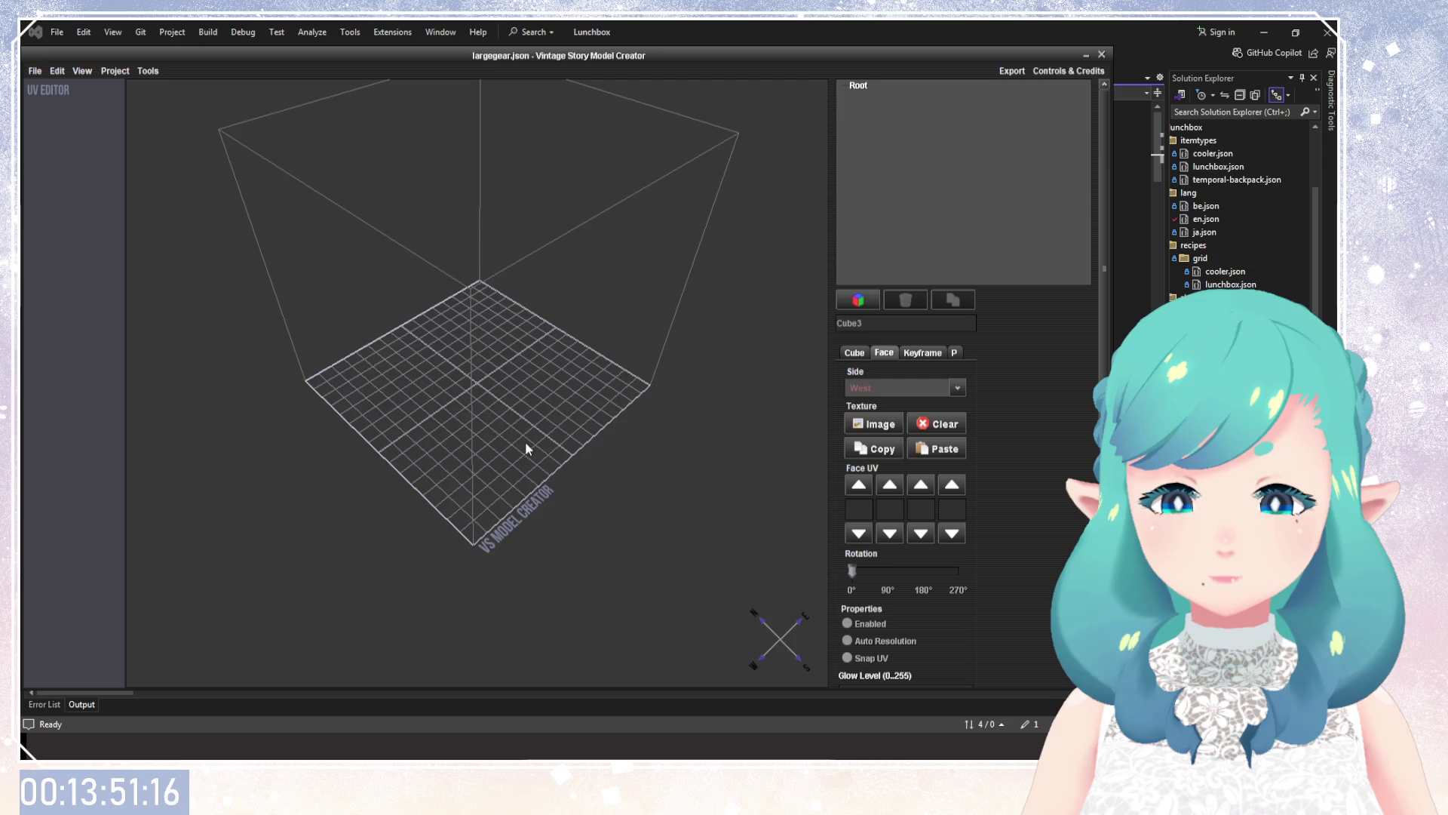
pyautogui.moveTo(525, 441); pyautogui.dragTo(303, 201)
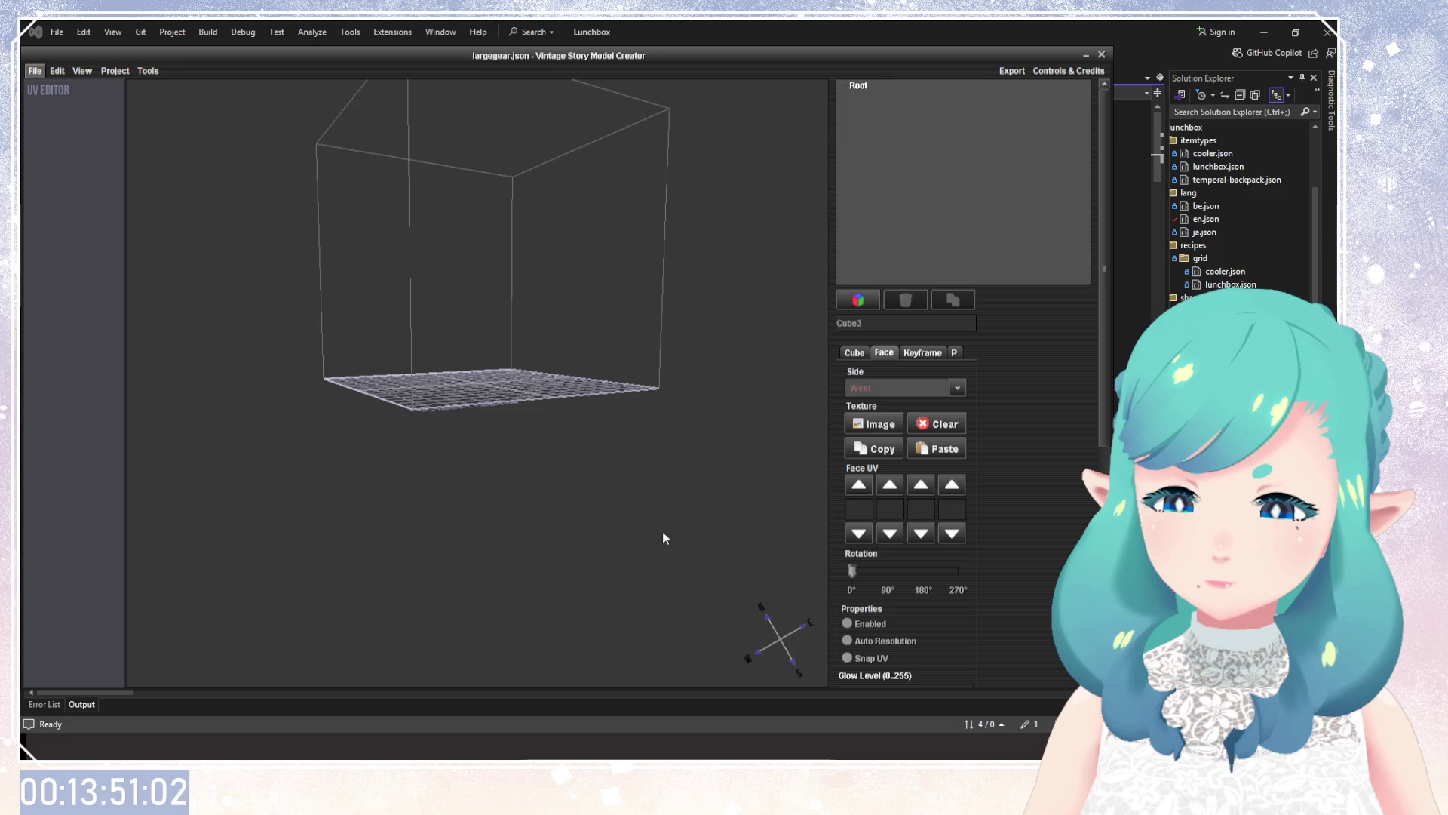
pyautogui.moveTo(532, 424)
pyautogui.mouseDown()
pyautogui.moveTo(545, 635)
pyautogui.moveTo(535, 527)
pyautogui.moveTo(593, 558)
pyautogui.moveTo(494, 482)
pyautogui.mouseUp()
pyautogui.scroll(5, 499, 452)
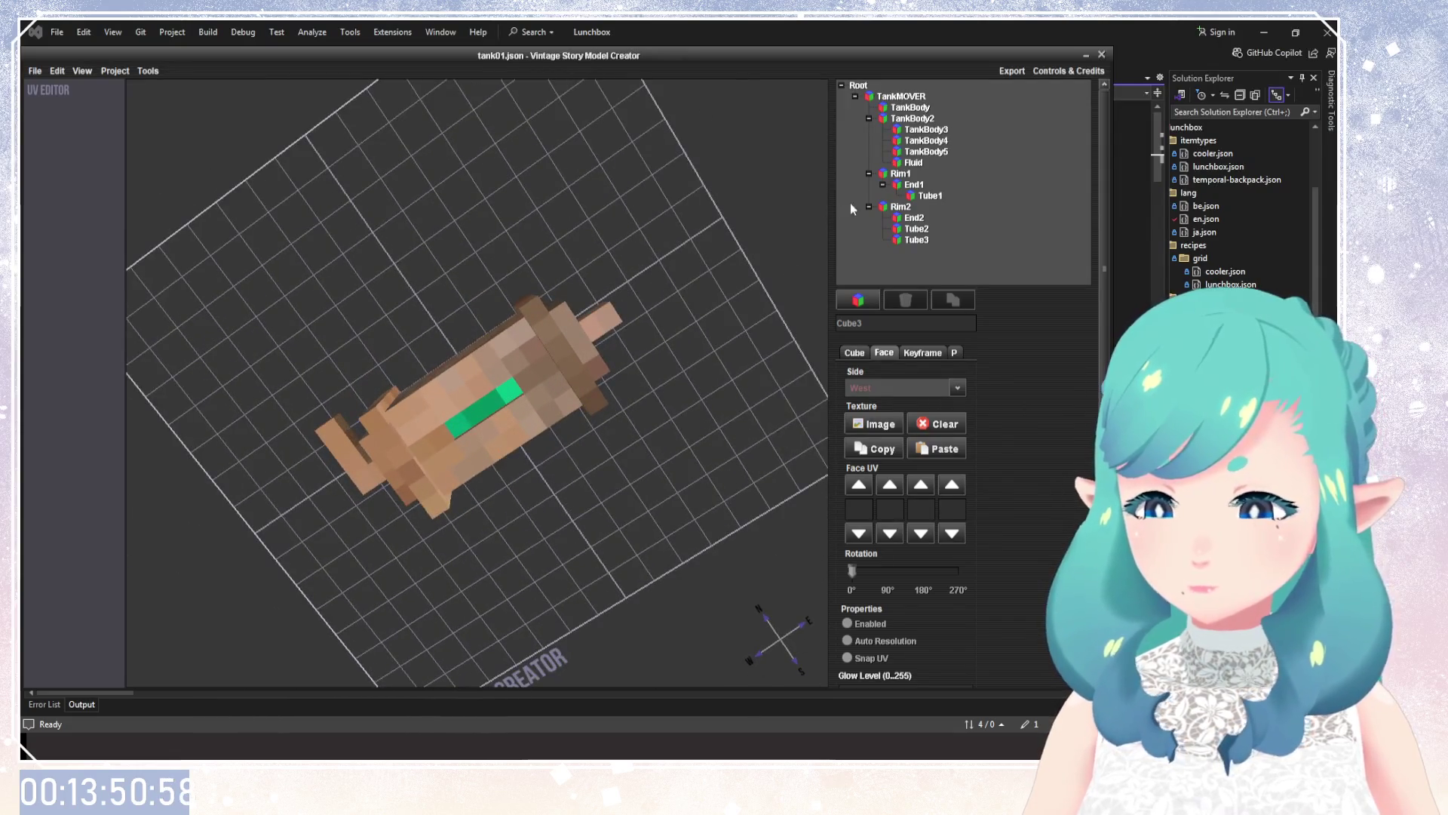
# Select the tank's Fluid part, inspect it from a low side view, then load gears01.json.
pyautogui.moveTo(650, 315)
pyautogui.mouseDown()
pyautogui.moveTo(686, 234)
pyautogui.moveTo(822, 212)
pyautogui.mouseUp()
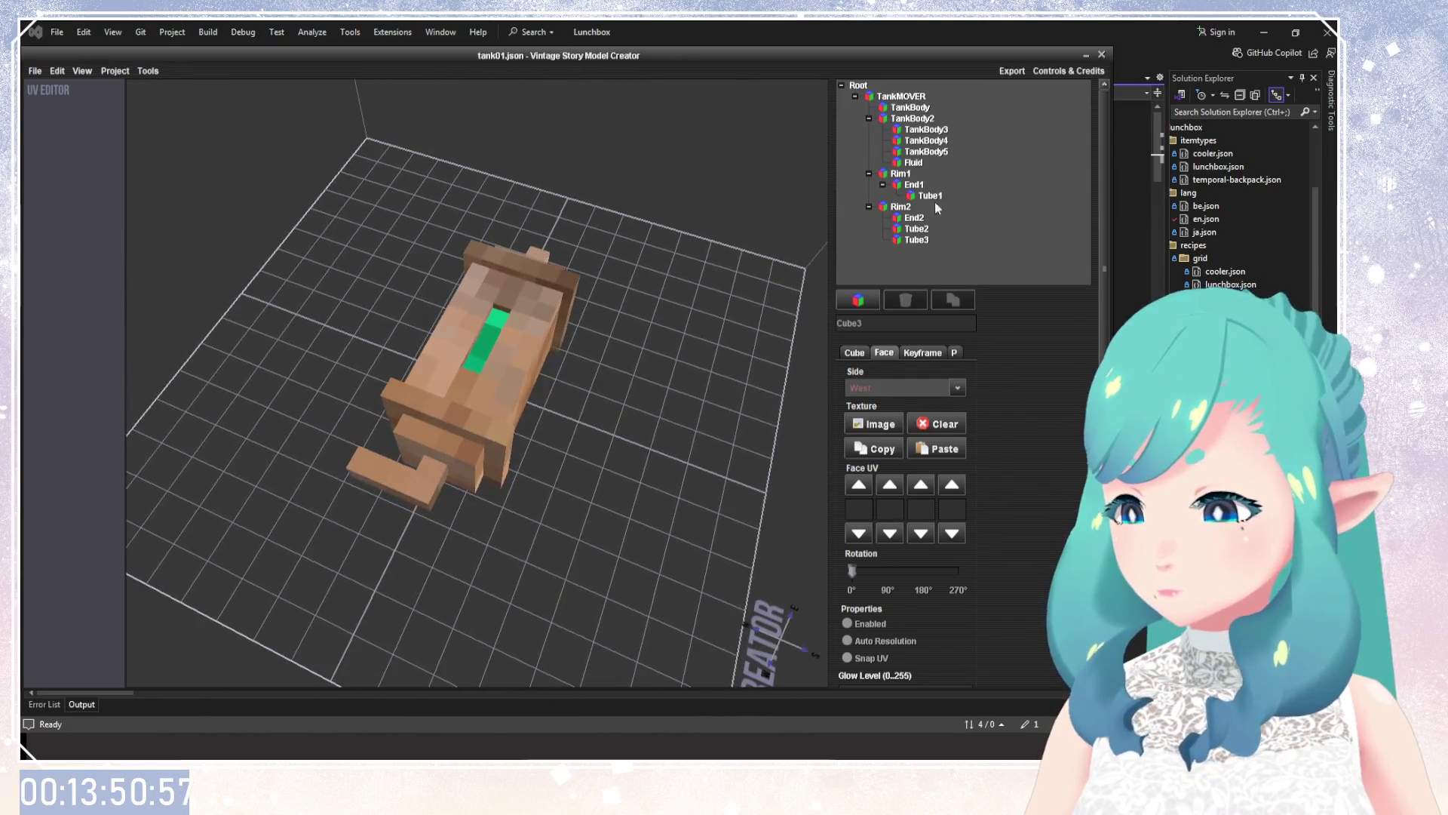
pyautogui.click(914, 162)
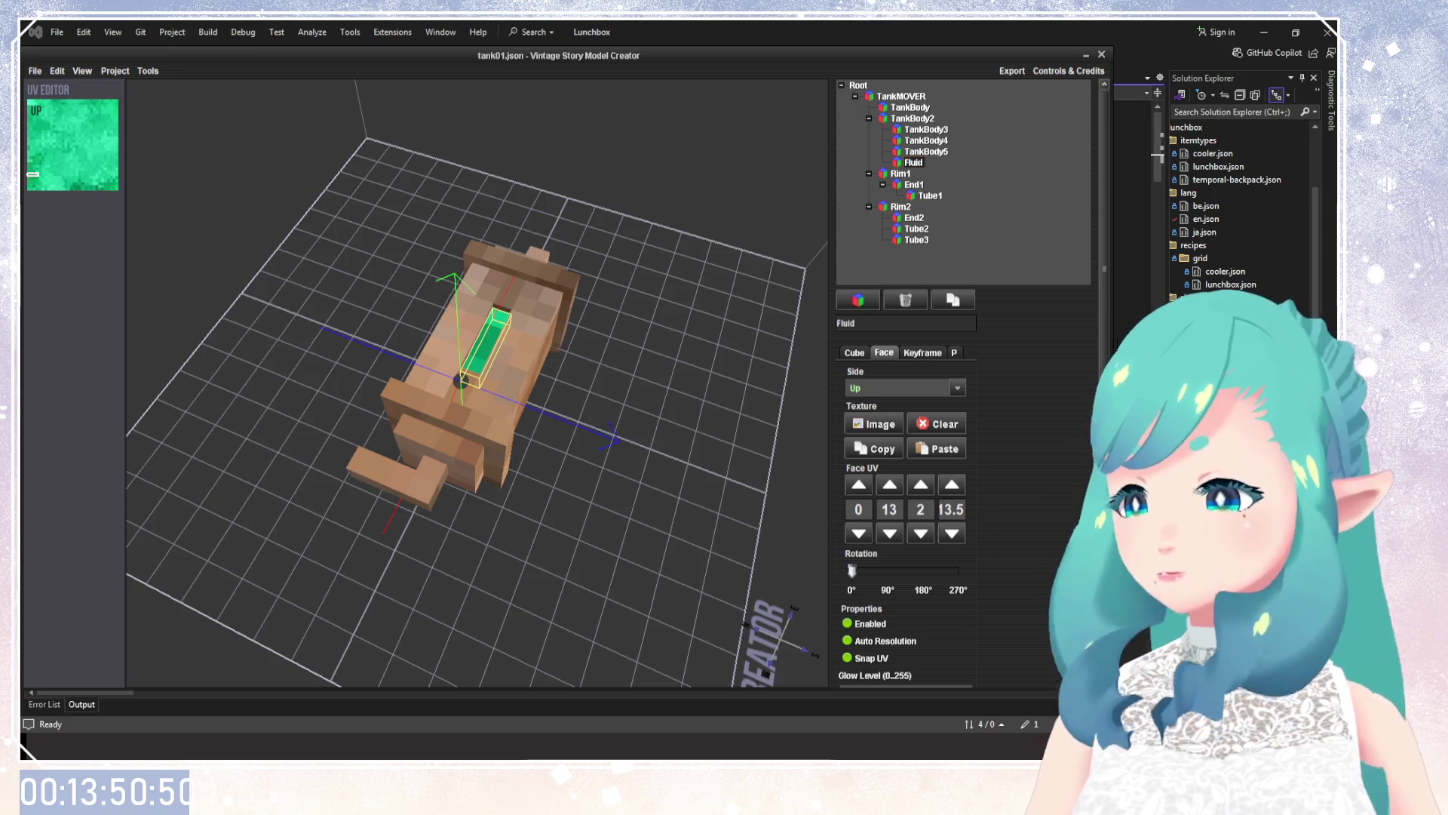
pyautogui.scroll(-3, 905, 377)
pyautogui.scroll(3, 905, 377)
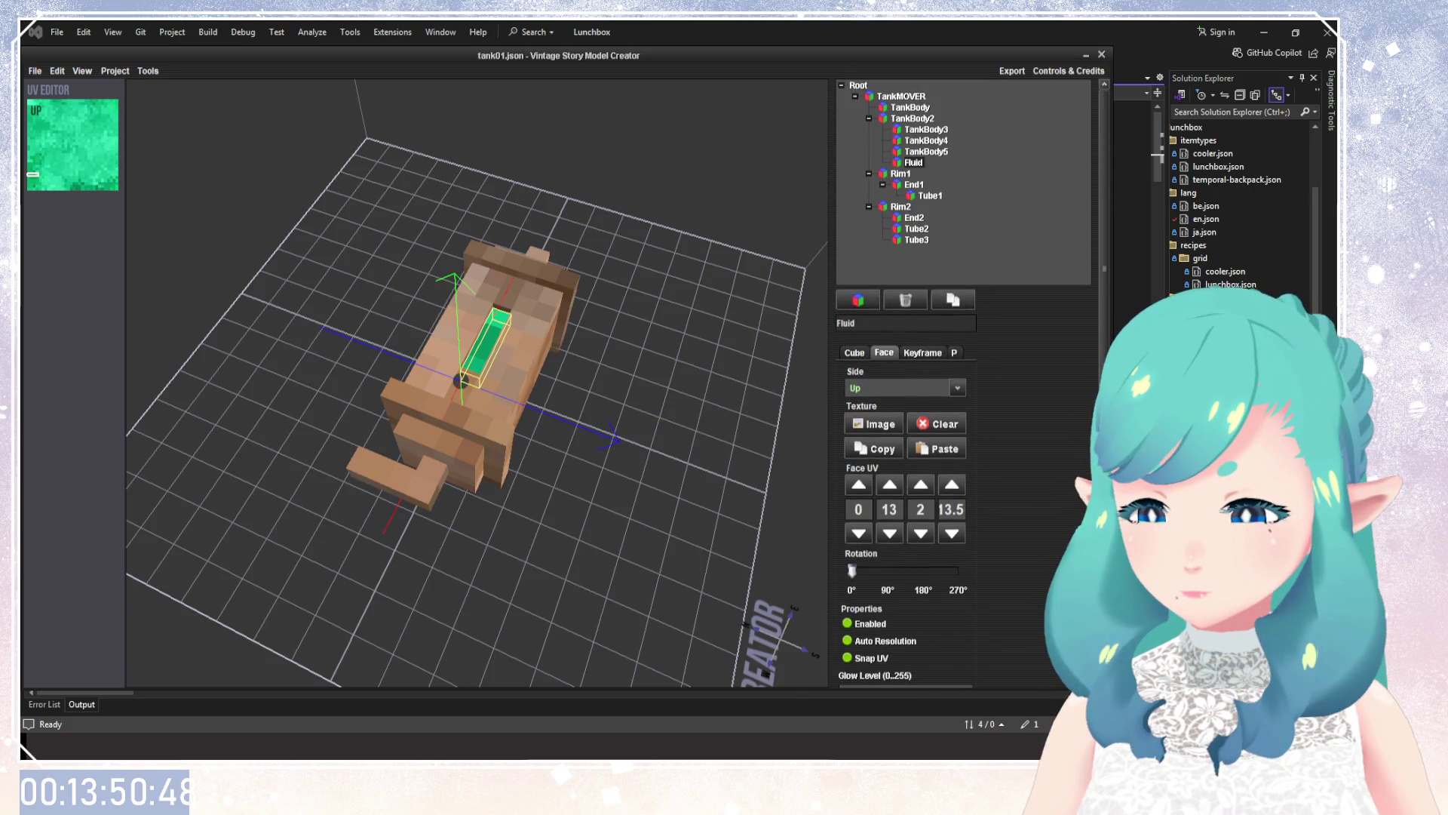
pyautogui.moveTo(602, 268)
pyautogui.mouseDown()
pyautogui.moveTo(365, 222)
pyautogui.moveTo(518, 434)
pyautogui.mouseUp()
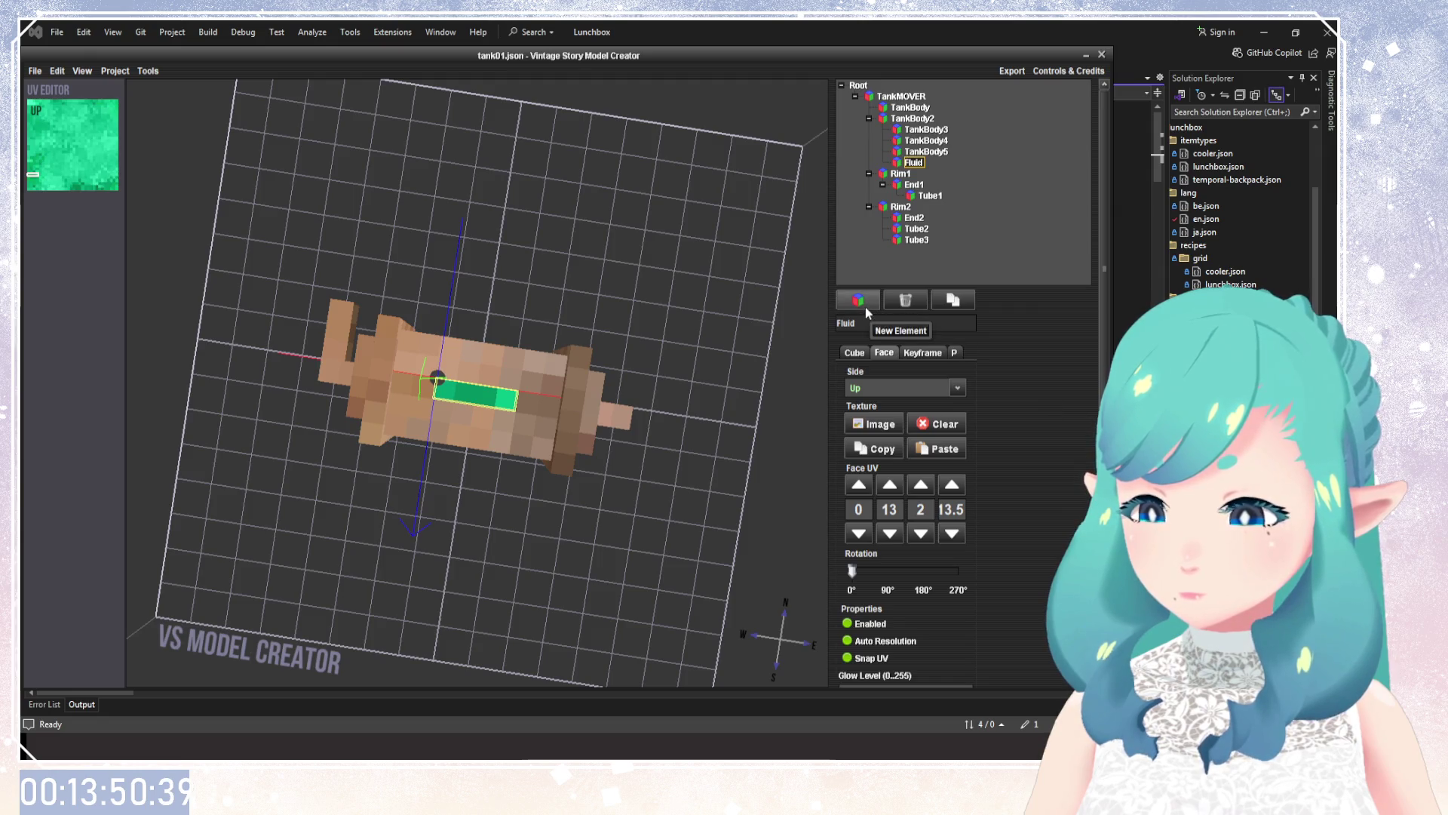
pyautogui.click(884, 353)
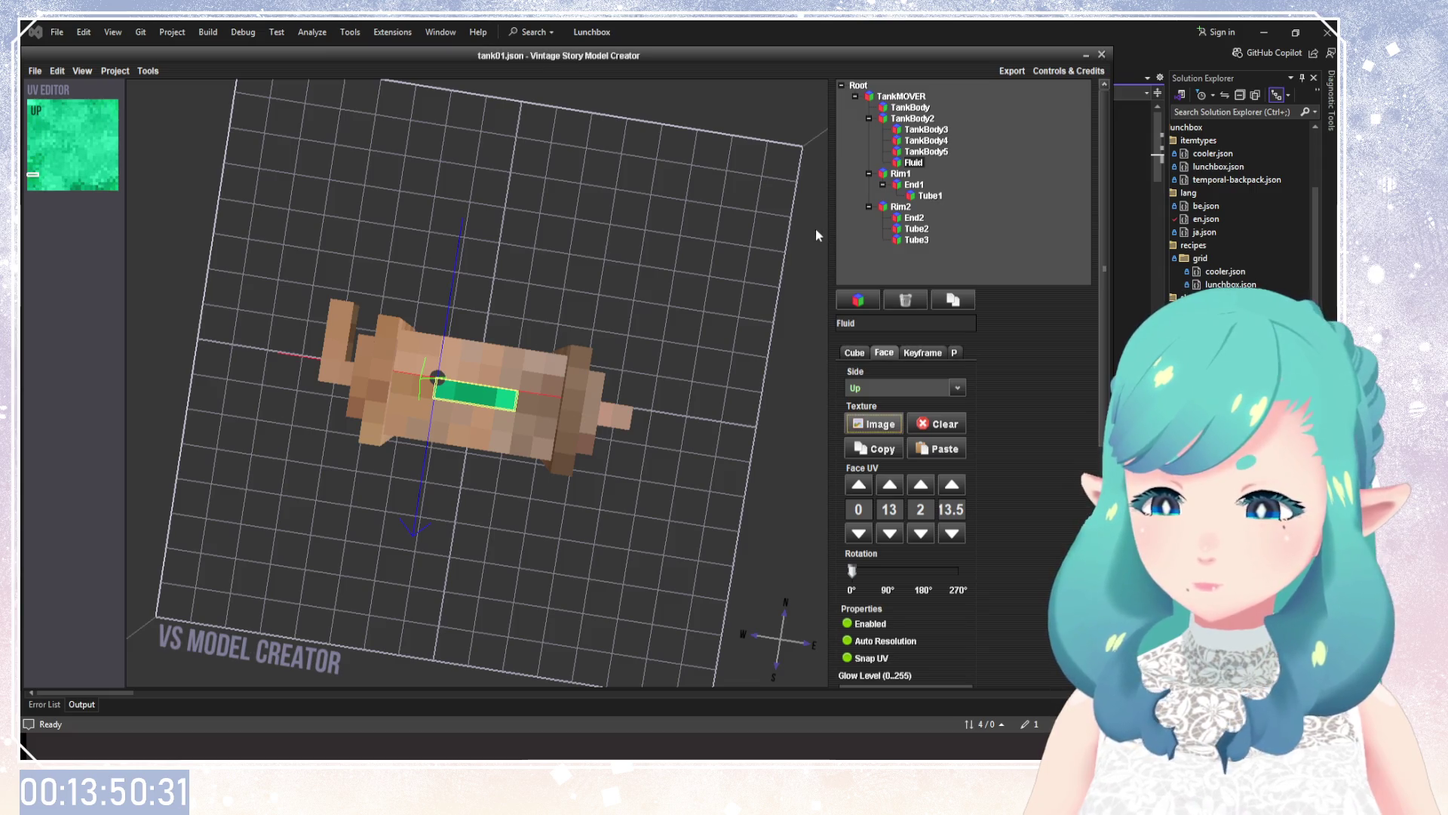
pyautogui.press('alt')
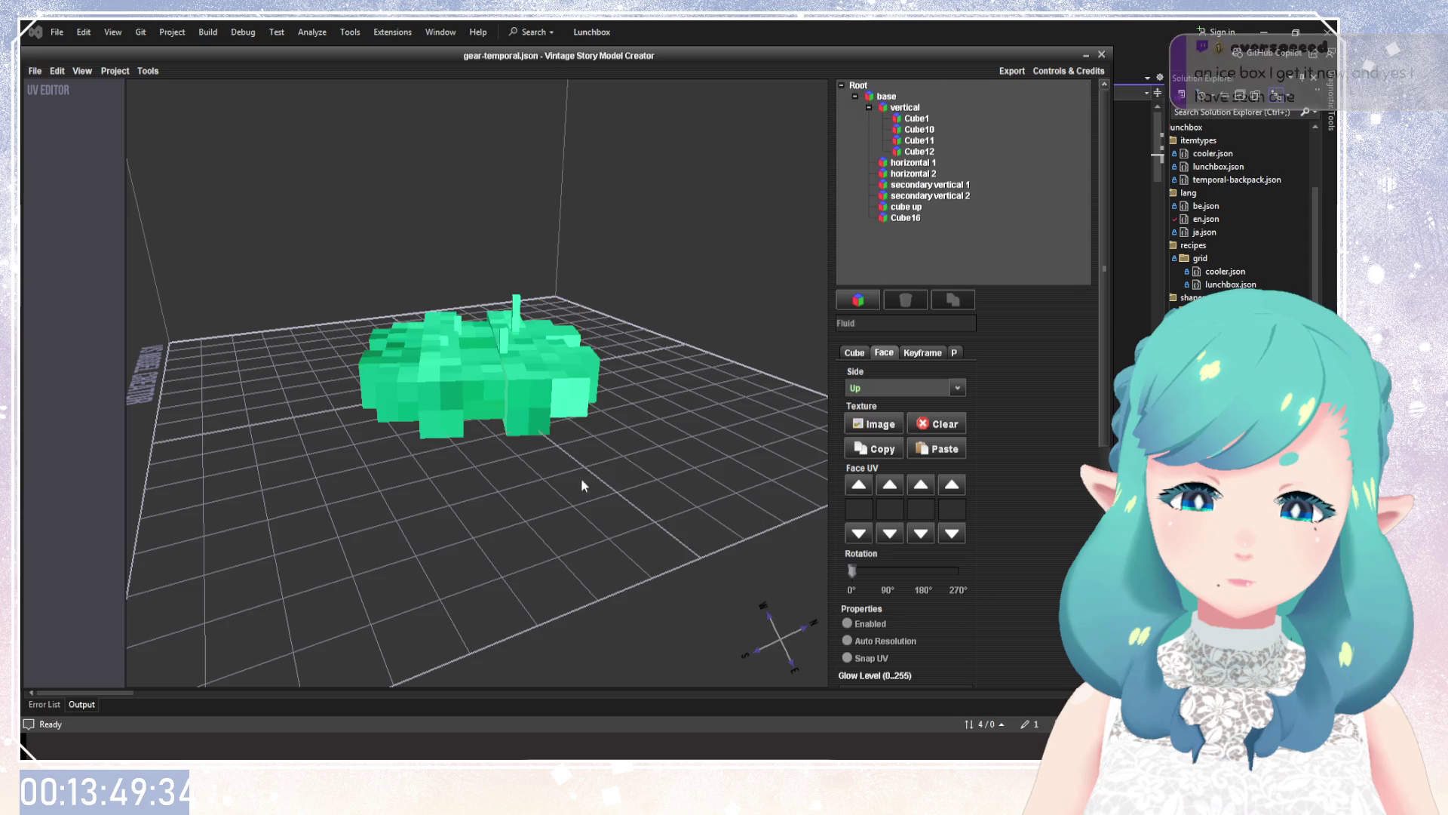
pyautogui.moveTo(581, 477)
pyautogui.mouseDown()
pyautogui.moveTo(560, 599)
pyautogui.moveTo(670, 410)
pyautogui.moveTo(662, 492)
pyautogui.moveTo(665, 459)
pyautogui.mouseUp()
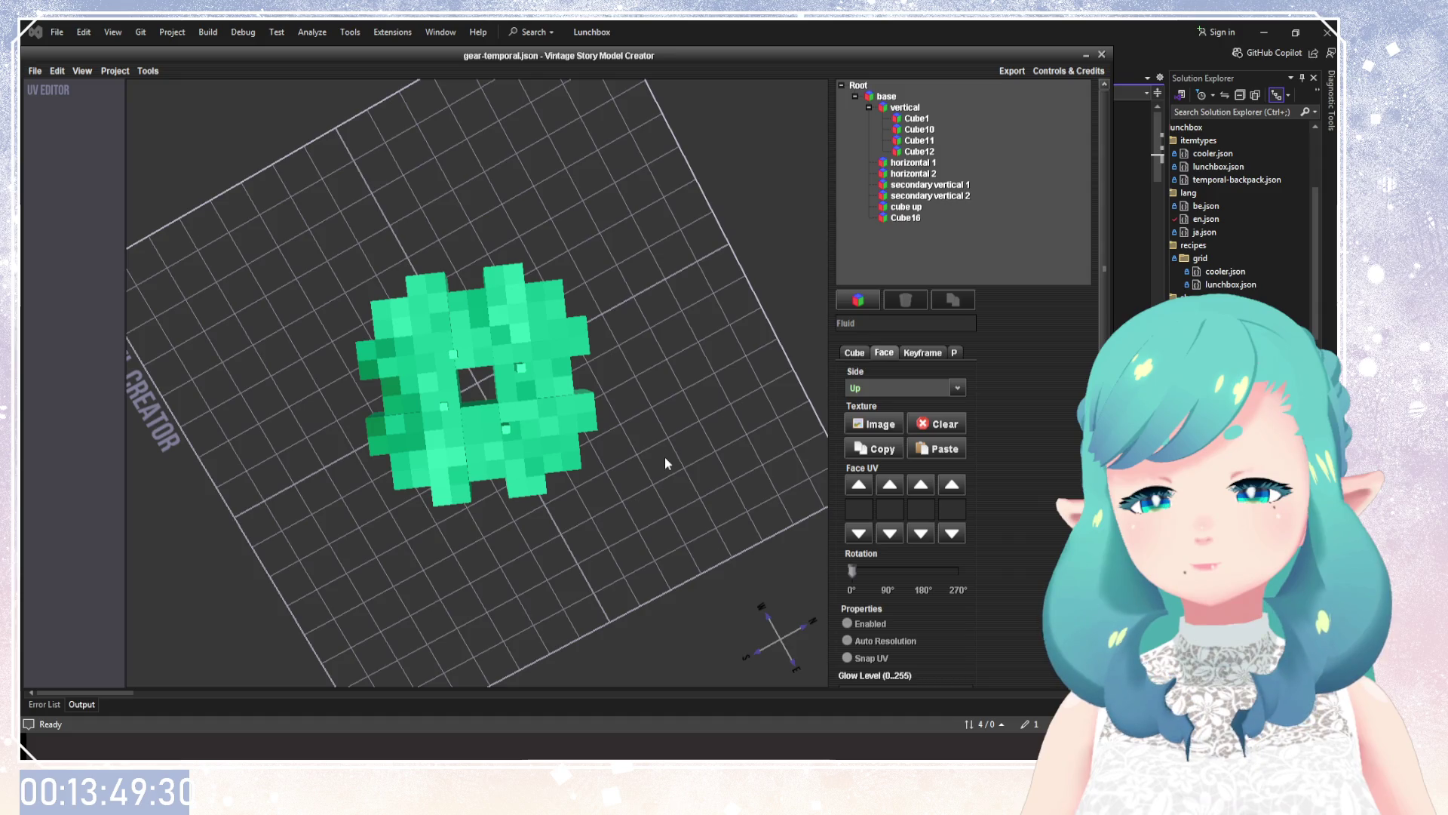
pyautogui.click(502, 425)
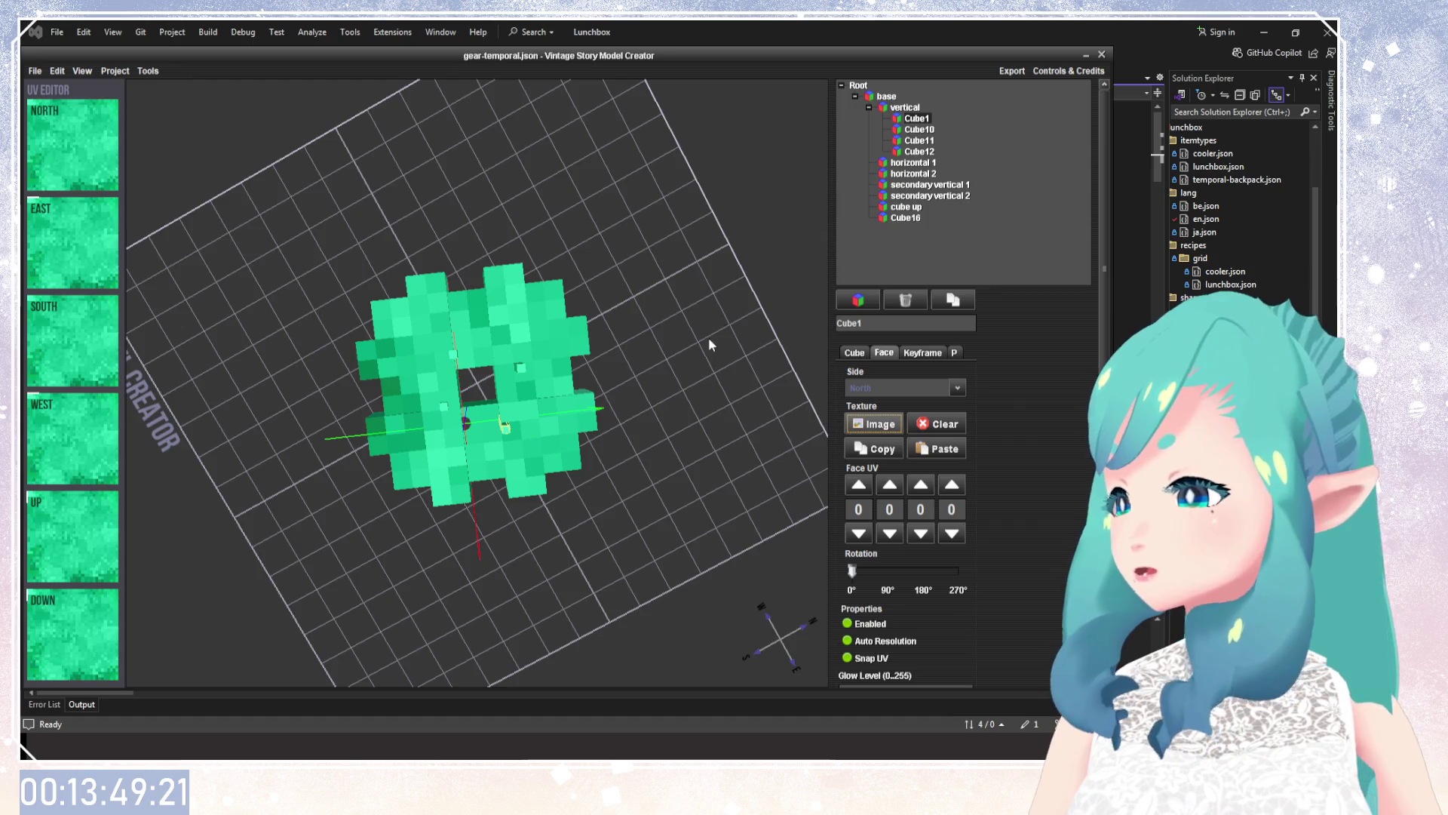
pyautogui.moveTo(644, 370)
pyautogui.mouseDown()
pyautogui.moveTo(603, 404)
pyautogui.moveTo(590, 220)
pyautogui.mouseUp()
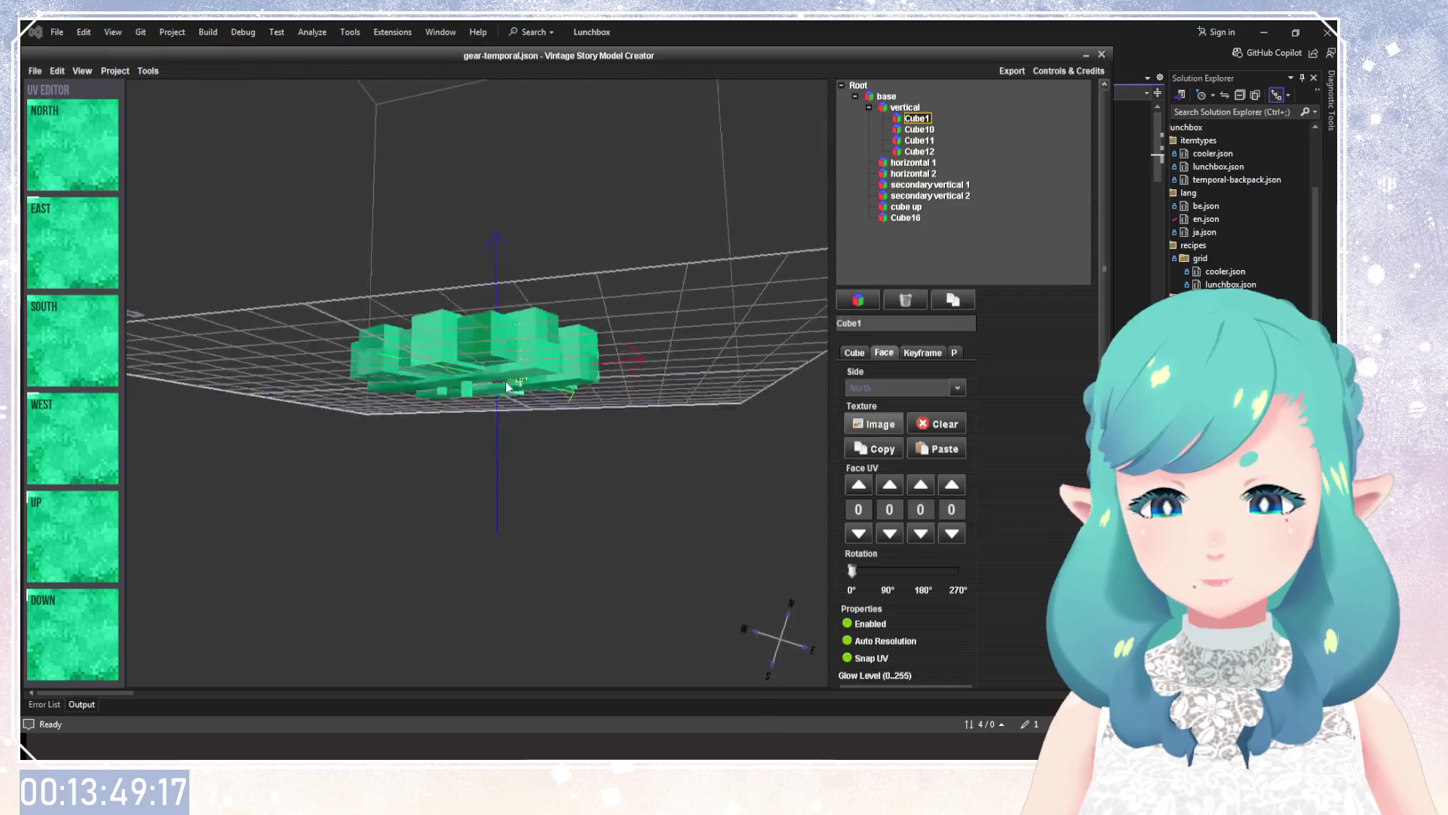
pyautogui.moveTo(590, 220)
pyautogui.mouseDown()
pyautogui.moveTo(635, 522)
pyautogui.moveTo(444, 398)
pyautogui.moveTo(542, 310)
pyautogui.moveTo(652, 379)
pyautogui.moveTo(576, 396)
pyautogui.moveTo(583, 327)
pyautogui.moveTo(535, 598)
pyautogui.moveTo(627, 436)
pyautogui.moveTo(586, 352)
pyautogui.moveTo(515, 372)
pyautogui.moveTo(544, 295)
pyautogui.moveTo(550, 433)
pyautogui.moveTo(572, 396)
pyautogui.moveTo(644, 519)
pyautogui.mouseUp()
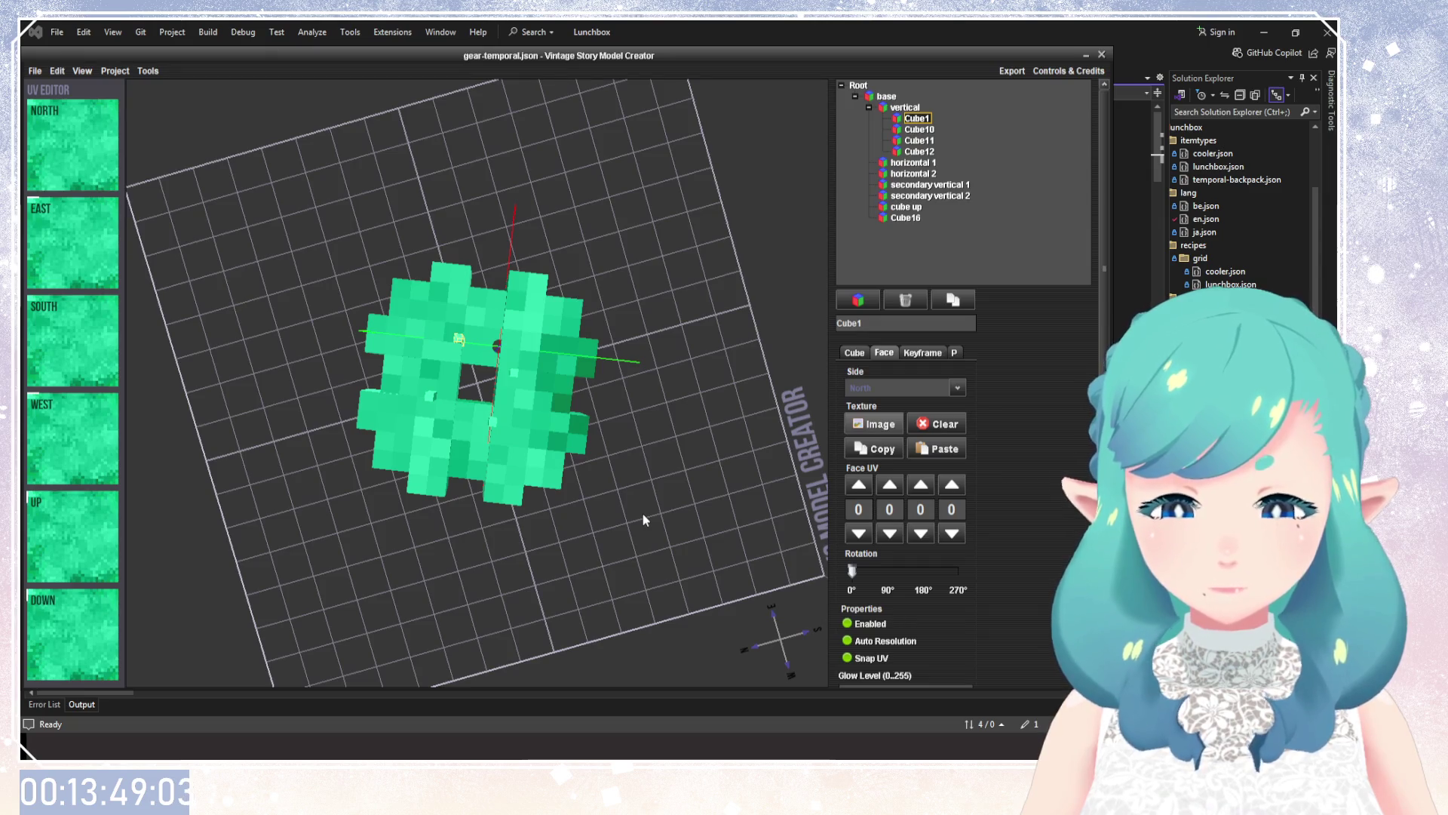
pyautogui.scroll(-3, 1008, 546)
pyautogui.scroll(-3, 1008, 546)
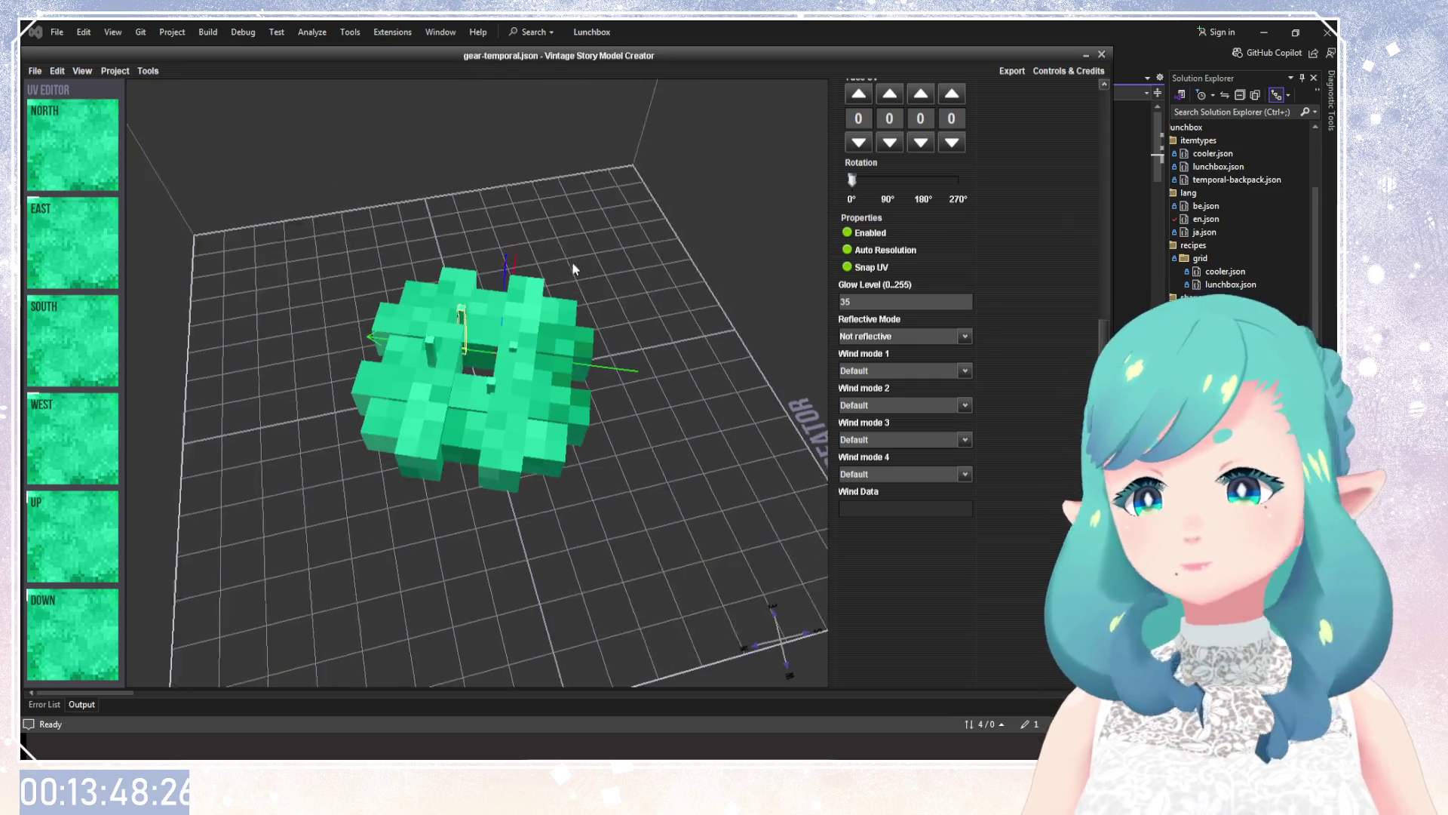
pyautogui.moveTo(625, 292); pyautogui.dragTo(573, 302)
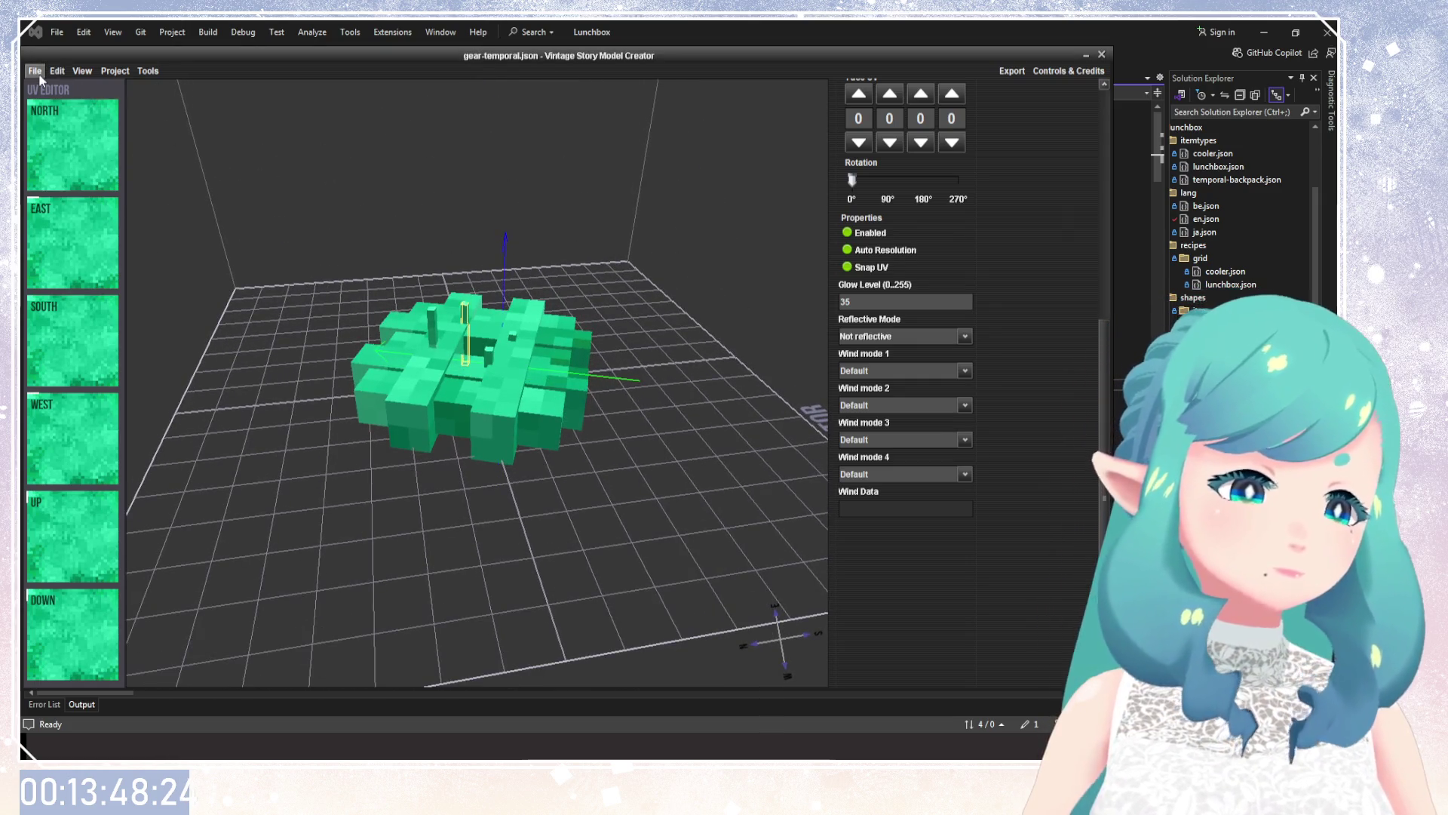
# Load temporal-backpack.json from the File menu and orbit to inspect the backpack.
pyautogui.press('alt')
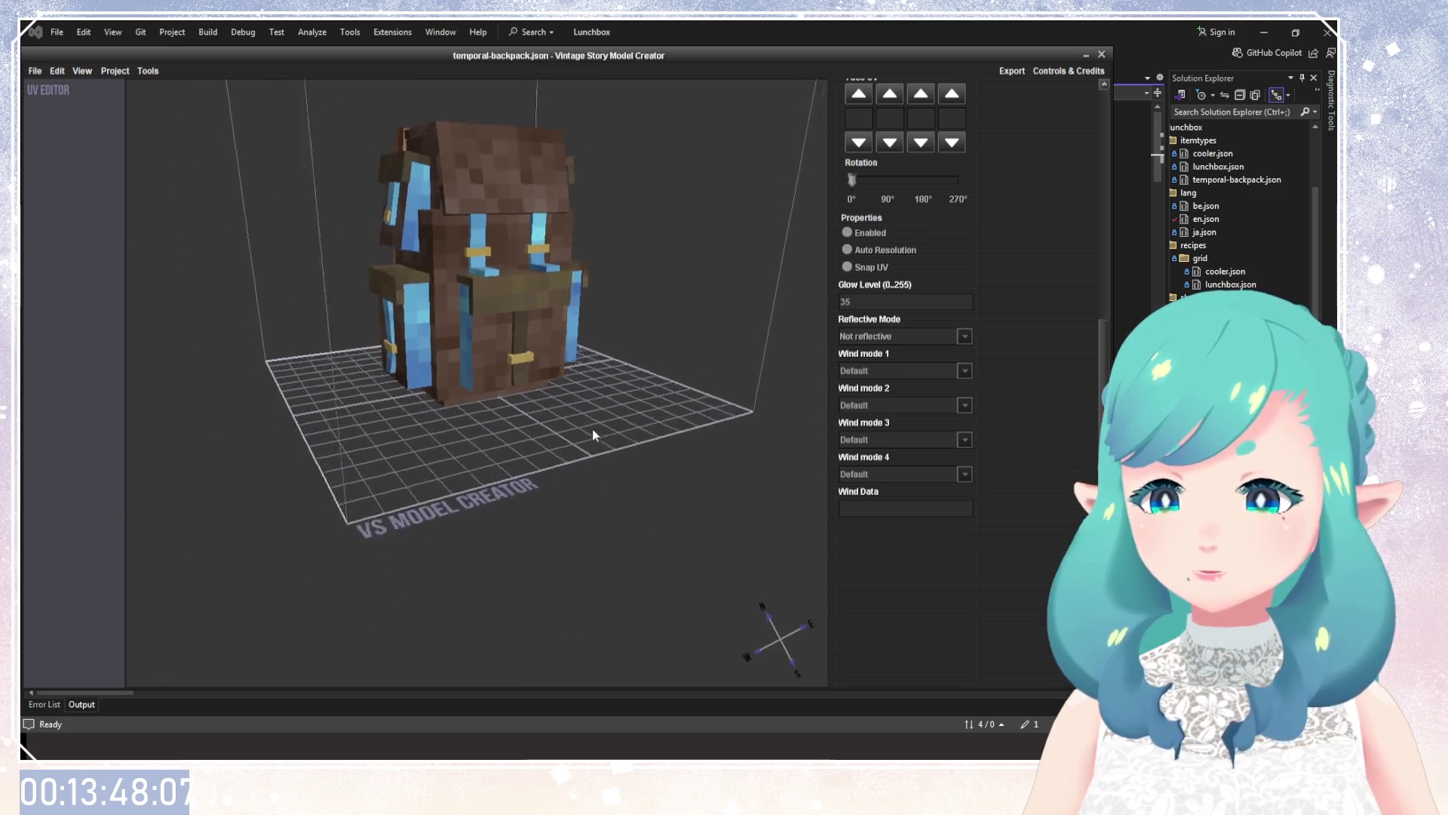
pyautogui.moveTo(593, 435)
pyautogui.mouseDown()
pyautogui.moveTo(414, 555)
pyautogui.moveTo(460, 498)
pyautogui.moveTo(614, 383)
pyautogui.moveTo(499, 370)
pyautogui.moveTo(620, 379)
pyautogui.mouseUp()
pyautogui.moveTo(597, 427); pyautogui.dragTo(553, 396)
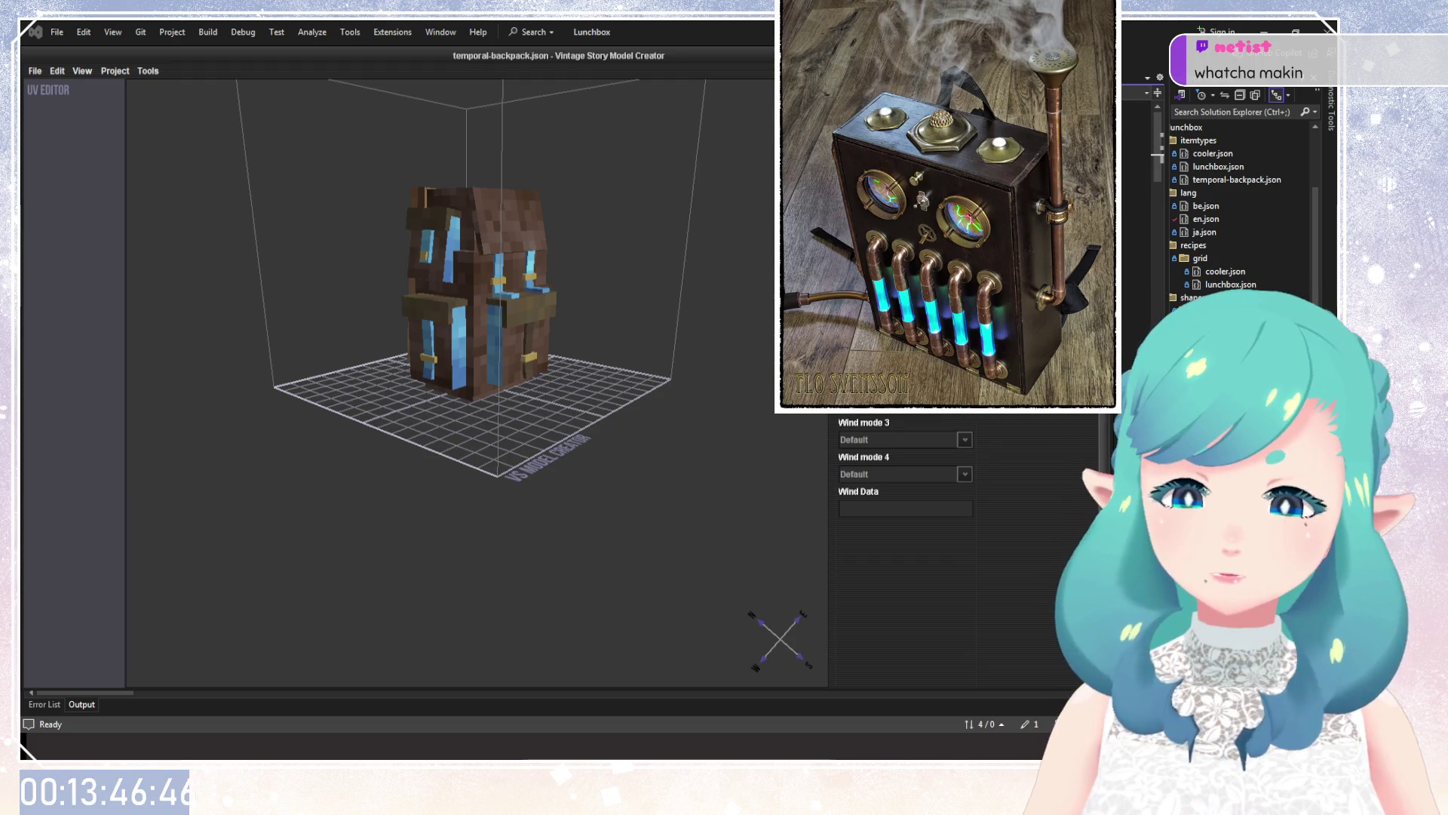
# Orbit the camera to view the backpack straight from the front.
pyautogui.moveTo(668, 299)
pyautogui.mouseDown()
pyautogui.moveTo(676, 359)
pyautogui.moveTo(714, 402)
pyautogui.mouseUp()
pyautogui.moveTo(598, 403)
pyautogui.mouseDown()
pyautogui.moveTo(433, 360)
pyautogui.moveTo(341, 401)
pyautogui.moveTo(523, 388)
pyautogui.mouseUp()
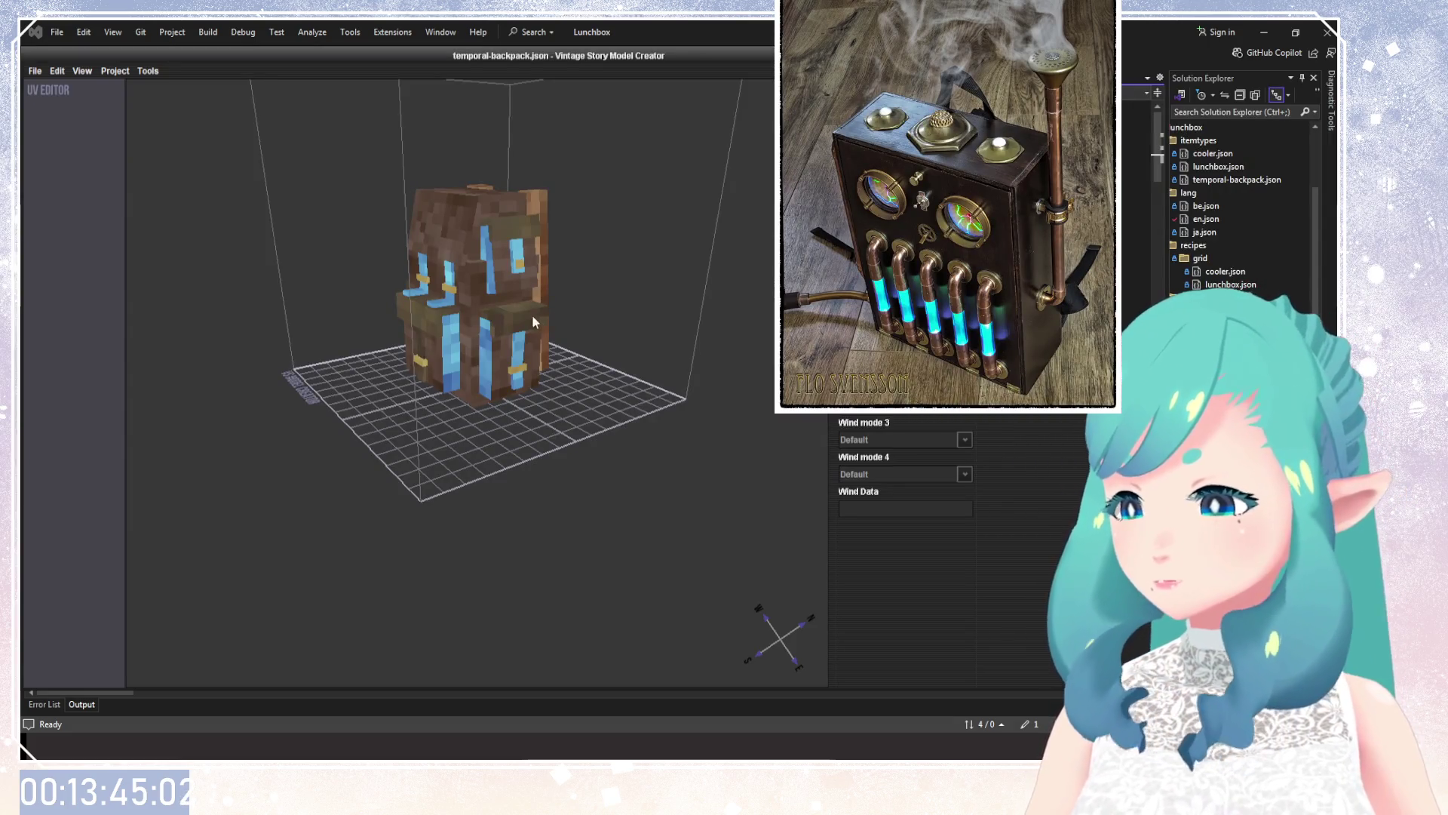
pyautogui.moveTo(636, 308)
pyautogui.mouseDown()
pyautogui.moveTo(464, 323)
pyautogui.moveTo(491, 205)
pyautogui.moveTo(616, 455)
pyautogui.moveTo(499, 401)
pyautogui.moveTo(550, 324)
pyautogui.moveTo(437, 355)
pyautogui.moveTo(468, 369)
pyautogui.moveTo(655, 359)
pyautogui.moveTo(662, 298)
pyautogui.moveTo(428, 365)
pyautogui.moveTo(479, 354)
pyautogui.moveTo(297, 287)
pyautogui.mouseUp()
pyautogui.scroll(3, 499, 400)
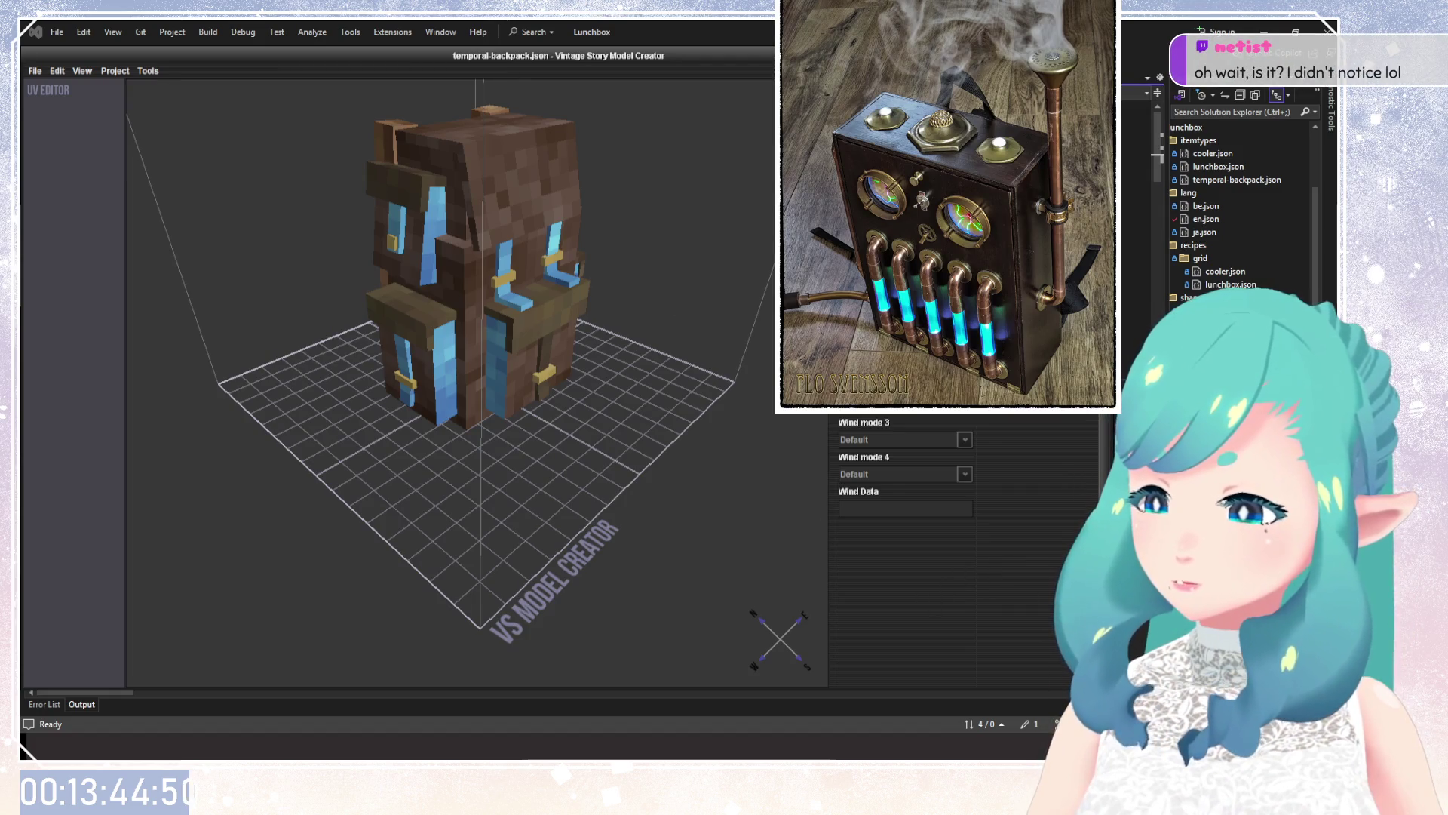
# Maximise the Model Creator window with Super+Up and view the backpack front-on and from a corner.
pyautogui.press('super+Up')
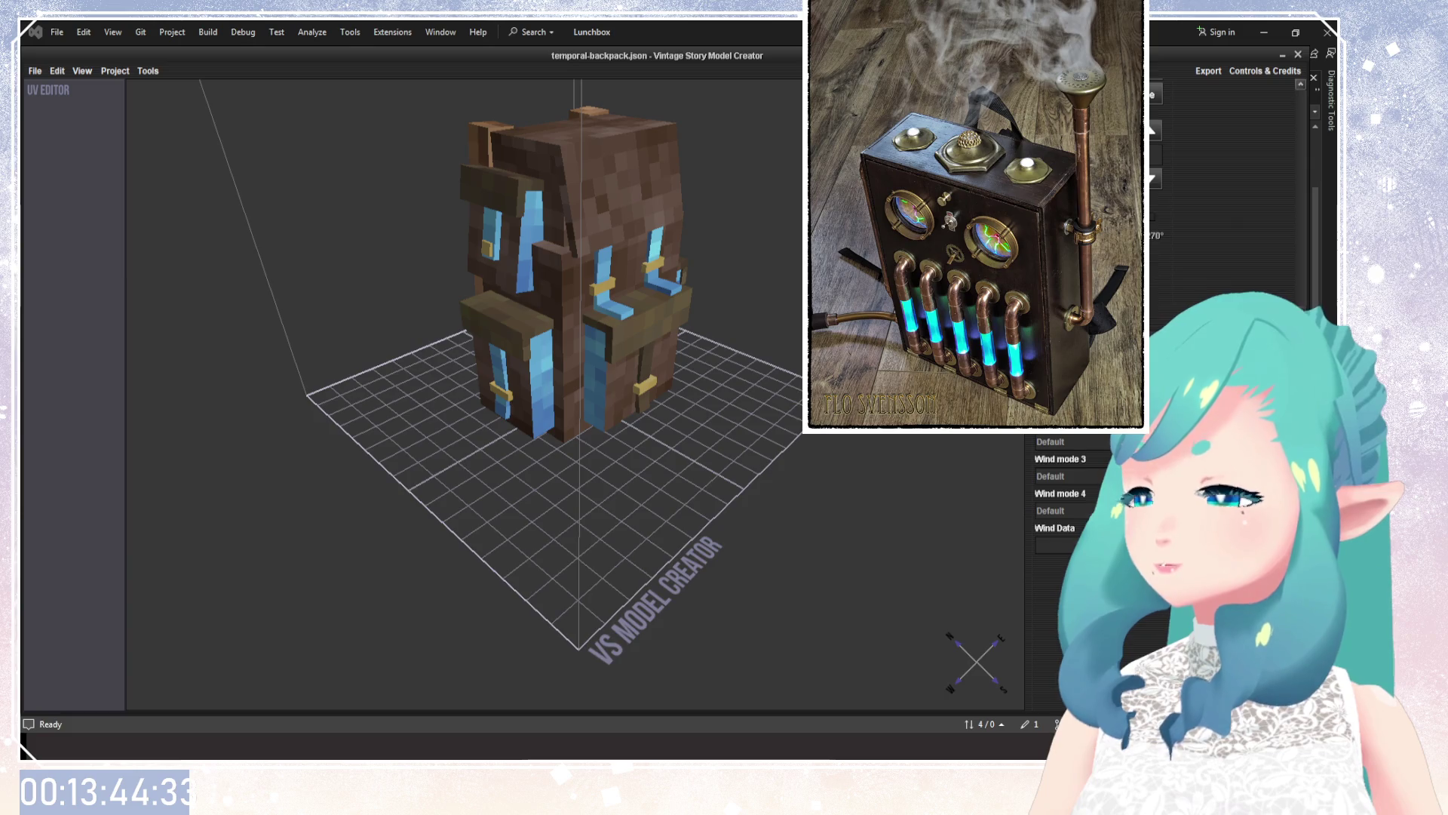
pyautogui.moveTo(573, 332)
pyautogui.mouseDown()
pyautogui.moveTo(695, 332)
pyautogui.moveTo(641, 425)
pyautogui.moveTo(549, 497)
pyautogui.moveTo(567, 287)
pyautogui.moveTo(302, 410)
pyautogui.moveTo(545, 442)
pyautogui.moveTo(531, 449)
pyautogui.mouseUp()
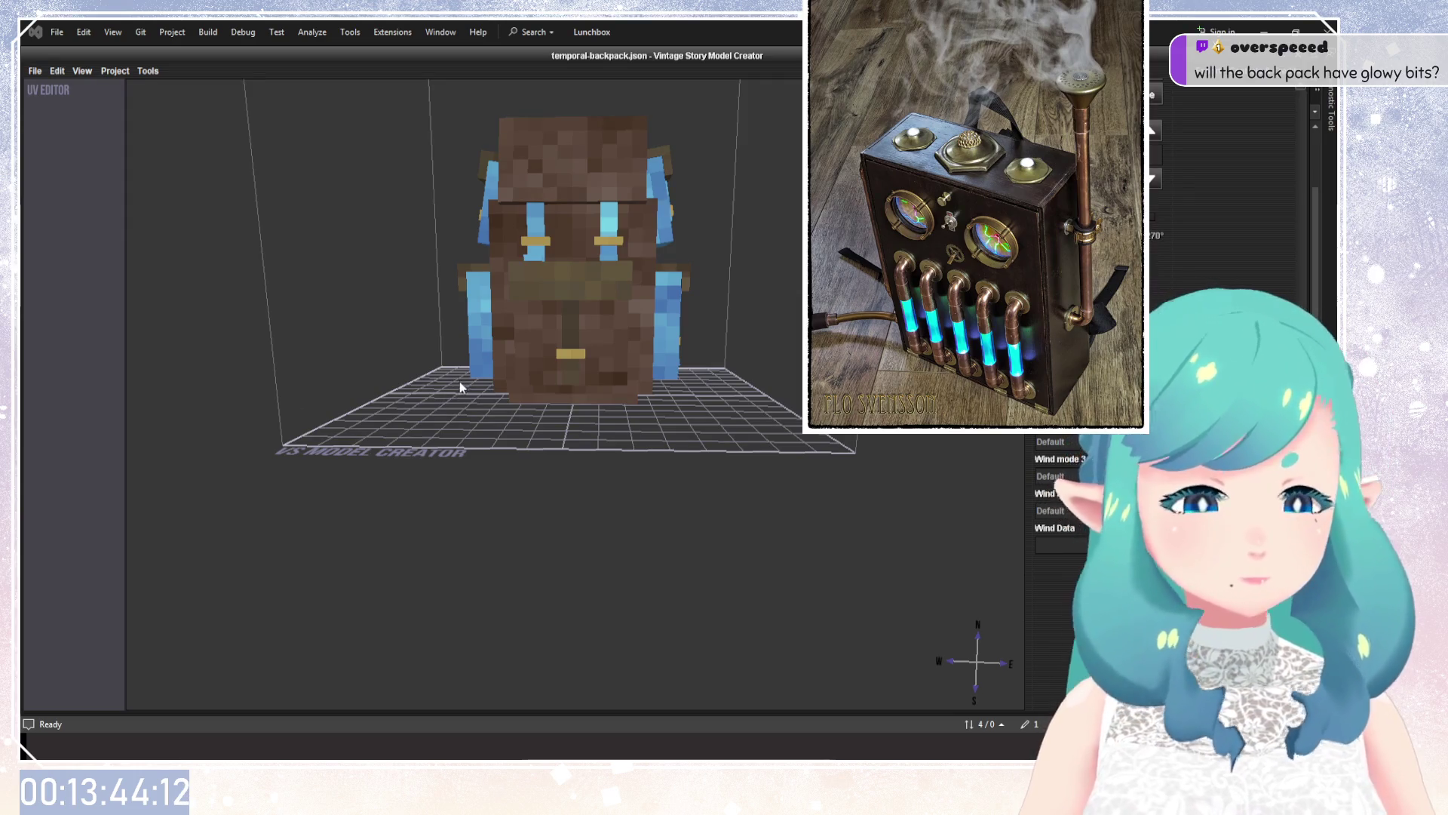
pyautogui.moveTo(459, 382); pyautogui.dragTo(486, 419)
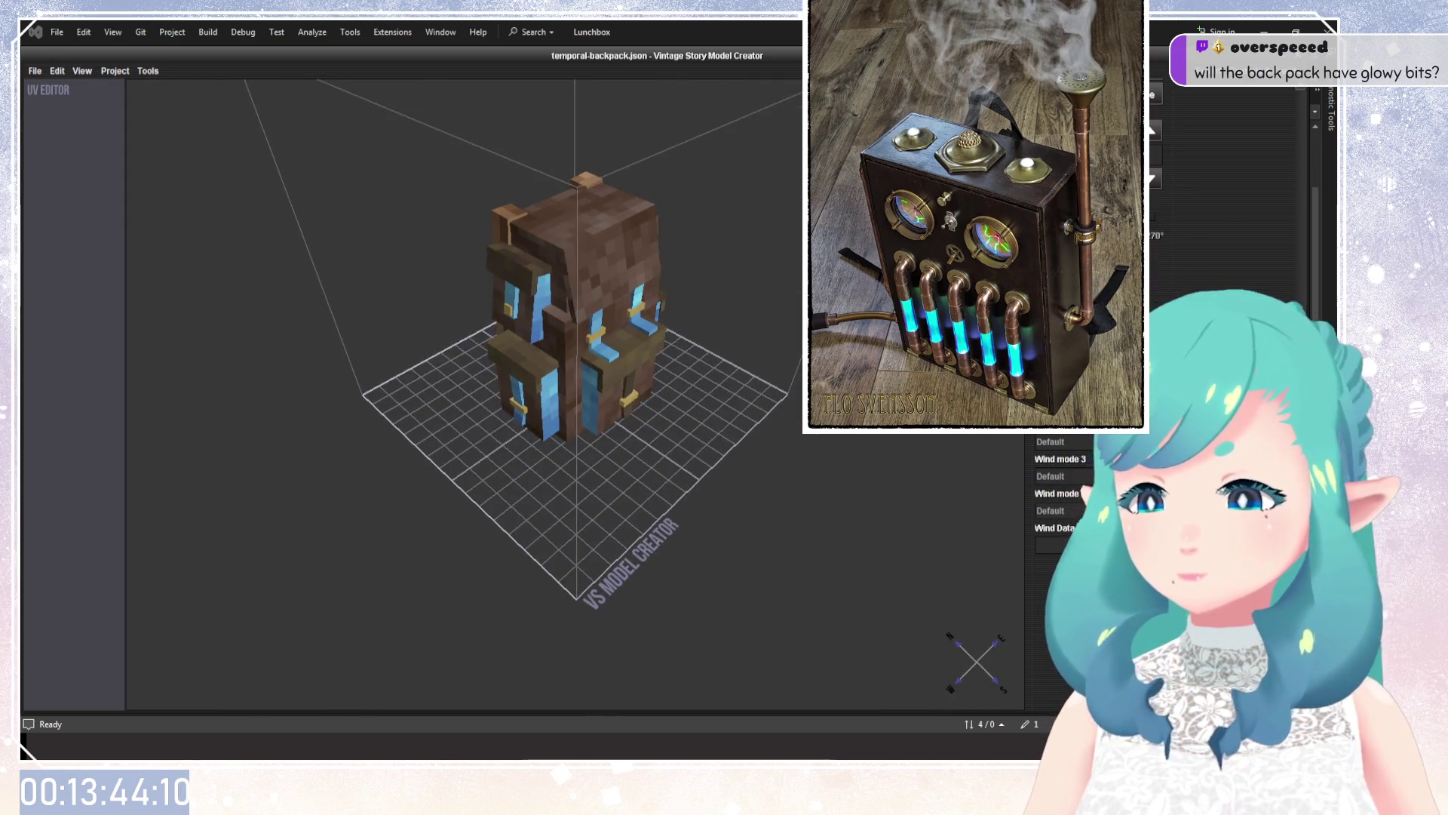
# Bring back the element list, select the upper body cube and pick its south face.
pyautogui.click(1191, 226)
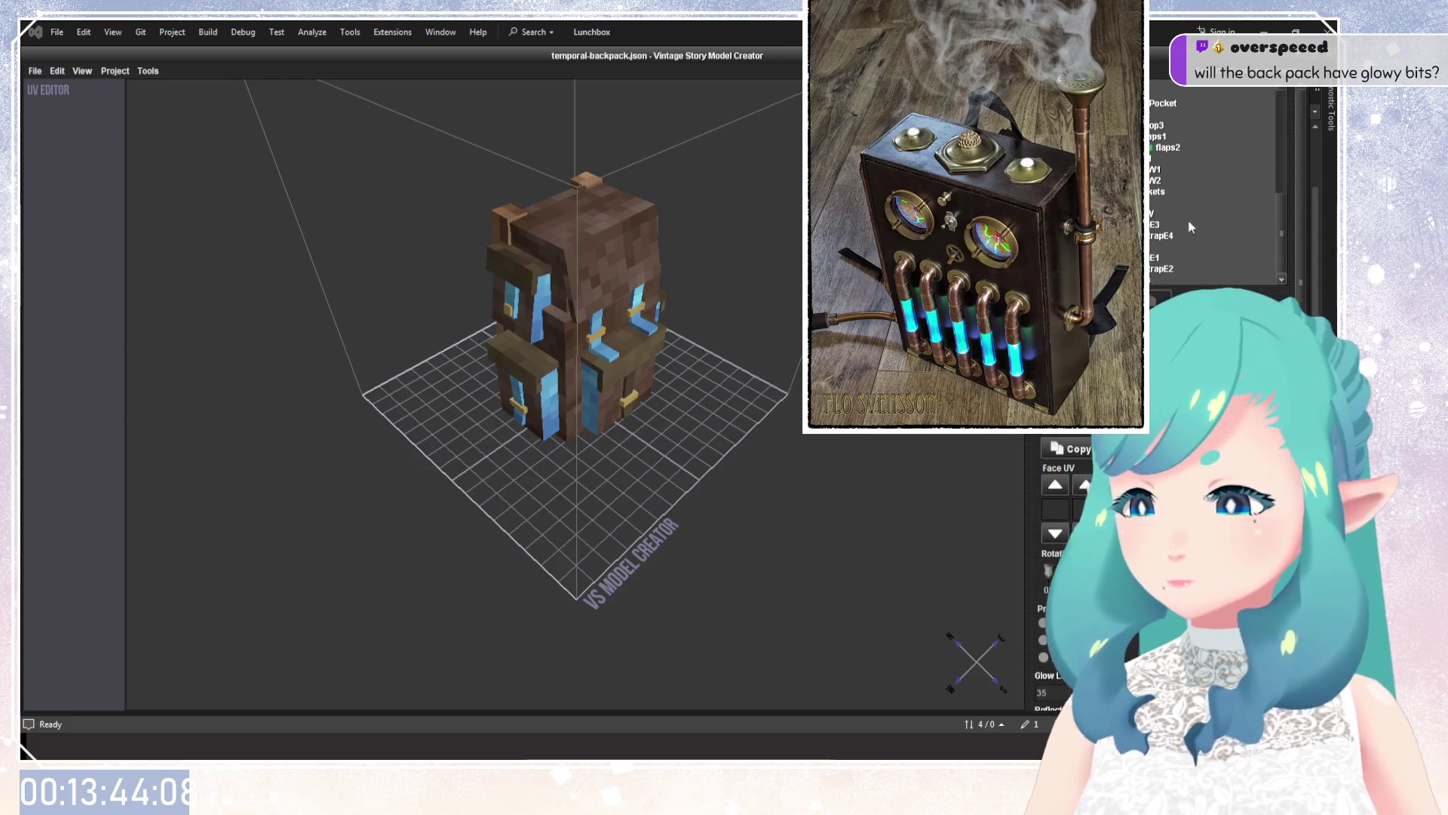
pyautogui.click(1161, 213)
pyautogui.moveTo(608, 400); pyautogui.dragTo(558, 411)
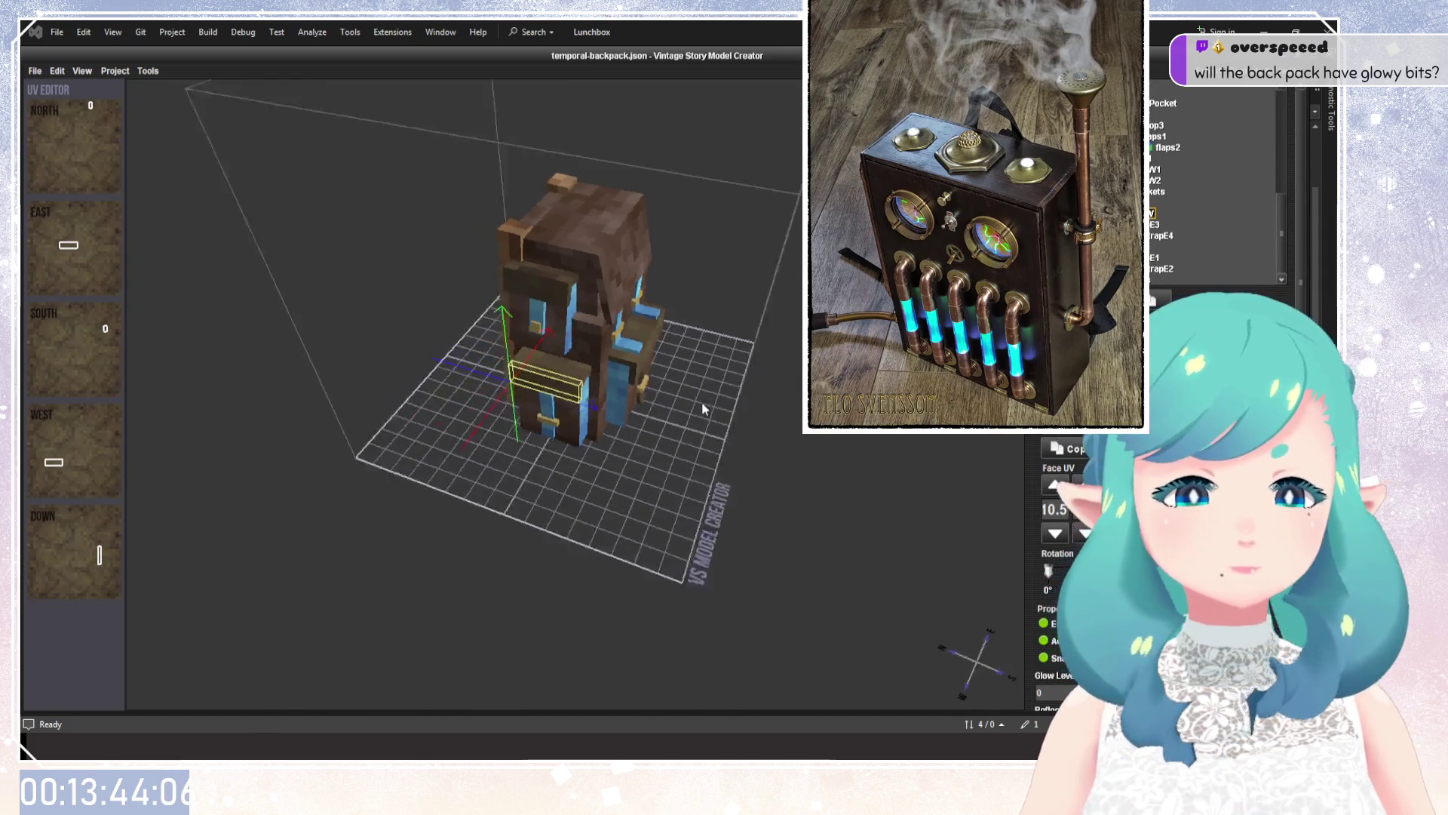
pyautogui.click(1158, 279)
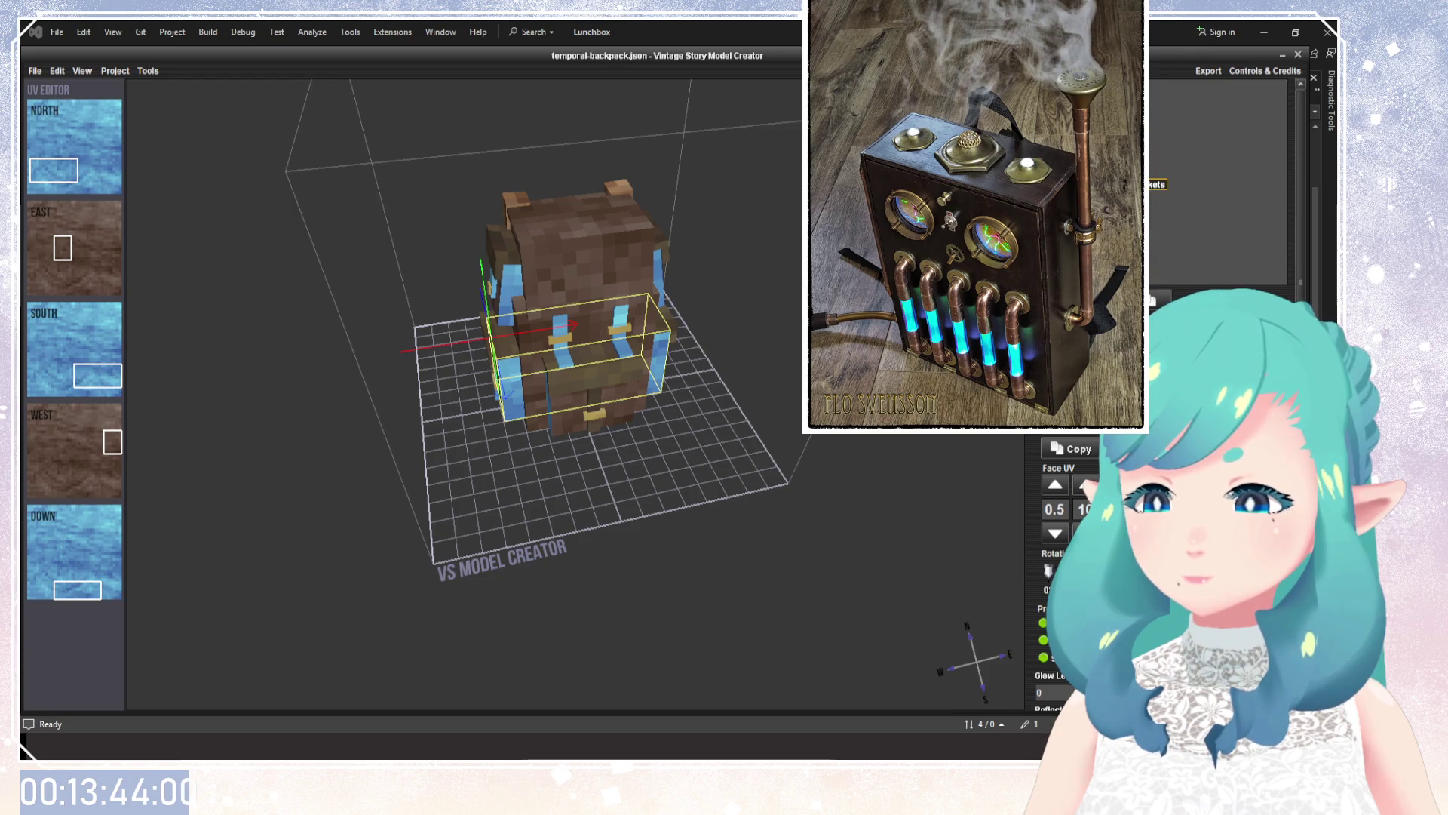
pyautogui.press('Up')
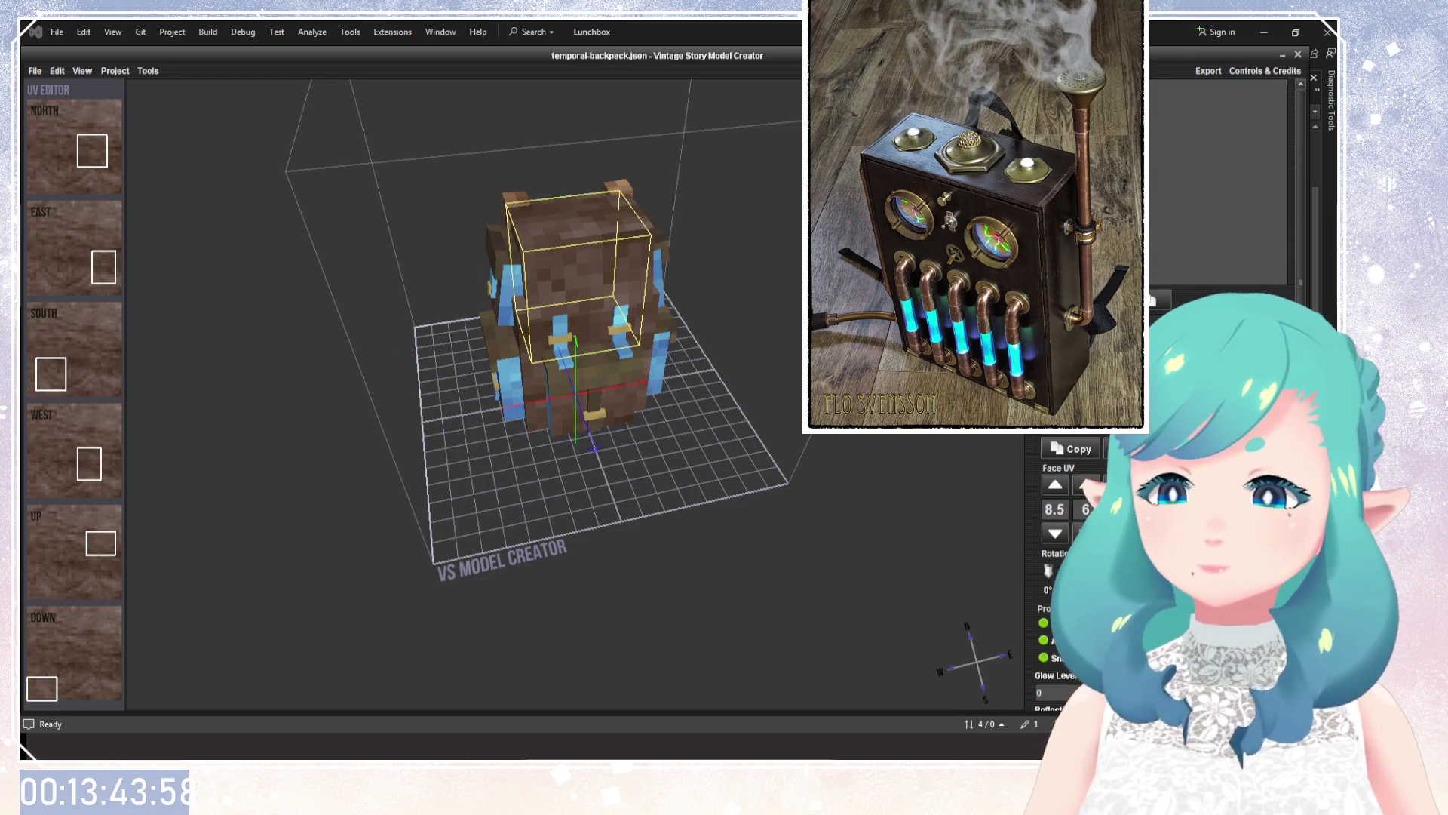
pyautogui.click(68, 317)
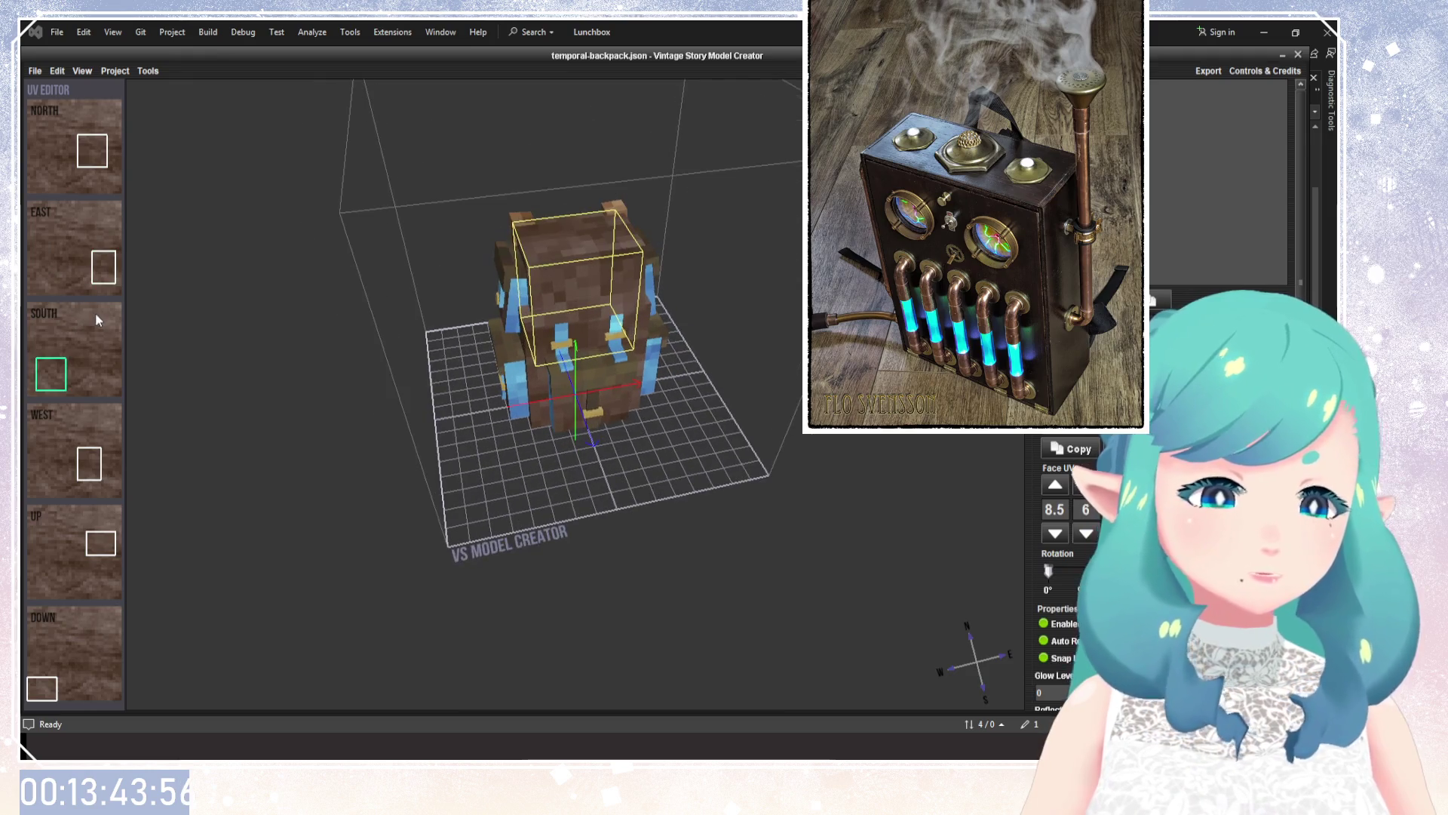
pyautogui.moveTo(364, 310)
pyautogui.mouseDown()
pyautogui.moveTo(634, 334)
pyautogui.moveTo(750, 463)
pyautogui.moveTo(681, 430)
pyautogui.moveTo(633, 385)
pyautogui.moveTo(412, 295)
pyautogui.moveTo(662, 301)
pyautogui.mouseUp()
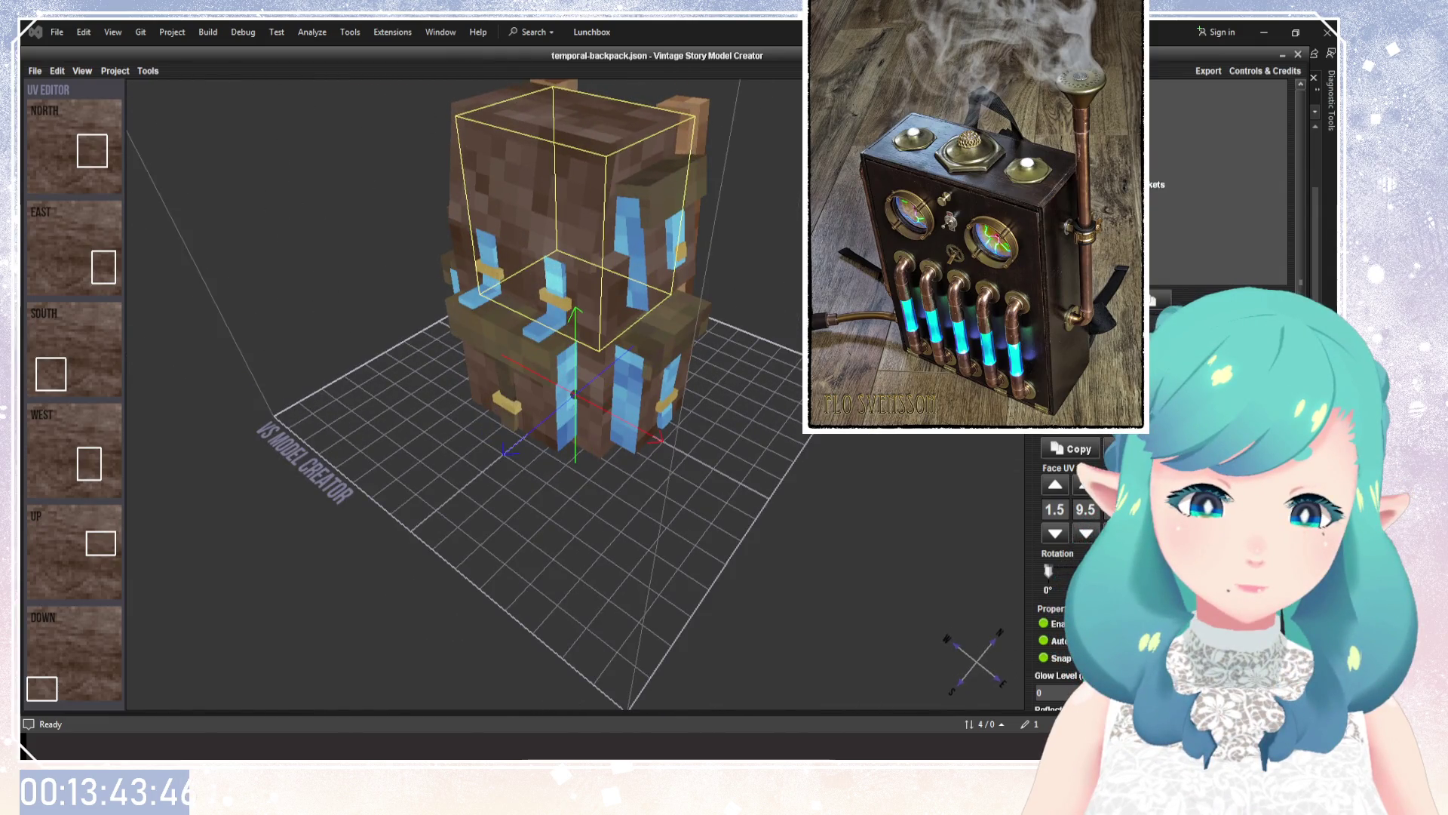
# Select a small side strap, then delete the front box at the centre.
pyautogui.click(486, 249)
pyautogui.moveTo(528, 378)
pyautogui.mouseDown()
pyautogui.moveTo(604, 377)
pyautogui.moveTo(643, 358)
pyautogui.mouseUp()
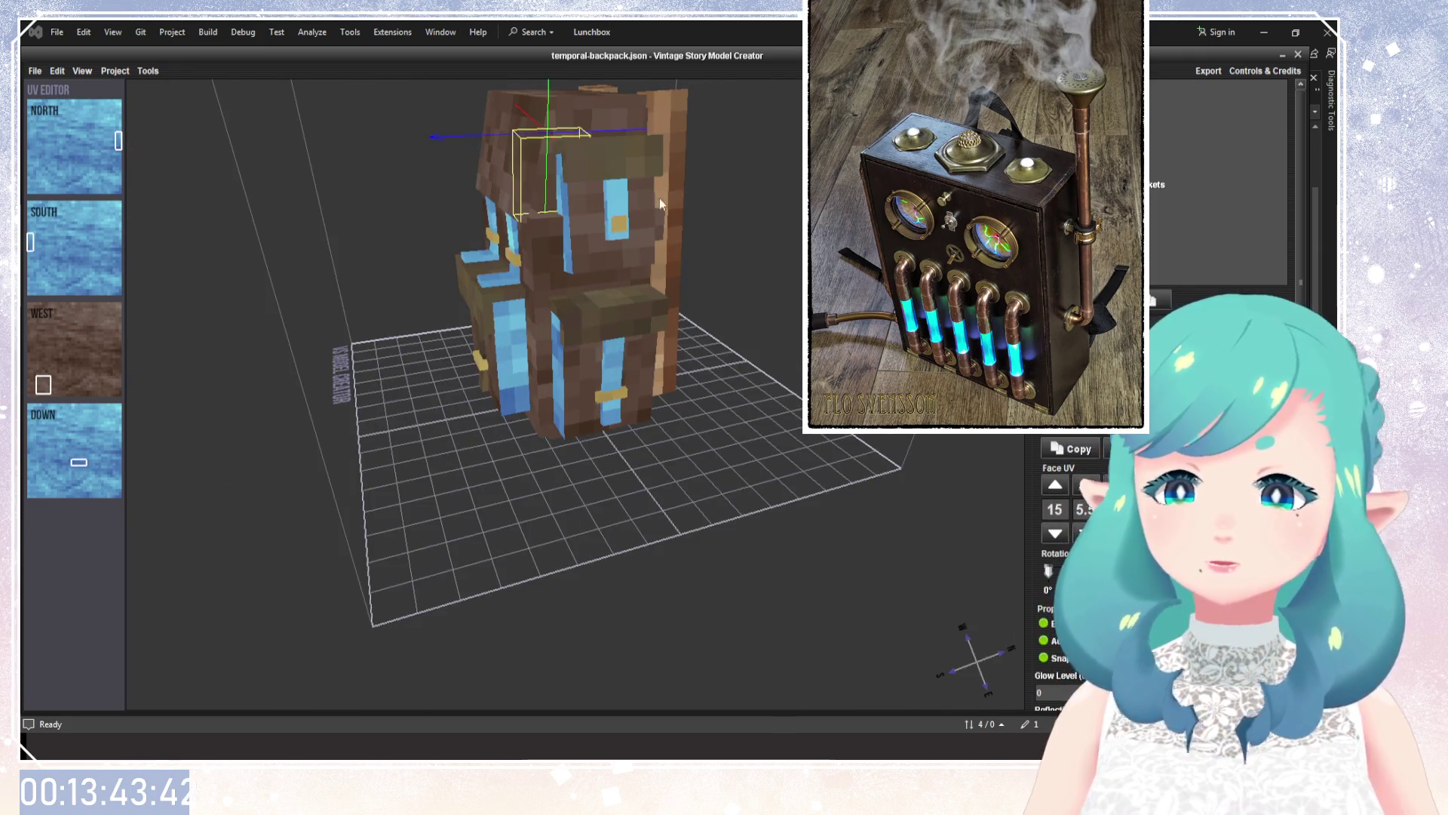
pyautogui.moveTo(643, 357)
pyautogui.mouseDown()
pyautogui.moveTo(689, 365)
pyautogui.moveTo(727, 278)
pyautogui.mouseUp()
pyautogui.click(611, 264)
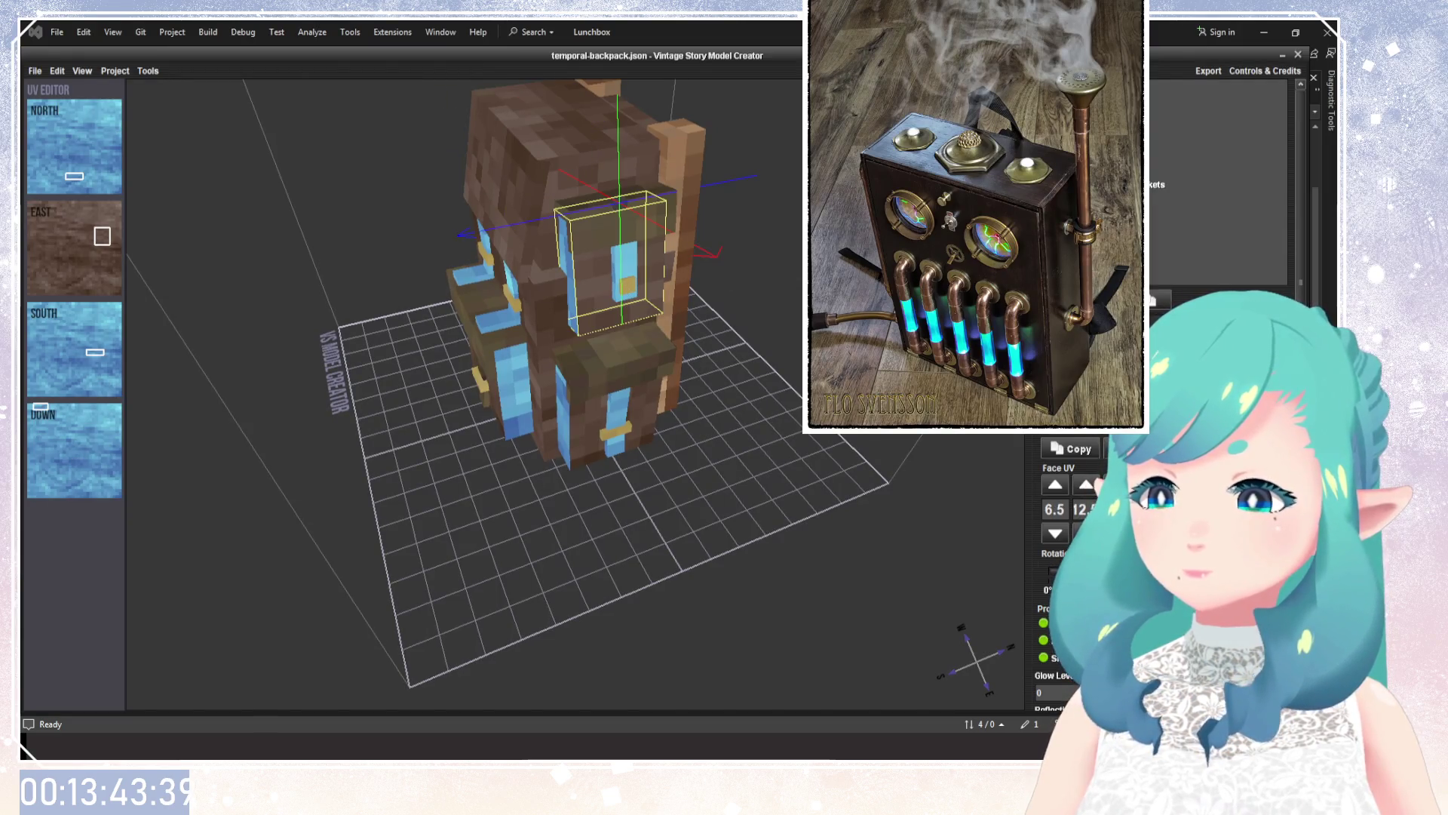
pyautogui.press('Delete')
# Inspect the pole, main box, side pocket, thin slab and straps, ending on the front pocket box.
pyautogui.click(675, 264)
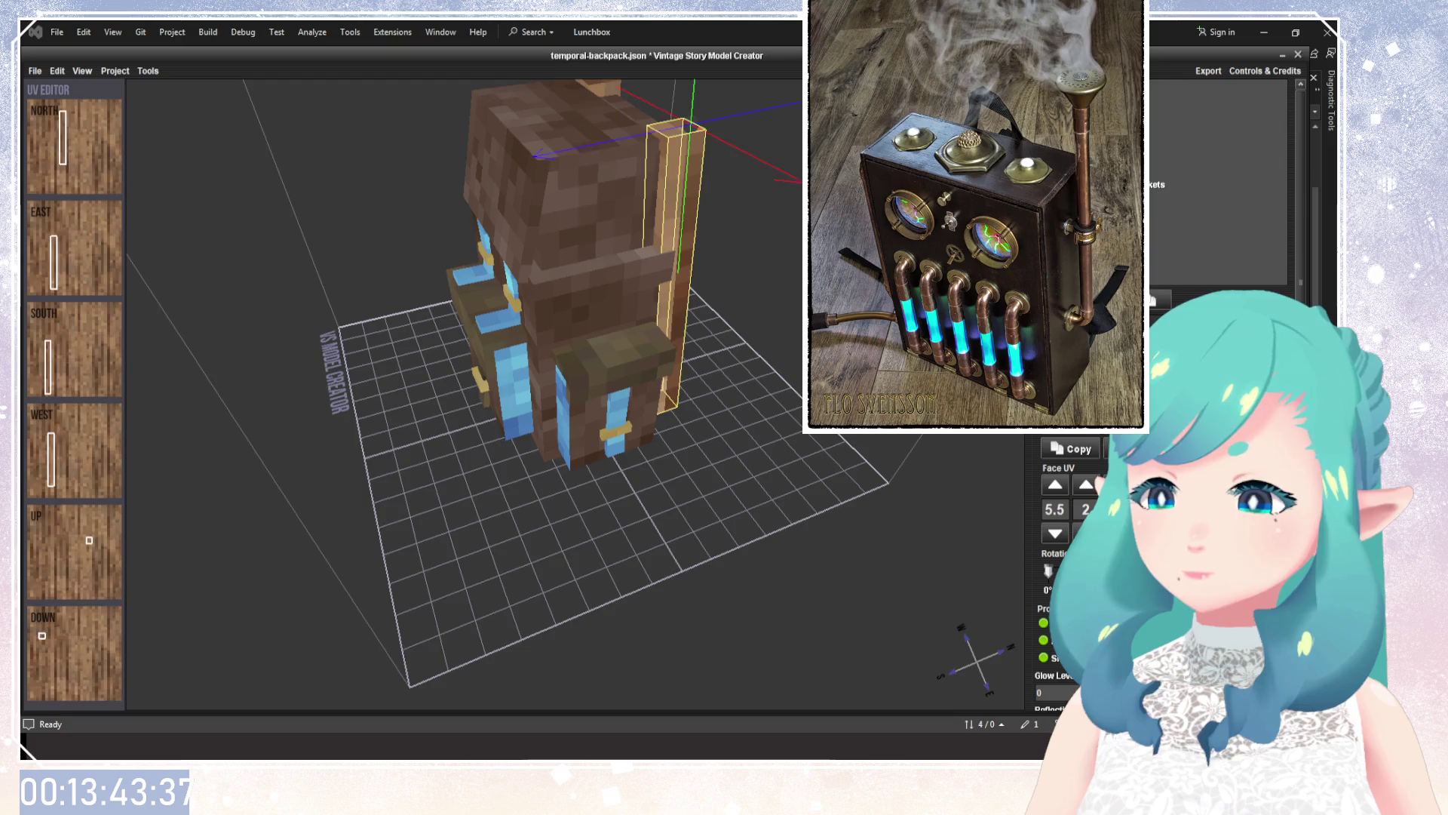
pyautogui.moveTo(573, 332); pyautogui.dragTo(463, 339)
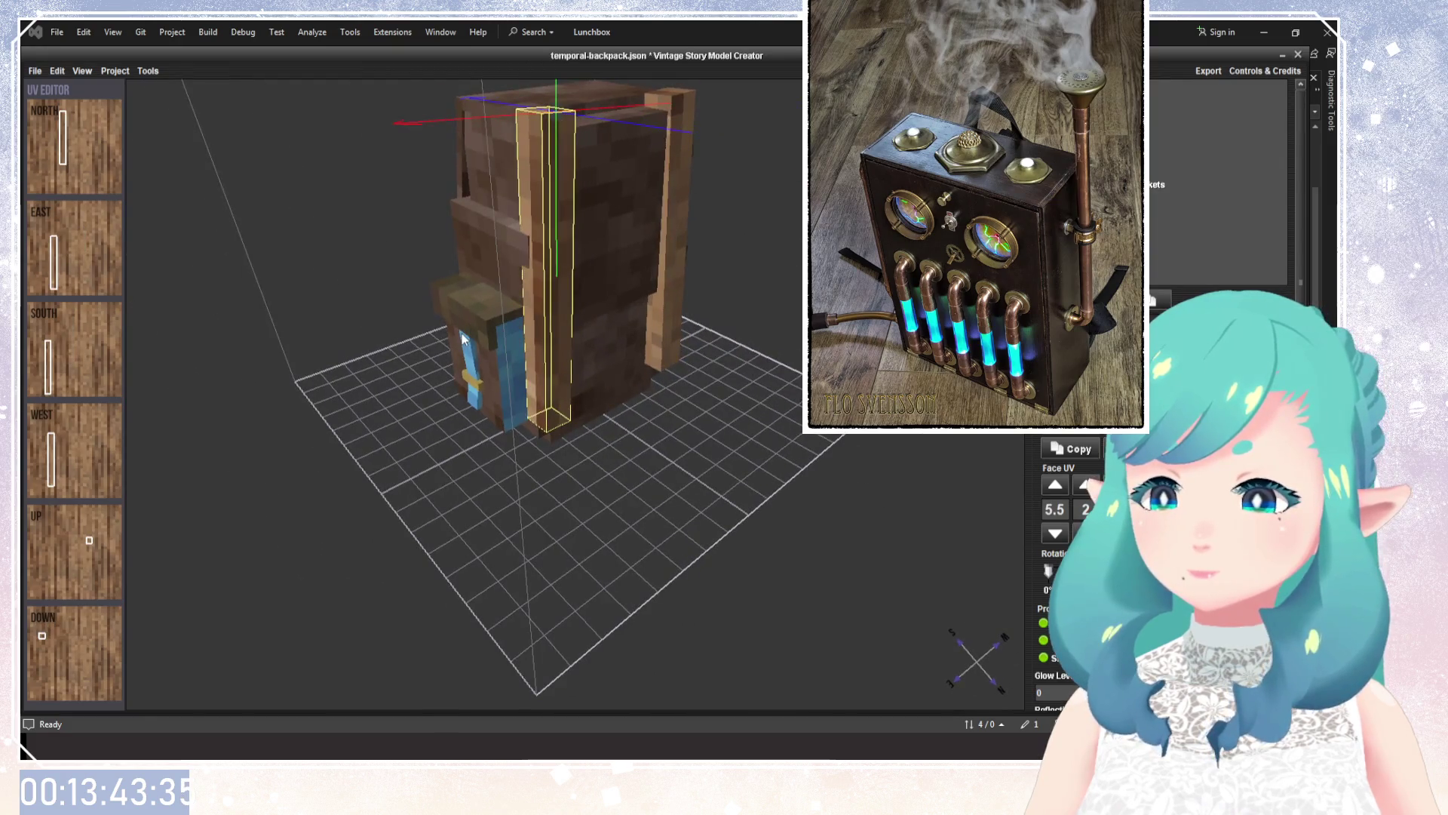
pyautogui.moveTo(554, 285); pyautogui.dragTo(468, 287)
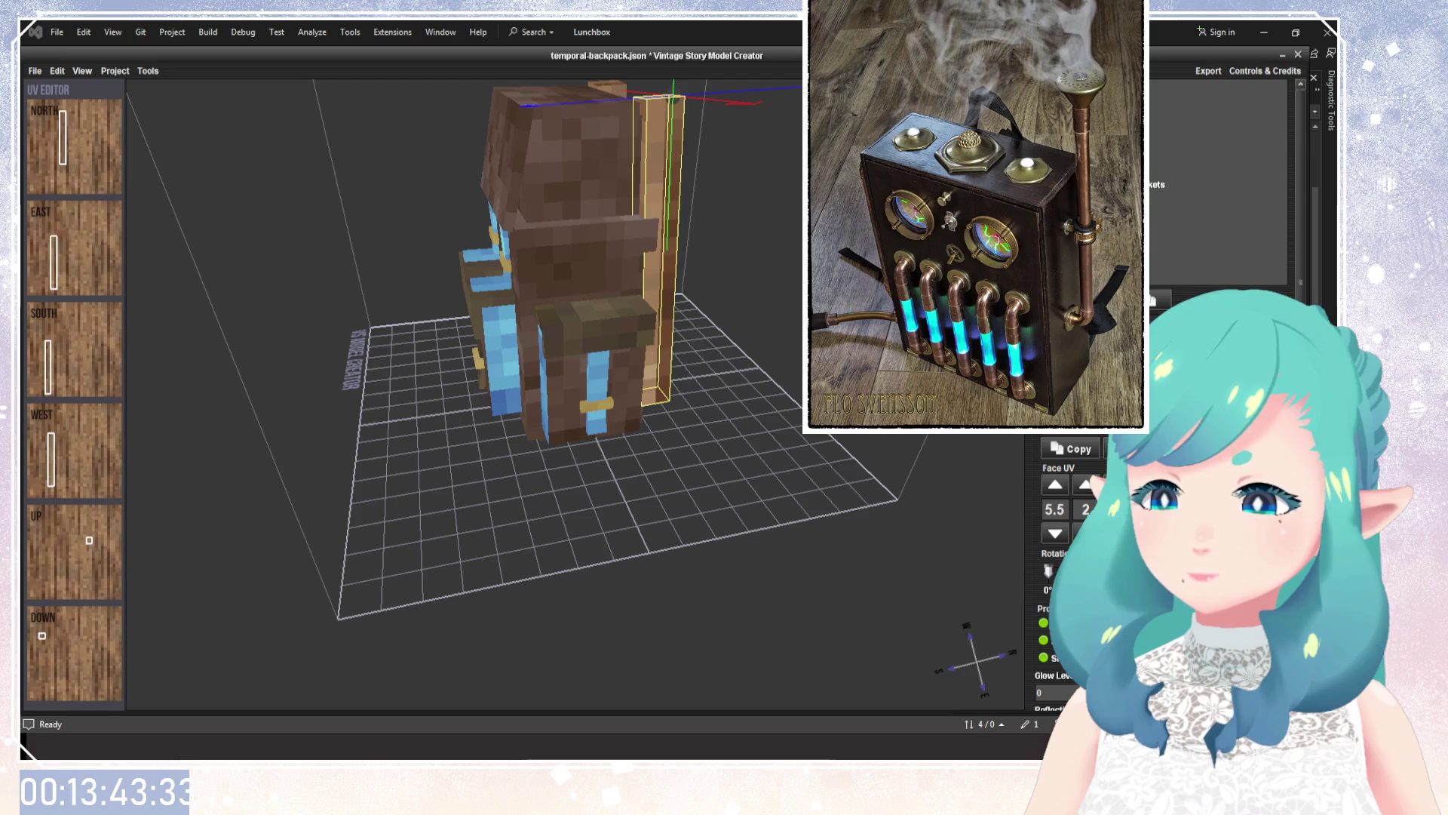
pyautogui.click(573, 249)
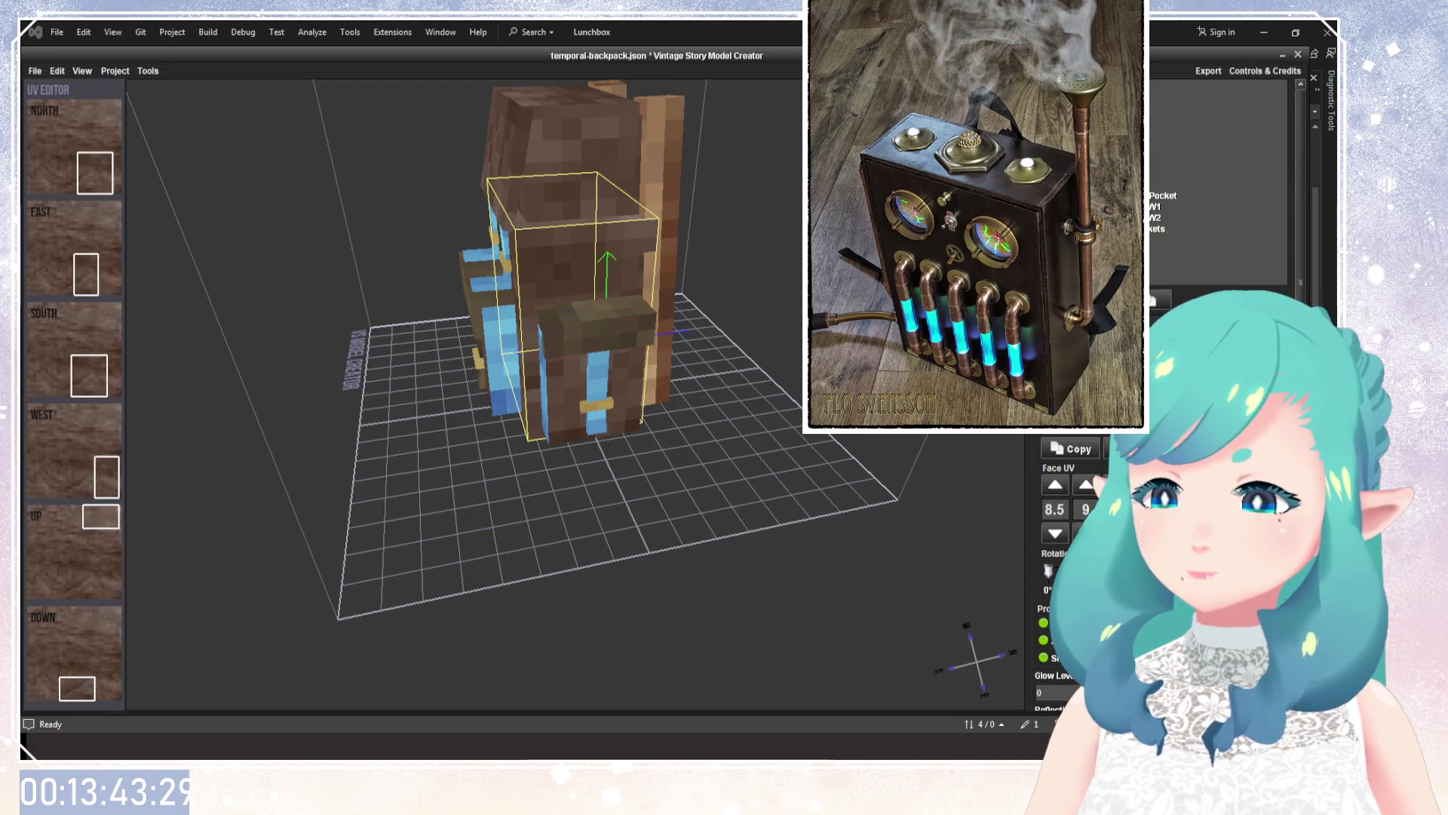
pyautogui.click(1163, 195)
pyautogui.click(573, 249)
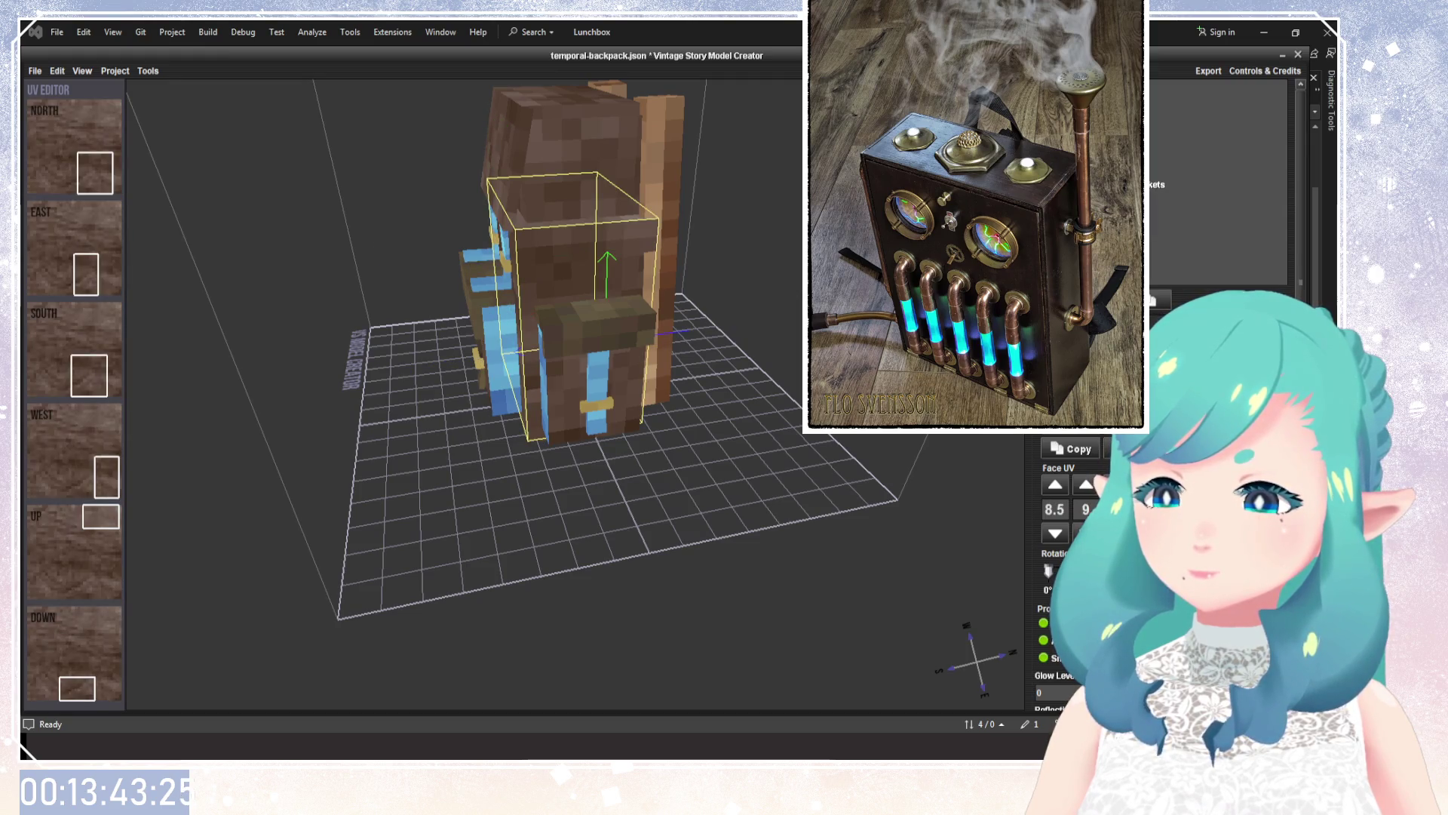
pyautogui.click(596, 313)
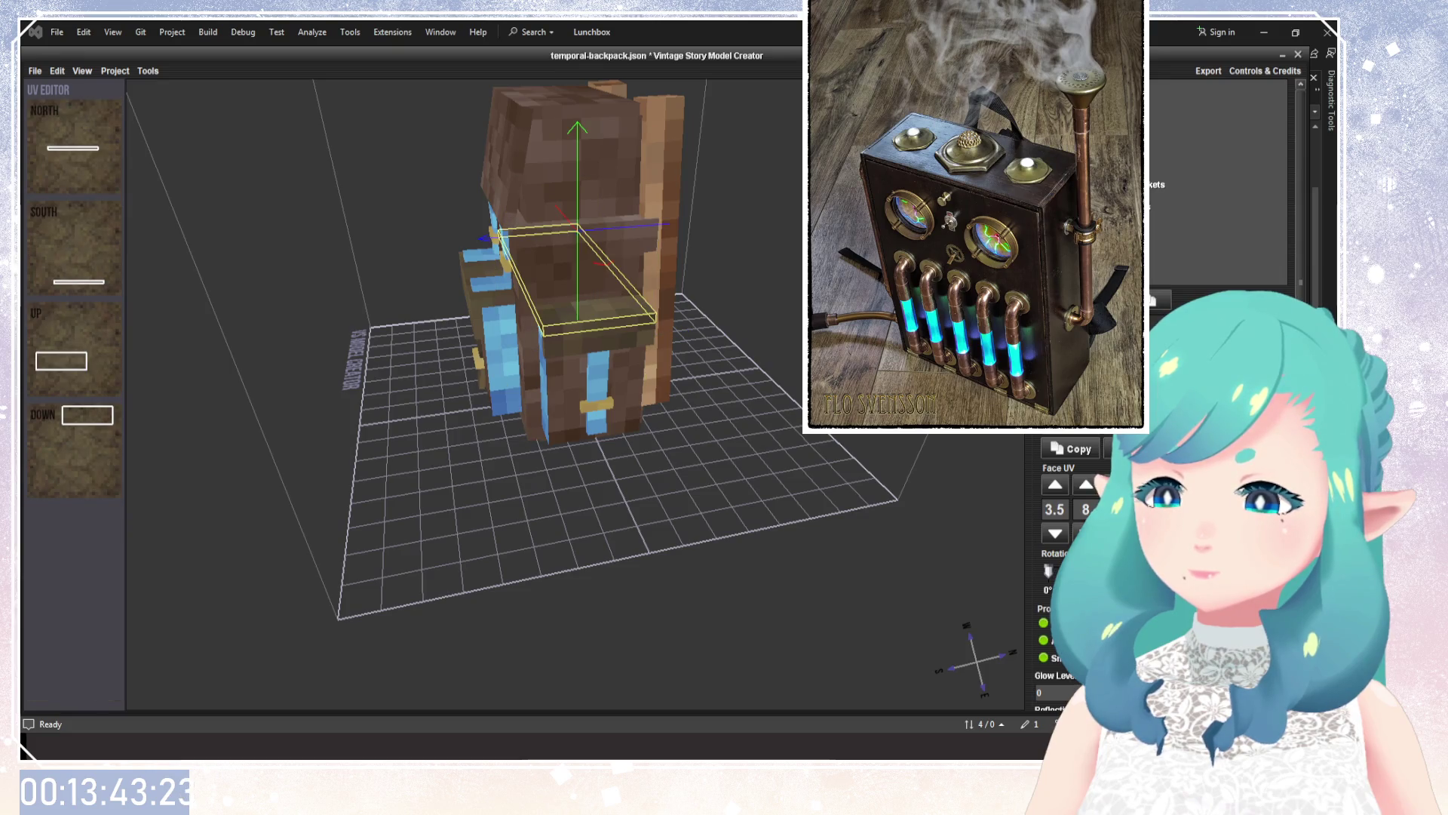
pyautogui.moveTo(679, 297)
pyautogui.mouseDown()
pyautogui.moveTo(791, 202)
pyautogui.moveTo(822, 287)
pyautogui.moveTo(492, 398)
pyautogui.moveTo(754, 340)
pyautogui.mouseUp()
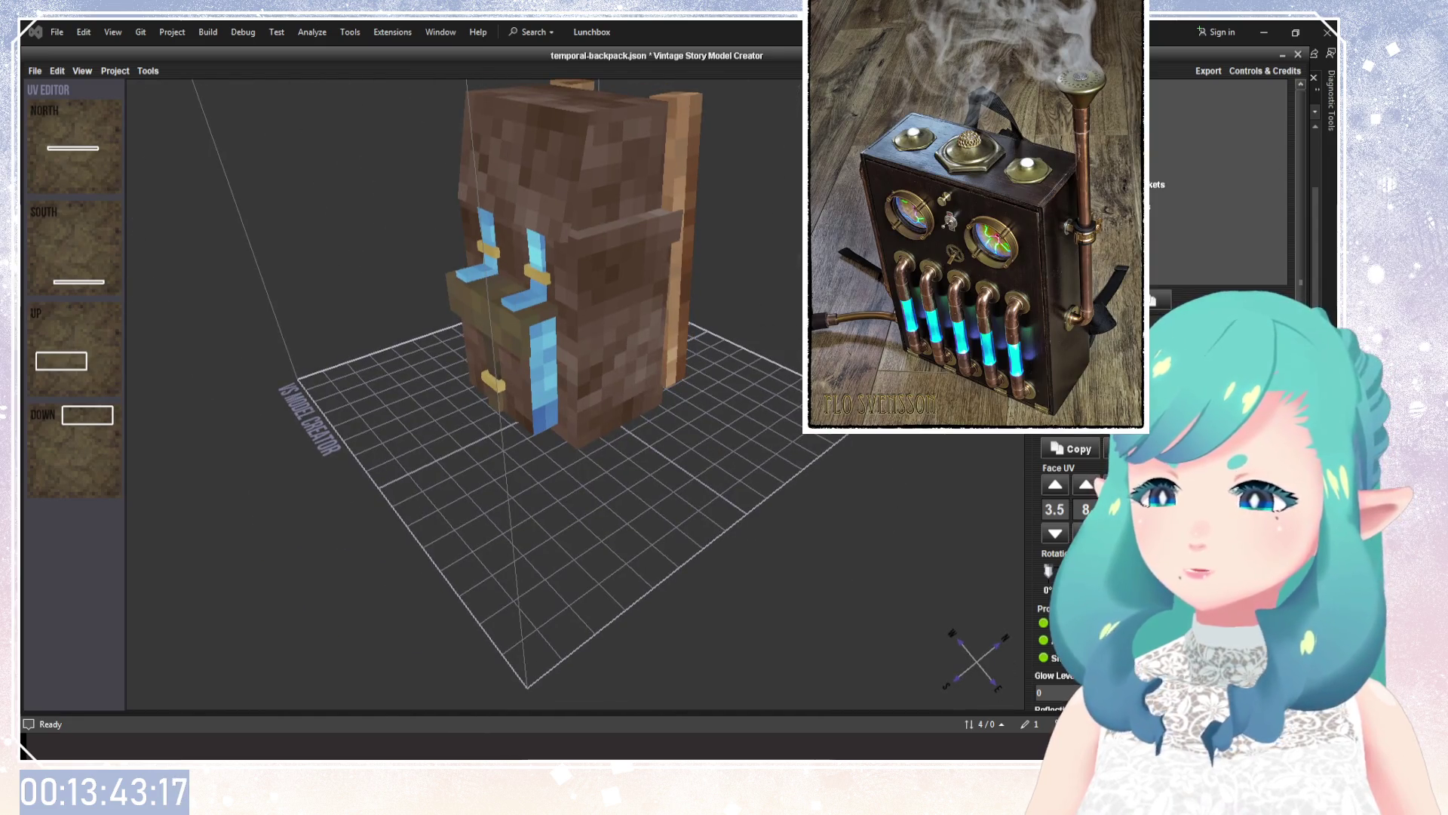
pyautogui.click(1161, 229)
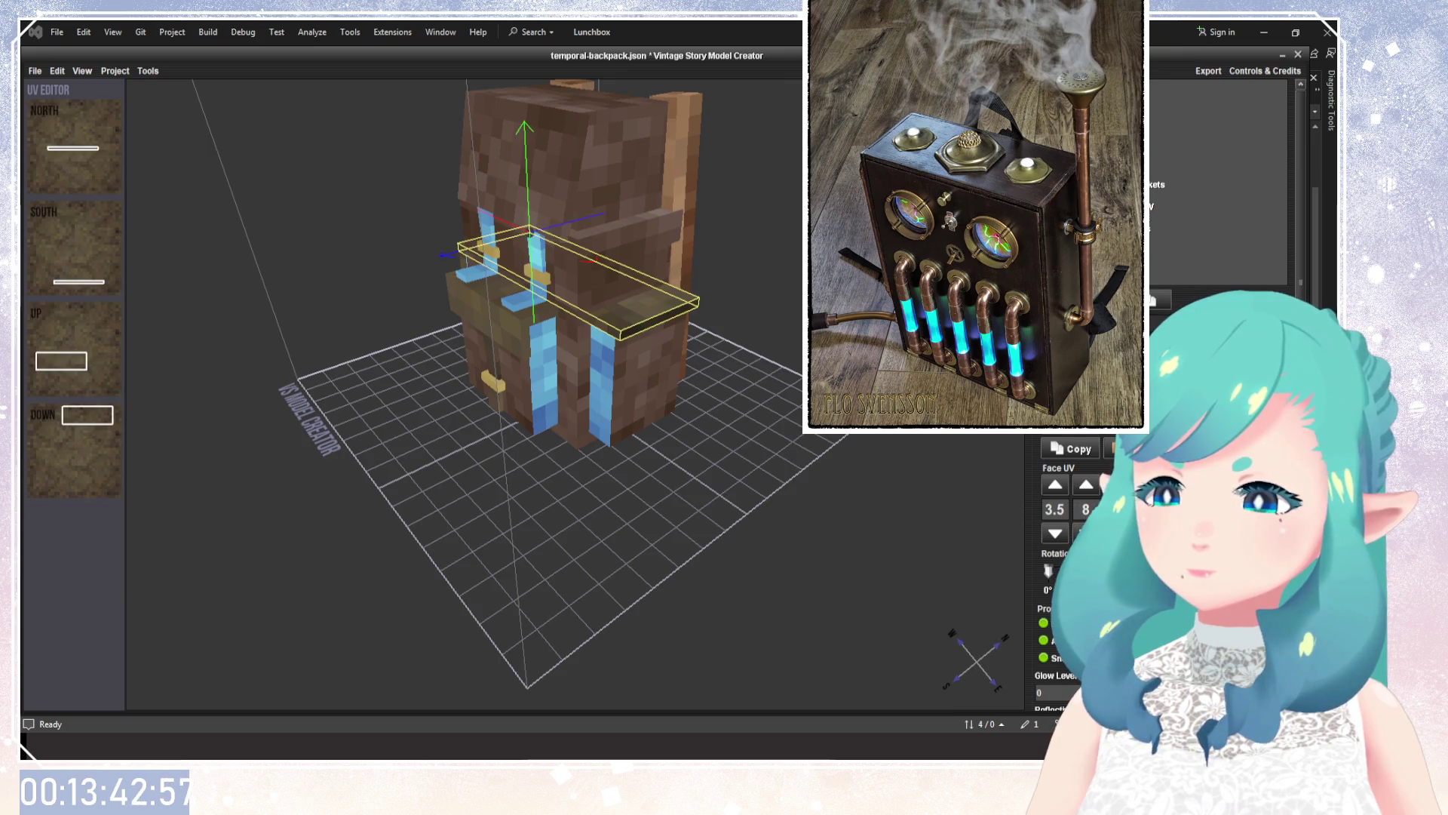
pyautogui.click(520, 377)
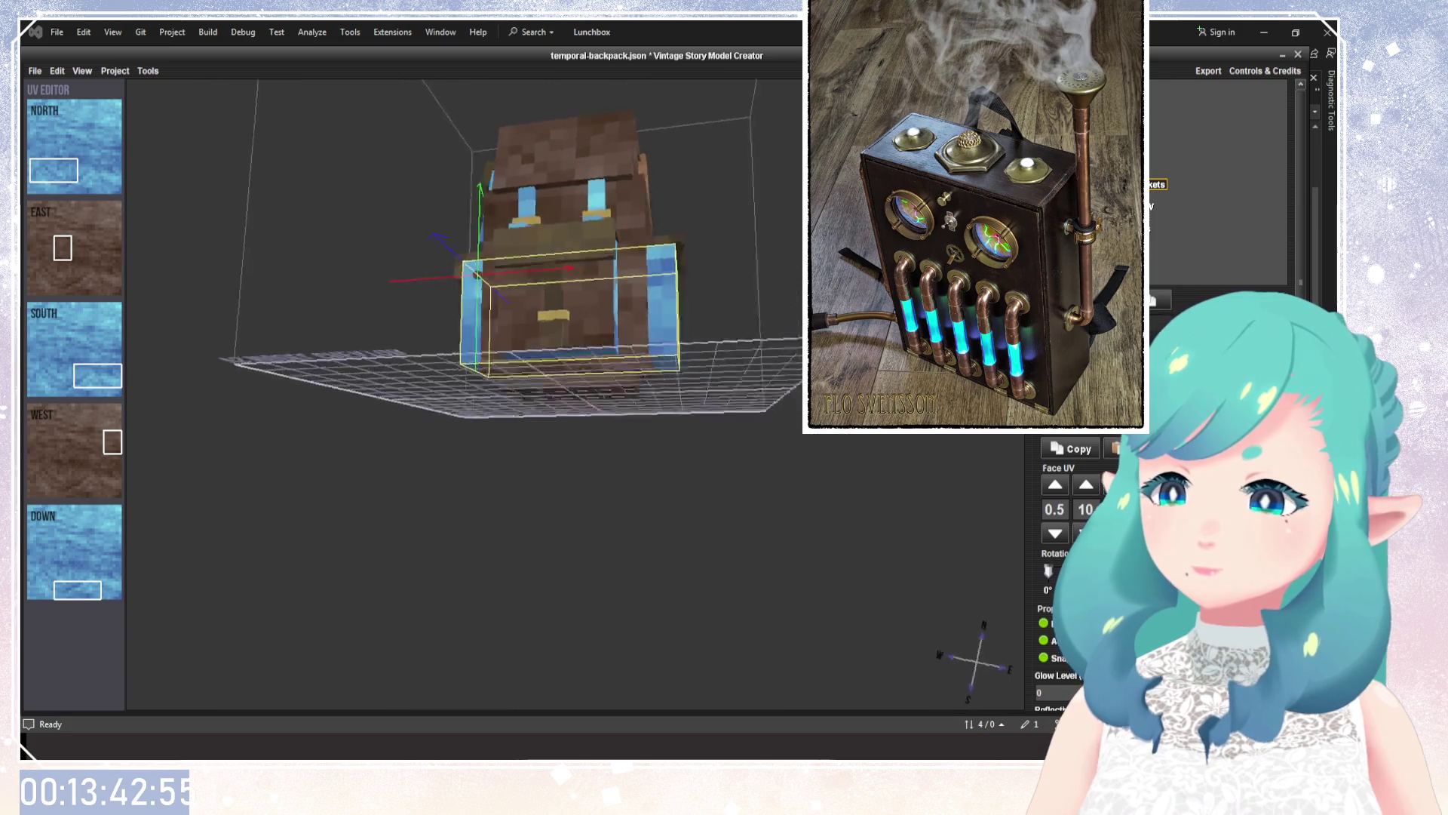
pyautogui.moveTo(574, 491)
pyautogui.mouseDown()
pyautogui.moveTo(679, 483)
pyautogui.moveTo(679, 423)
pyautogui.moveTo(518, 382)
pyautogui.moveTo(468, 451)
pyautogui.moveTo(685, 341)
pyautogui.moveTo(334, 438)
pyautogui.moveTo(439, 523)
pyautogui.mouseUp()
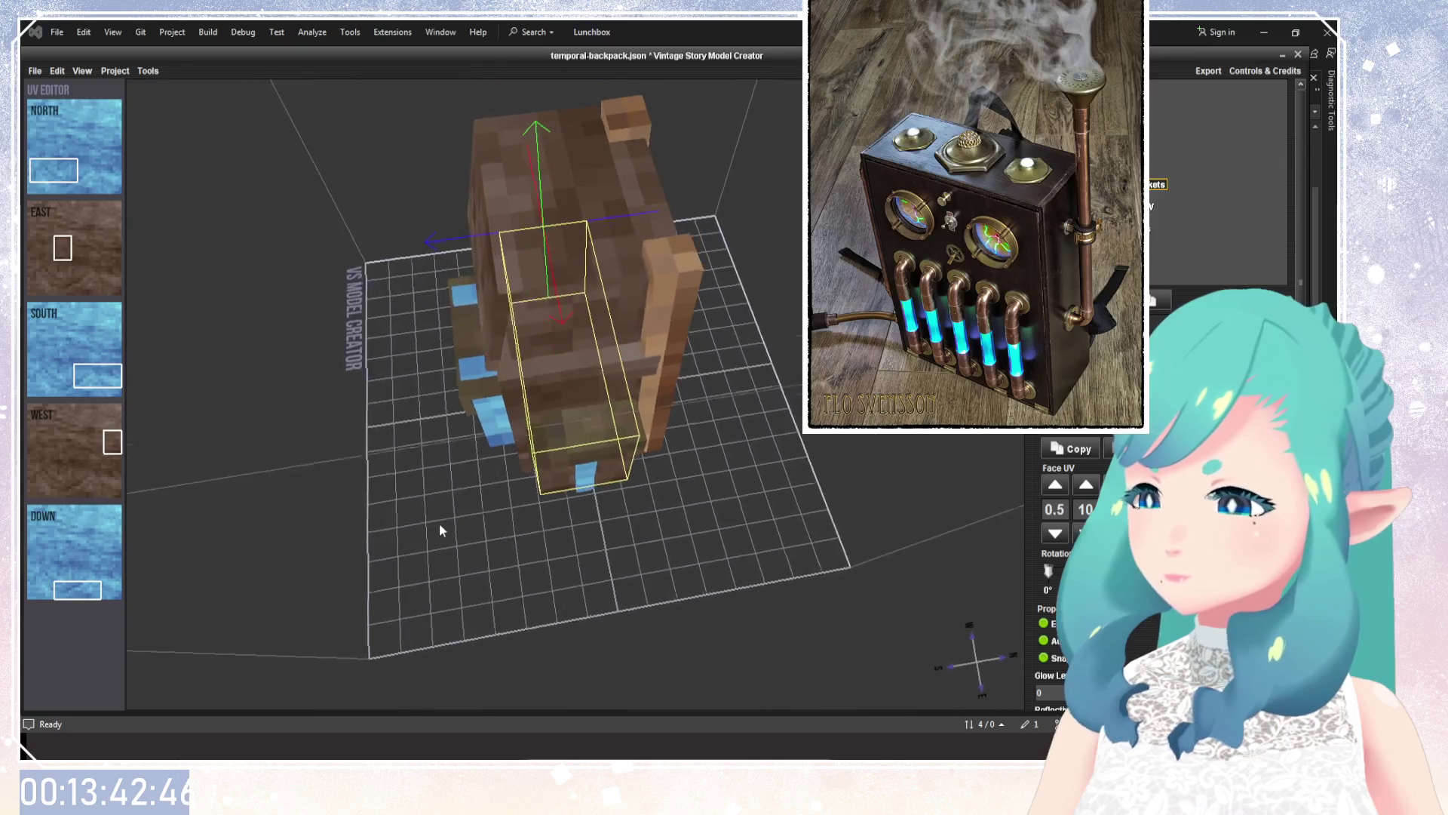
pyautogui.scroll(3, 546, 326)
pyautogui.moveTo(547, 332); pyautogui.dragTo(649, 271)
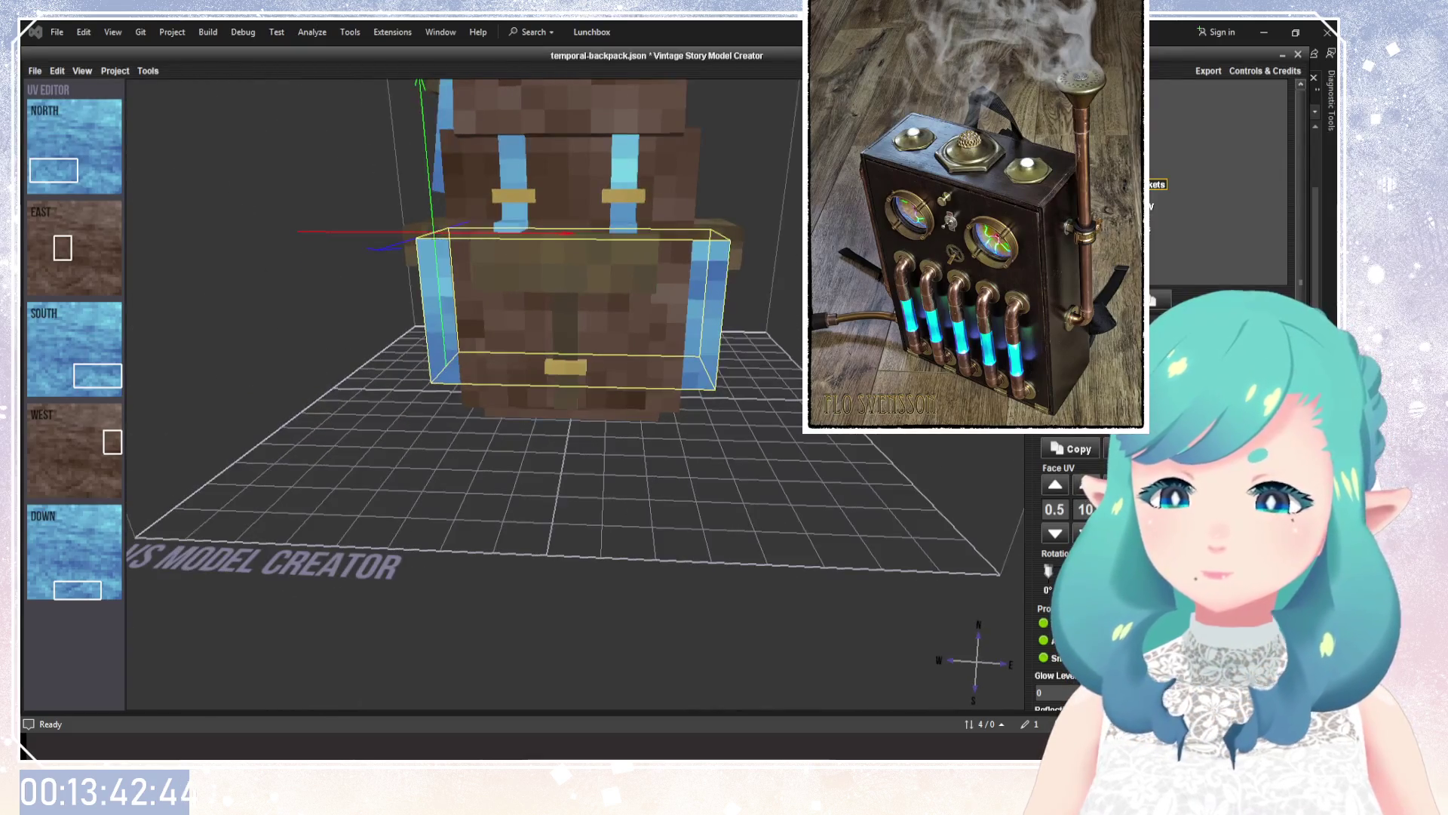
pyautogui.moveTo(766, 340); pyautogui.dragTo(544, 355)
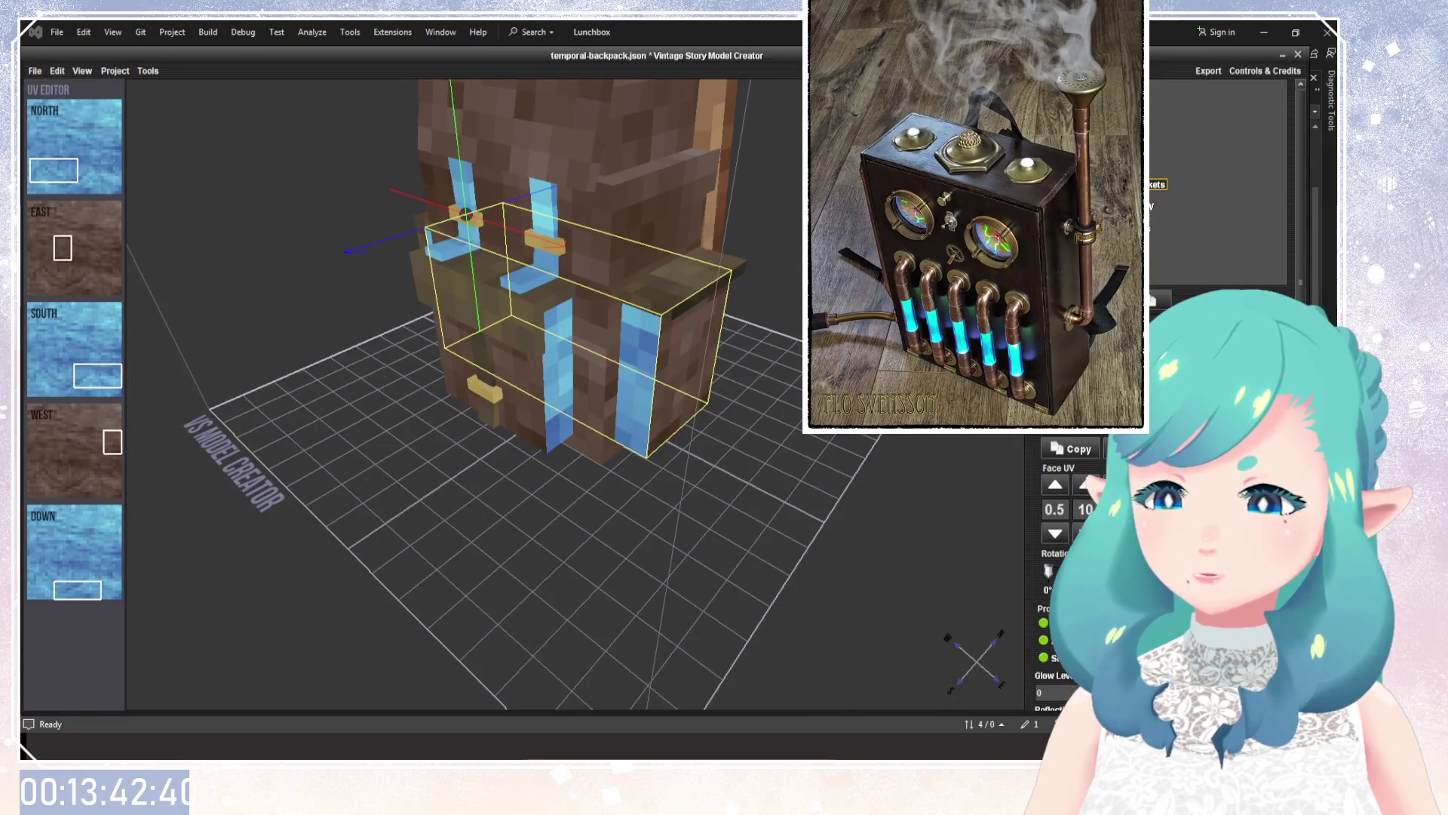
pyautogui.click(603, 264)
pyautogui.moveTo(714, 292)
pyautogui.mouseDown()
pyautogui.moveTo(850, 481)
pyautogui.moveTo(921, 488)
pyautogui.mouseUp()
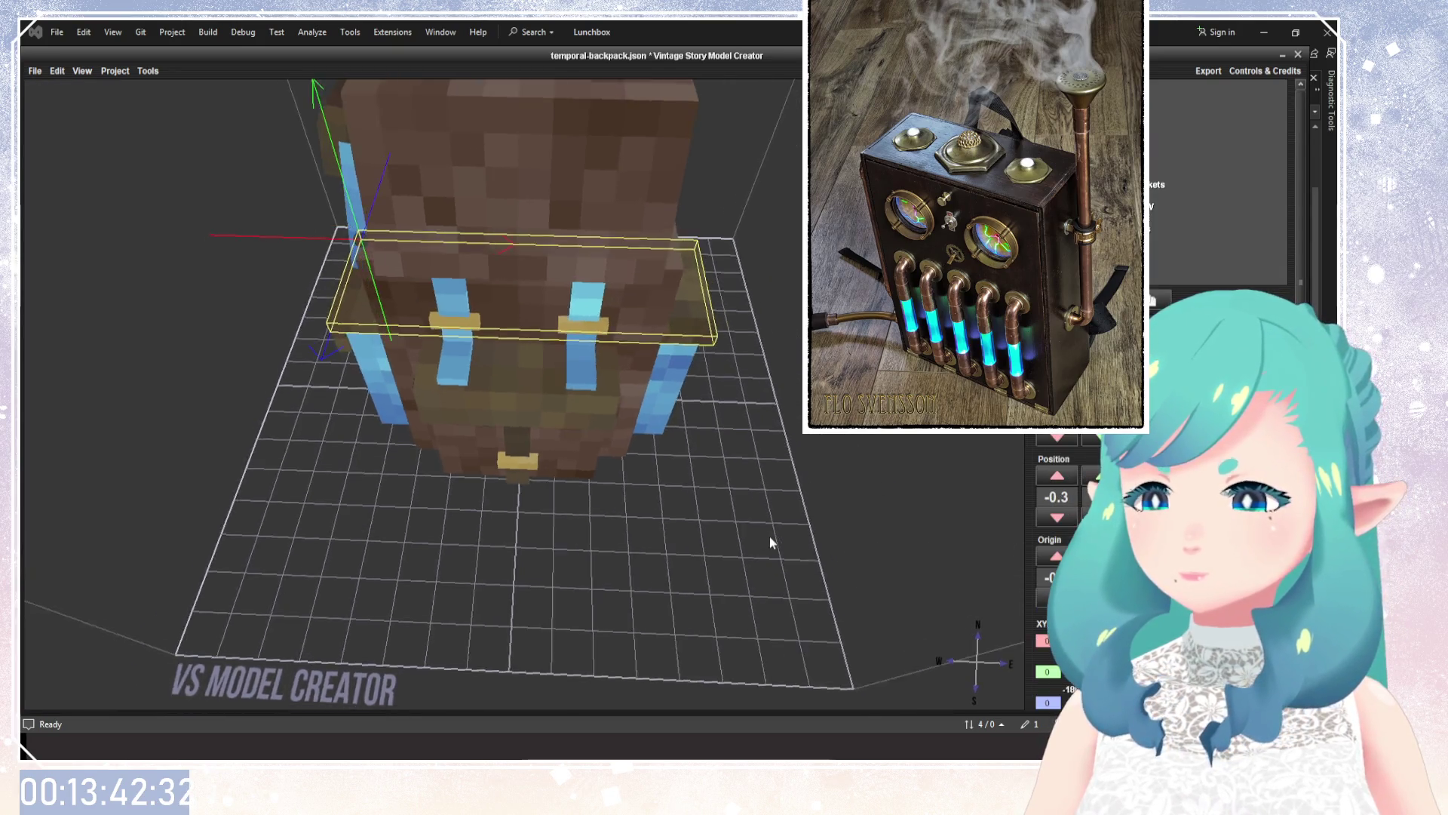
pyautogui.moveTo(769, 536)
pyautogui.mouseDown()
pyautogui.moveTo(1016, 491)
pyautogui.moveTo(804, 486)
pyautogui.mouseUp()
pyautogui.click(1048, 434)
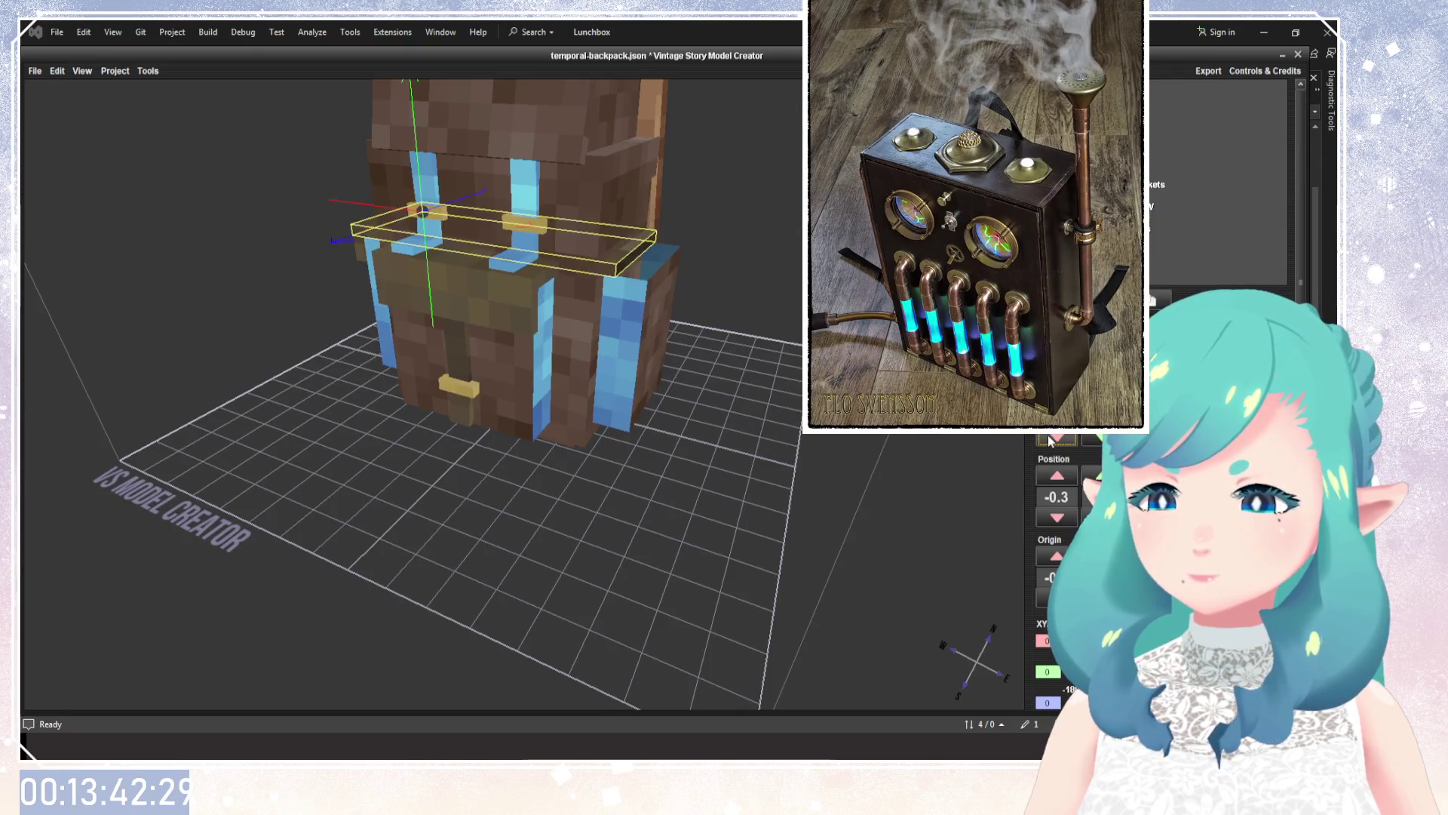
# Shorten the thin slab further and shrink the front pocket box along one side, undoing a stray change.
pyautogui.click(1048, 435)
pyautogui.moveTo(716, 430); pyautogui.dragTo(626, 432)
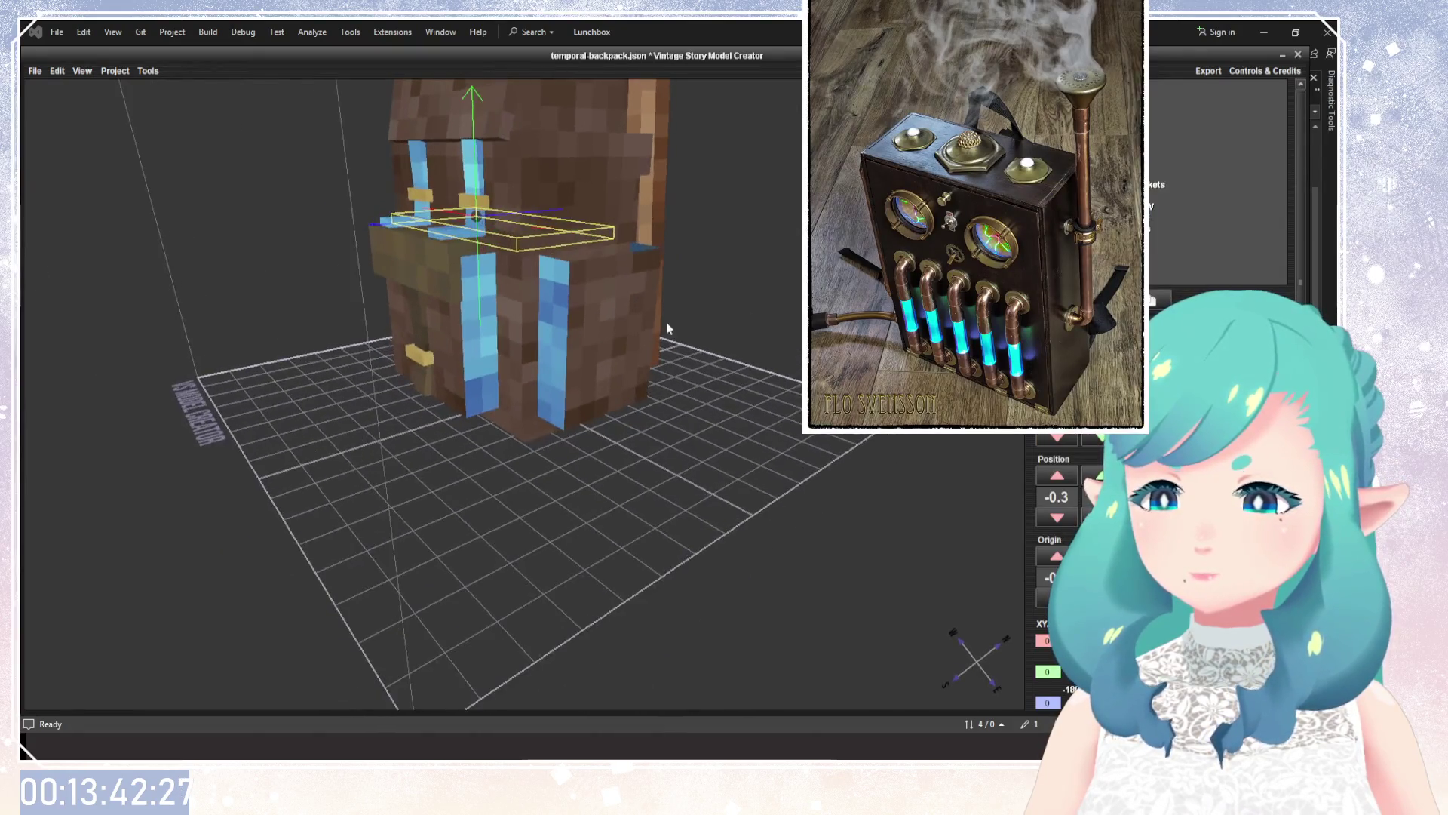
pyautogui.click(1156, 184)
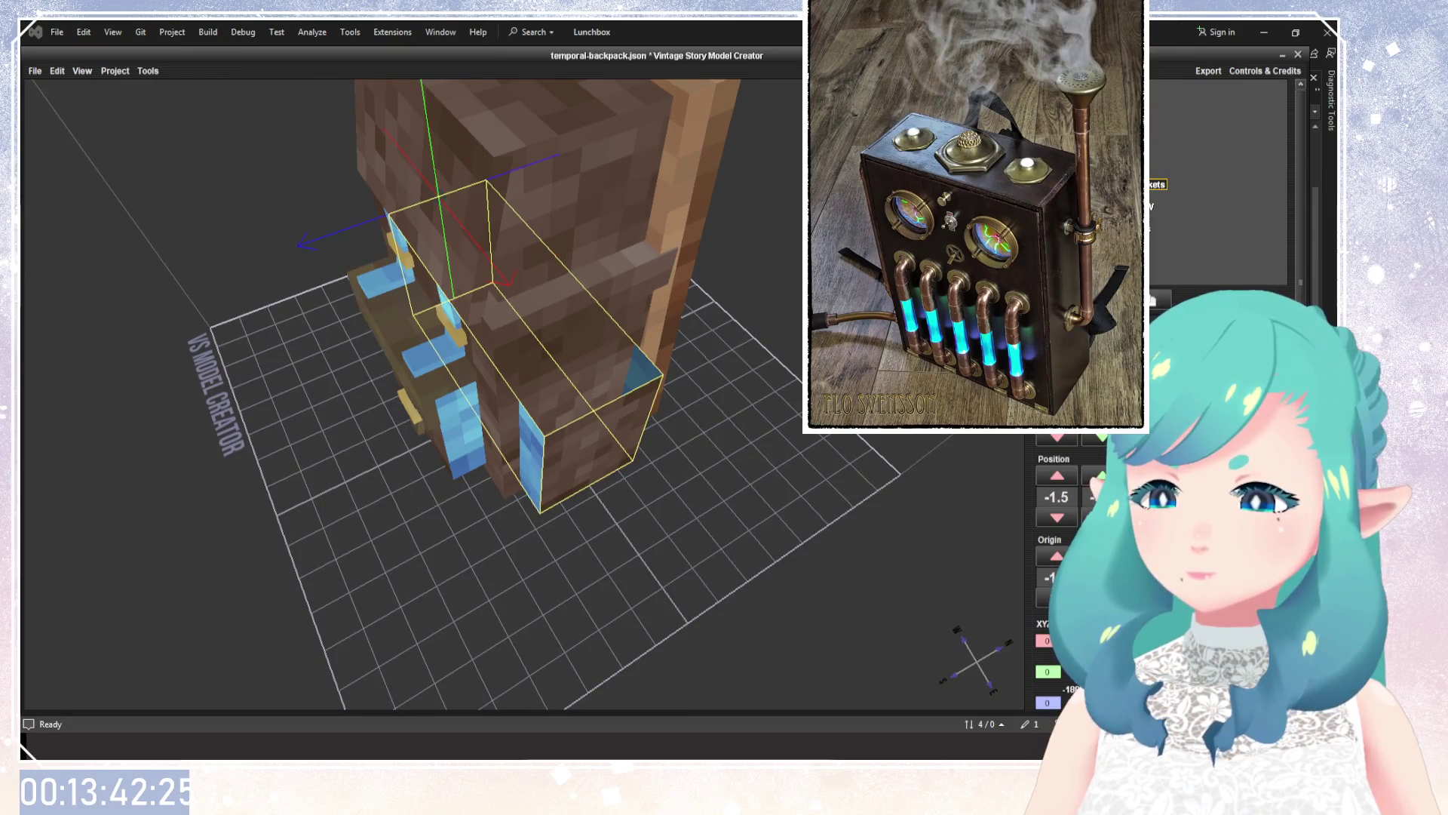
pyautogui.click(1101, 438)
pyautogui.hotkey('ctrl', 'z')
pyautogui.click(1052, 442)
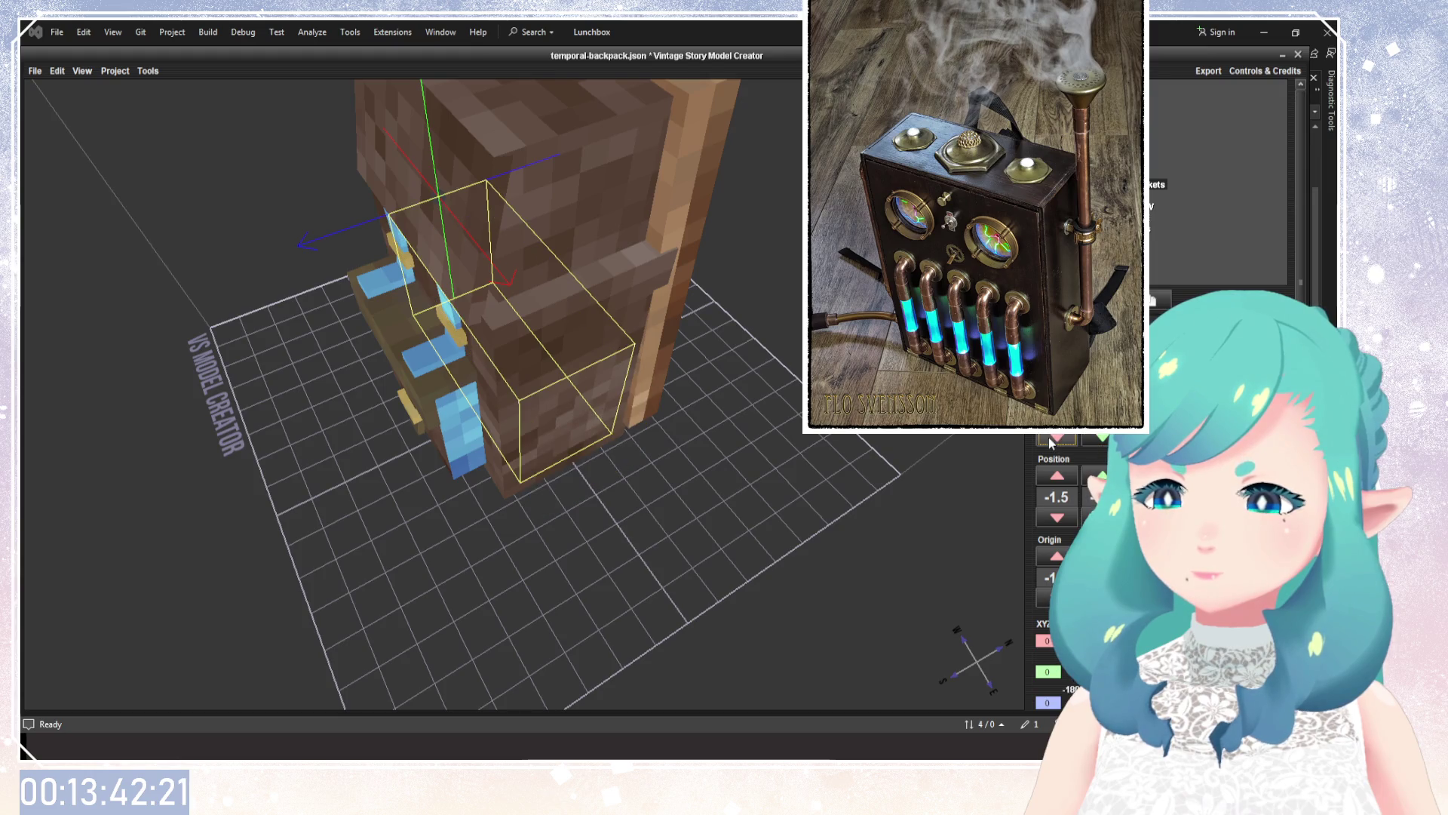
# Orbit around the backpack to check the resized parts, reselecting the pocket and upper front cube.
pyautogui.moveTo(822, 492); pyautogui.dragTo(780, 324)
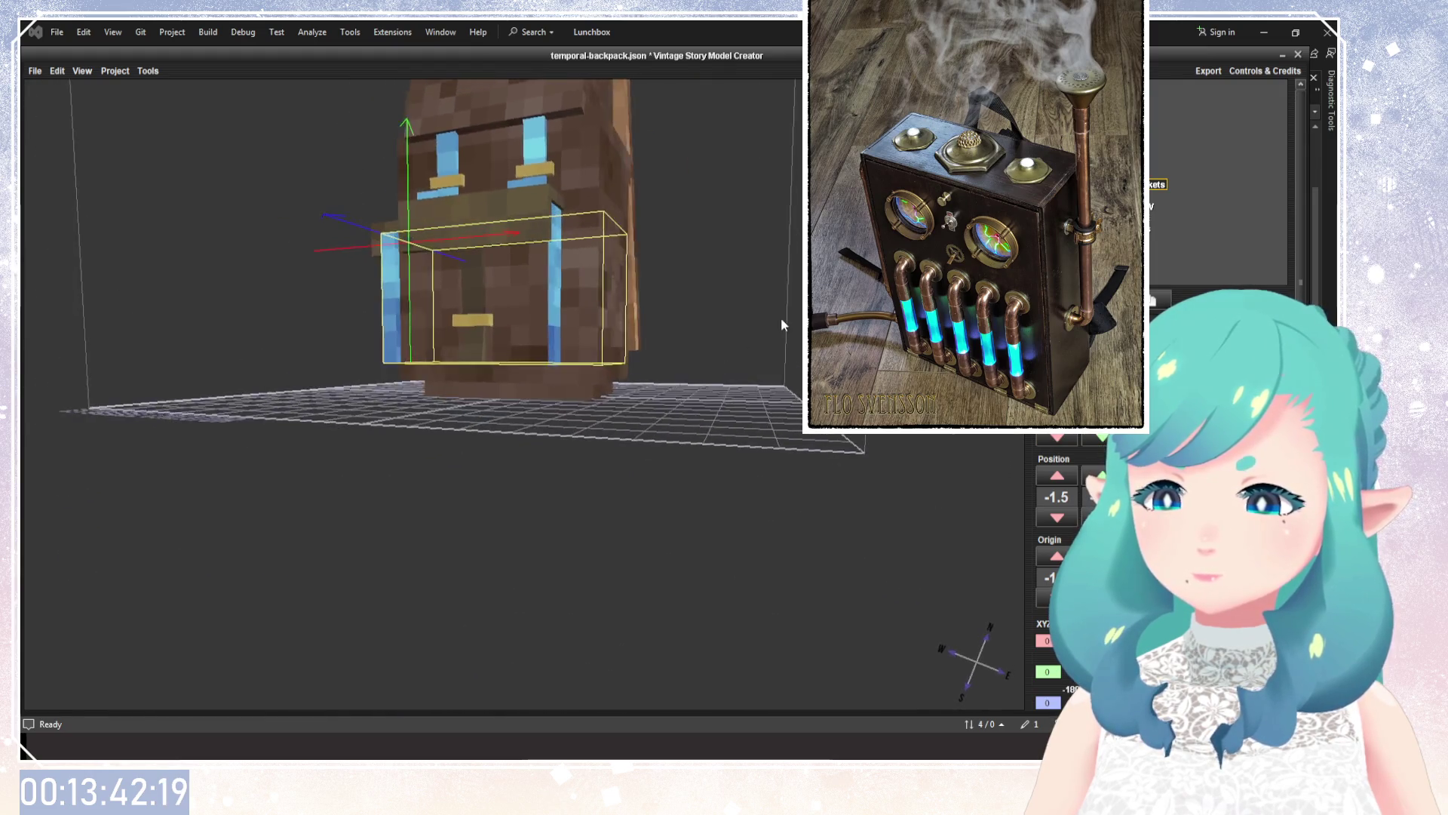
pyautogui.moveTo(709, 461)
pyautogui.mouseDown()
pyautogui.moveTo(753, 438)
pyautogui.moveTo(709, 497)
pyautogui.mouseUp()
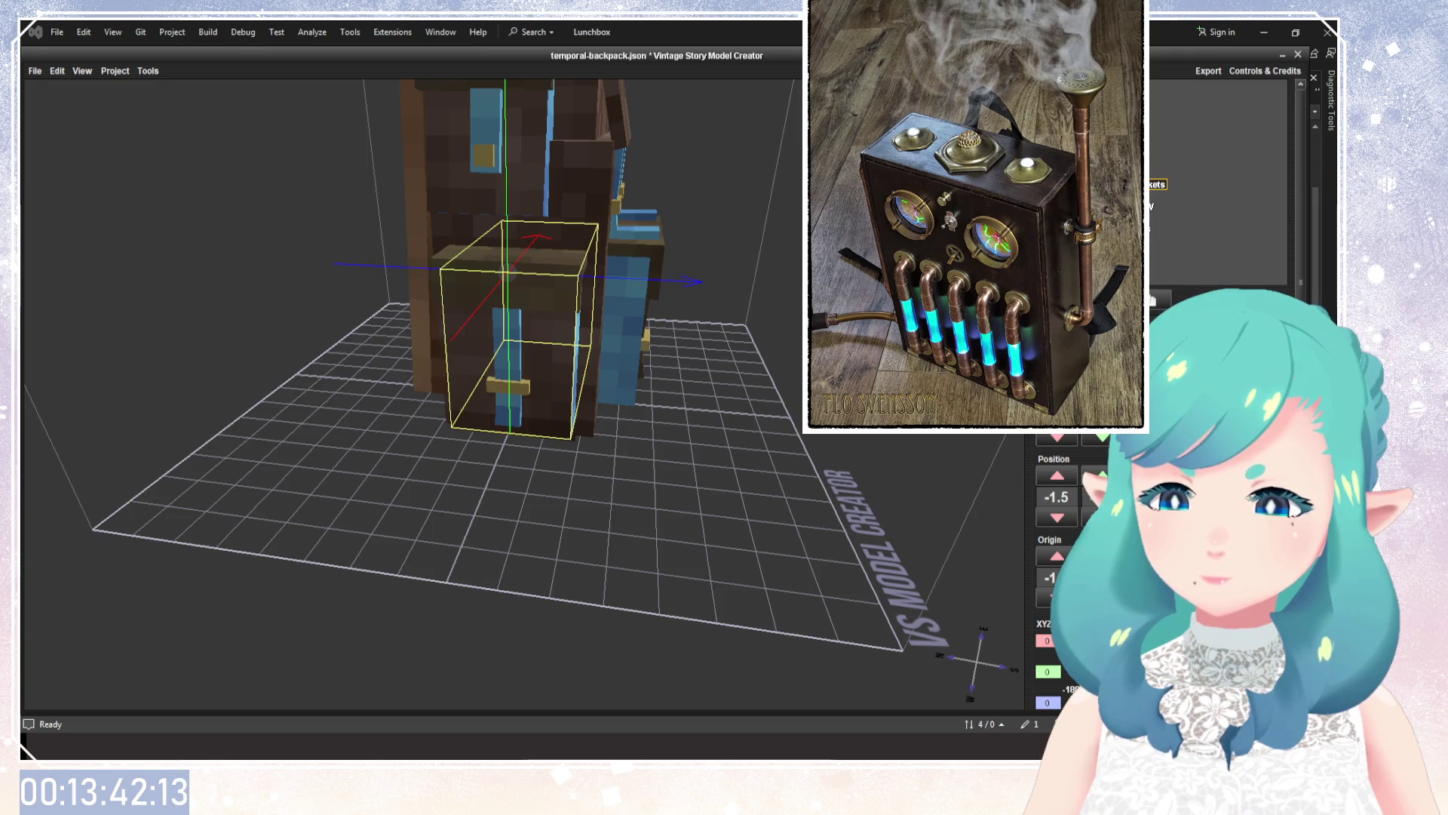
pyautogui.moveTo(679, 302); pyautogui.dragTo(560, 287)
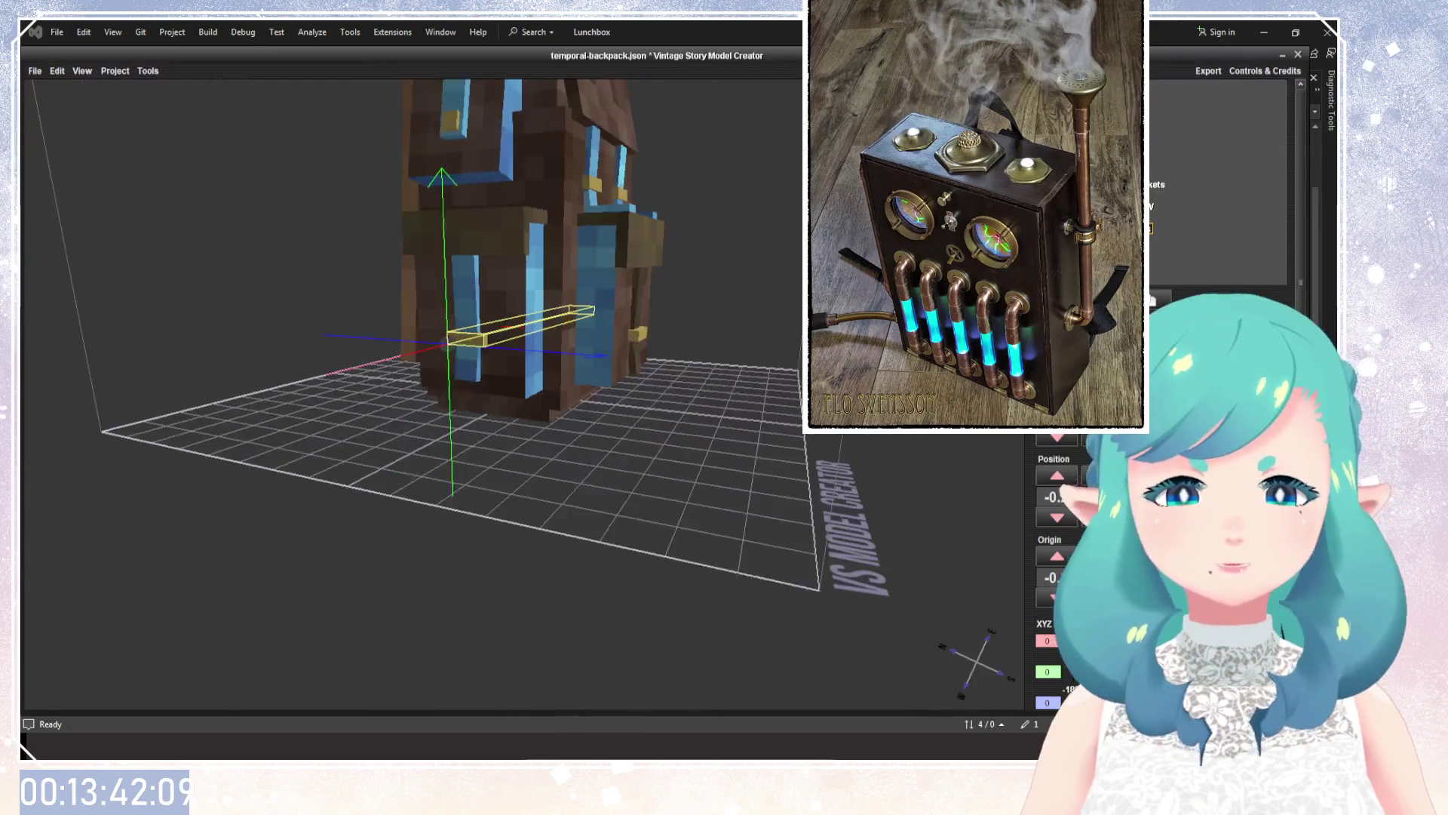
pyautogui.moveTo(777, 341); pyautogui.dragTo(718, 445)
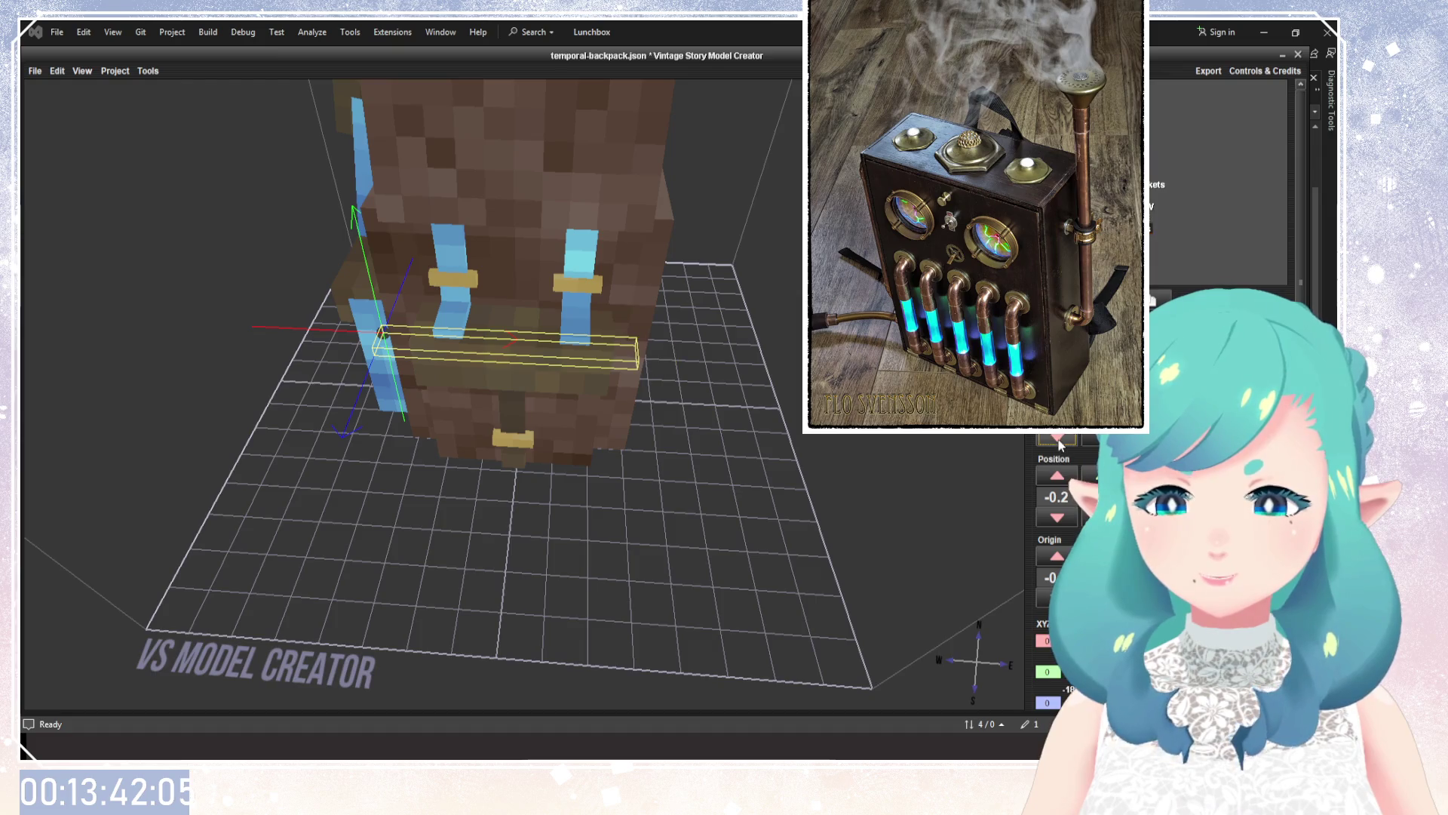
pyautogui.moveTo(841, 466)
pyautogui.mouseDown()
pyautogui.moveTo(654, 456)
pyautogui.moveTo(778, 473)
pyautogui.moveTo(580, 375)
pyautogui.moveTo(642, 419)
pyautogui.moveTo(661, 409)
pyautogui.mouseUp()
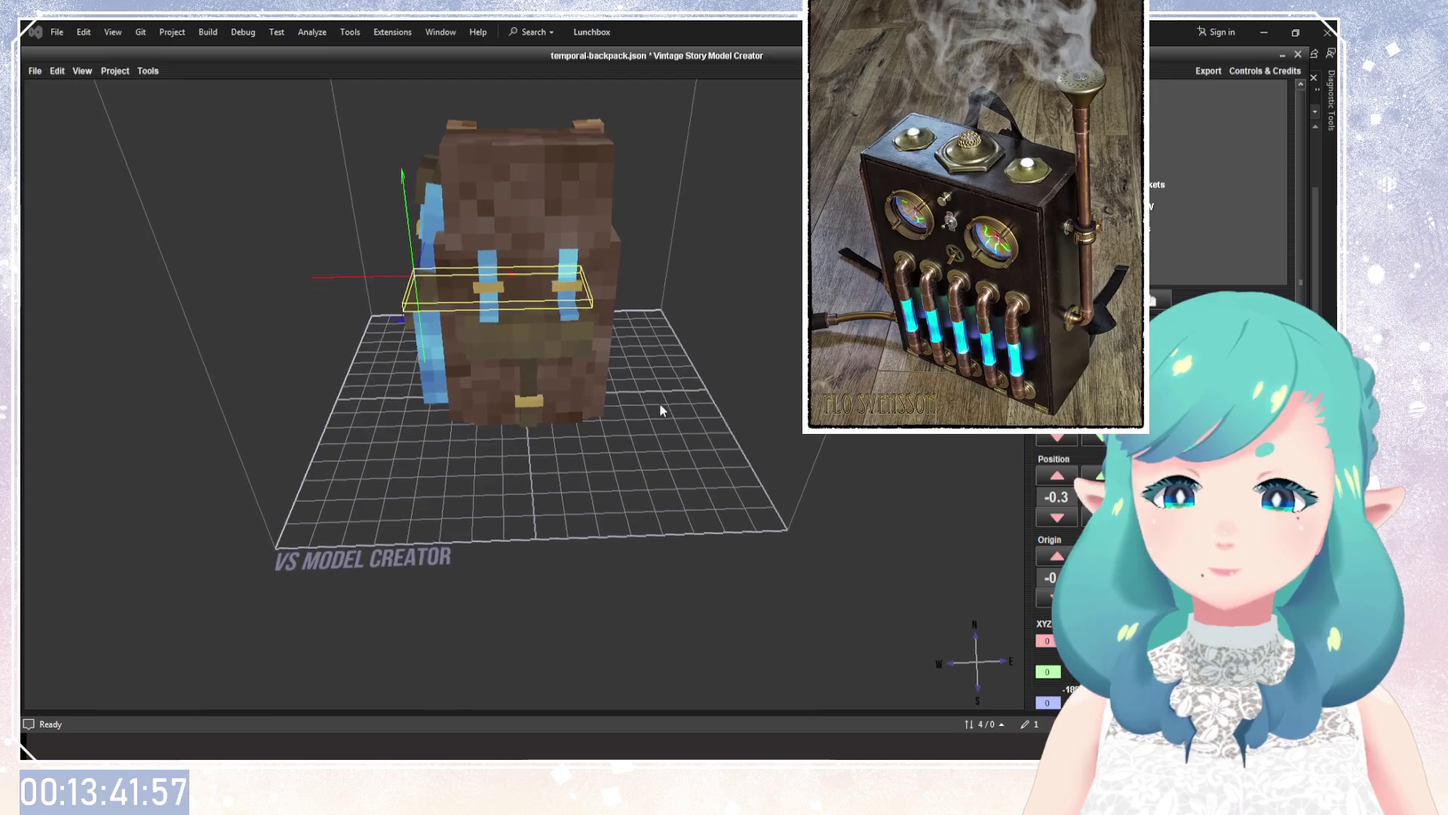
pyautogui.click(1158, 184)
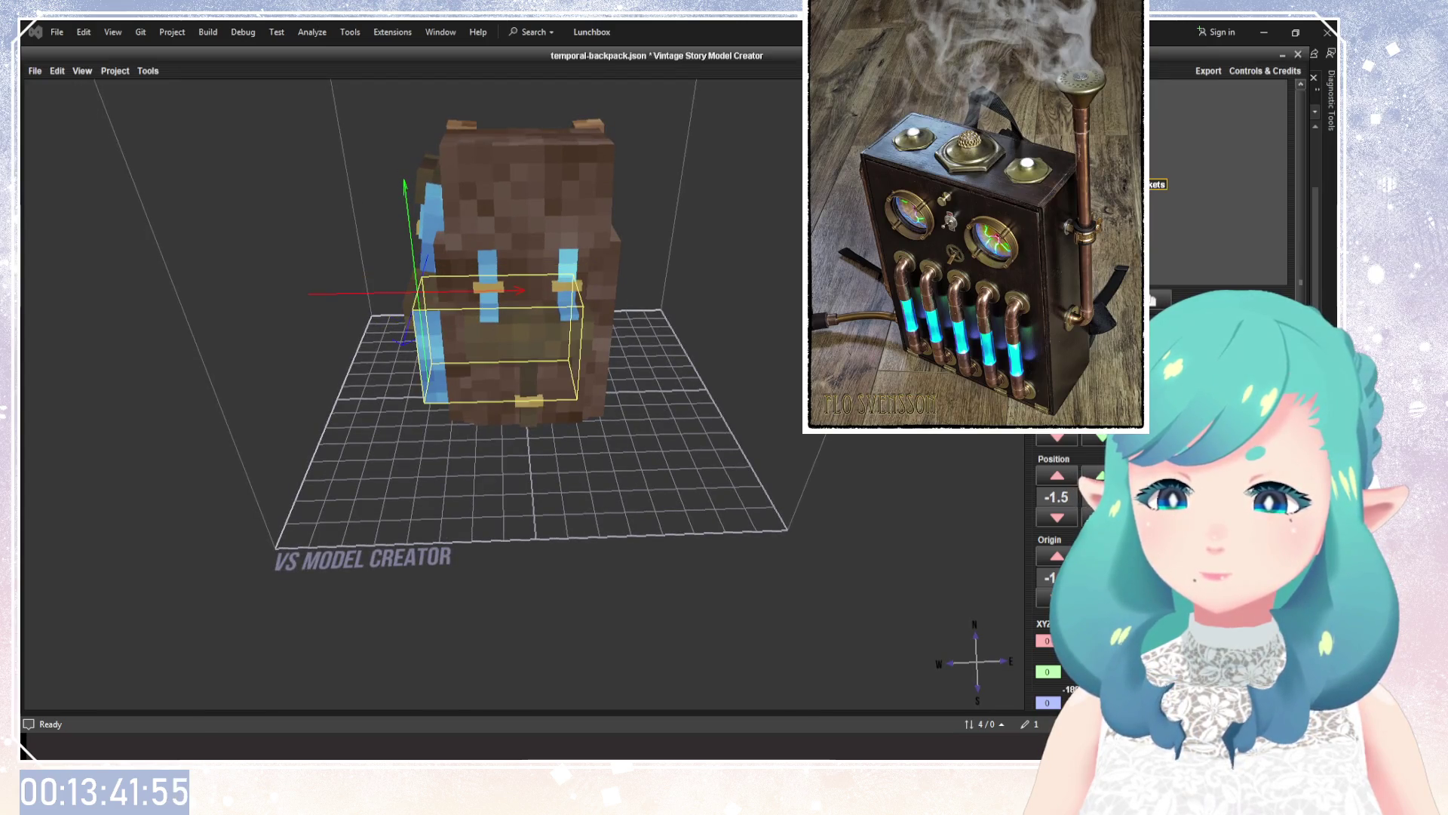
pyautogui.press('Down')
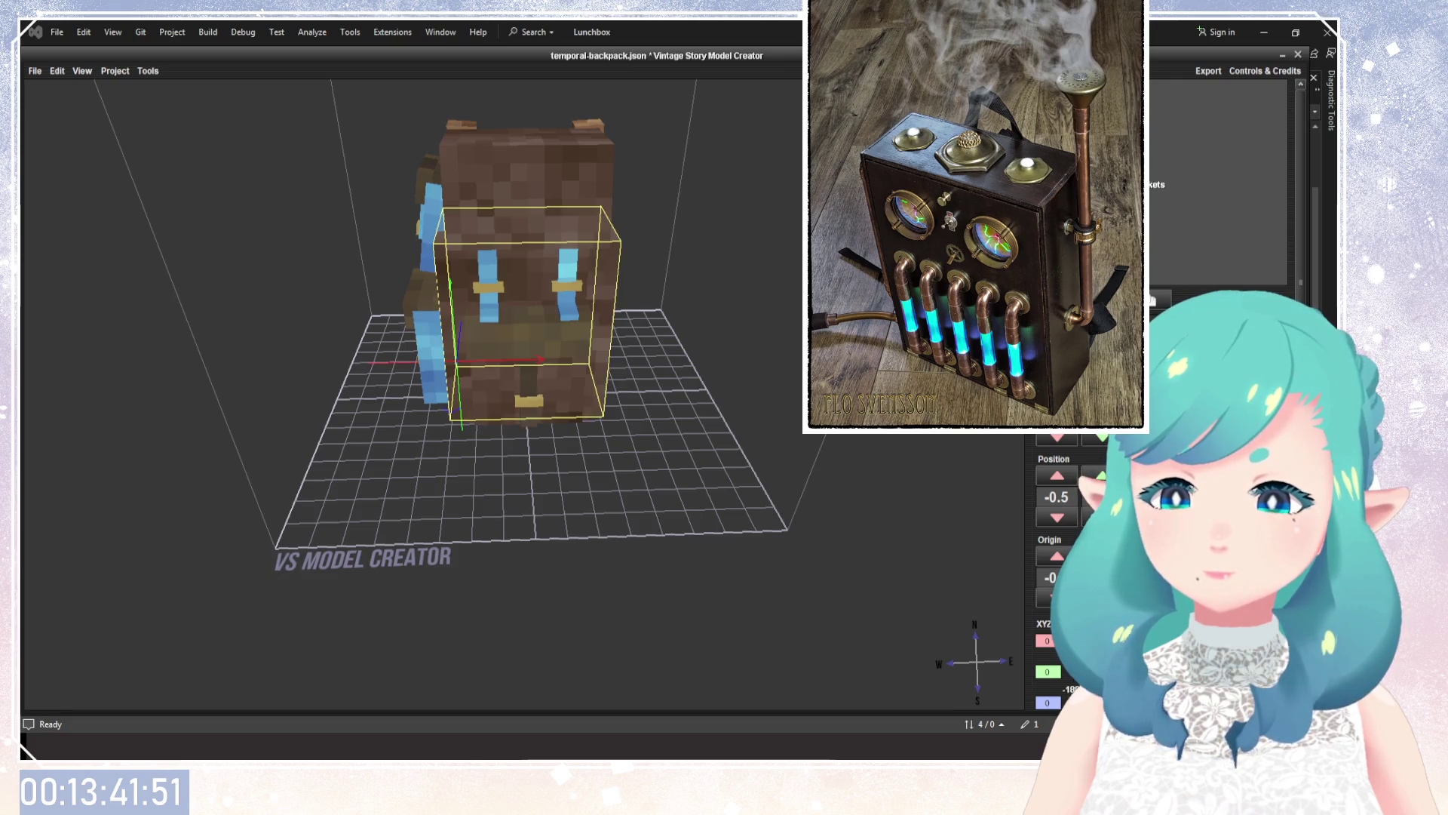
pyautogui.moveTo(700, 419)
pyautogui.mouseDown()
pyautogui.moveTo(533, 464)
pyautogui.moveTo(623, 442)
pyautogui.moveTo(627, 409)
pyautogui.moveTo(543, 422)
pyautogui.mouseUp()
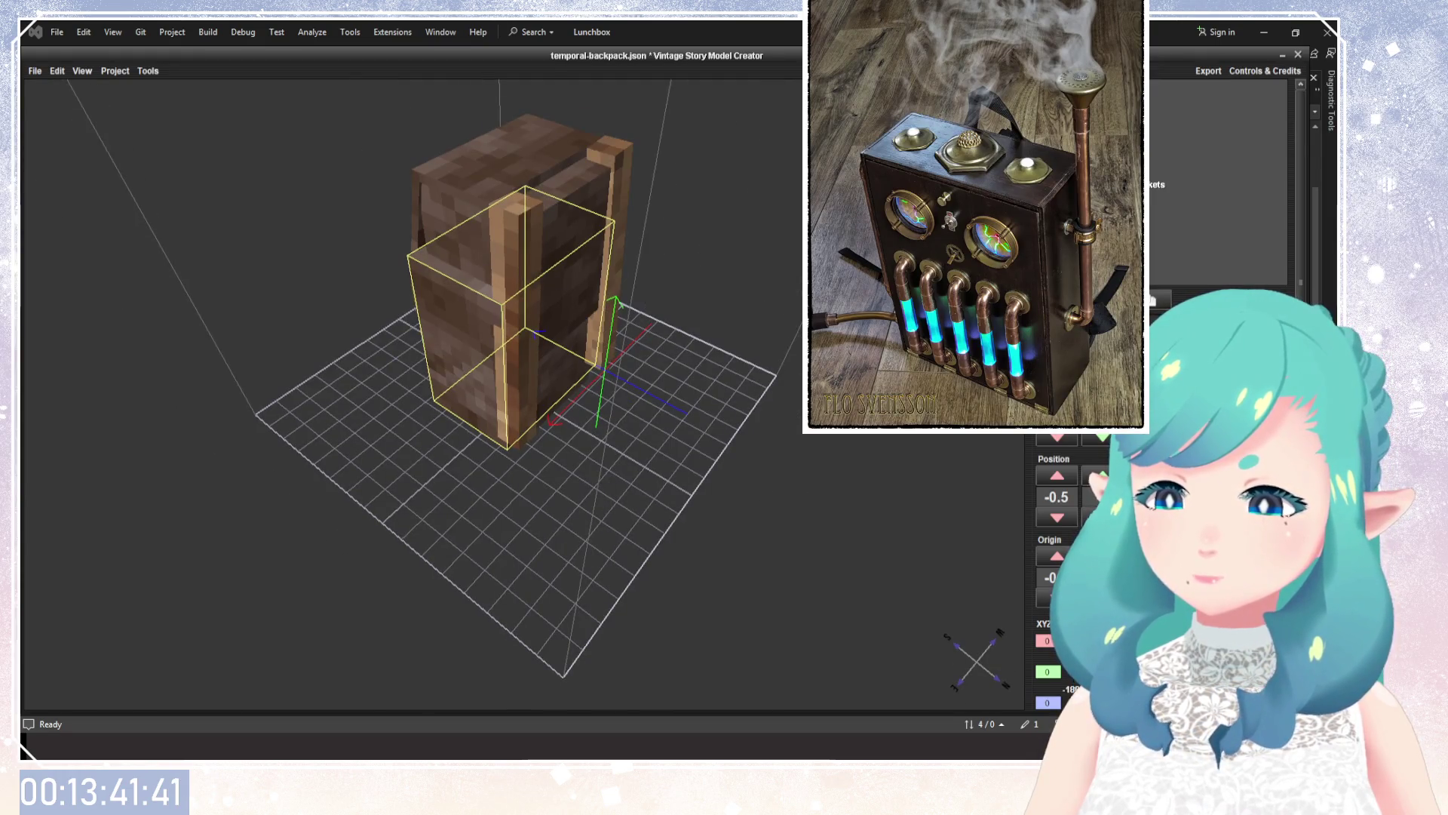
pyautogui.moveTo(769, 277); pyautogui.dragTo(867, 287)
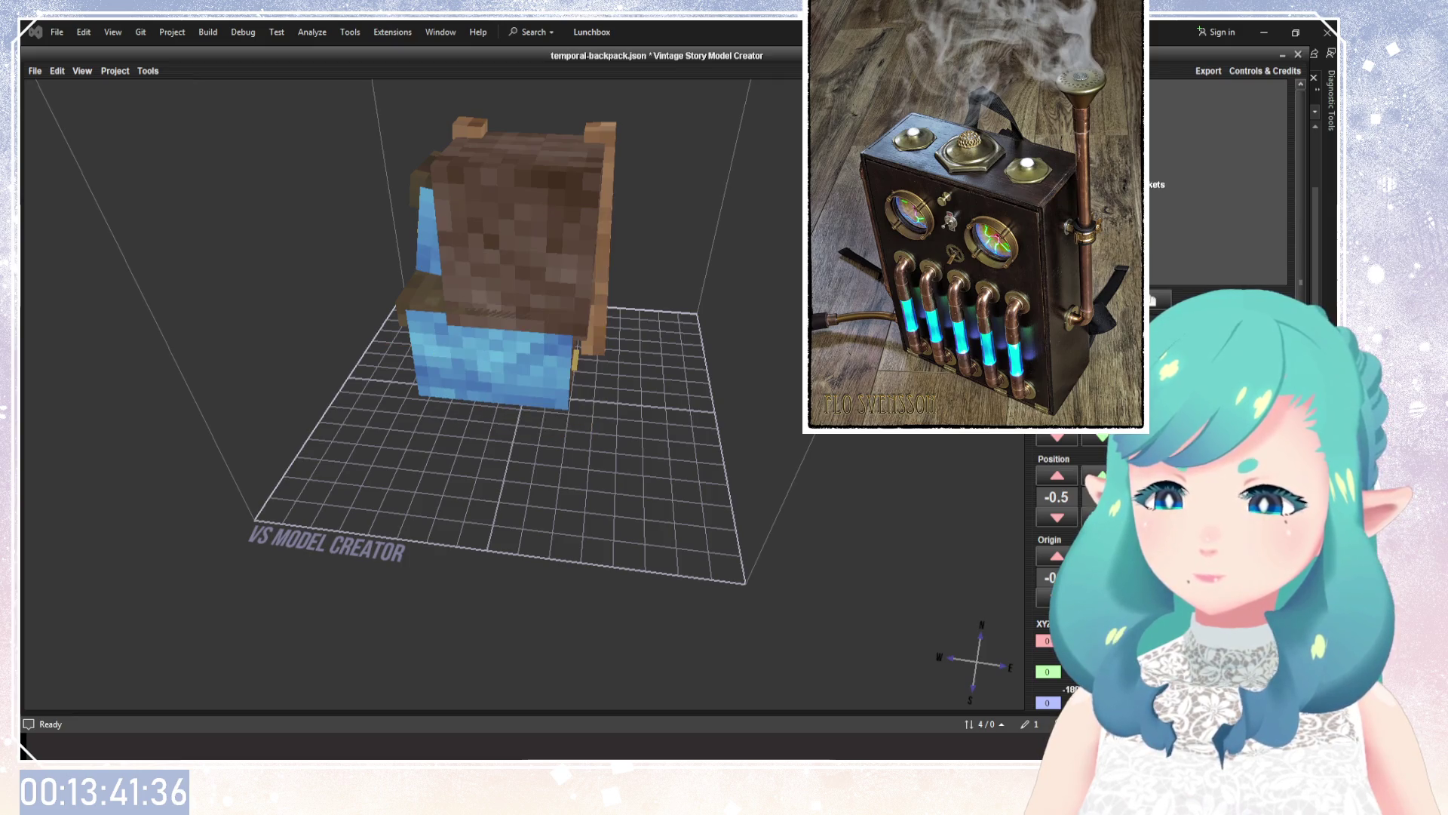
pyautogui.moveTo(644, 315); pyautogui.dragTo(602, 363)
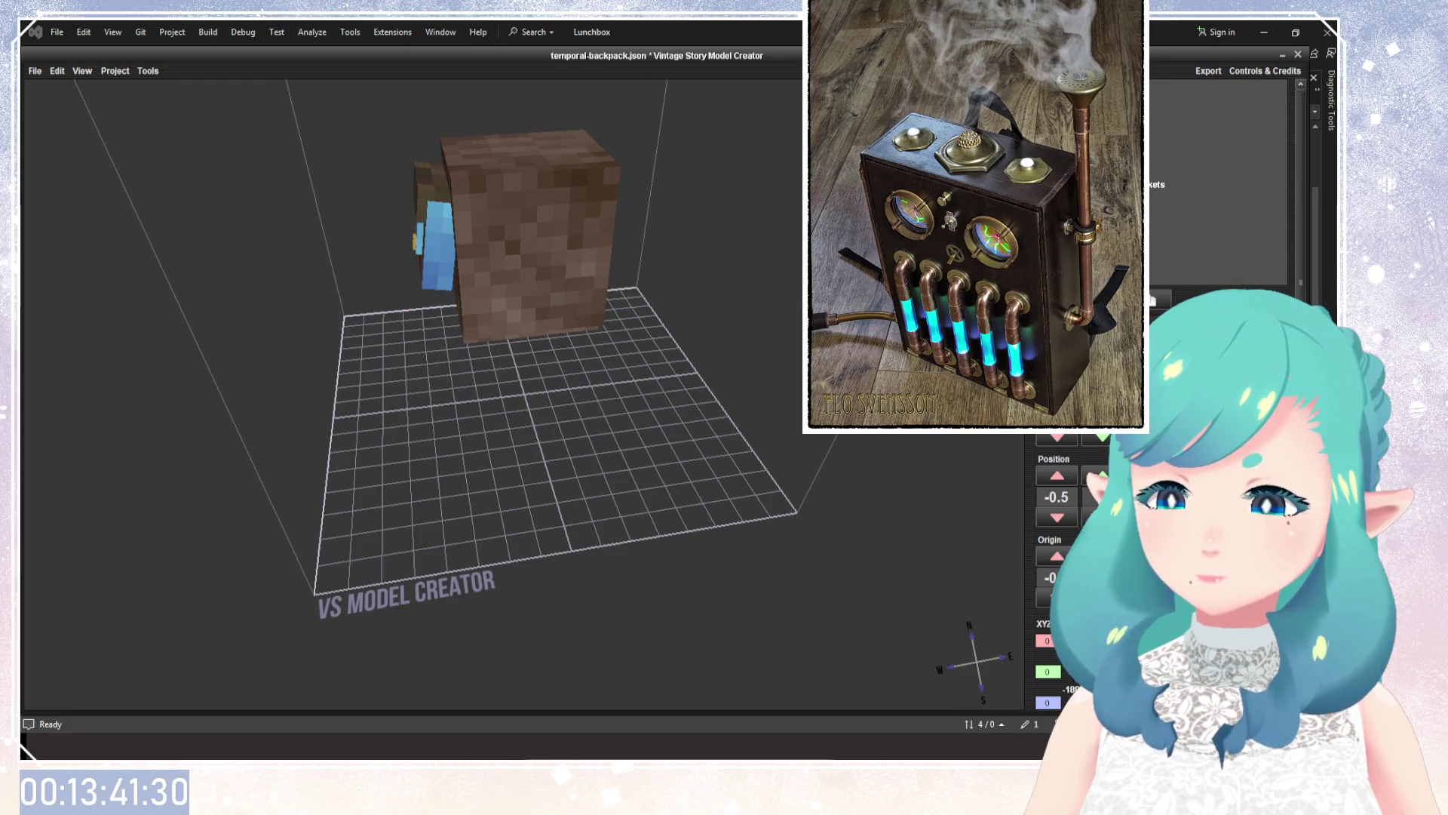
pyautogui.moveTo(604, 241); pyautogui.dragTo(775, 238)
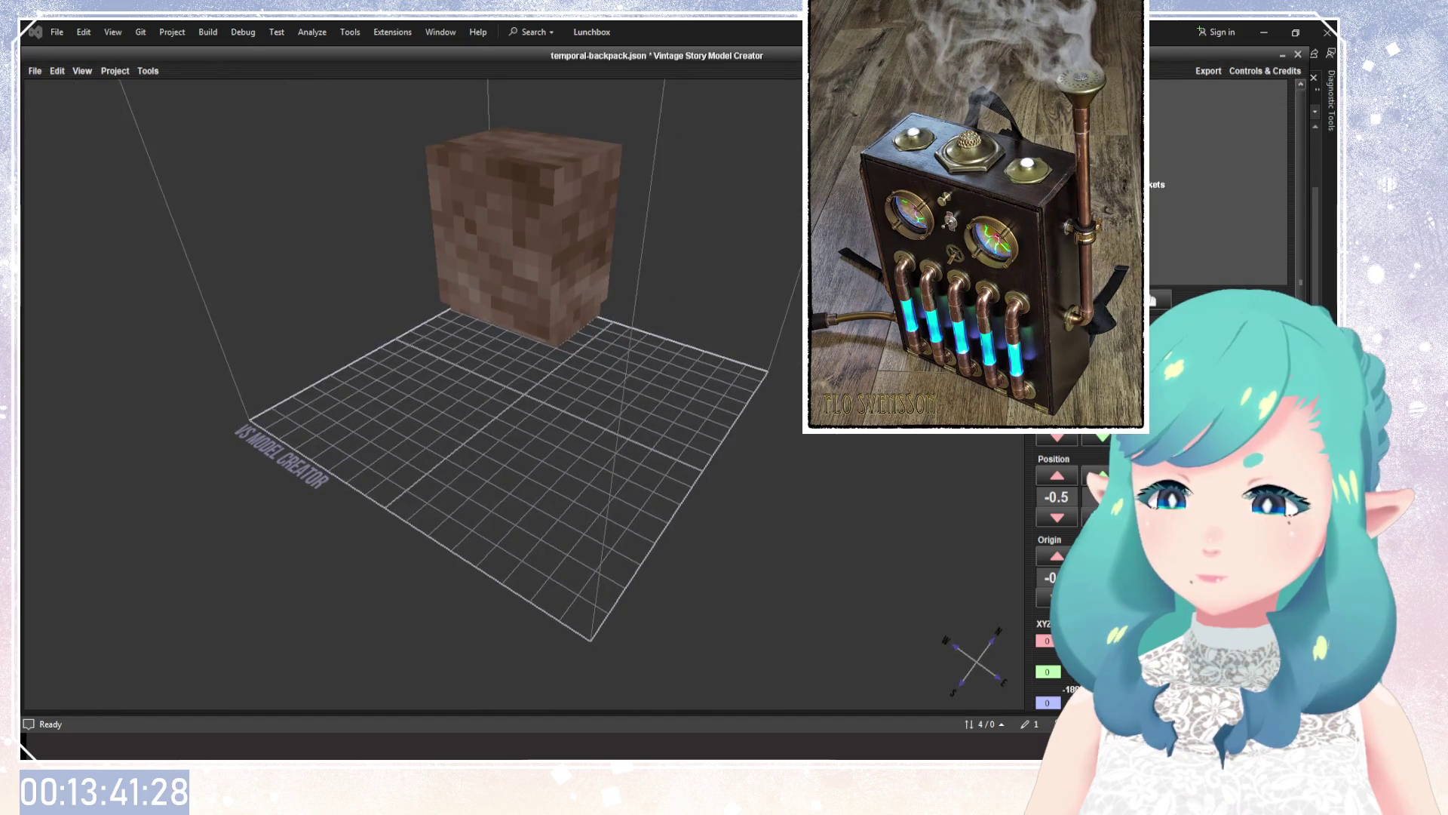
pyautogui.moveTo(677, 459); pyautogui.dragTo(793, 249)
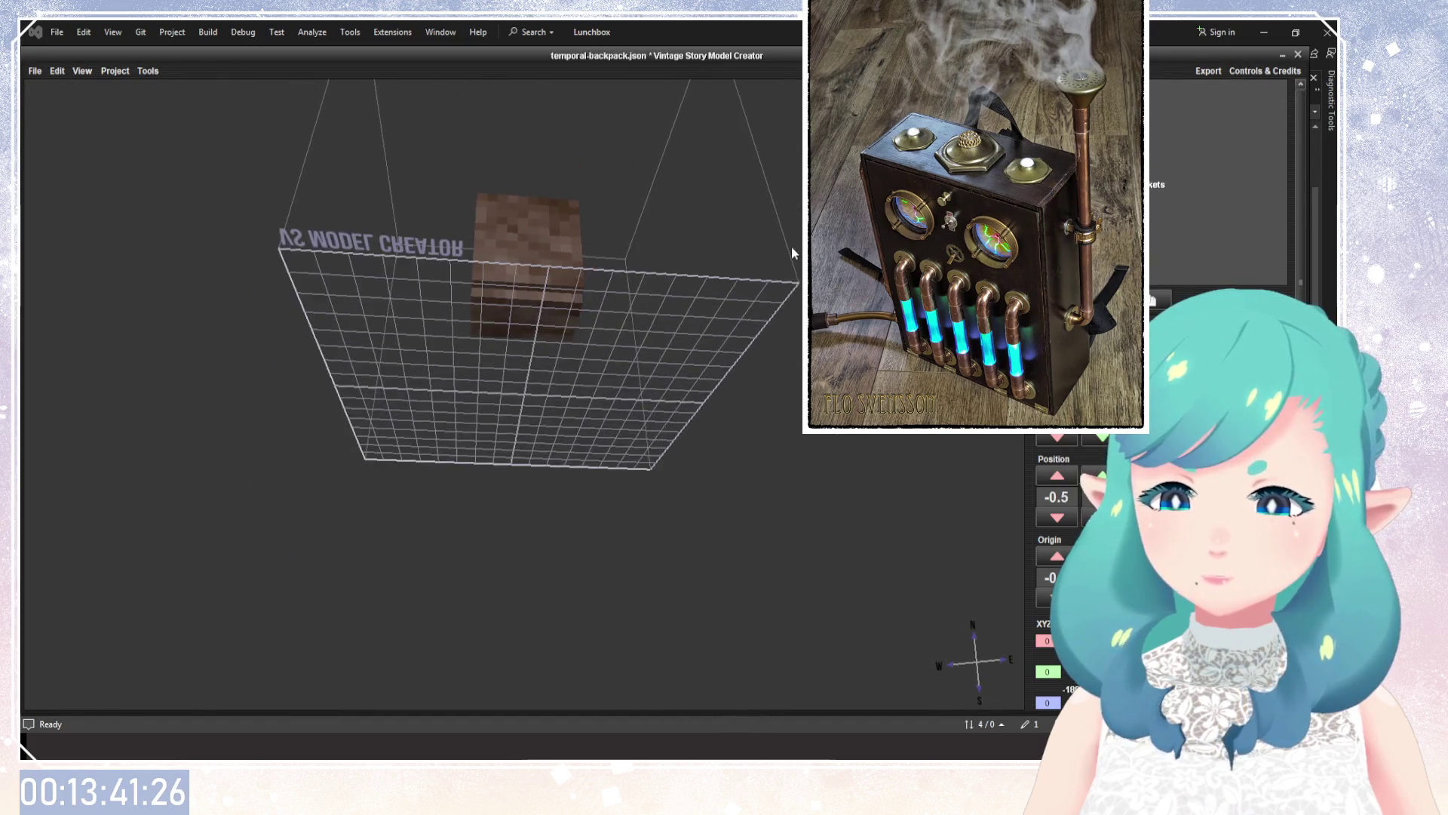
pyautogui.hotkey('ctrl', 'z')
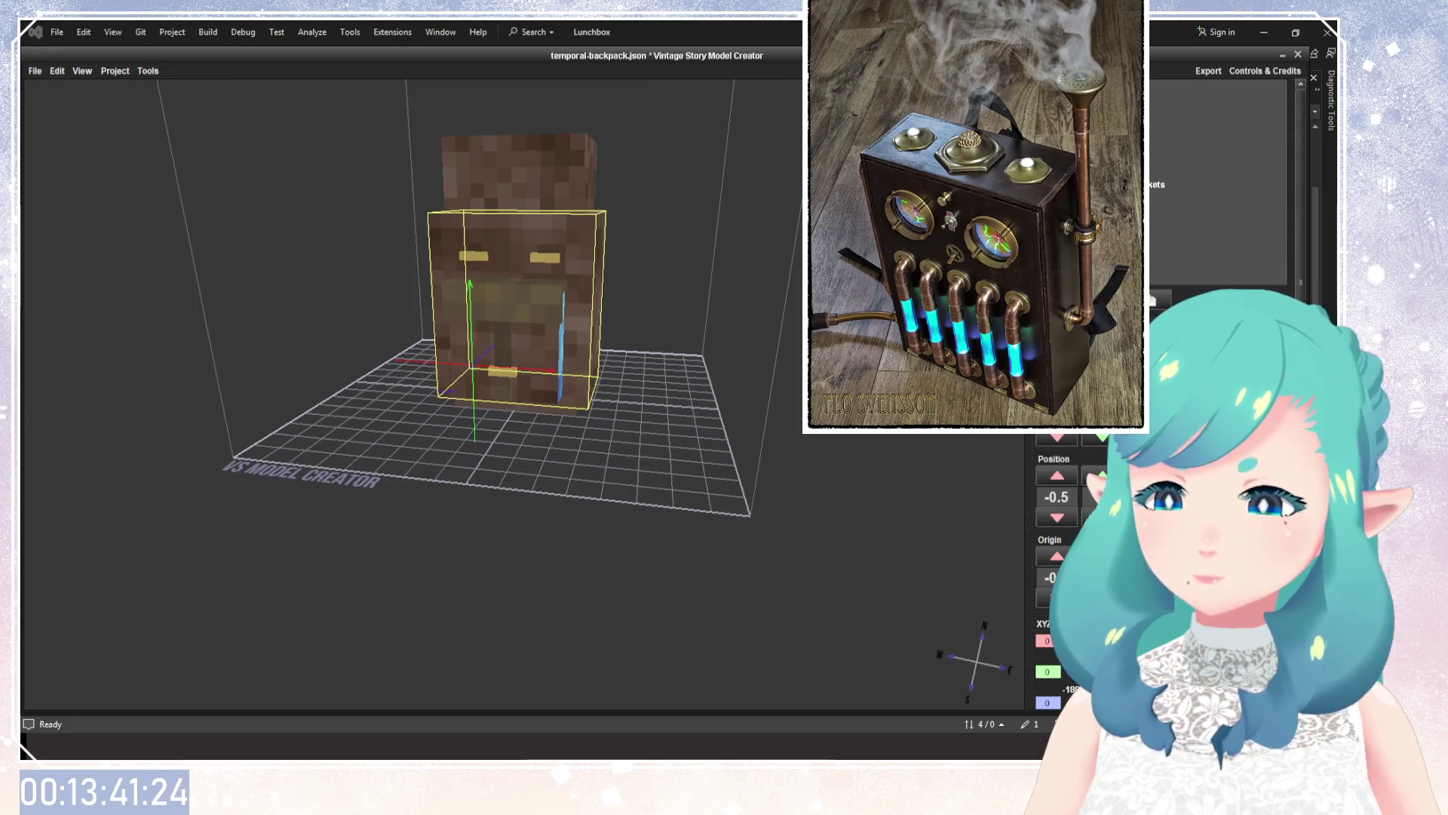
pyautogui.moveTo(465, 460); pyautogui.dragTo(498, 453)
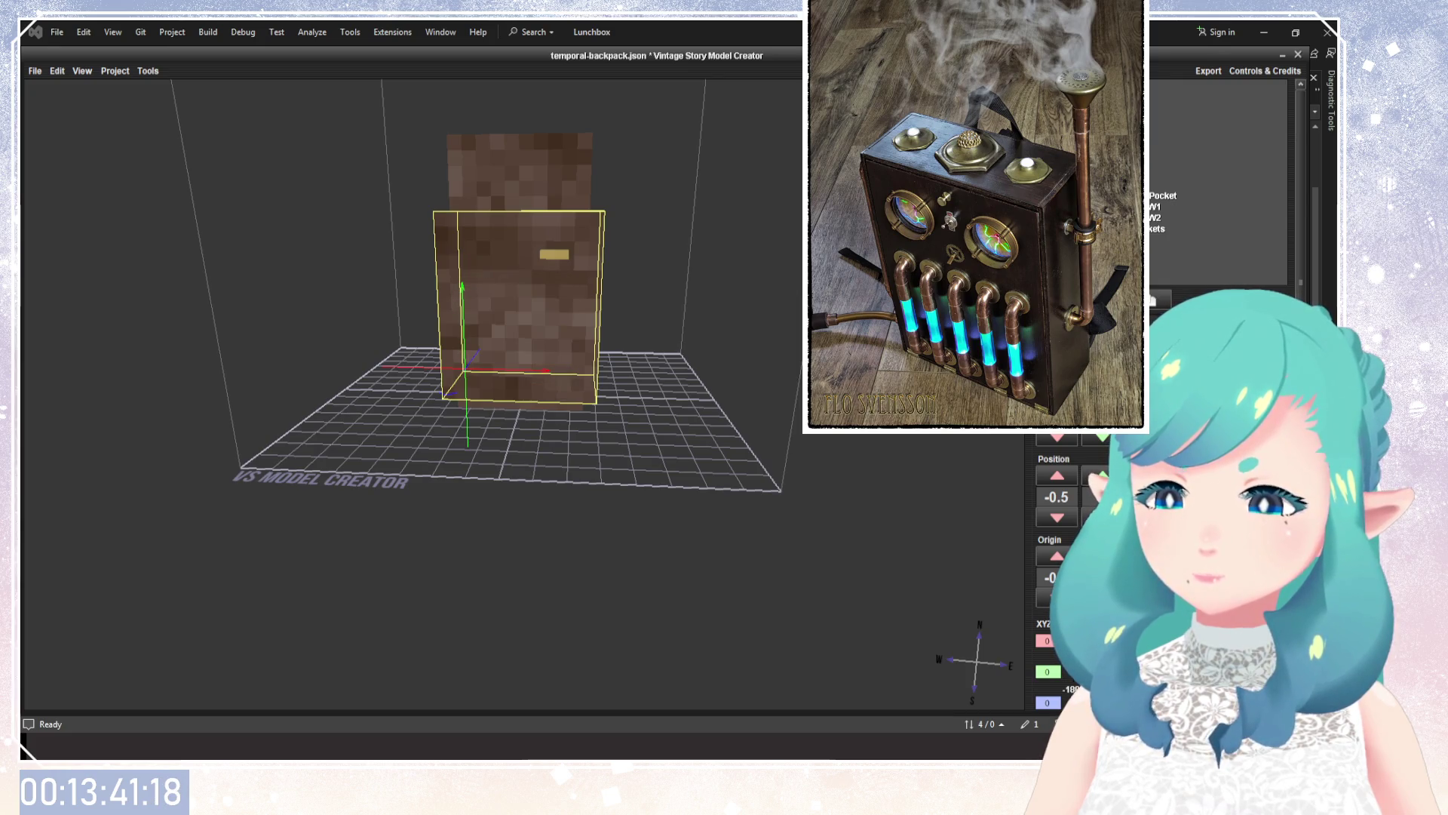
pyautogui.moveTo(483, 460); pyautogui.dragTo(528, 453)
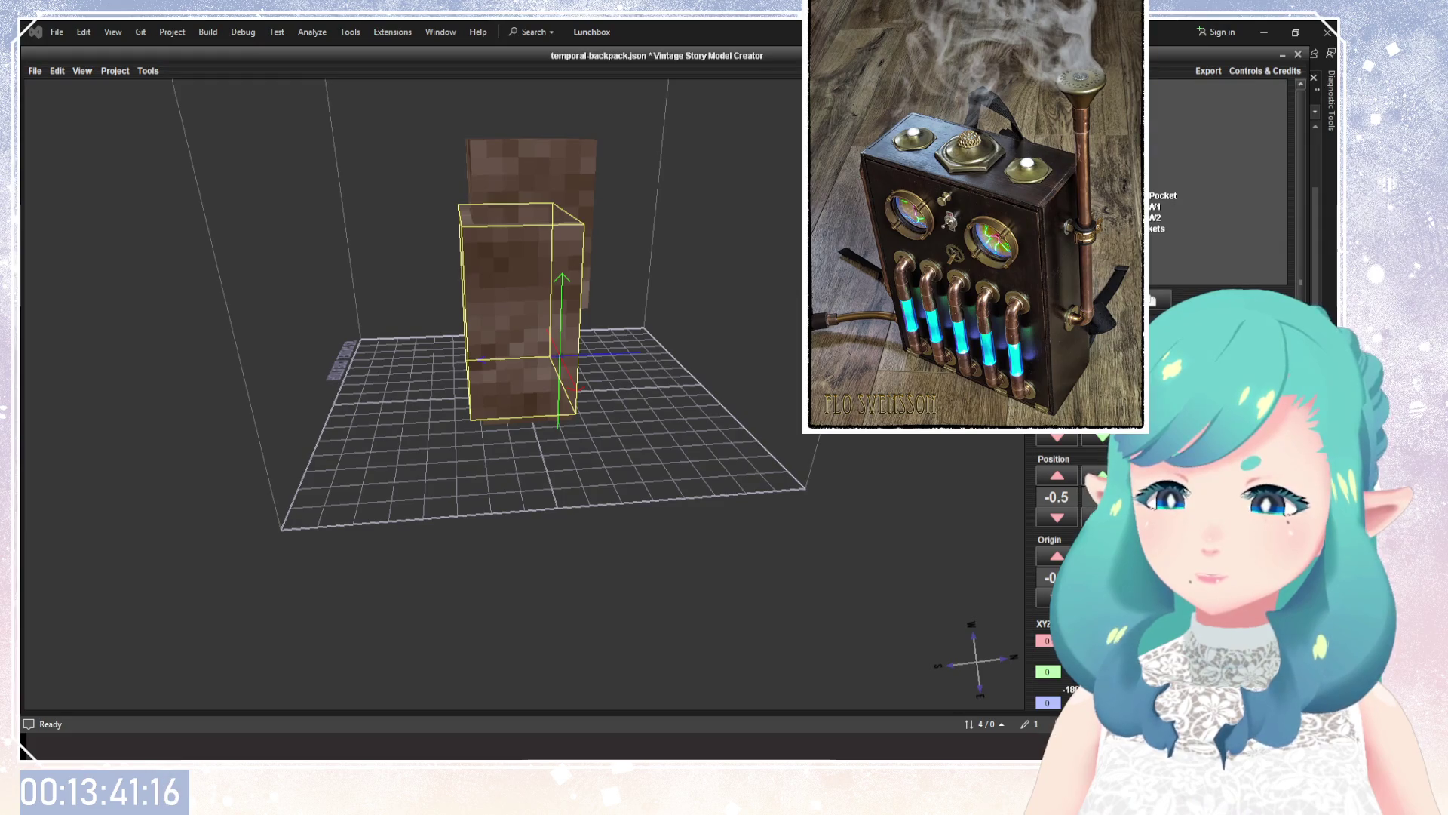
pyautogui.moveTo(647, 323); pyautogui.dragTo(814, 471)
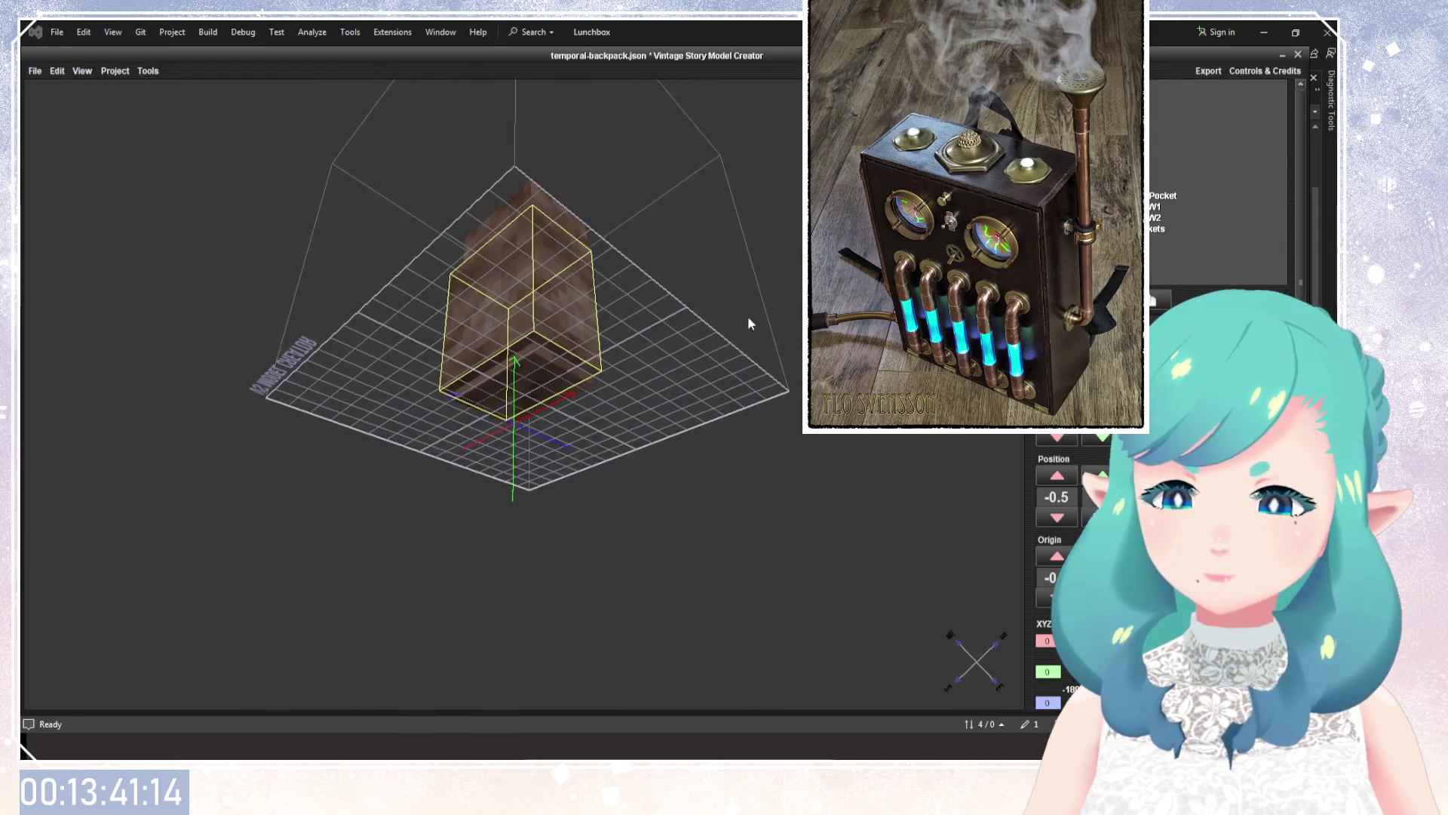
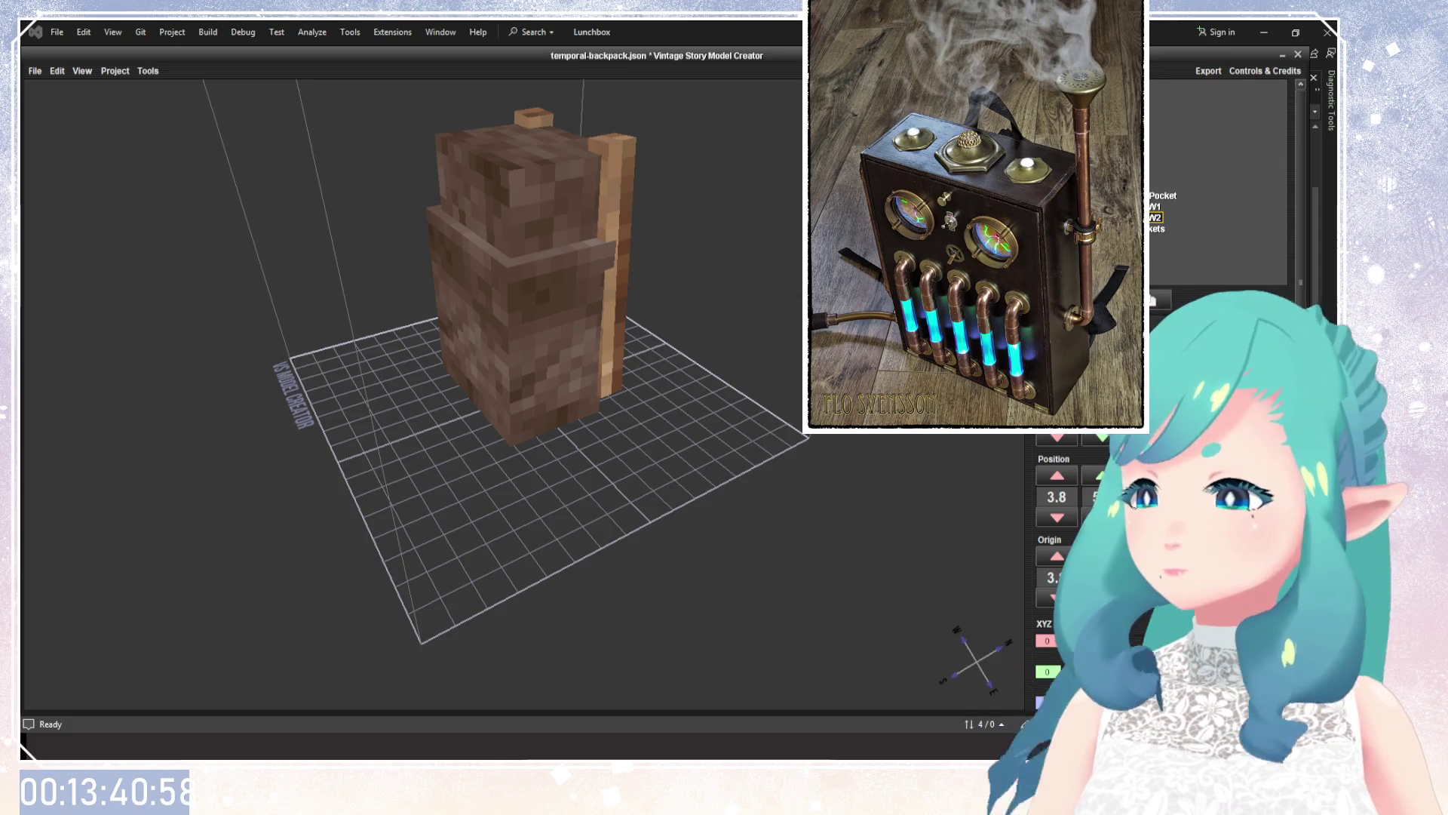
# Select the small cube element on the backpack's side and orbit to face it squarely.
pyautogui.scroll(5, 717, 272)
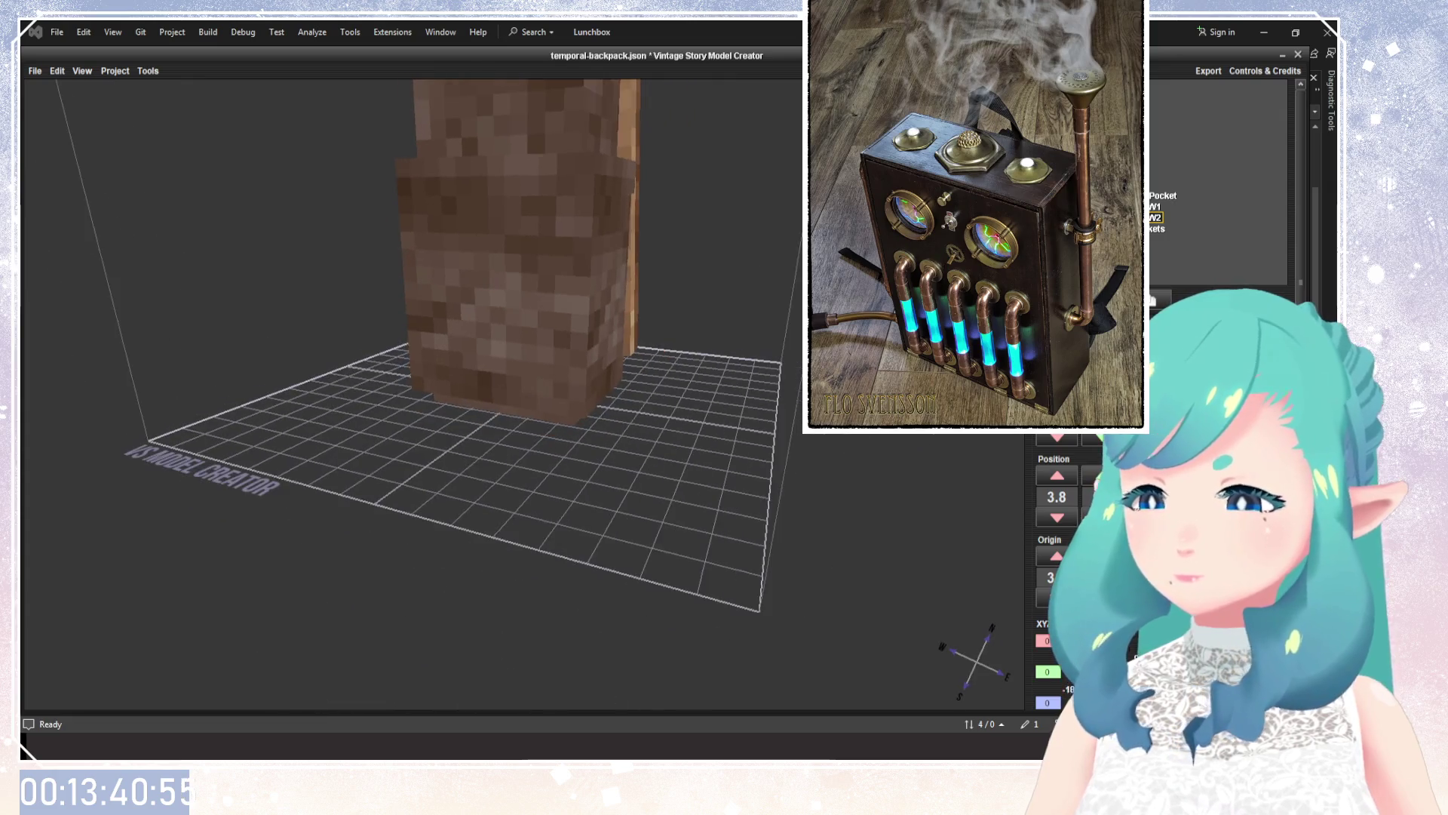
pyautogui.moveTo(637, 364)
pyautogui.mouseDown()
pyautogui.moveTo(700, 317)
pyautogui.moveTo(704, 347)
pyautogui.mouseUp()
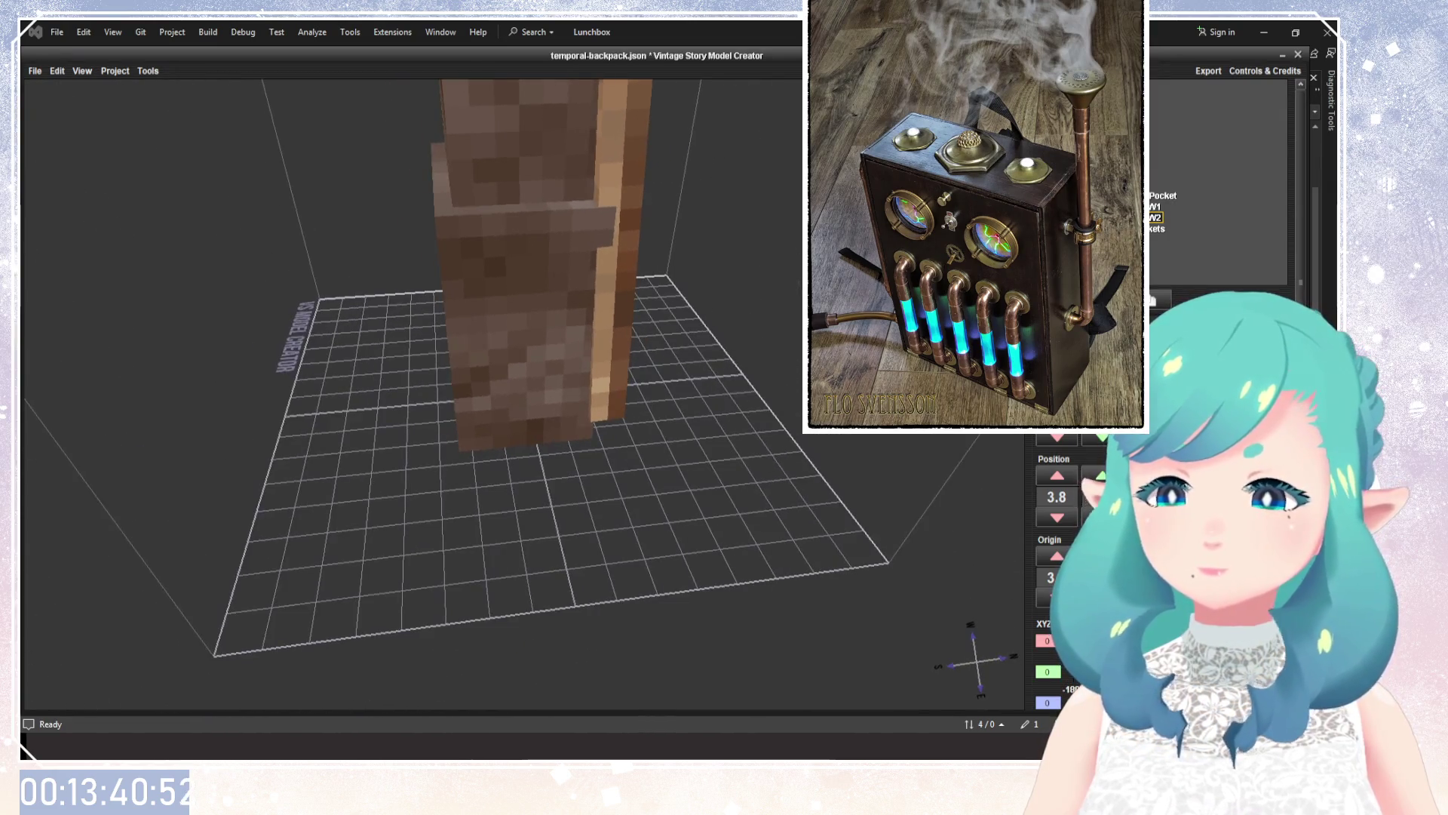
pyautogui.click(1132, 218)
pyautogui.press('Down')
pyautogui.press('Down')
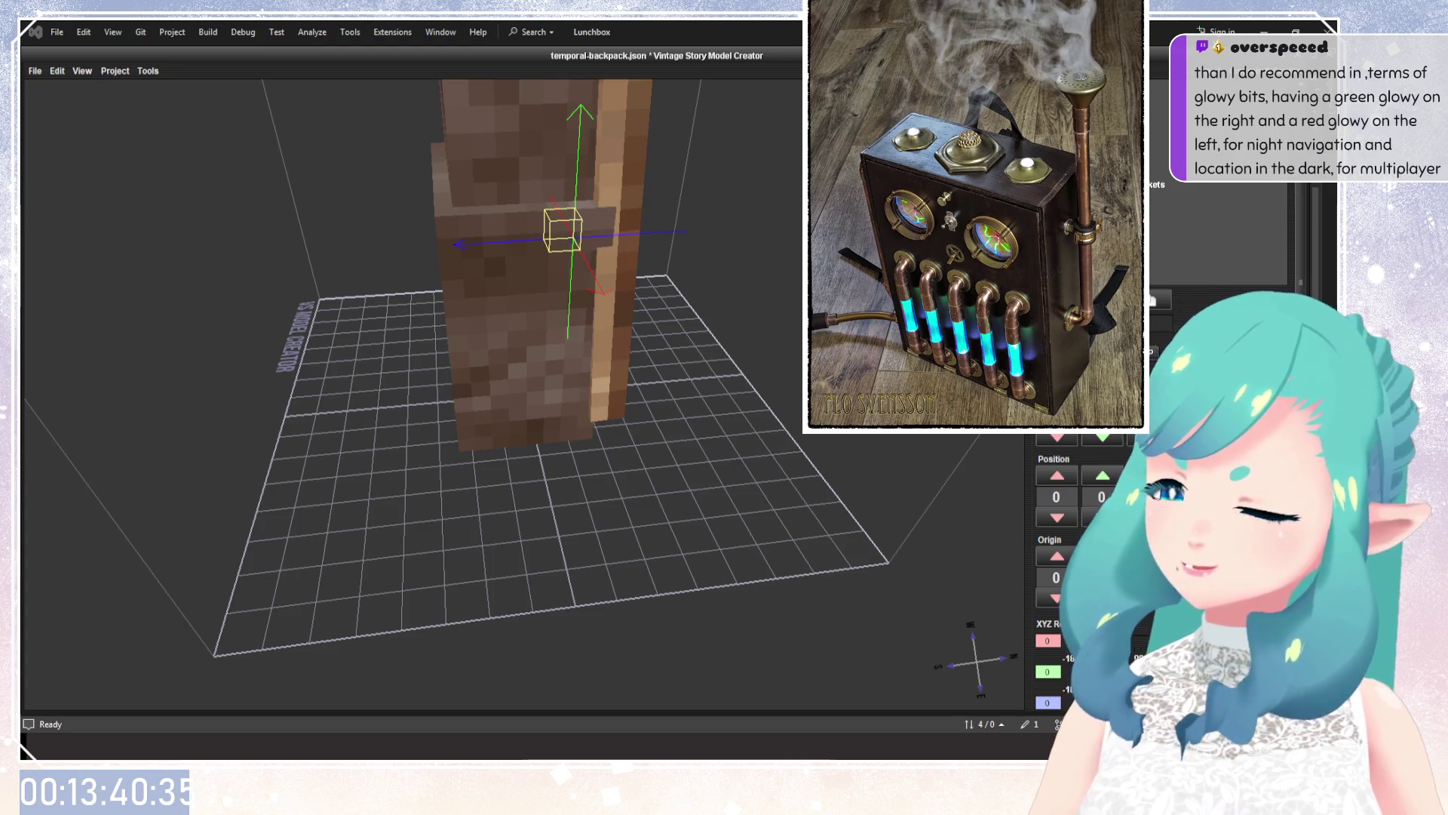
pyautogui.moveTo(672, 185)
pyautogui.mouseDown()
pyautogui.moveTo(747, 300)
pyautogui.moveTo(743, 346)
pyautogui.moveTo(759, 281)
pyautogui.moveTo(485, 517)
pyautogui.moveTo(354, 530)
pyautogui.mouseUp()
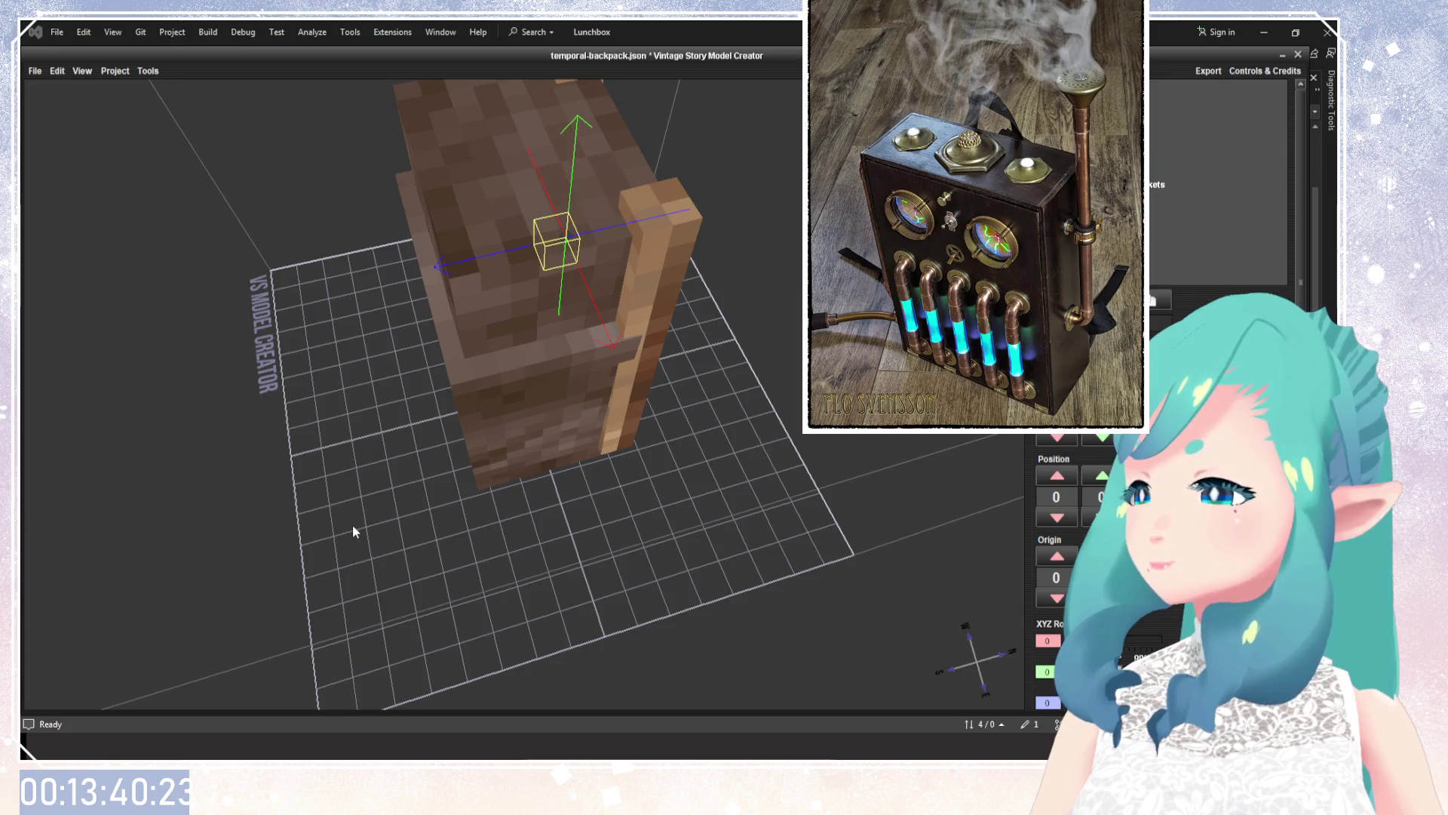
pyautogui.moveTo(353, 526)
pyautogui.mouseDown()
pyautogui.moveTo(340, 459)
pyautogui.moveTo(332, 521)
pyautogui.moveTo(324, 466)
pyautogui.mouseUp()
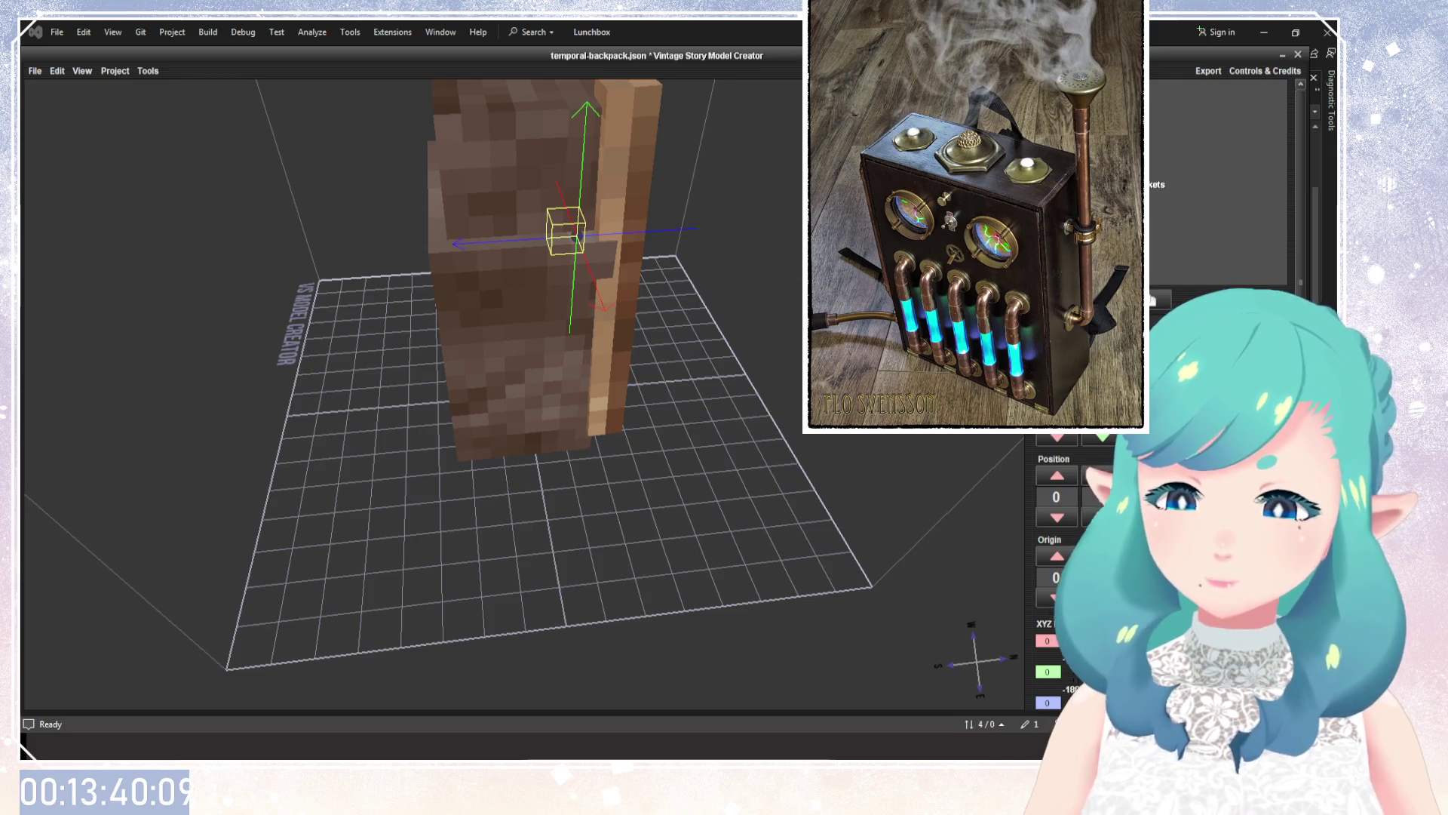
pyautogui.moveTo(682, 387); pyautogui.dragTo(482, 472)
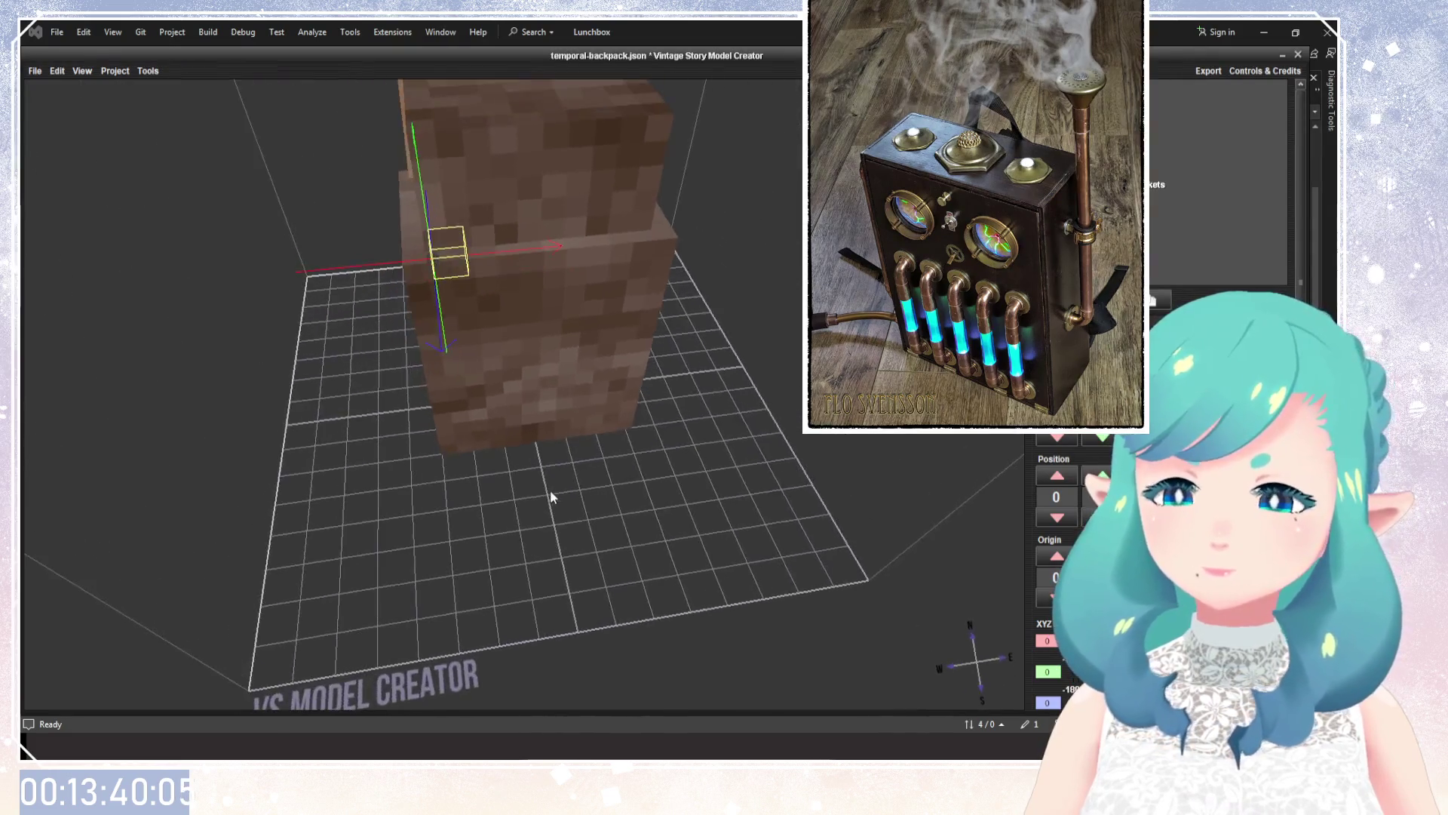
pyautogui.moveTo(481, 472); pyautogui.dragTo(528, 504)
# Step the small cube's Position with the arrow buttons until X is 5.
pyautogui.click(1057, 476)
pyautogui.click(1057, 476)
pyautogui.moveTo(980, 475)
pyautogui.mouseDown()
pyautogui.moveTo(569, 453)
pyautogui.moveTo(1006, 520)
pyautogui.mouseUp()
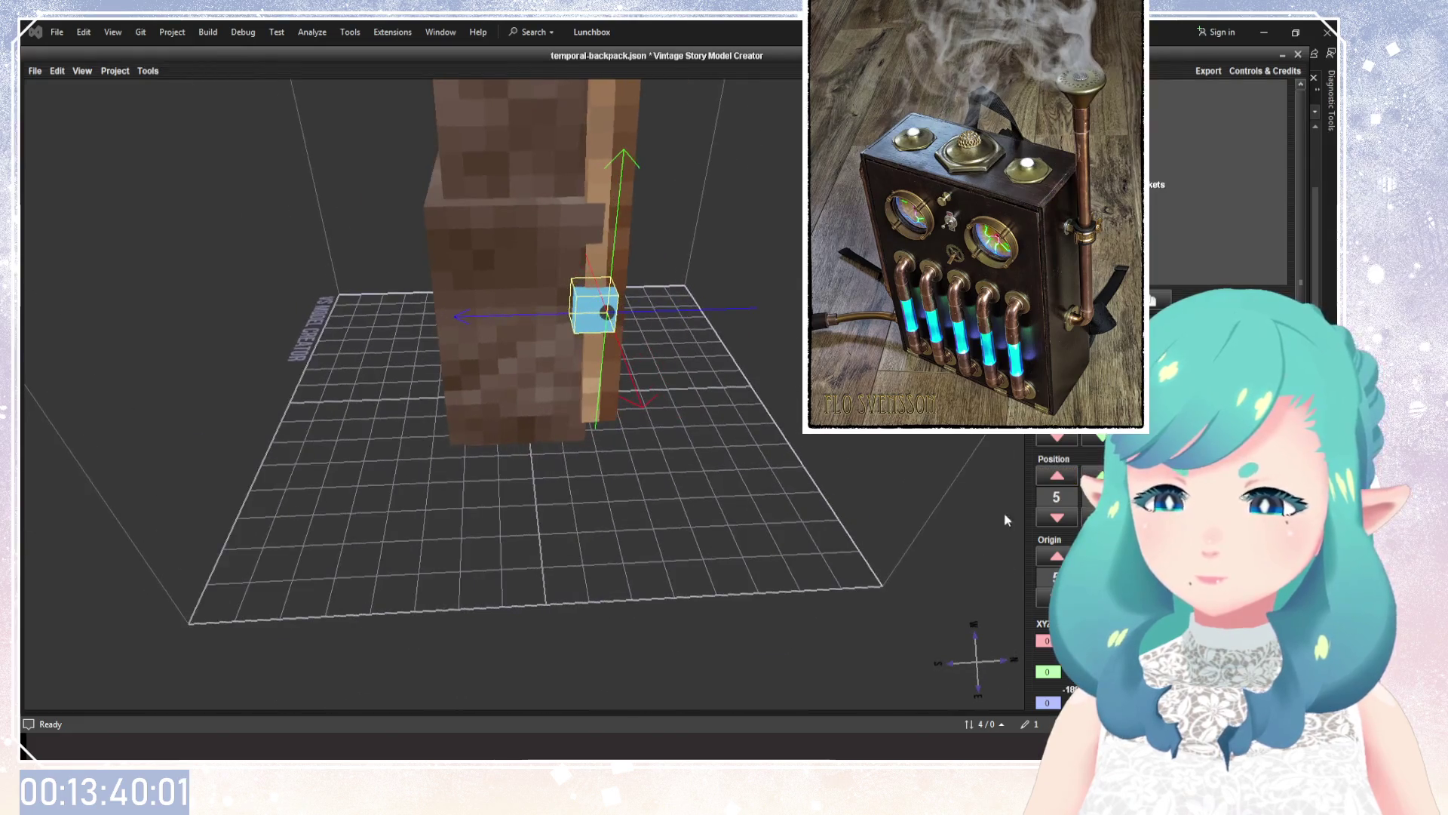
pyautogui.click(1057, 476)
pyautogui.moveTo(793, 511); pyautogui.dragTo(864, 555)
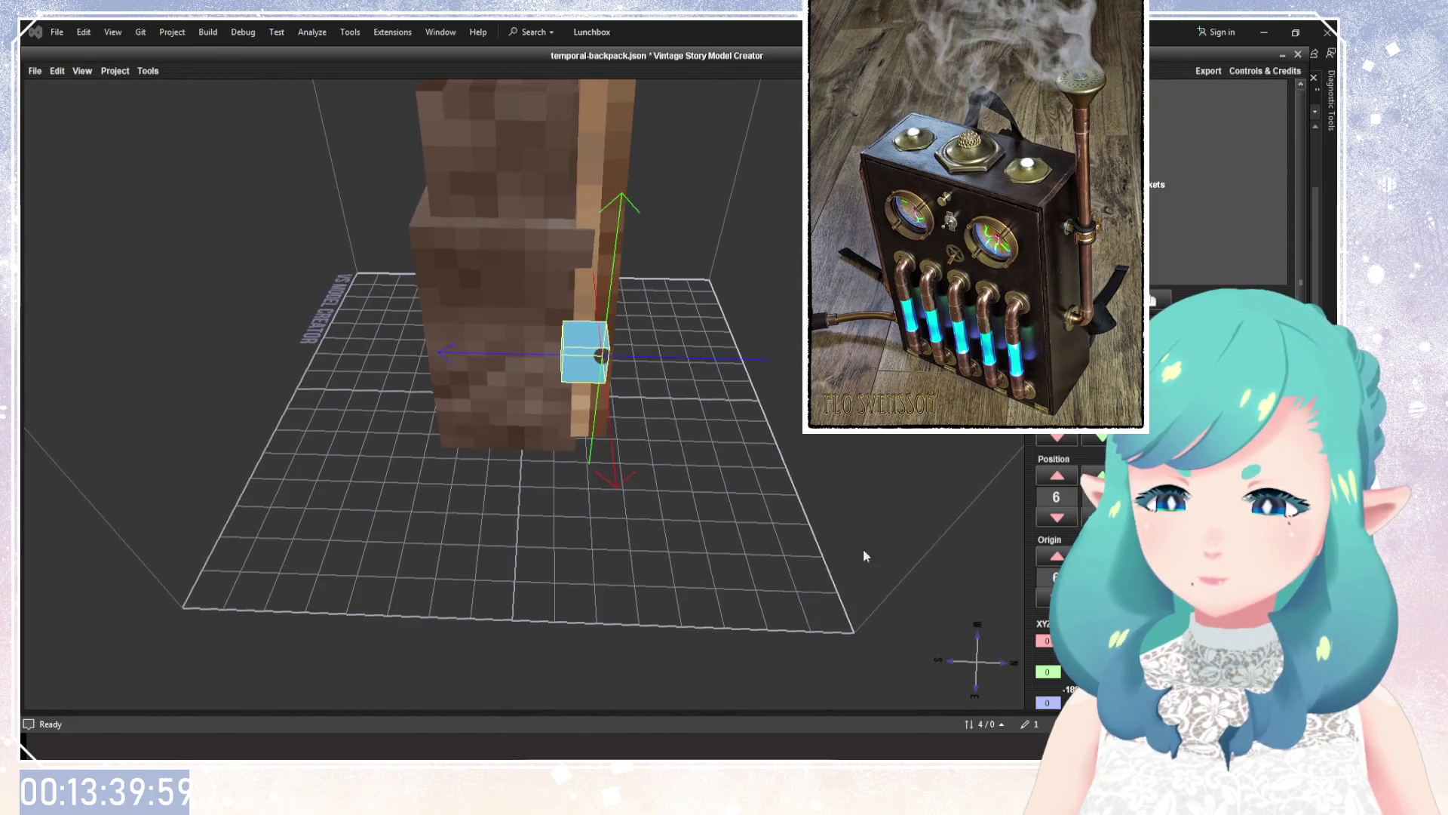
pyautogui.click(1147, 518)
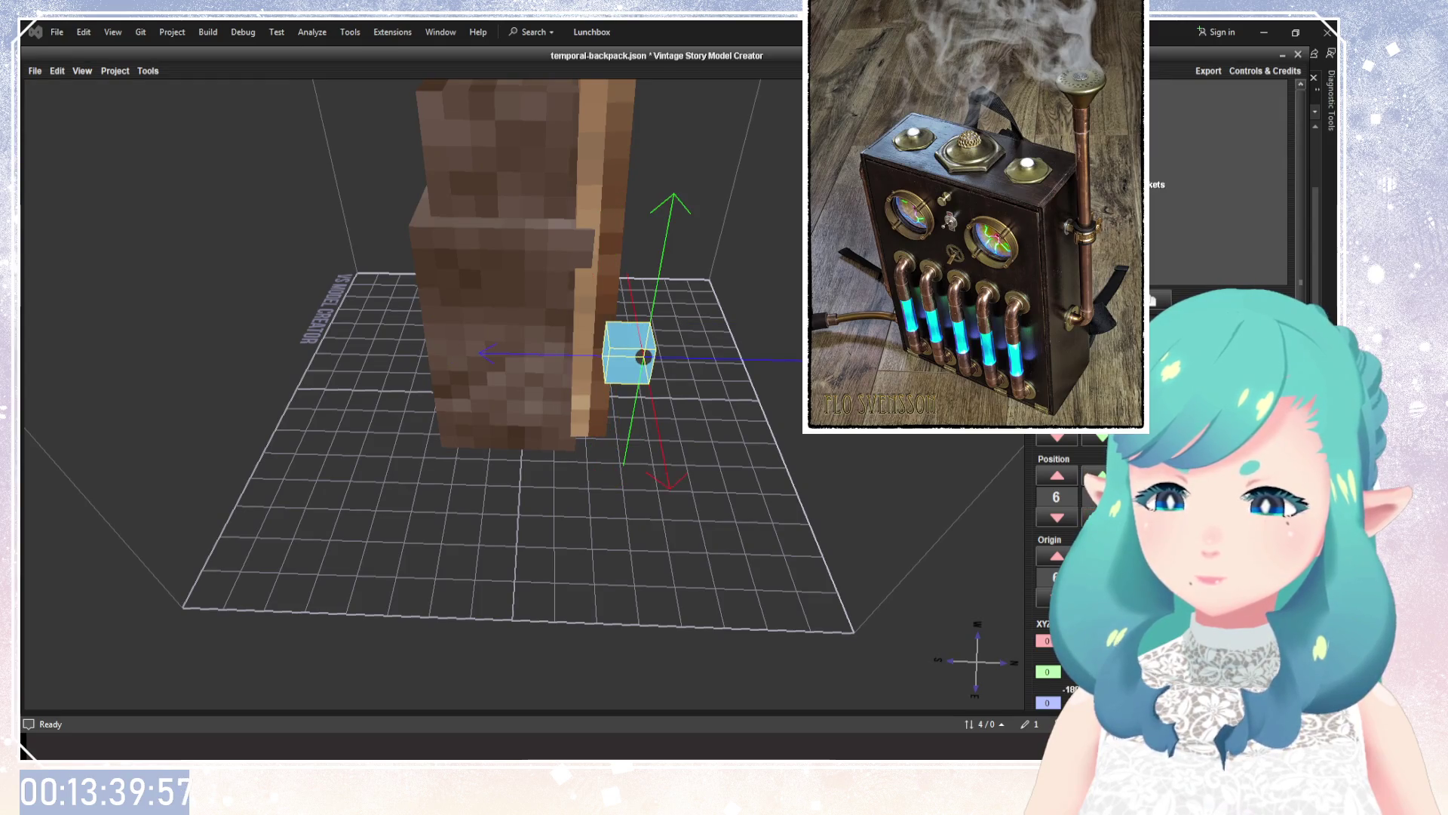
pyautogui.click(1147, 475)
pyautogui.click(1146, 475)
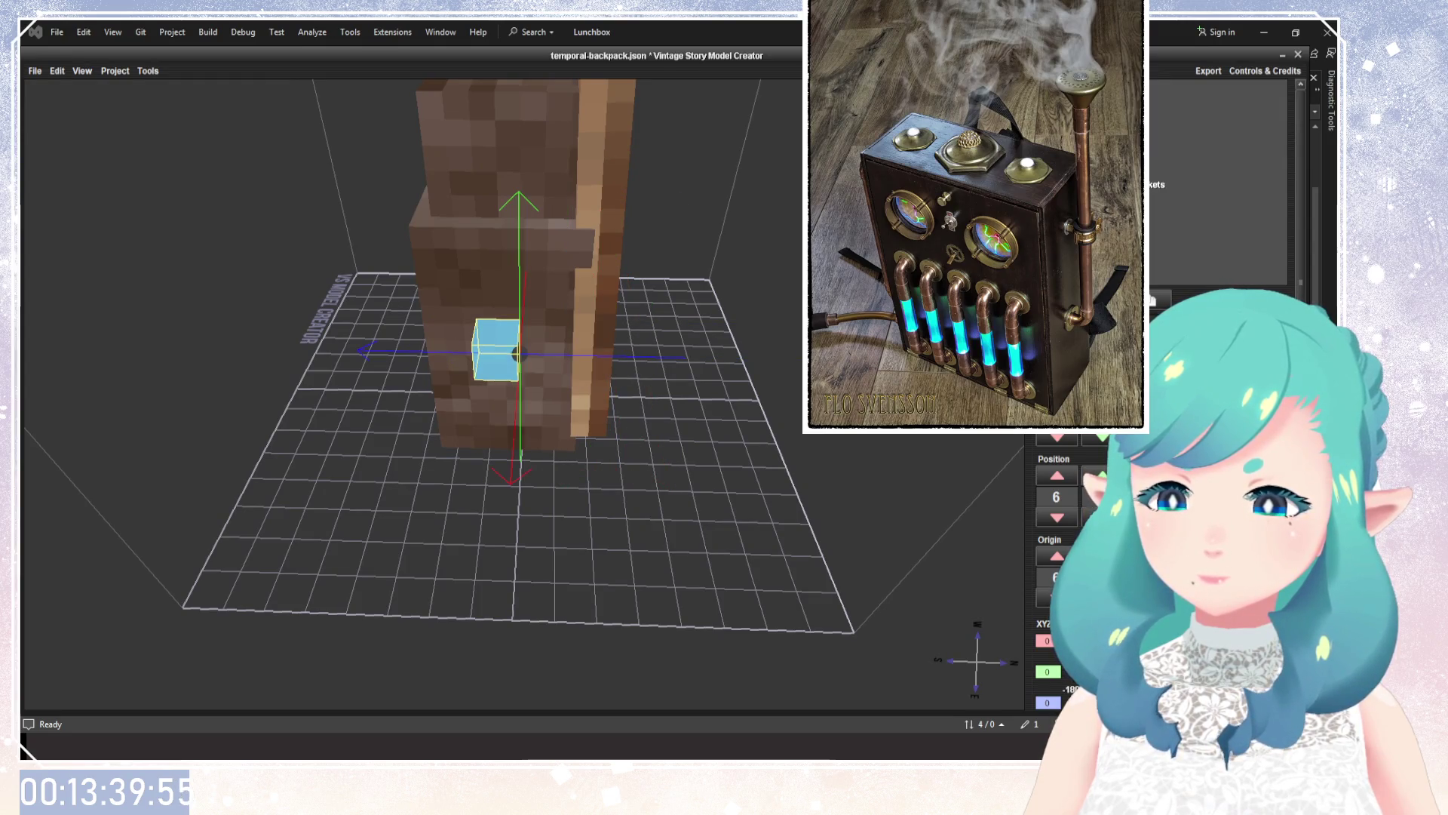
pyautogui.moveTo(628, 492); pyautogui.dragTo(569, 532)
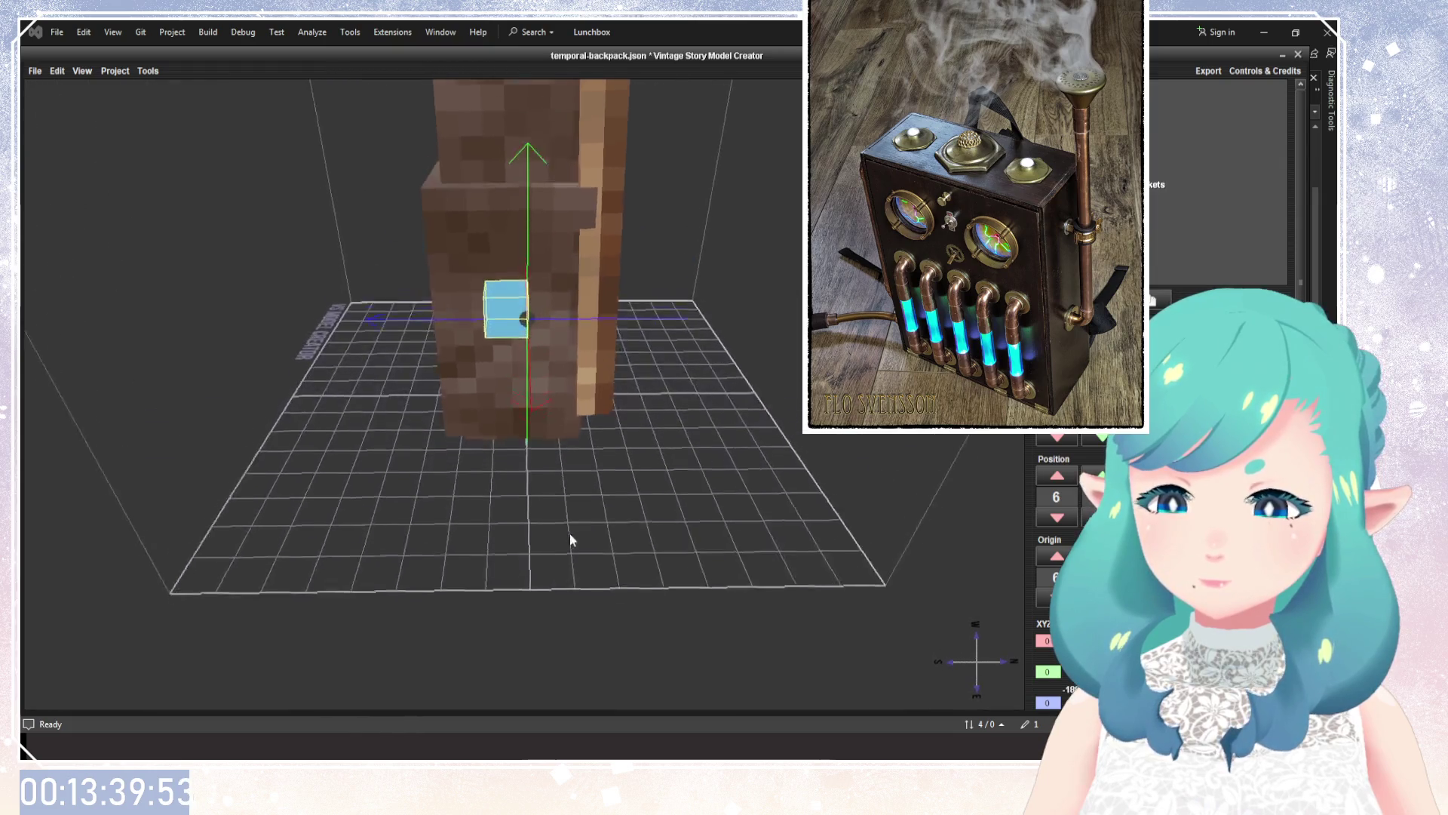
pyautogui.moveTo(569, 533); pyautogui.dragTo(848, 525)
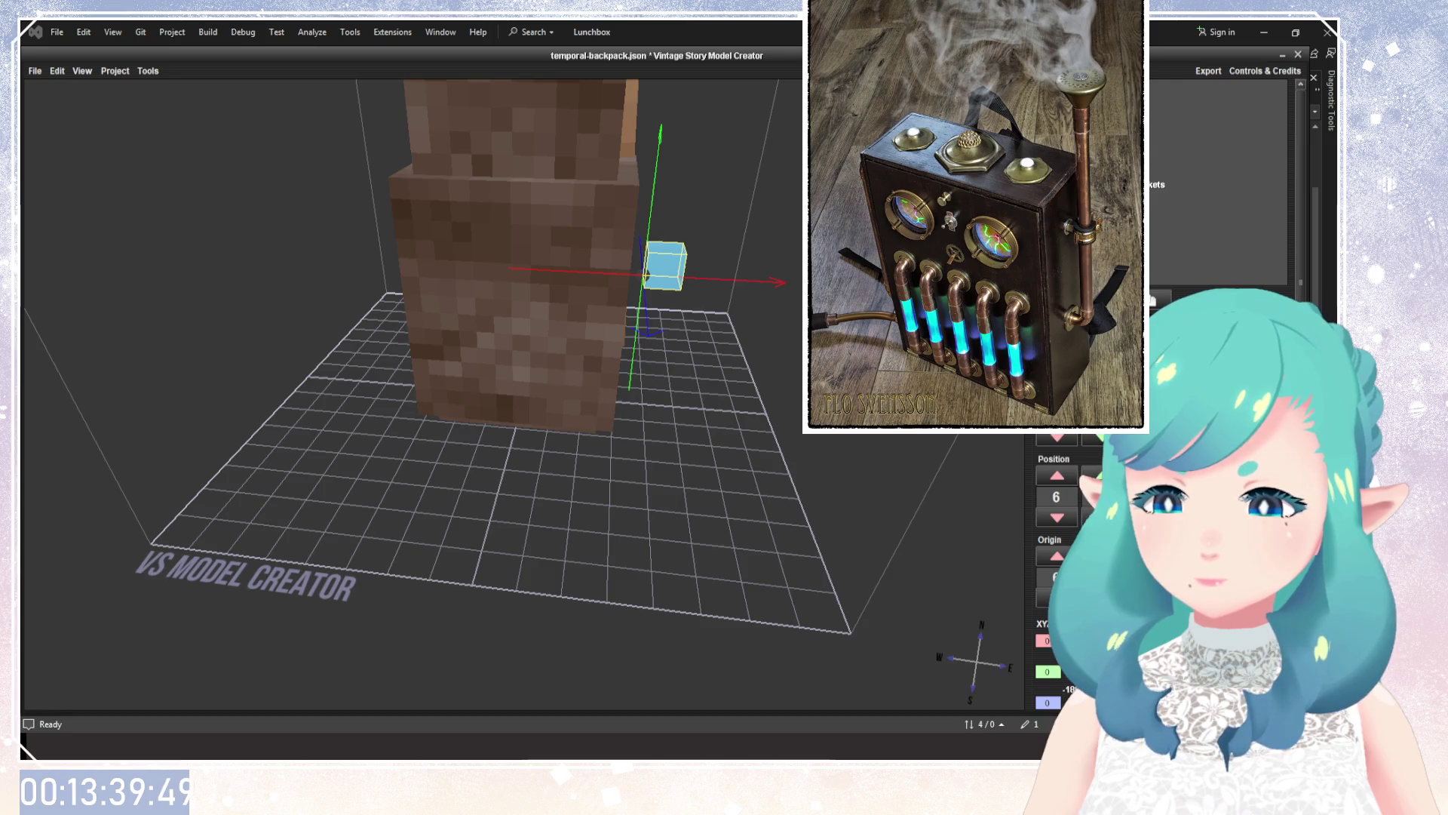
pyautogui.click(1057, 518)
pyautogui.moveTo(676, 491)
pyautogui.mouseDown()
pyautogui.moveTo(678, 395)
pyautogui.moveTo(636, 581)
pyautogui.mouseUp()
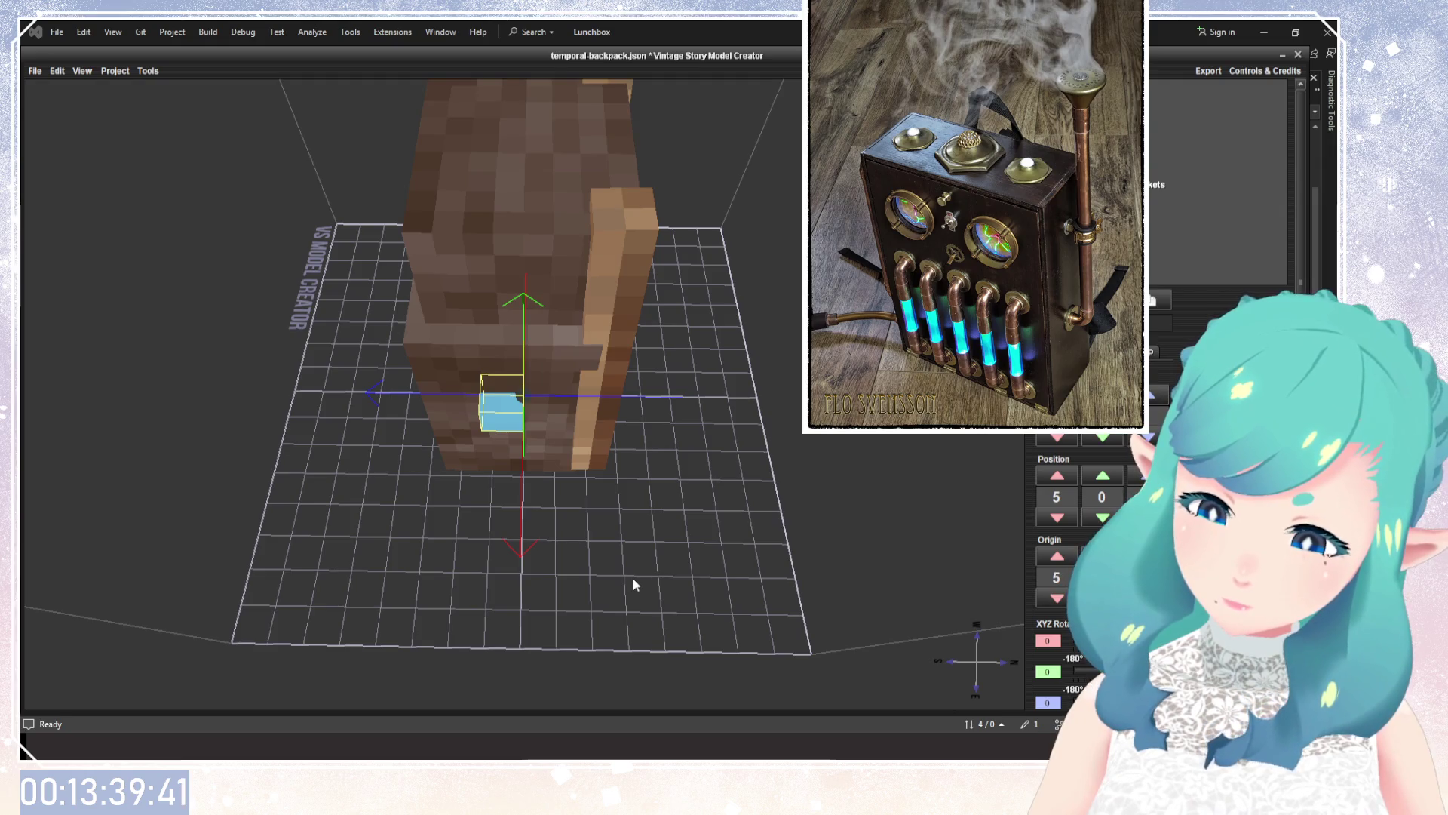
pyautogui.moveTo(633, 578)
pyautogui.mouseDown()
pyautogui.moveTo(629, 366)
pyautogui.moveTo(642, 399)
pyautogui.mouseUp()
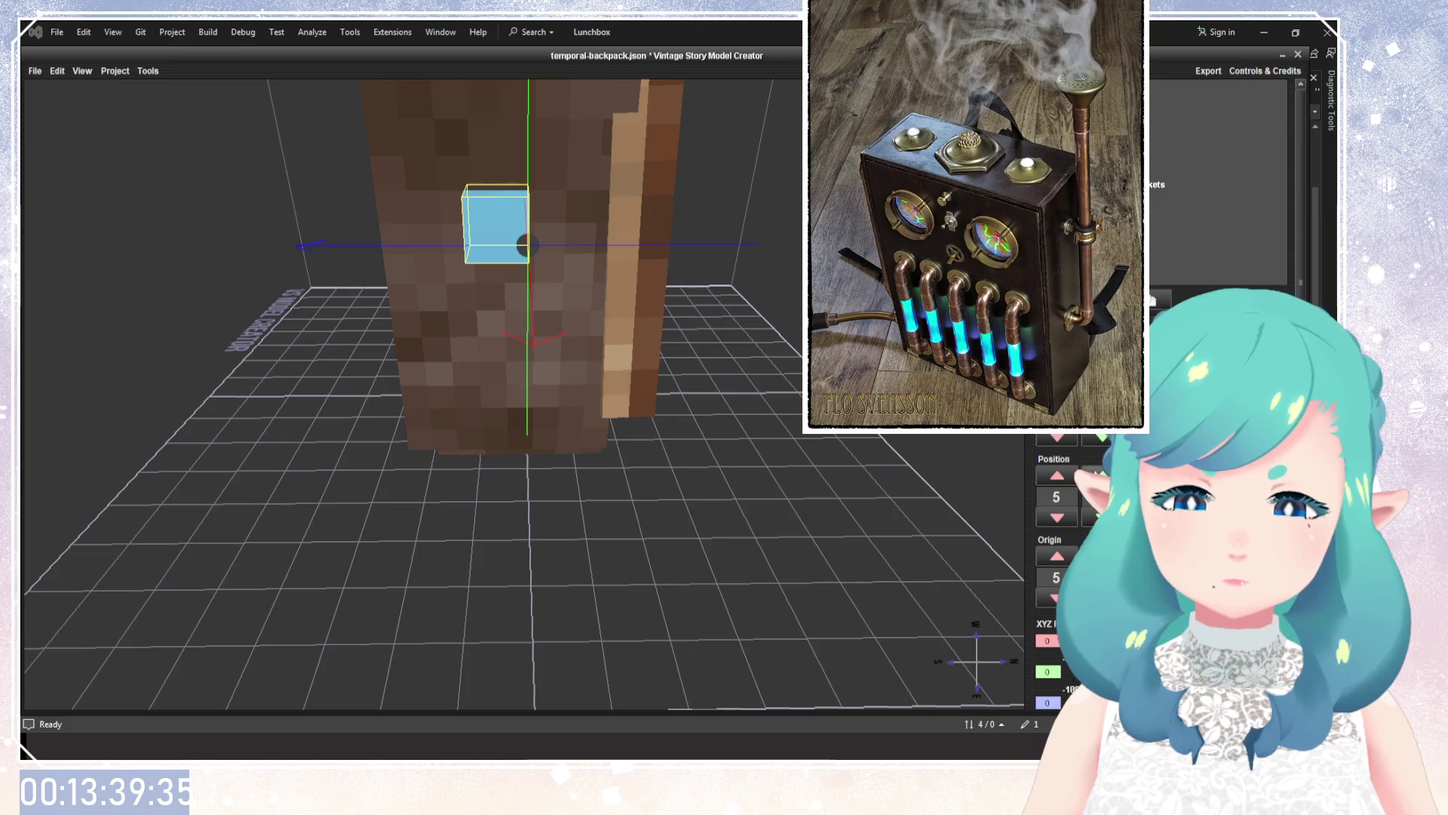
# Drag the cube up onto the backpack front and shift its pivot to the left.
pyautogui.moveTo(523, 245)
pyautogui.mouseDown()
pyautogui.moveTo(521, 183)
pyautogui.moveTo(526, 349)
pyautogui.mouseUp()
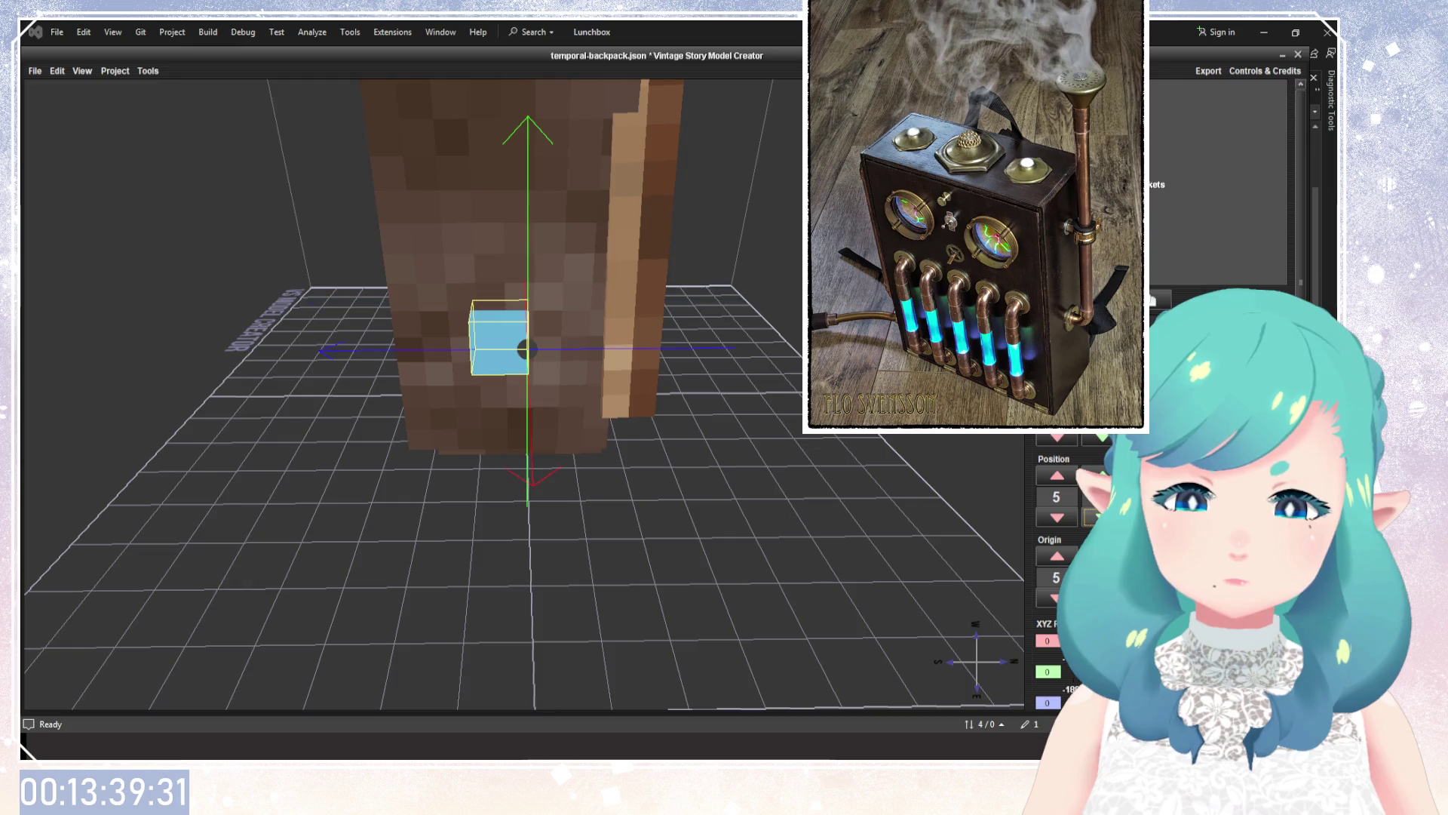
pyautogui.moveTo(799, 521); pyautogui.dragTo(787, 486)
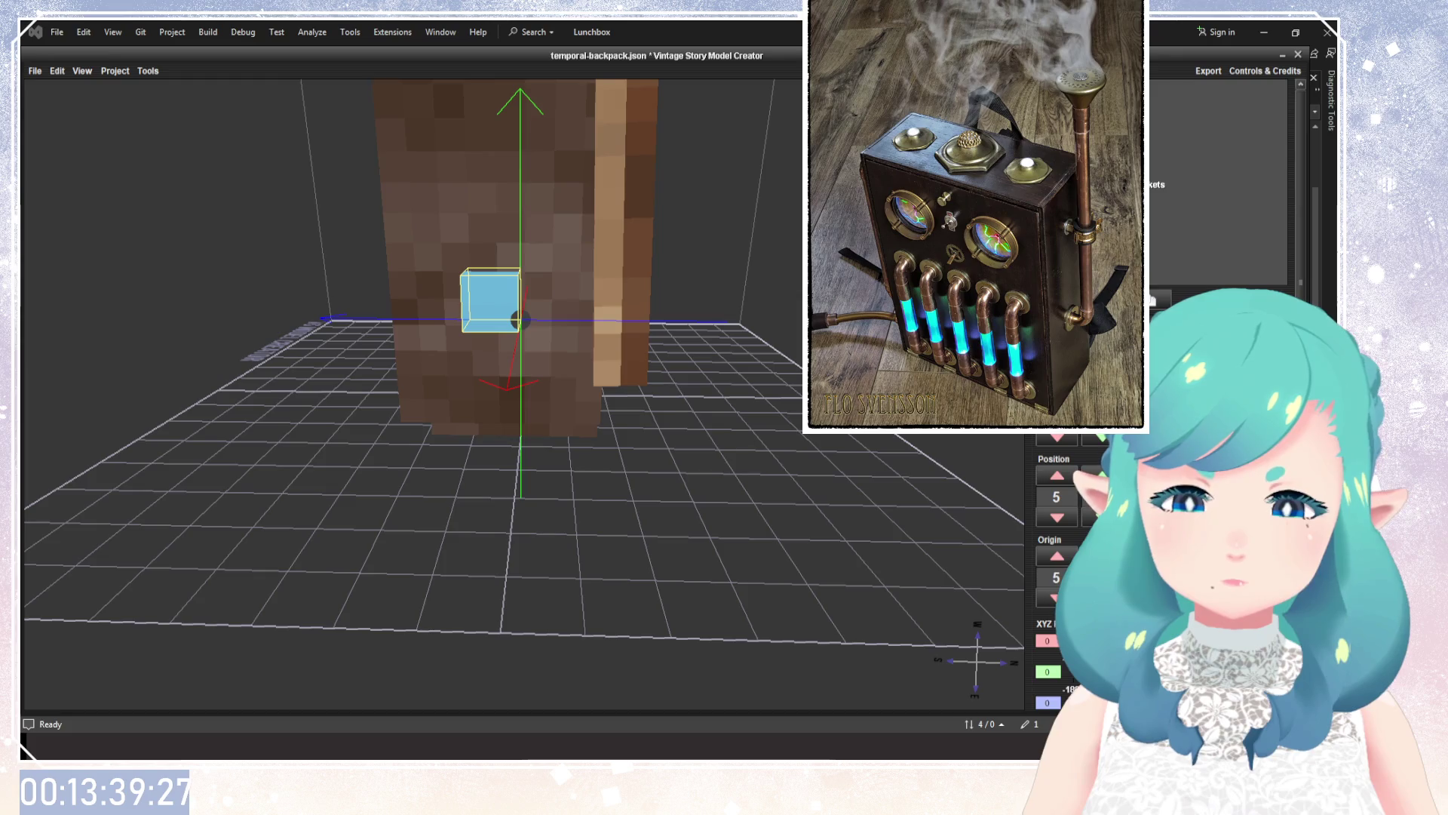
pyautogui.moveTo(517, 320); pyautogui.dragTo(544, 321)
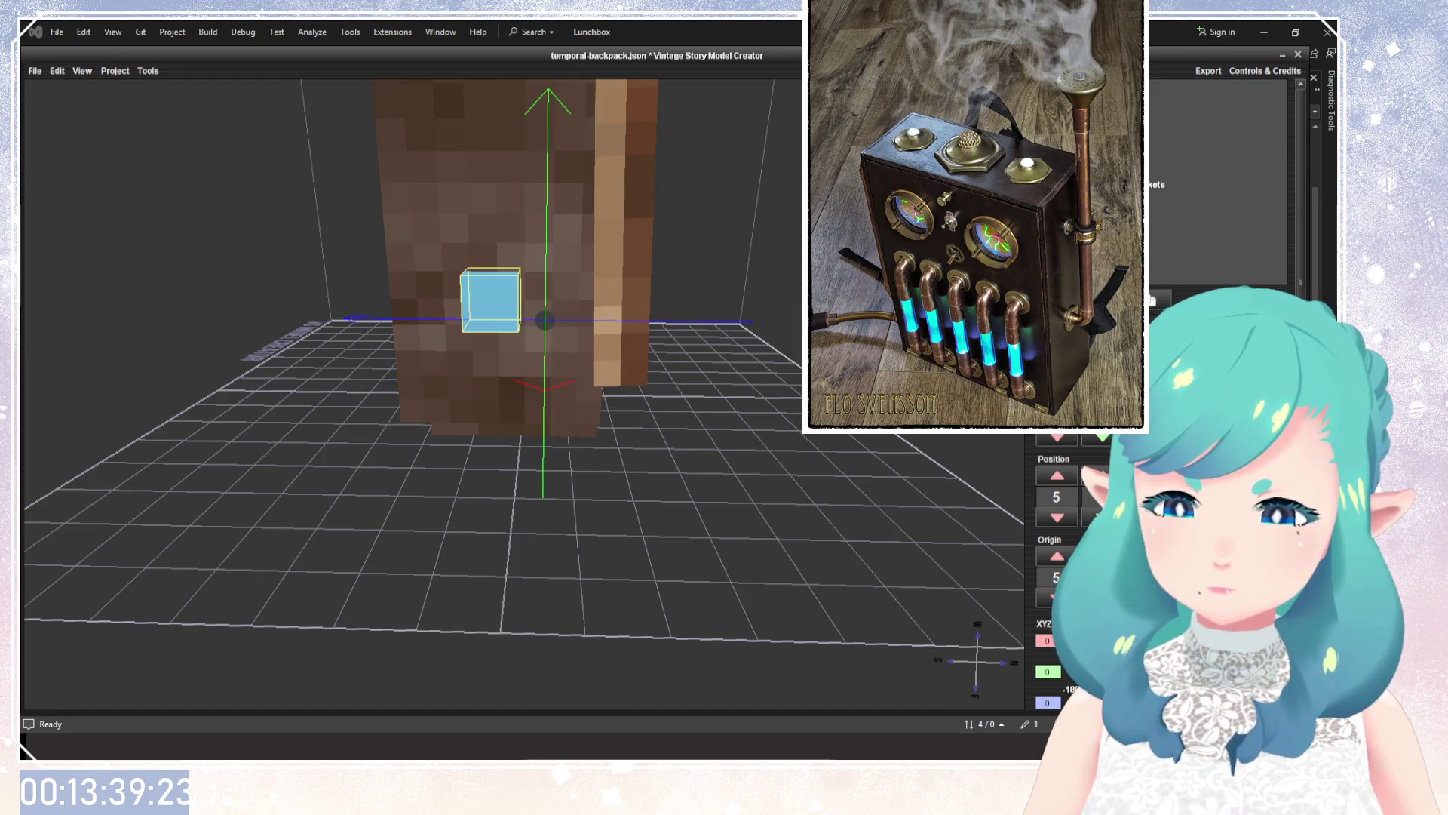
pyautogui.hotkey('ctrl', 'z')
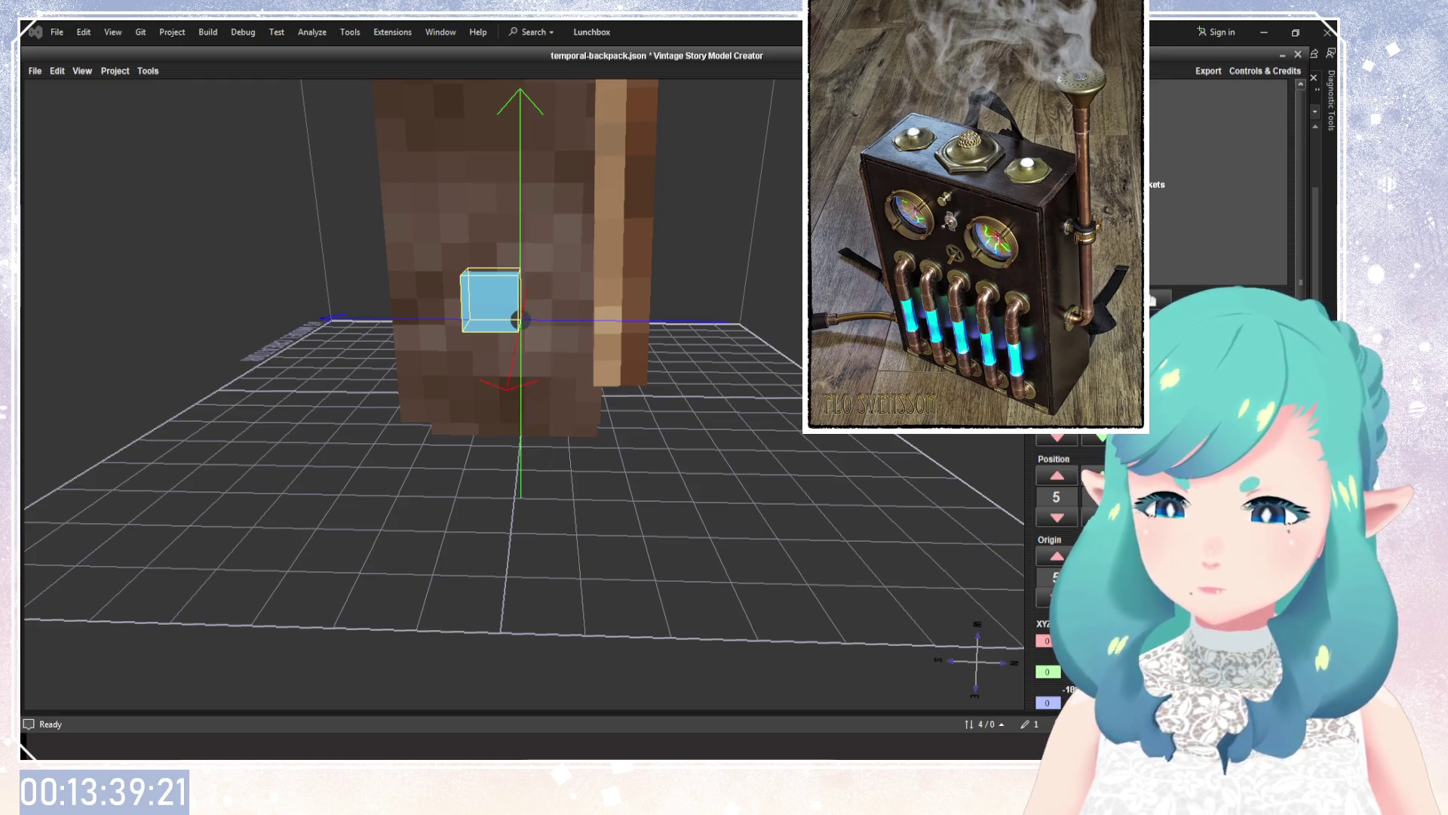
pyautogui.moveTo(517, 320); pyautogui.dragTo(469, 319)
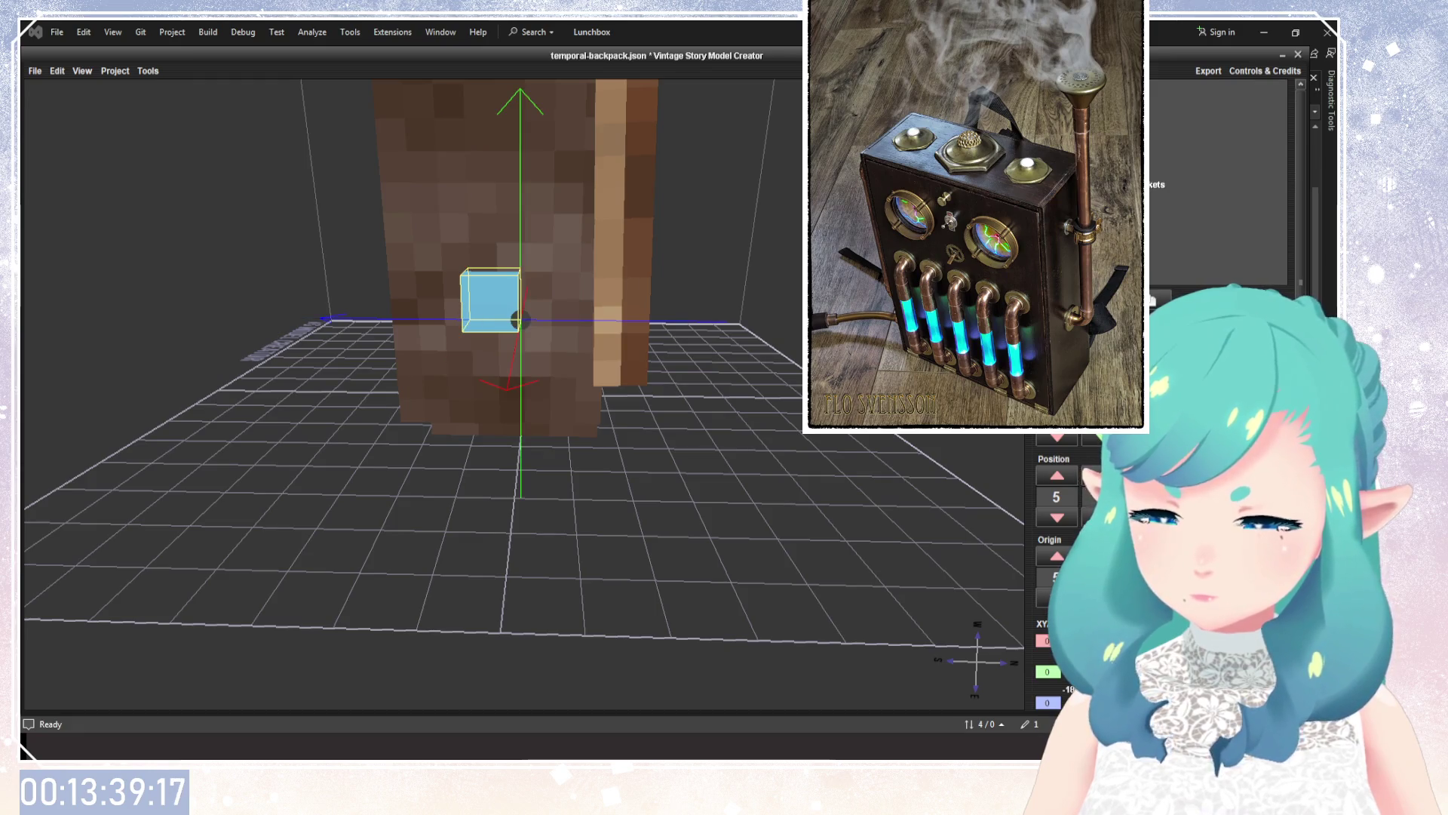
pyautogui.moveTo(743, 453)
pyautogui.mouseDown()
pyautogui.moveTo(736, 703)
pyautogui.moveTo(721, 646)
pyautogui.mouseUp()
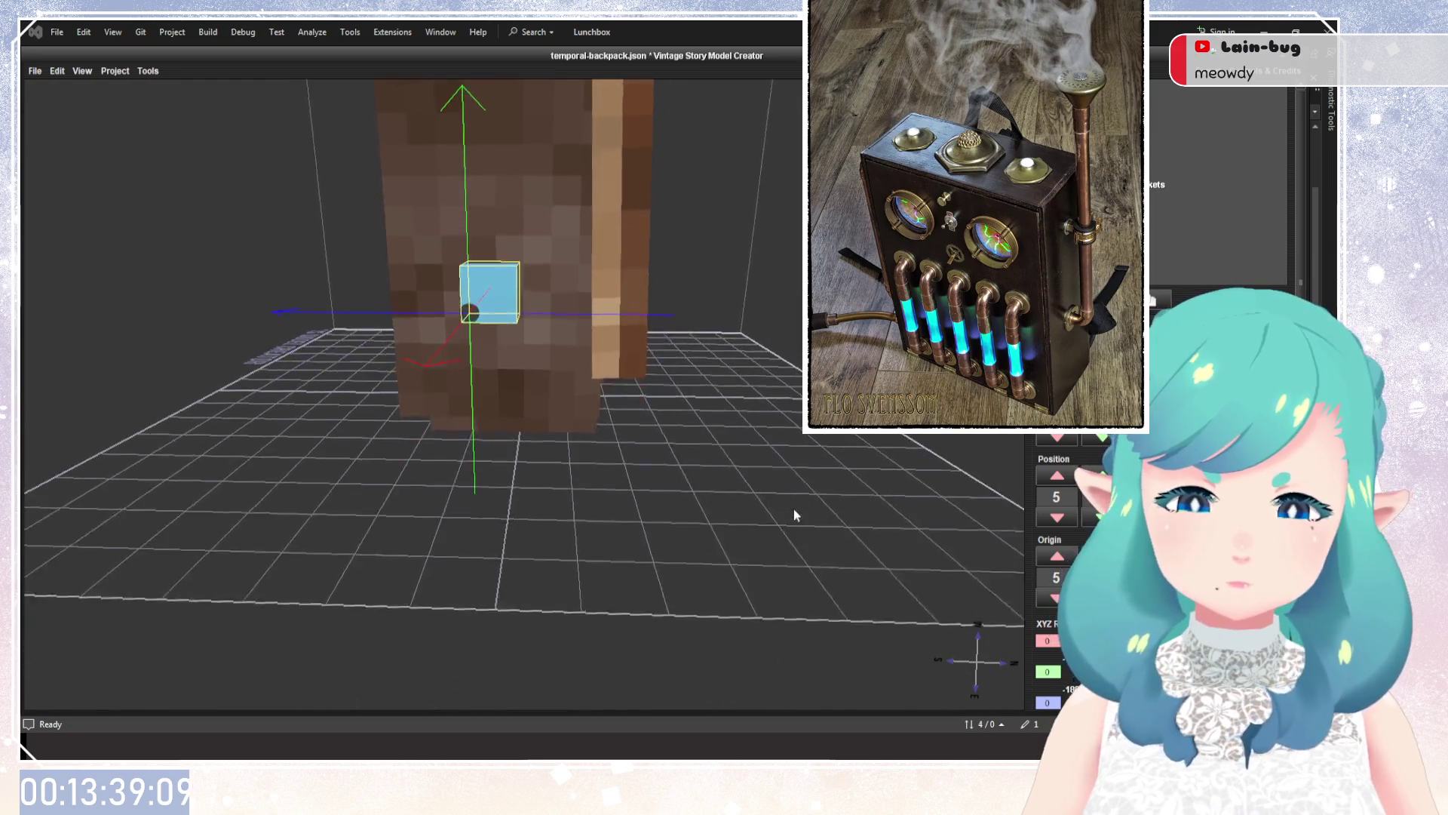
pyautogui.moveTo(795, 510); pyautogui.dragTo(808, 518)
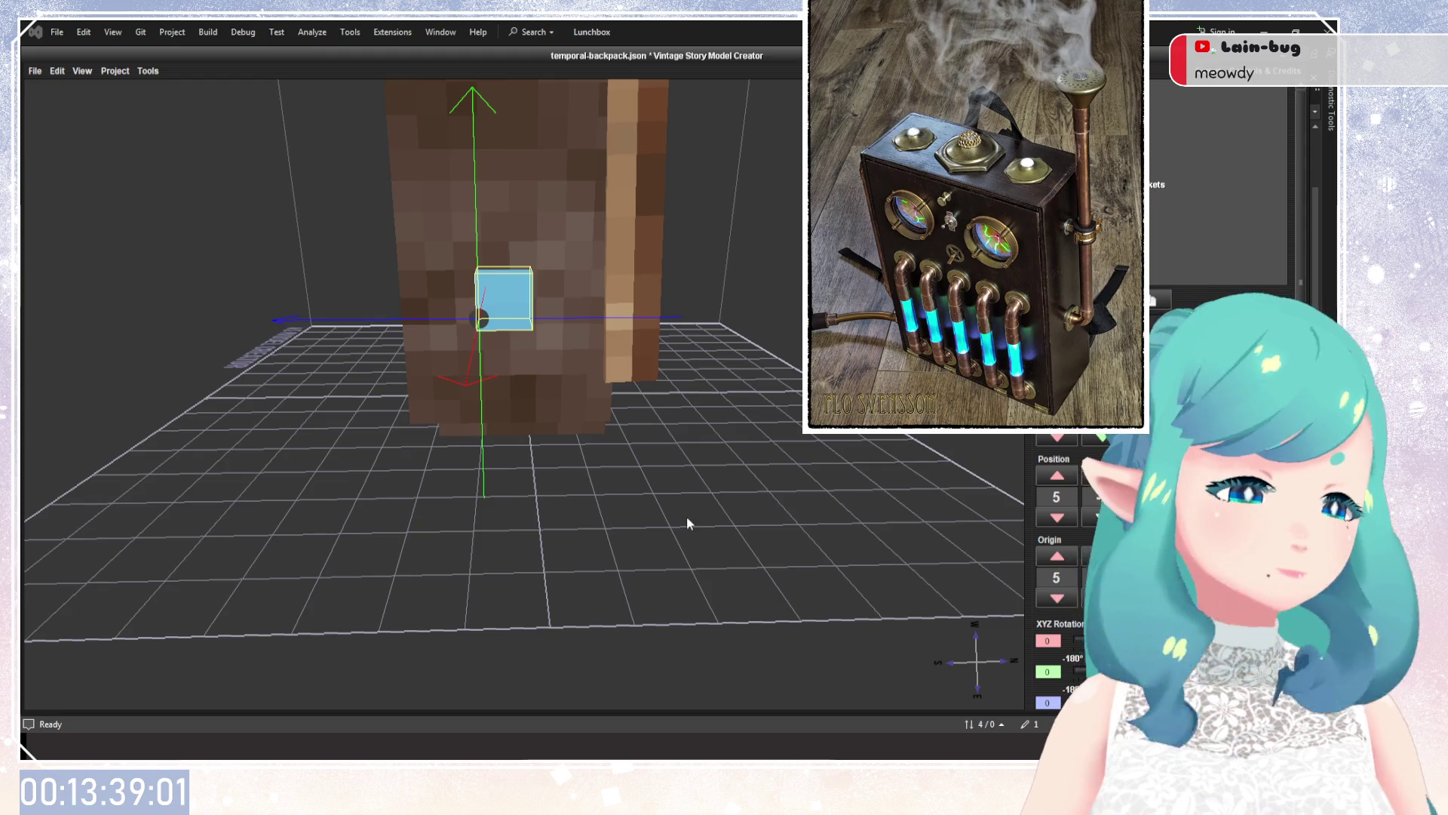
pyautogui.scroll(-2, 583, 457)
pyautogui.scroll(-1, 580, 415)
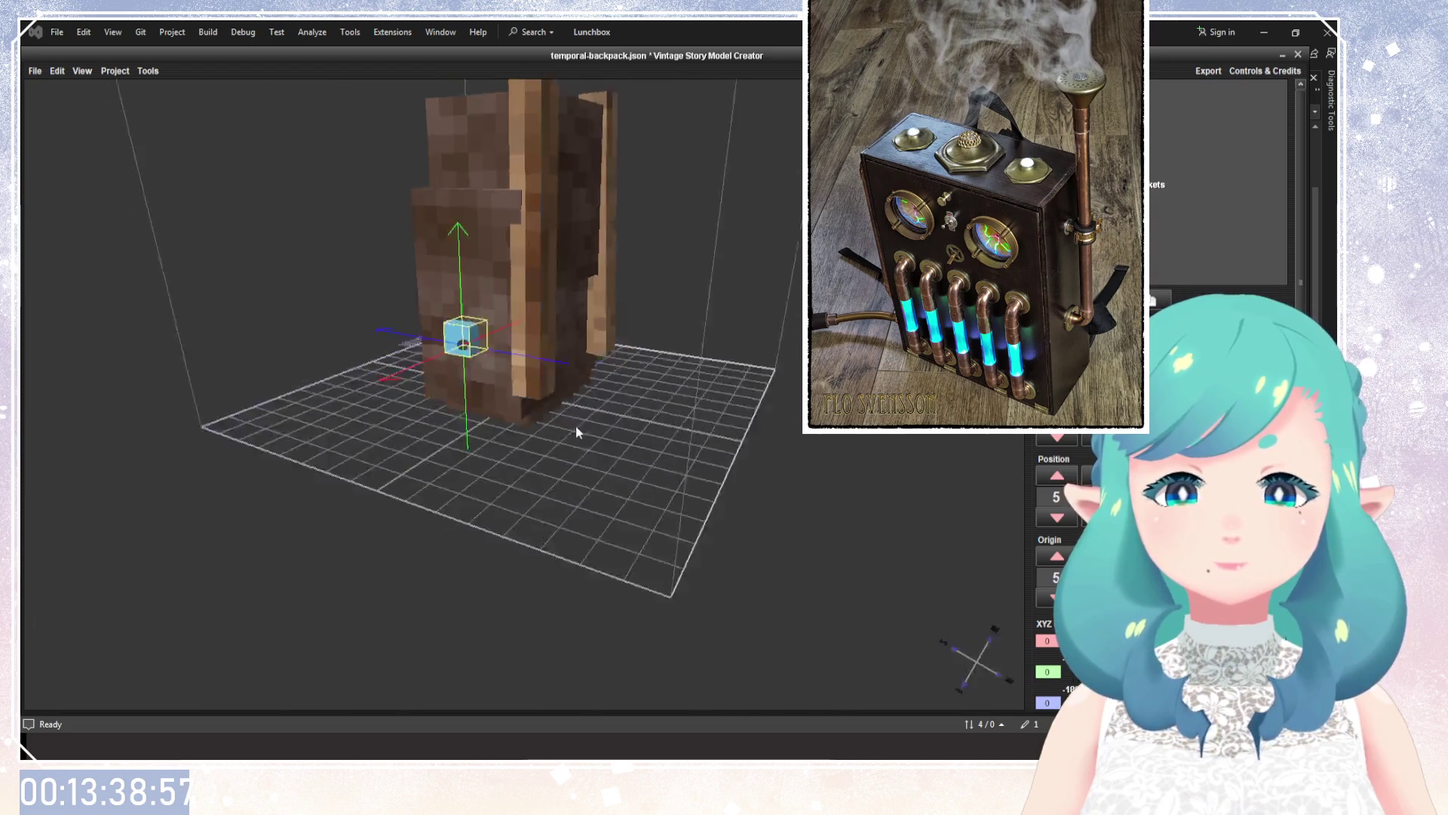
pyautogui.moveTo(573, 374); pyautogui.dragTo(521, 281)
pyautogui.scroll(2, 613, 373)
pyautogui.moveTo(613, 374)
pyautogui.mouseDown()
pyautogui.moveTo(595, 293)
pyautogui.moveTo(602, 331)
pyautogui.moveTo(498, 326)
pyautogui.moveTo(769, 284)
pyautogui.mouseUp()
pyautogui.moveTo(352, 267)
pyautogui.mouseDown()
pyautogui.moveTo(536, 258)
pyautogui.moveTo(600, 396)
pyautogui.moveTo(586, 379)
pyautogui.moveTo(598, 329)
pyautogui.moveTo(581, 329)
pyautogui.mouseUp()
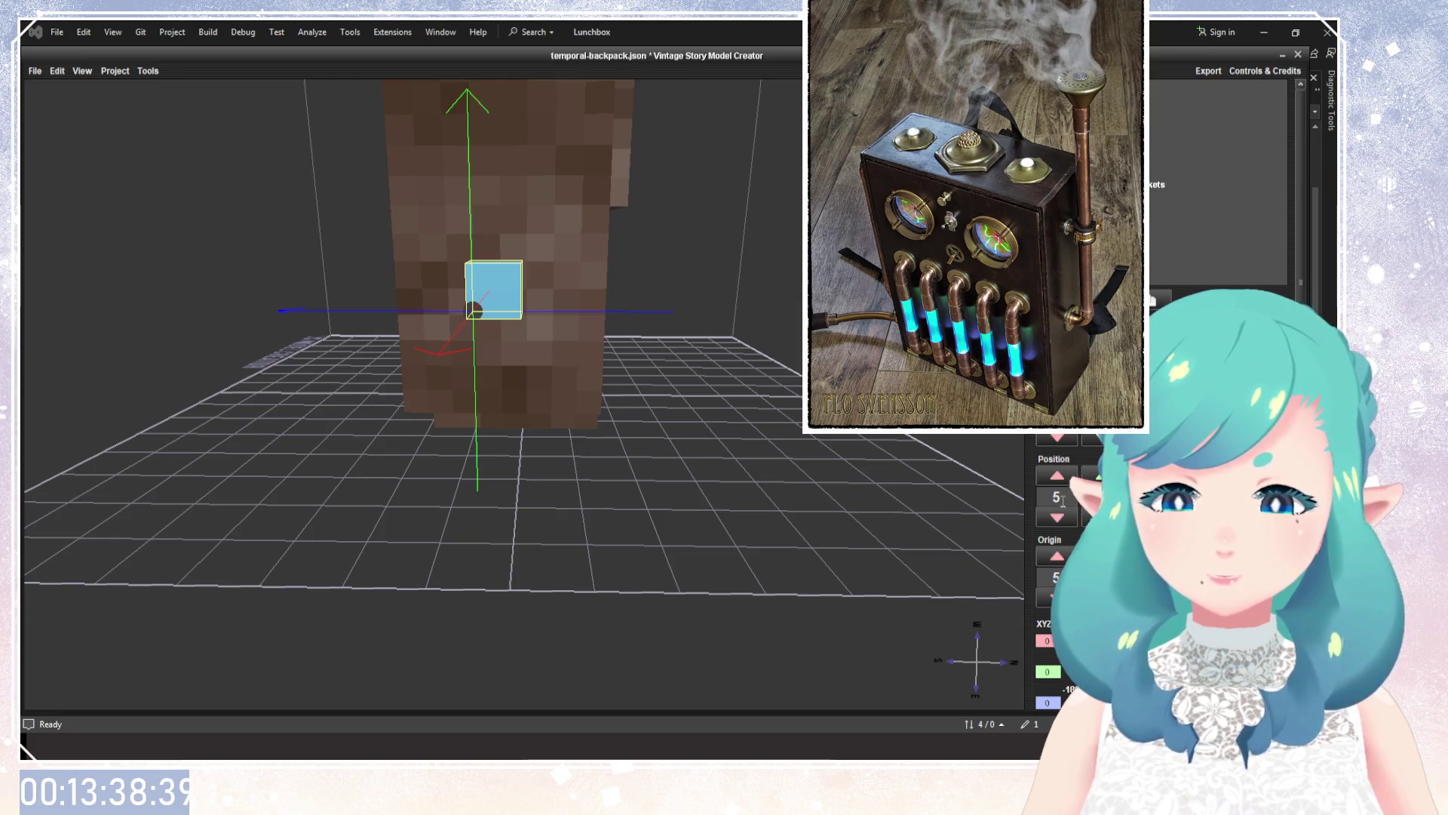
pyautogui.moveTo(762, 498)
pyautogui.mouseDown()
pyautogui.moveTo(744, 492)
pyautogui.moveTo(731, 575)
pyautogui.moveTo(667, 519)
pyautogui.moveTo(745, 527)
pyautogui.mouseUp()
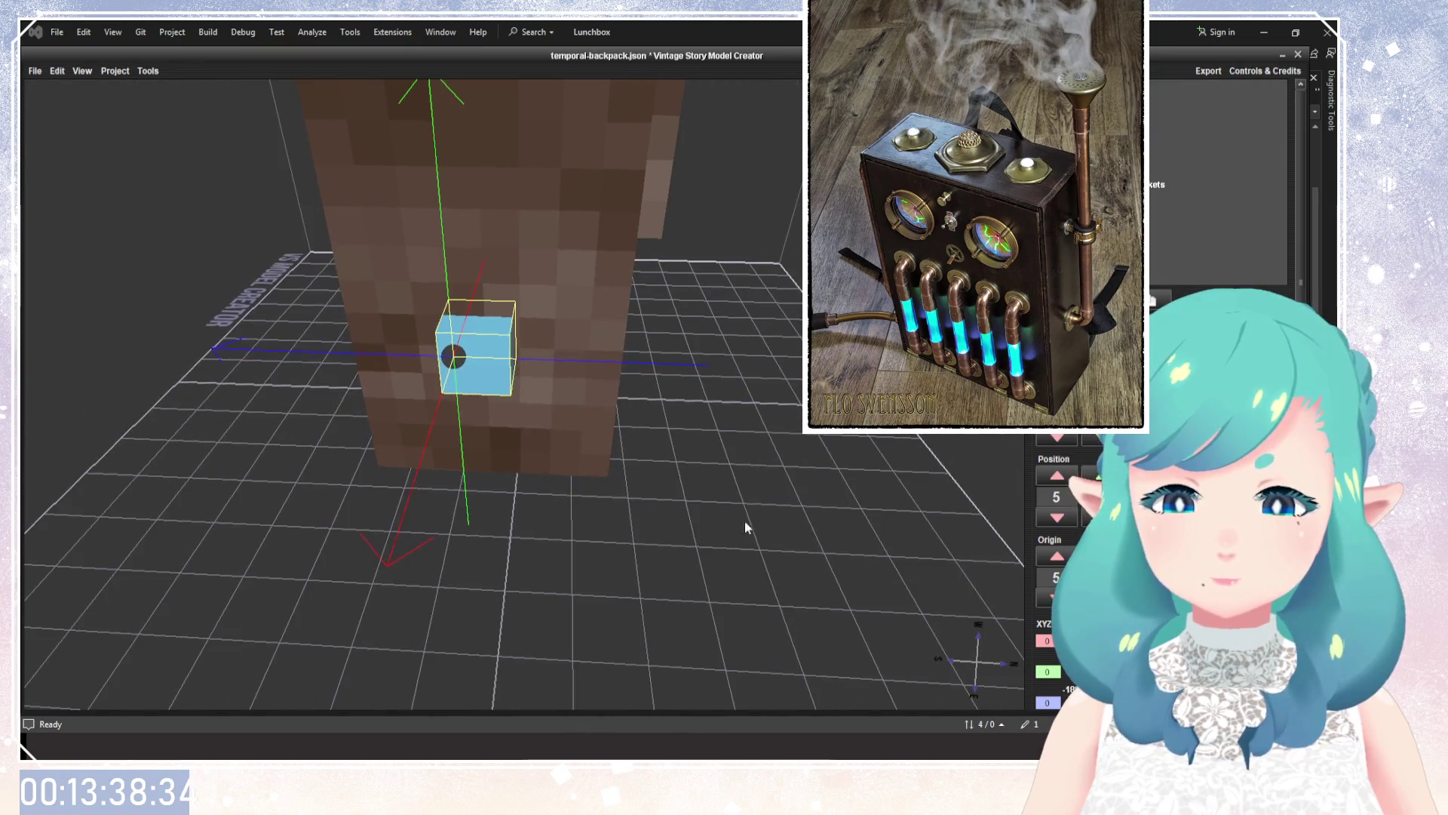
pyautogui.click(1058, 518)
pyautogui.moveTo(785, 482)
pyautogui.mouseDown()
pyautogui.moveTo(762, 464)
pyautogui.moveTo(772, 435)
pyautogui.moveTo(753, 427)
pyautogui.moveTo(749, 393)
pyautogui.mouseUp()
pyautogui.click(1057, 475)
pyautogui.moveTo(1011, 475)
pyautogui.mouseDown()
pyautogui.moveTo(600, 456)
pyautogui.moveTo(669, 543)
pyautogui.mouseUp()
pyautogui.scroll(5, 478, 305)
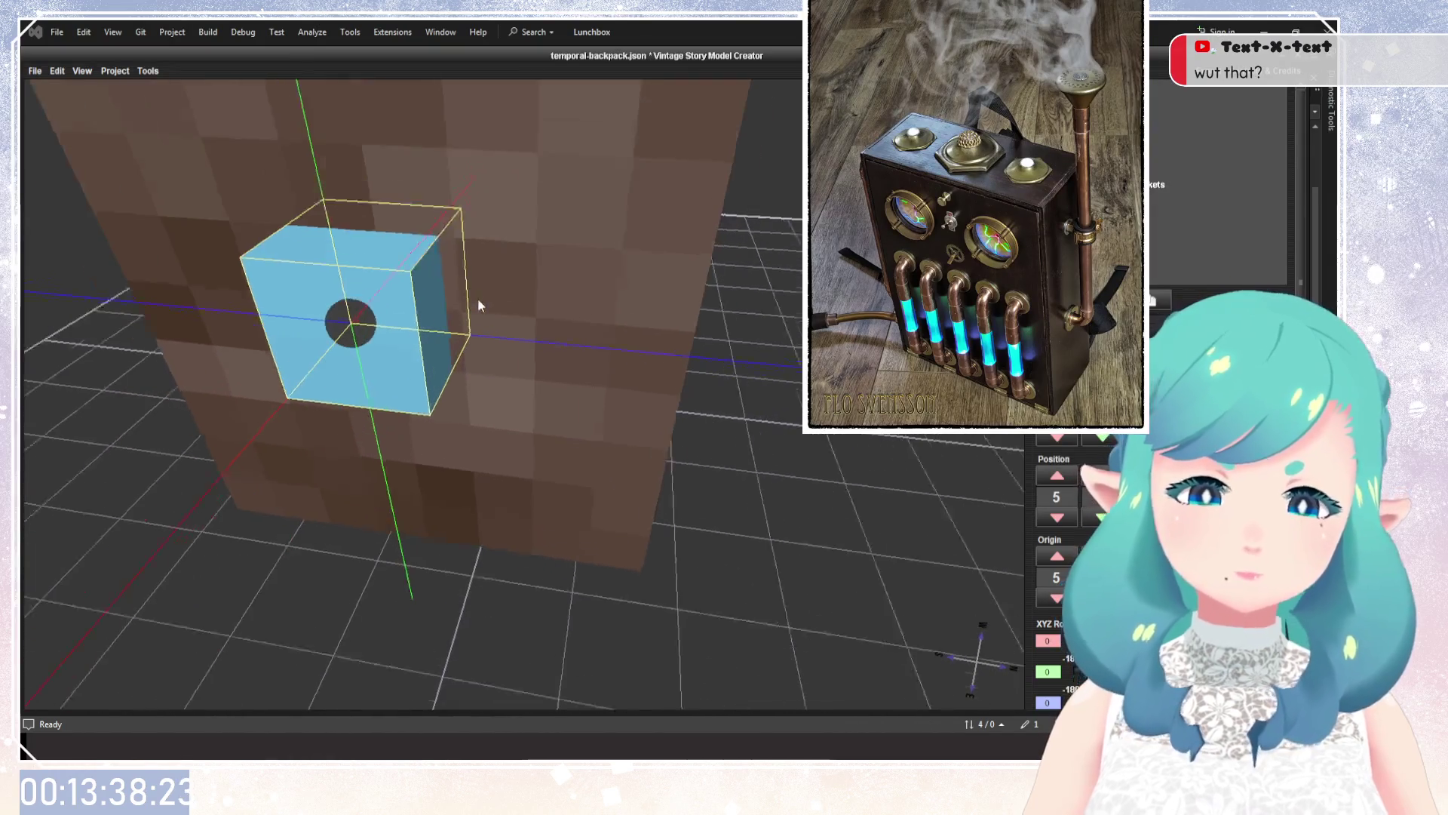
pyautogui.scroll(2, 537, 350)
pyautogui.moveTo(533, 346)
pyautogui.mouseDown()
pyautogui.moveTo(630, 341)
pyautogui.moveTo(585, 345)
pyautogui.mouseUp()
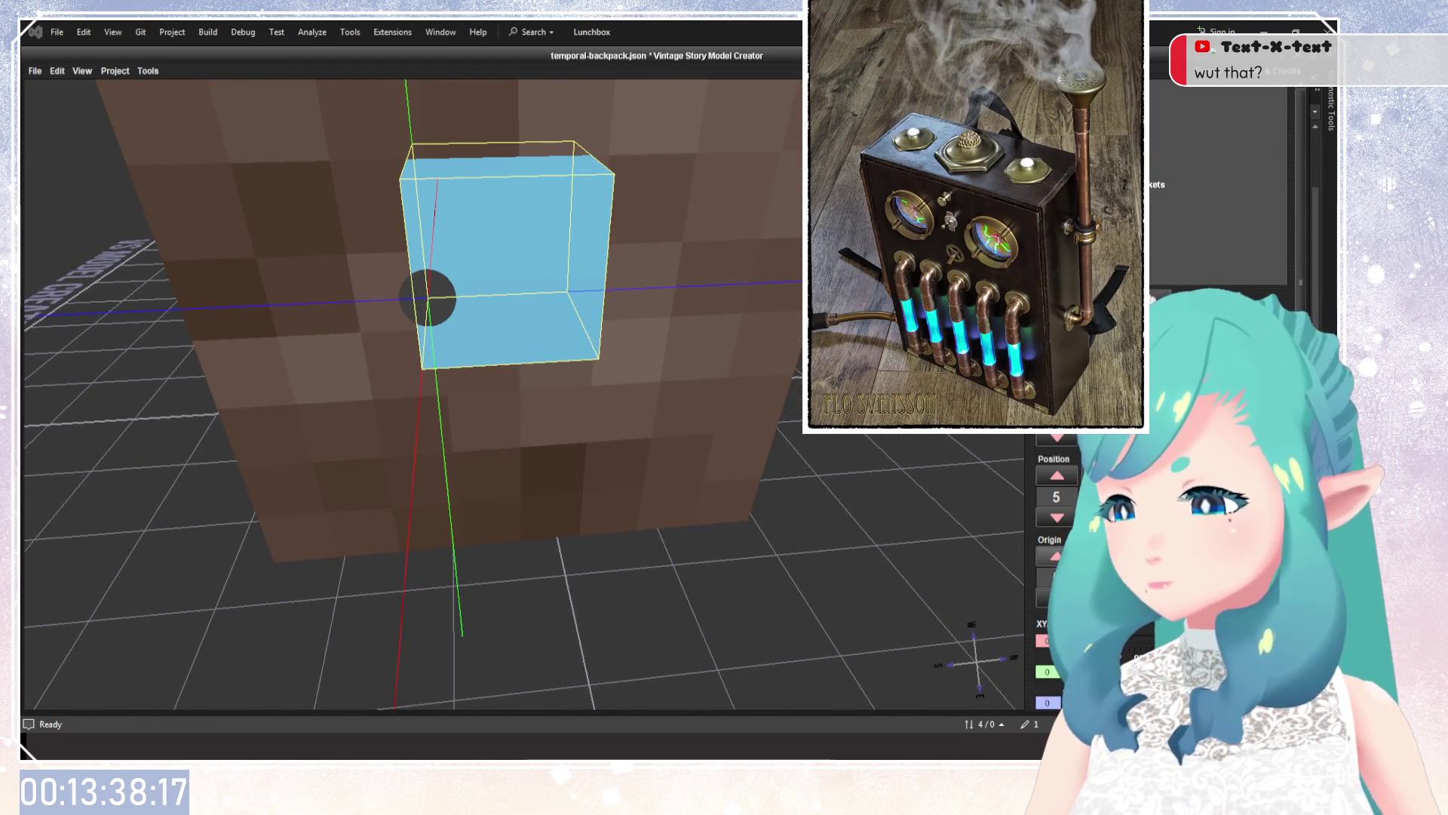
pyautogui.scroll(-3, 551, 404)
pyautogui.moveTo(550, 405); pyautogui.dragTo(615, 450)
pyautogui.scroll(3, 572, 414)
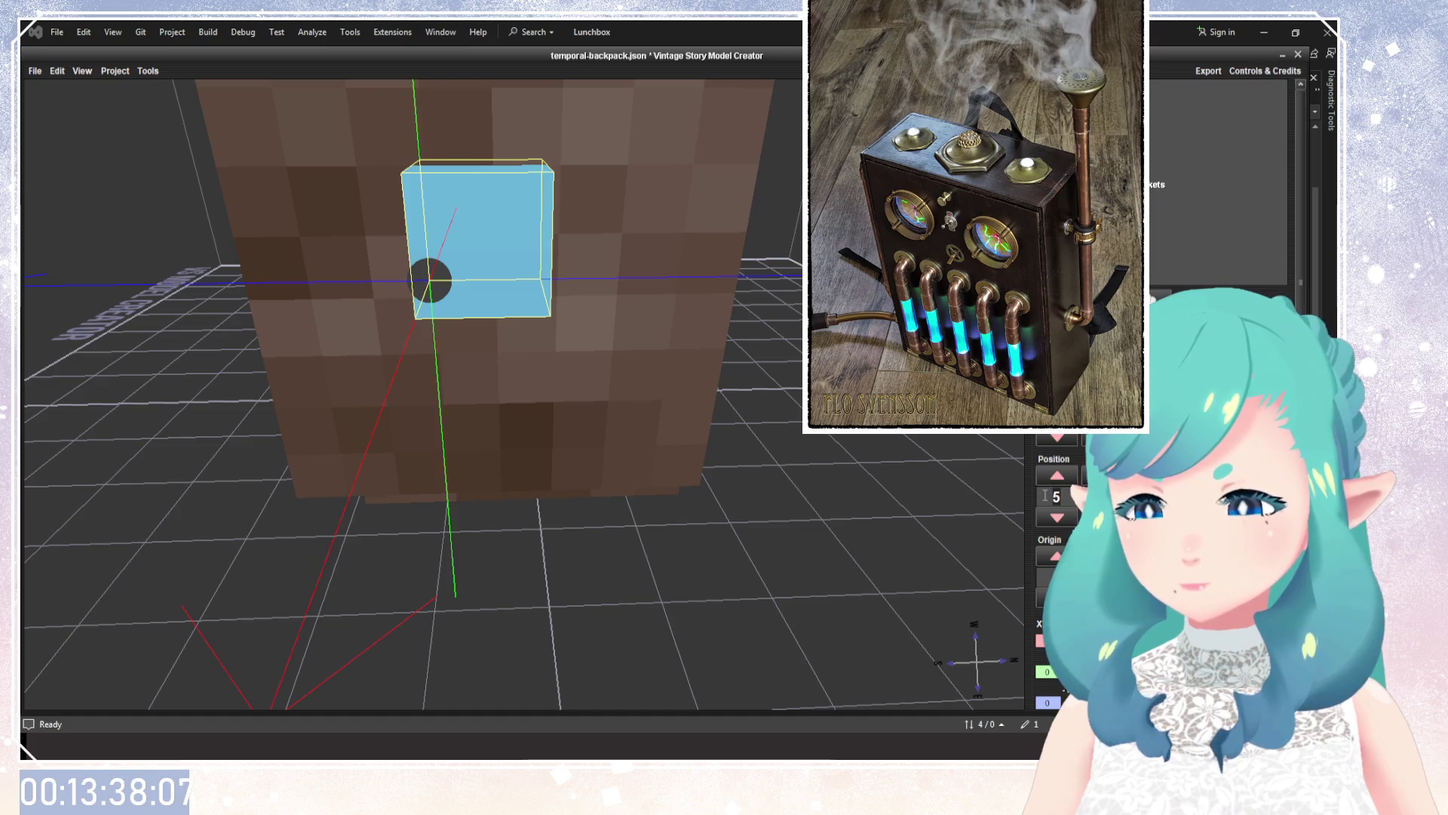
# Nudge the small blue cube with the Position arrows to line it up on the front.
pyautogui.click(1057, 476)
pyautogui.click(1057, 515)
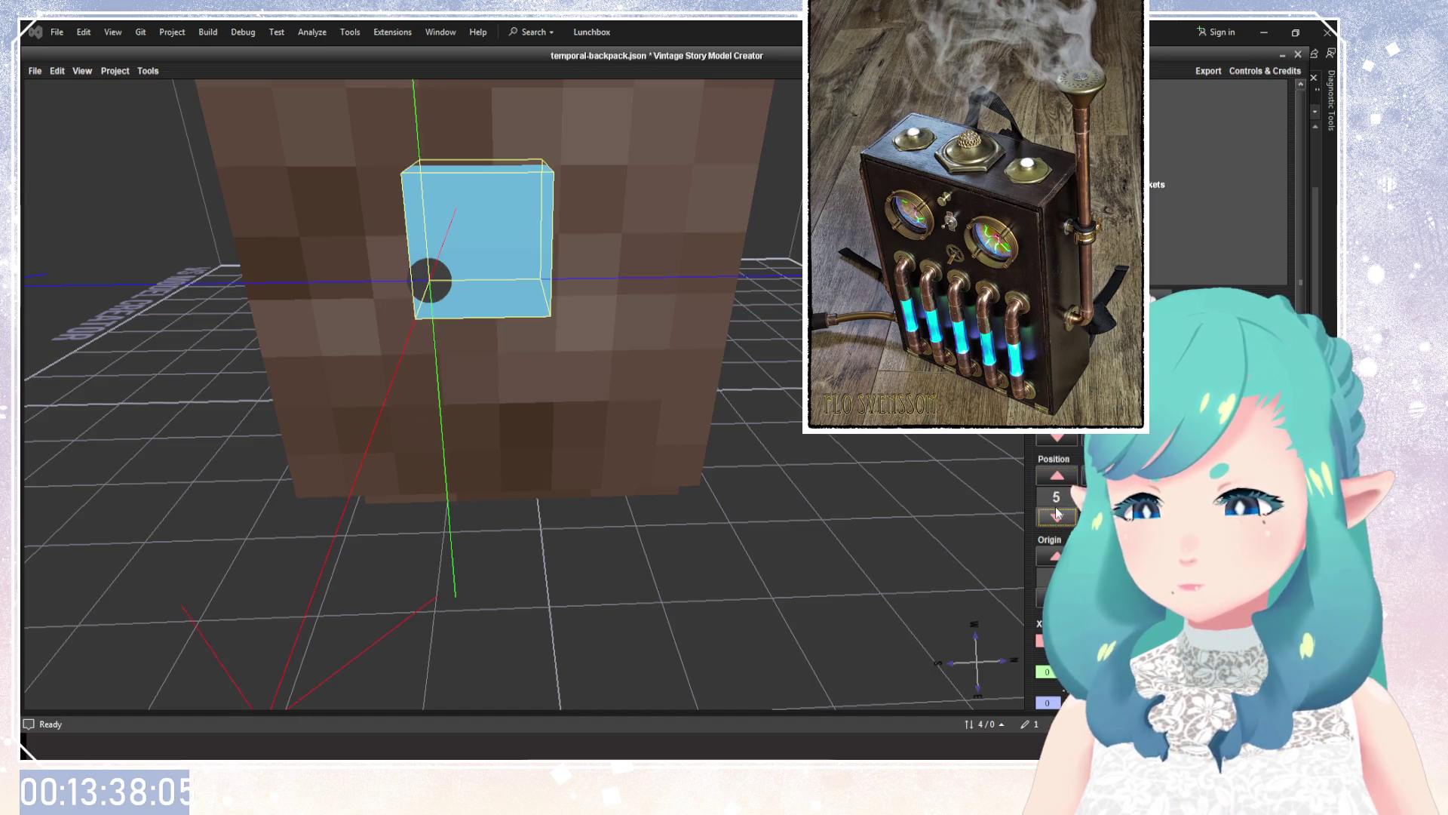
pyautogui.click(1098, 475)
pyautogui.click(1099, 517)
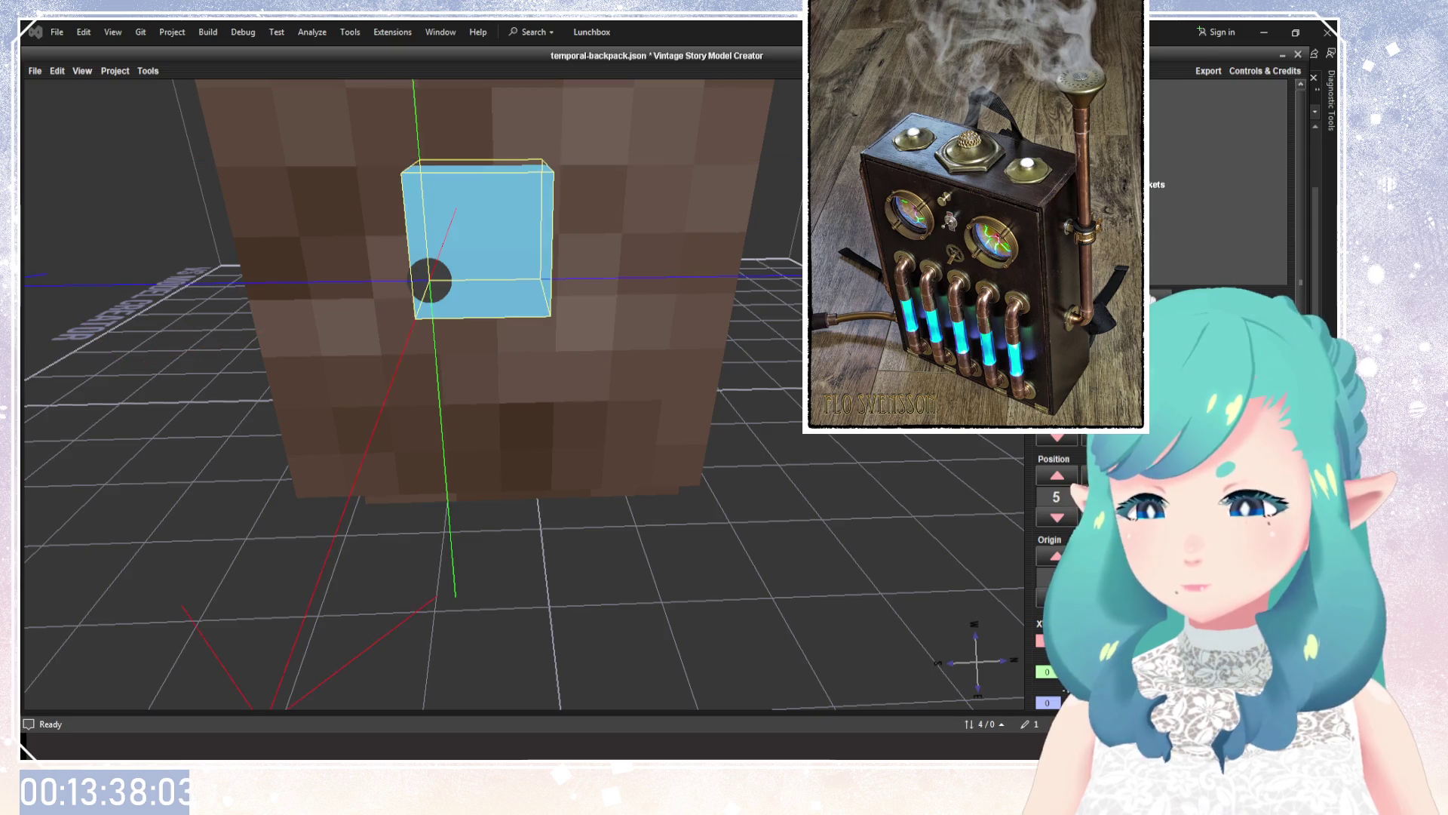
pyautogui.click(1140, 475)
pyautogui.click(1140, 518)
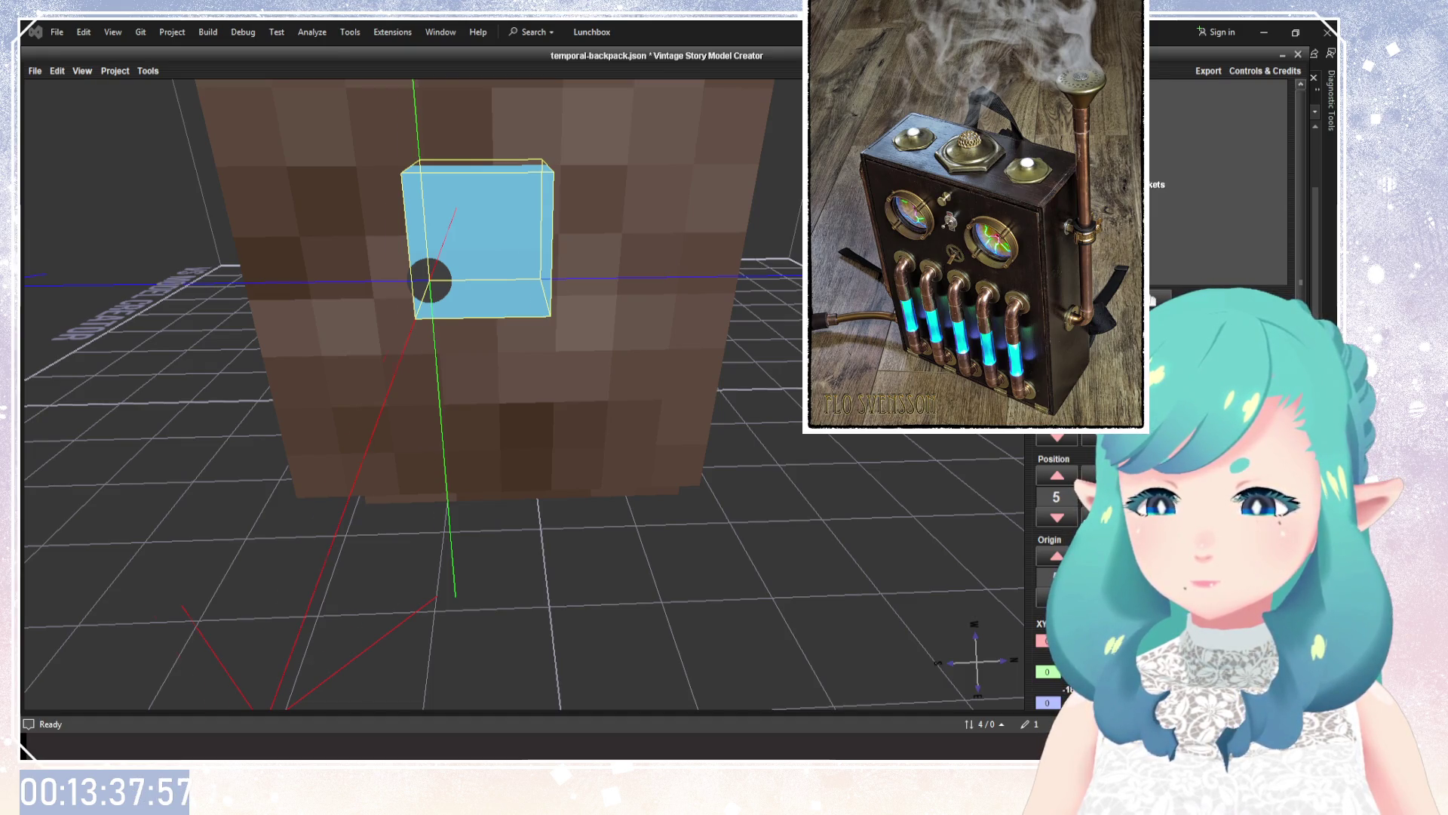
pyautogui.click(1139, 475)
pyautogui.click(1140, 518)
pyautogui.click(1140, 517)
pyautogui.click(1140, 517)
pyautogui.click(1140, 518)
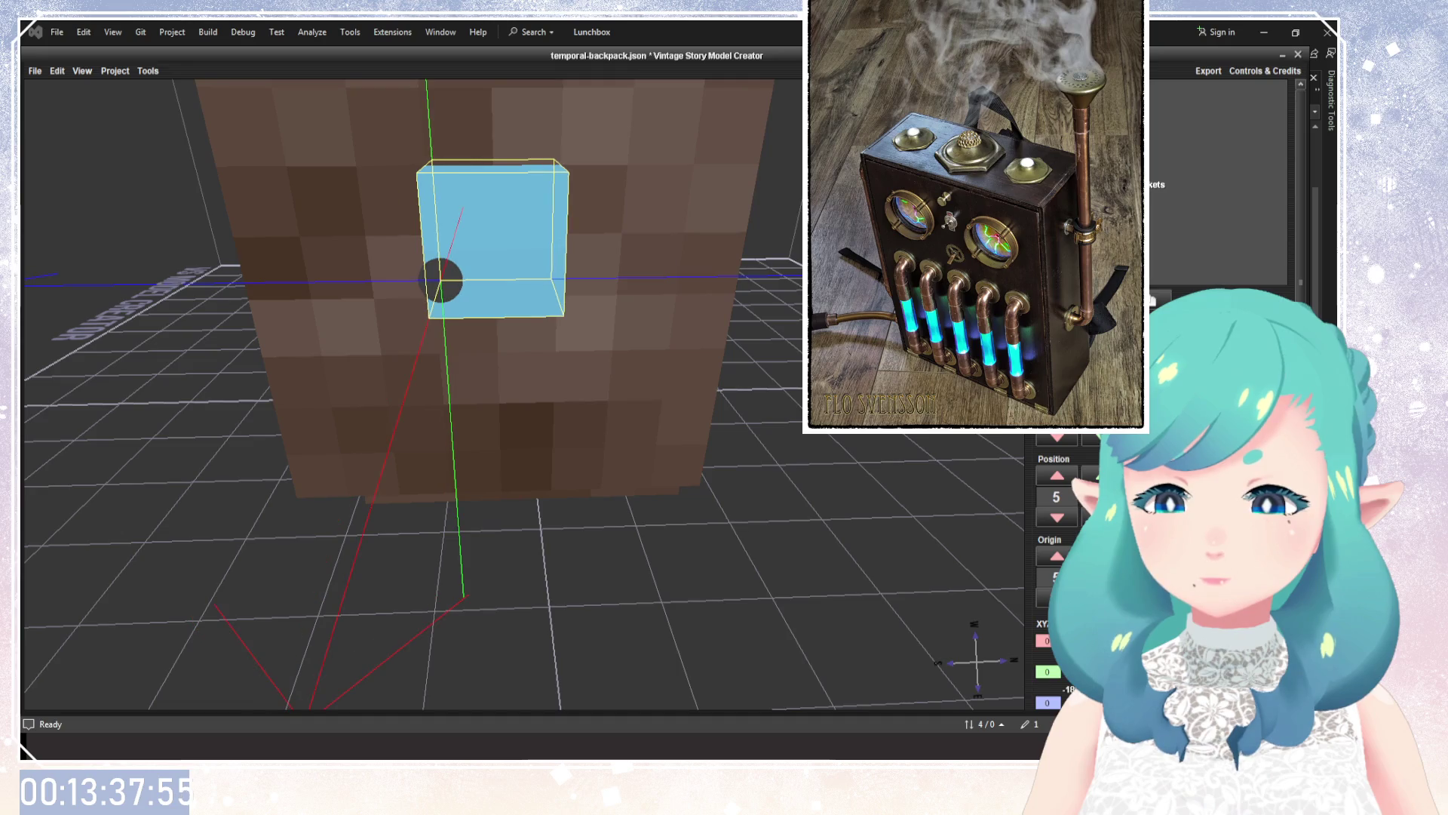
# Drag the copied cube up the Y gizmo to settle above the original on the front.
pyautogui.moveTo(736, 510)
pyautogui.mouseDown()
pyautogui.moveTo(725, 496)
pyautogui.moveTo(735, 528)
pyautogui.mouseUp()
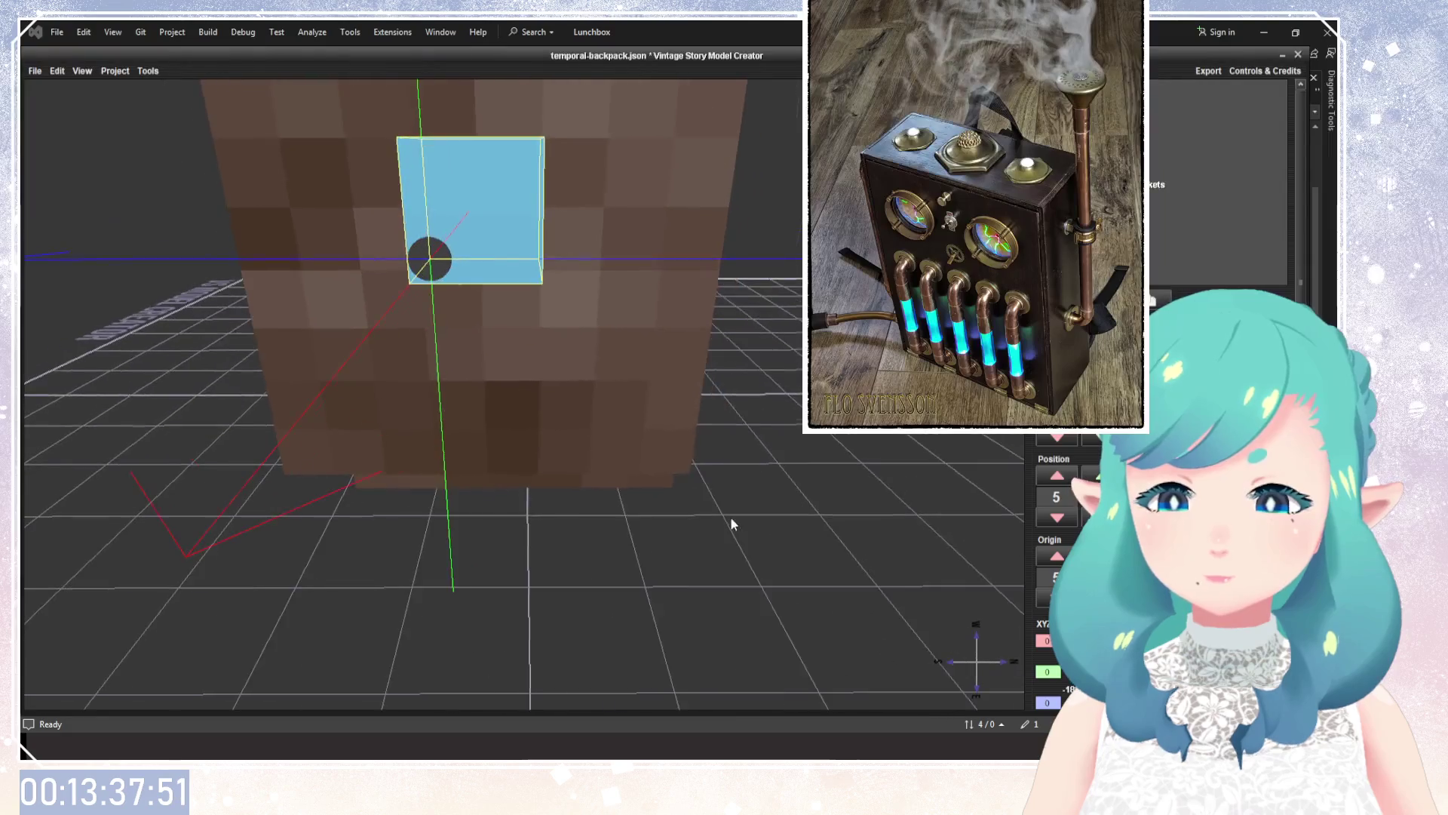
pyautogui.moveTo(858, 483)
pyautogui.mouseDown()
pyautogui.moveTo(740, 576)
pyautogui.moveTo(679, 543)
pyautogui.mouseUp()
pyautogui.moveTo(801, 387)
pyautogui.mouseDown()
pyautogui.moveTo(491, 506)
pyautogui.moveTo(680, 551)
pyautogui.moveTo(1017, 522)
pyautogui.mouseUp()
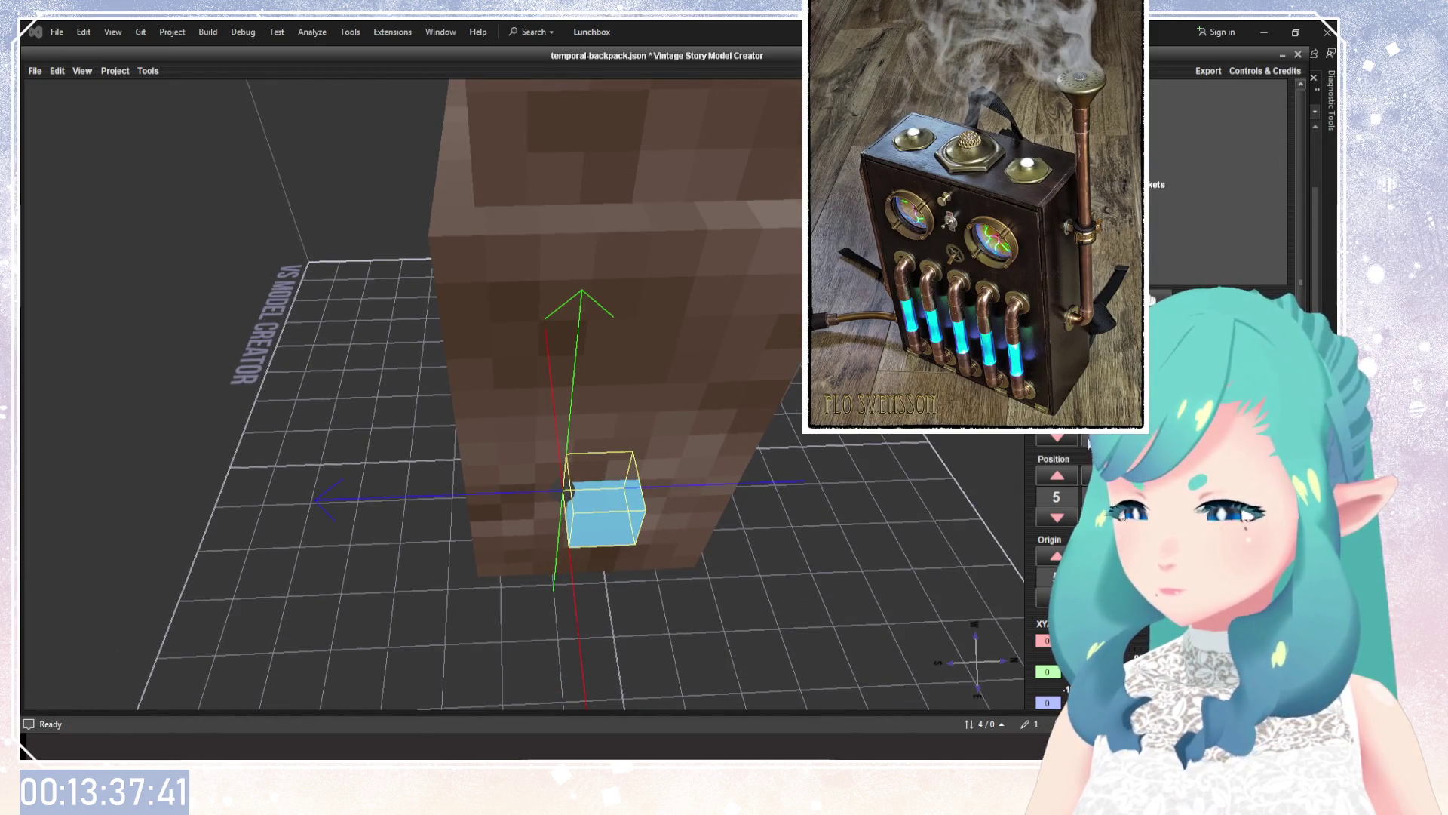
pyautogui.moveTo(768, 432)
pyautogui.mouseDown()
pyautogui.moveTo(1001, 438)
pyautogui.moveTo(771, 452)
pyautogui.moveTo(747, 543)
pyautogui.mouseUp()
pyautogui.scroll(-3, 739, 444)
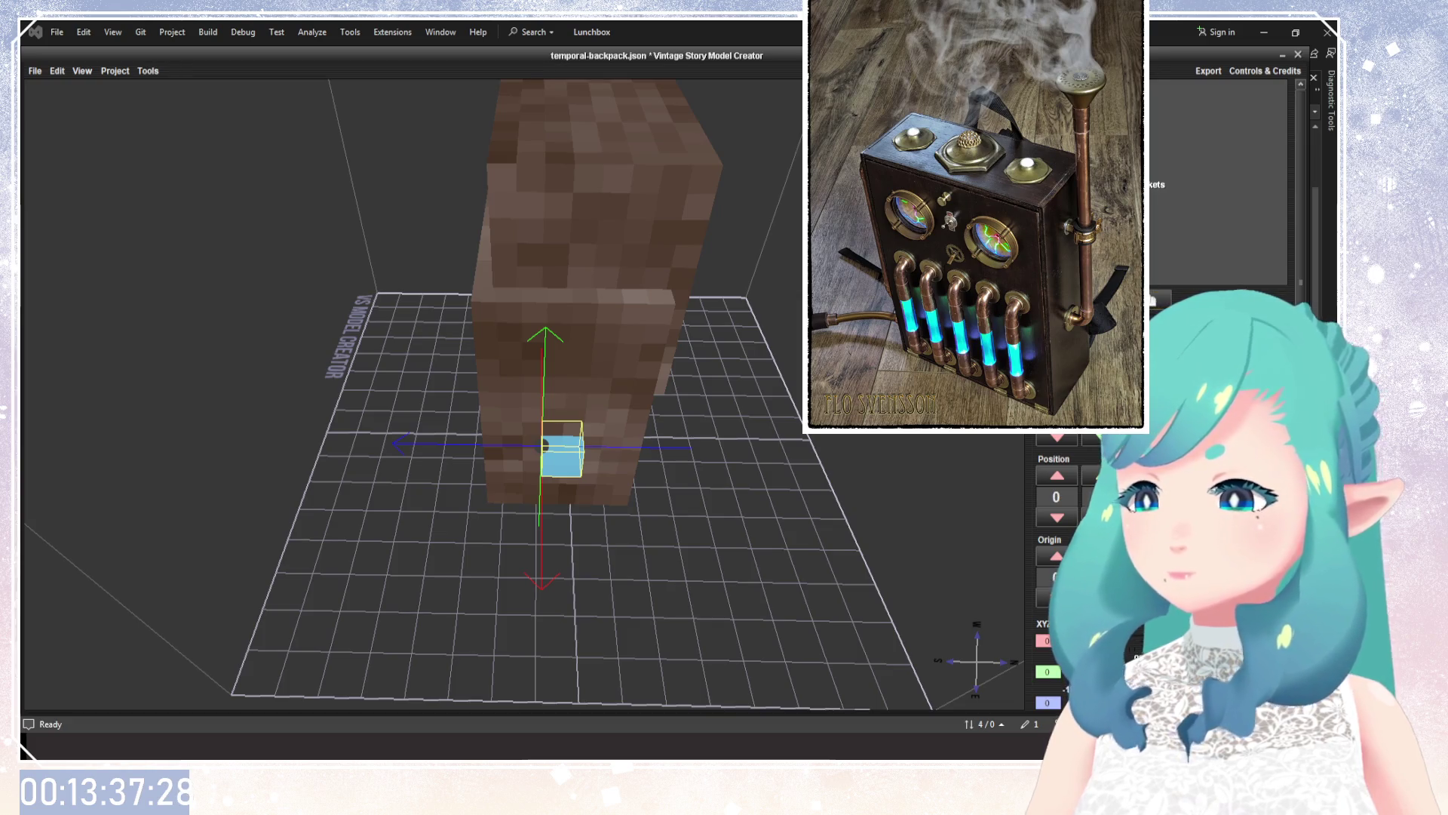
pyautogui.moveTo(754, 357); pyautogui.dragTo(753, 388)
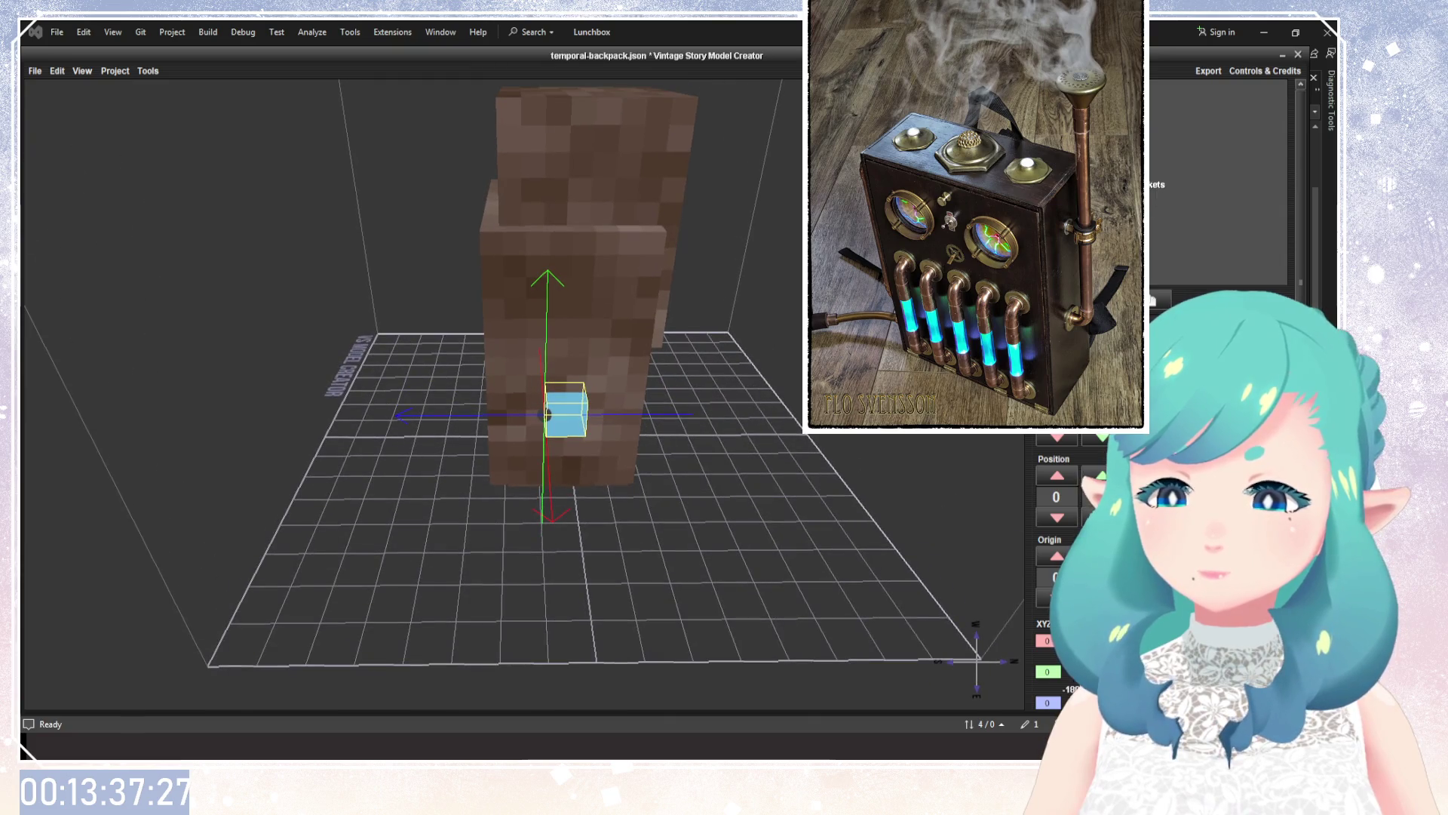
pyautogui.moveTo(781, 468); pyautogui.dragTo(780, 498)
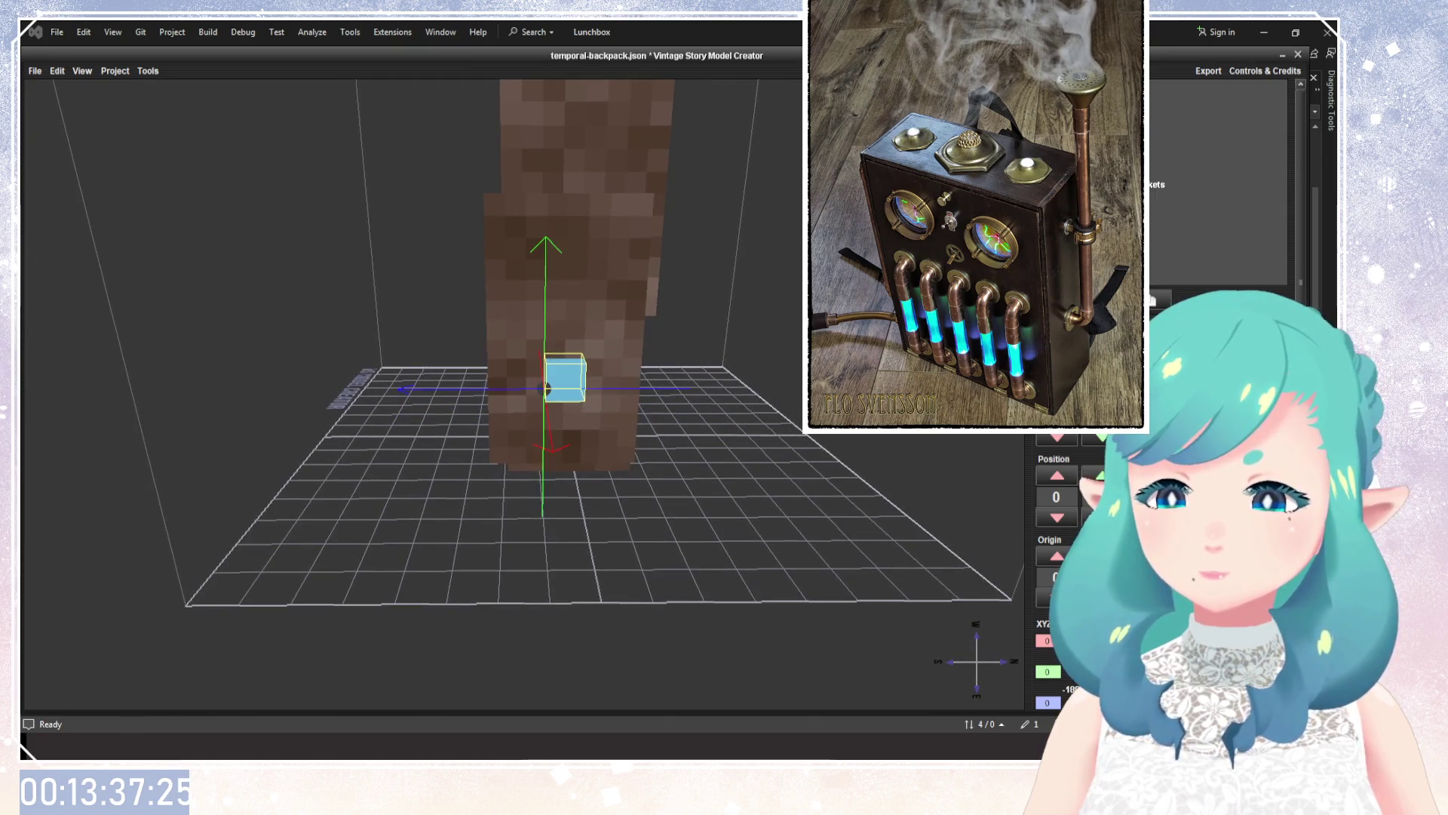
pyautogui.moveTo(829, 377); pyautogui.dragTo(830, 249)
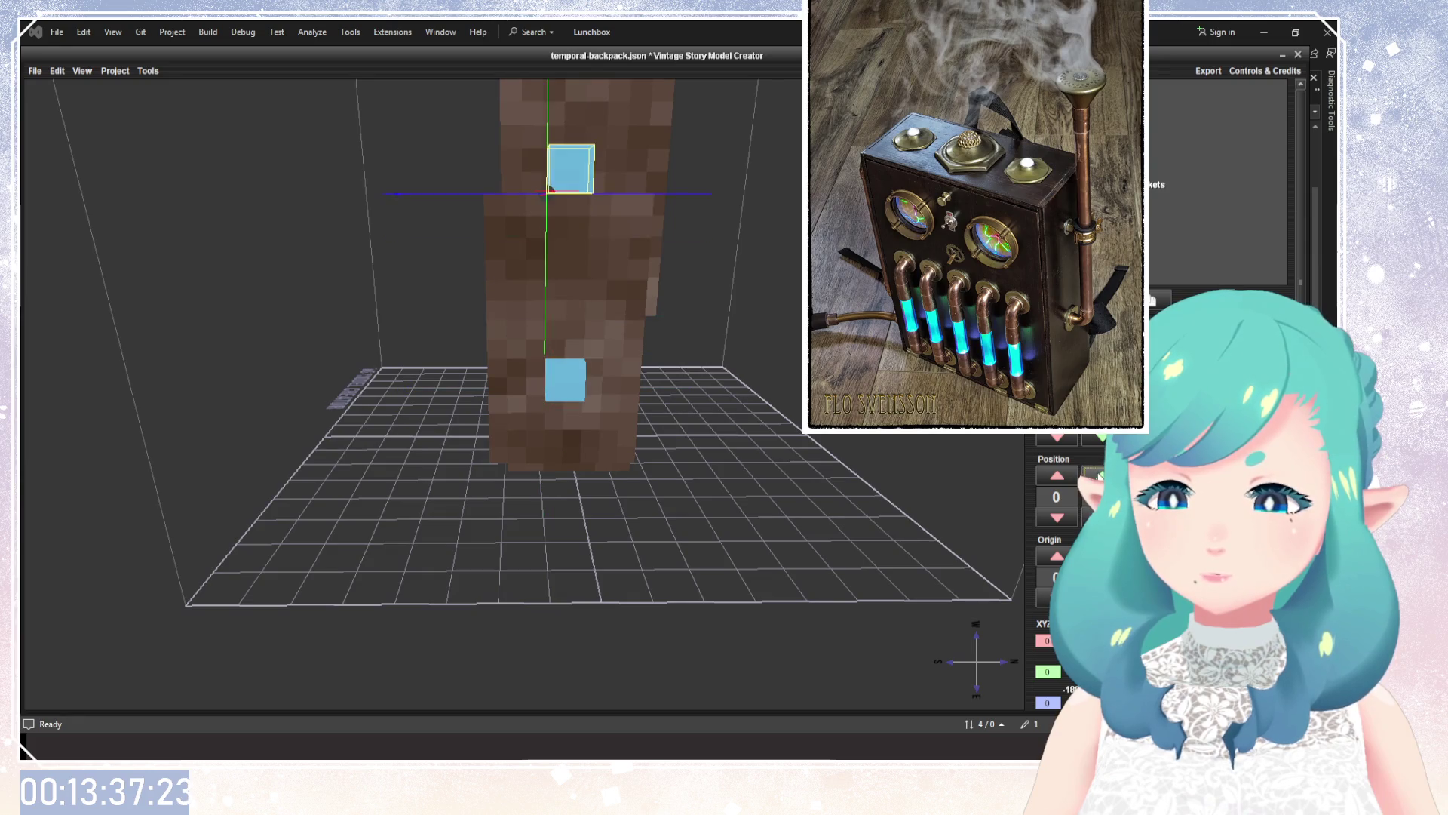
pyautogui.moveTo(828, 437)
pyautogui.mouseDown()
pyautogui.moveTo(827, 501)
pyautogui.moveTo(948, 473)
pyautogui.mouseUp()
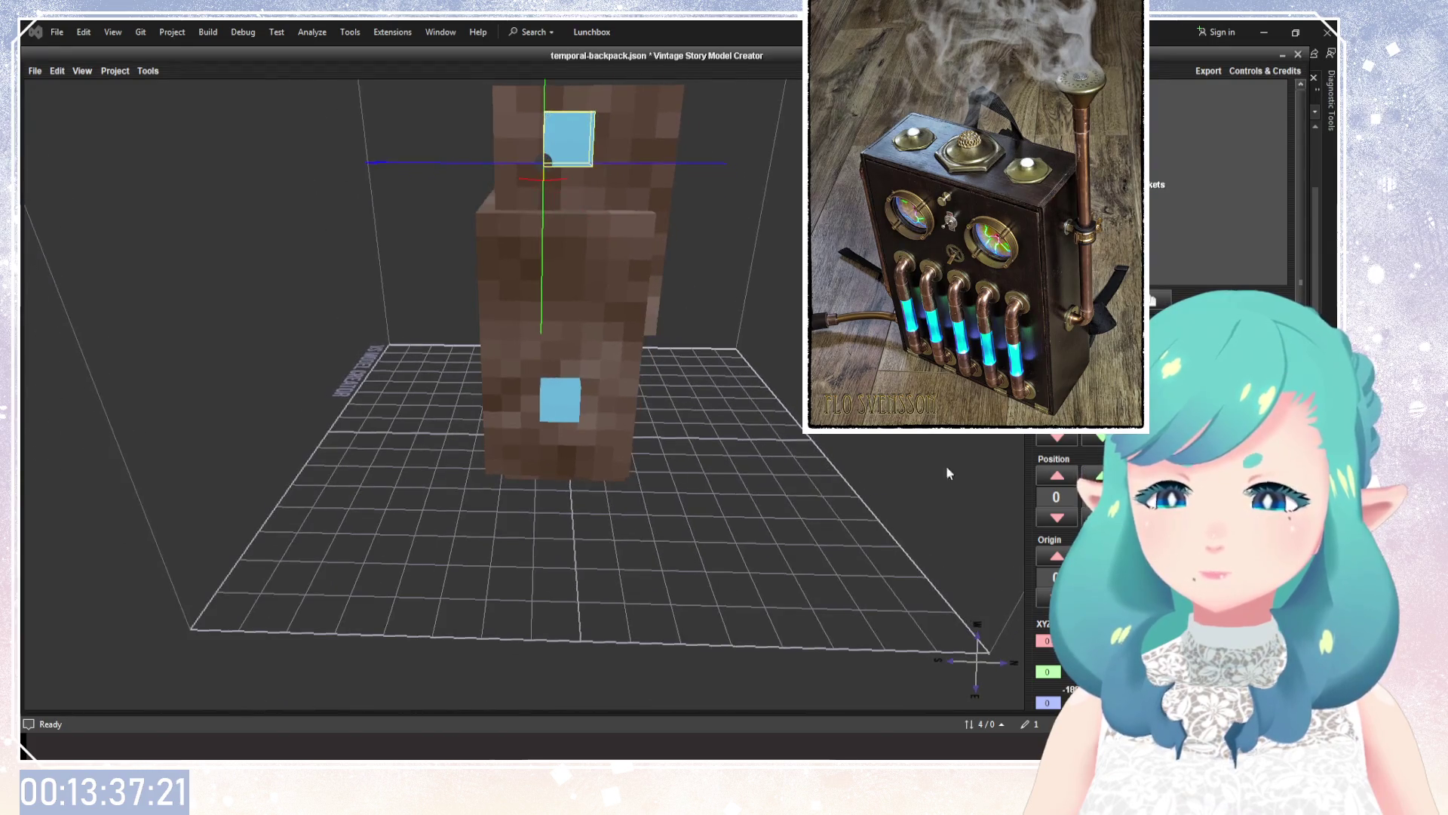
pyautogui.moveTo(547, 160); pyautogui.dragTo(547, 210)
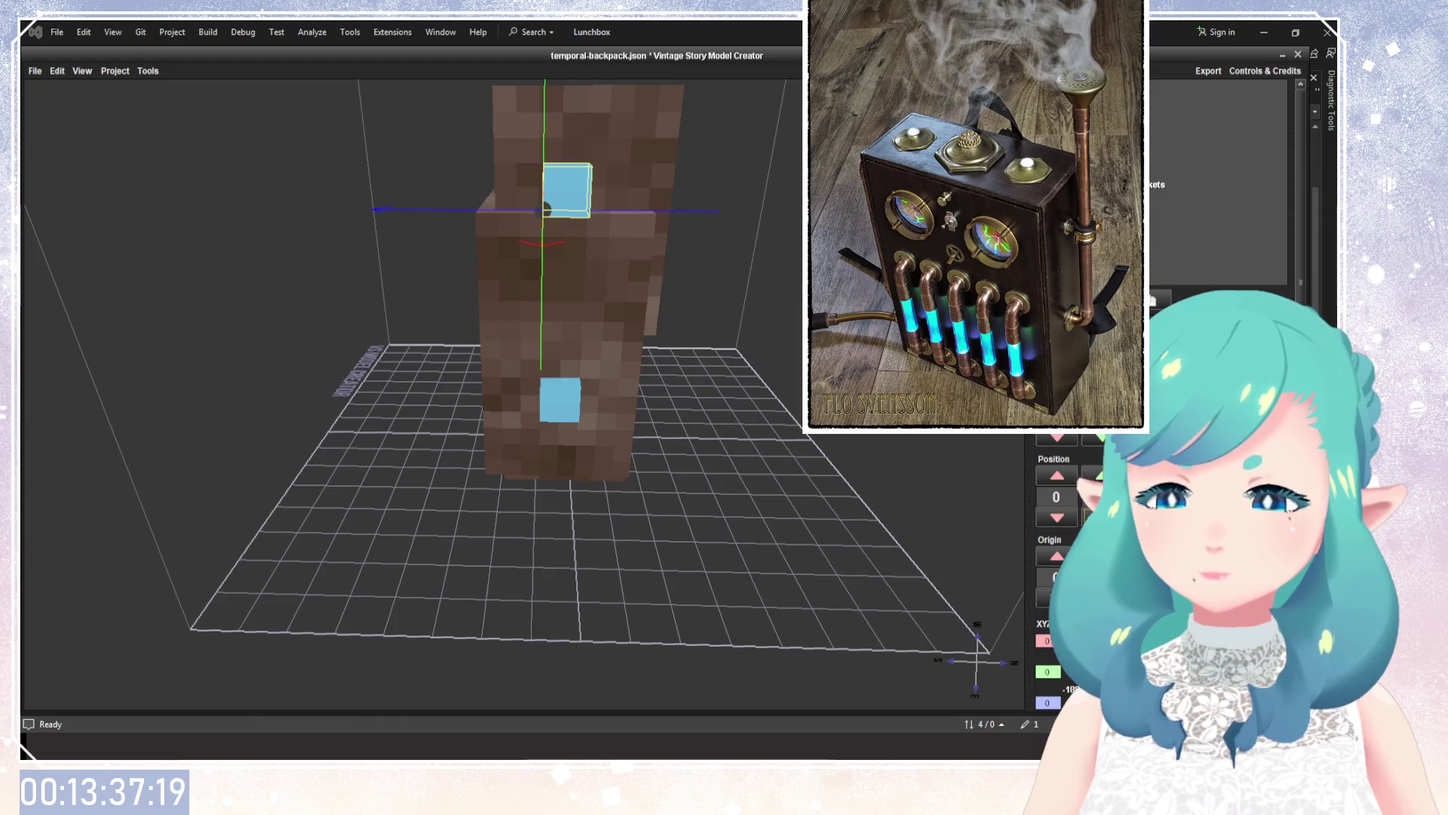
pyautogui.moveTo(704, 549)
pyautogui.mouseDown()
pyautogui.moveTo(647, 461)
pyautogui.moveTo(455, 461)
pyautogui.moveTo(624, 461)
pyautogui.moveTo(555, 415)
pyautogui.moveTo(799, 445)
pyautogui.moveTo(695, 433)
pyautogui.moveTo(756, 426)
pyautogui.moveTo(687, 374)
pyautogui.moveTo(689, 418)
pyautogui.moveTo(265, 445)
pyautogui.moveTo(395, 409)
pyautogui.moveTo(432, 426)
pyautogui.mouseUp()
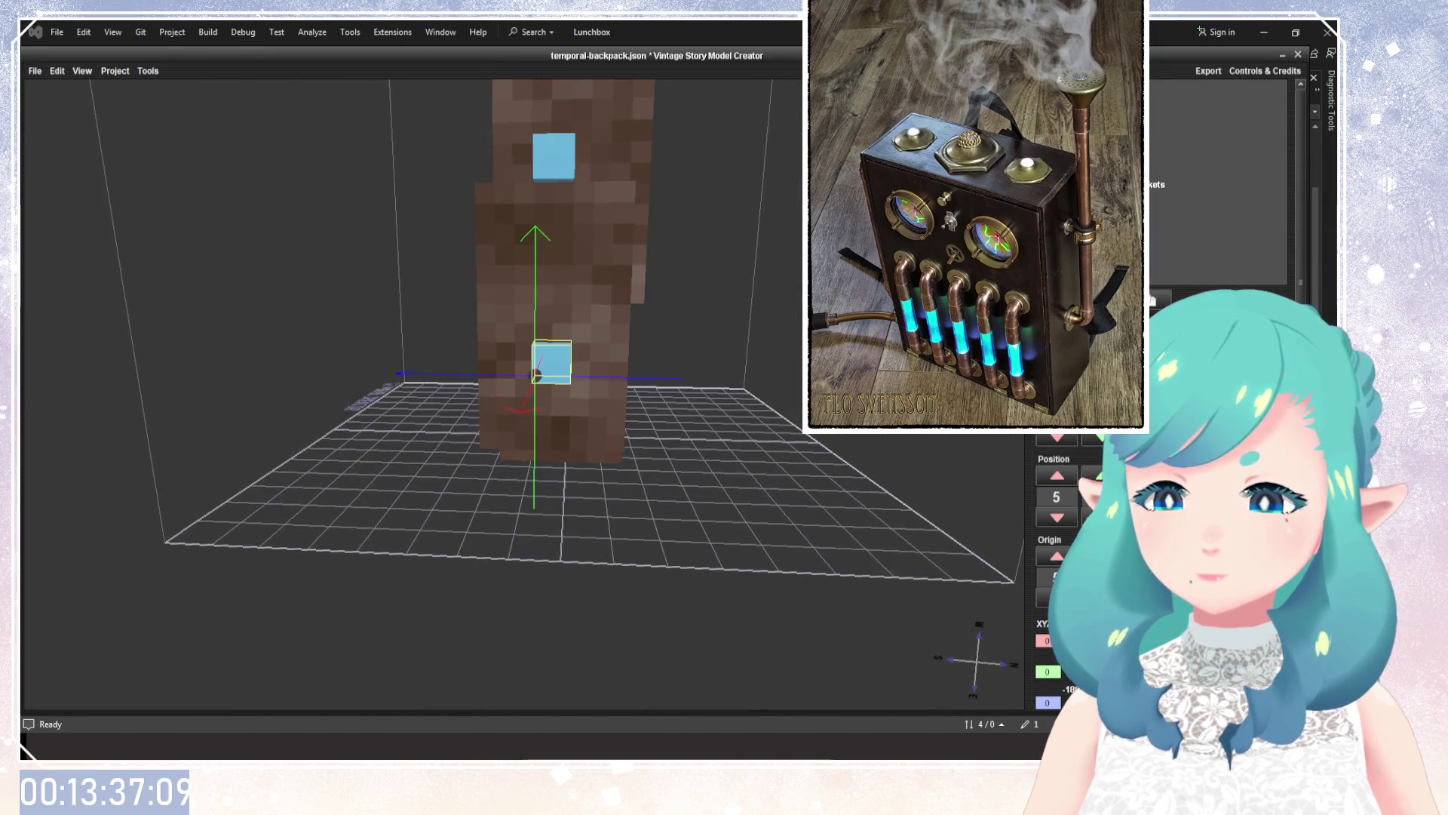
pyautogui.moveTo(537, 375)
pyautogui.mouseDown()
pyautogui.moveTo(536, 336)
pyautogui.moveTo(536, 410)
pyautogui.mouseUp()
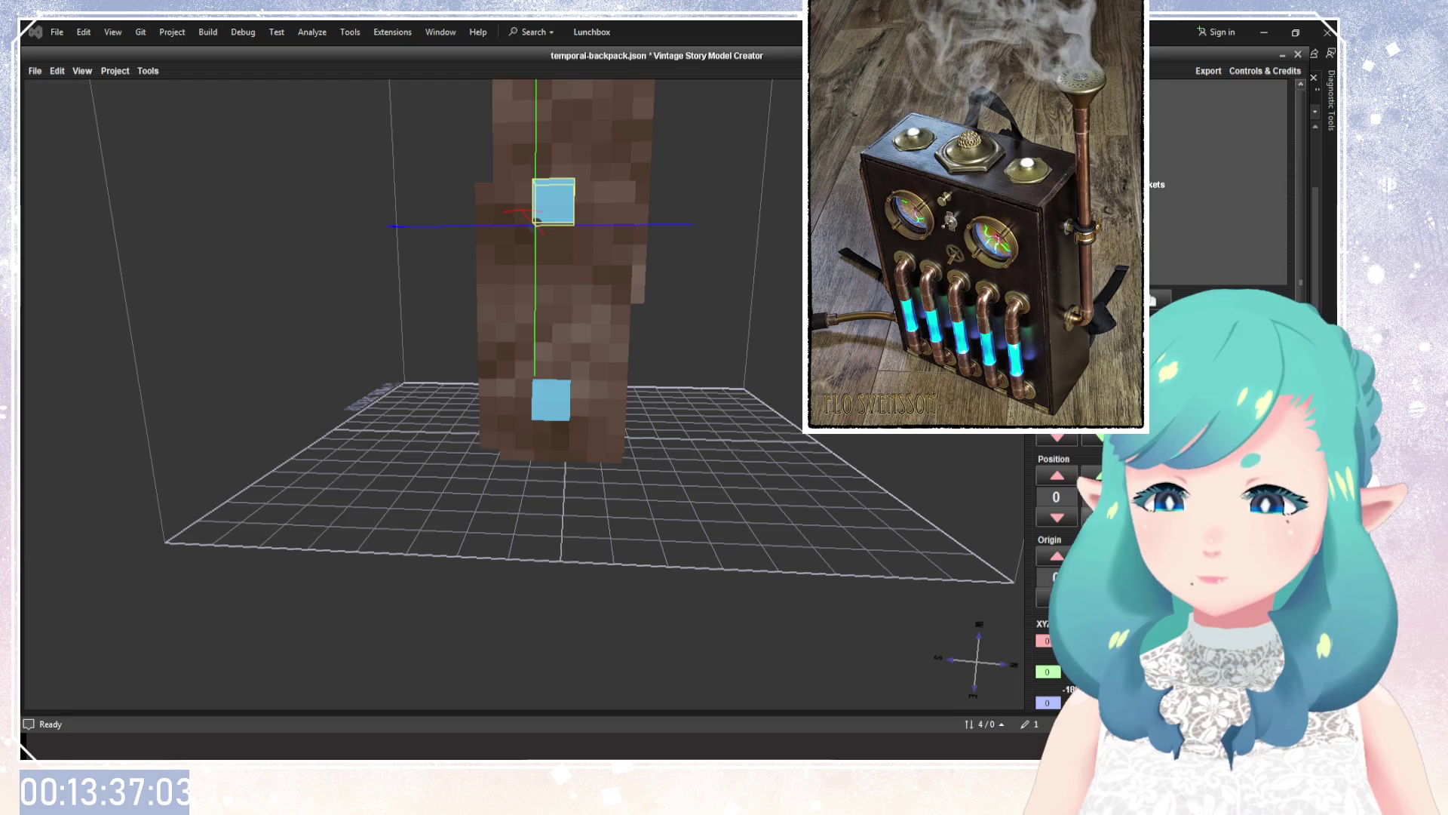
pyautogui.moveTo(537, 221); pyautogui.dragTo(537, 261)
pyautogui.moveTo(800, 418)
pyautogui.mouseDown(button='right')
pyautogui.moveTo(766, 455)
pyautogui.moveTo(578, 453)
pyautogui.mouseUp(button='right')
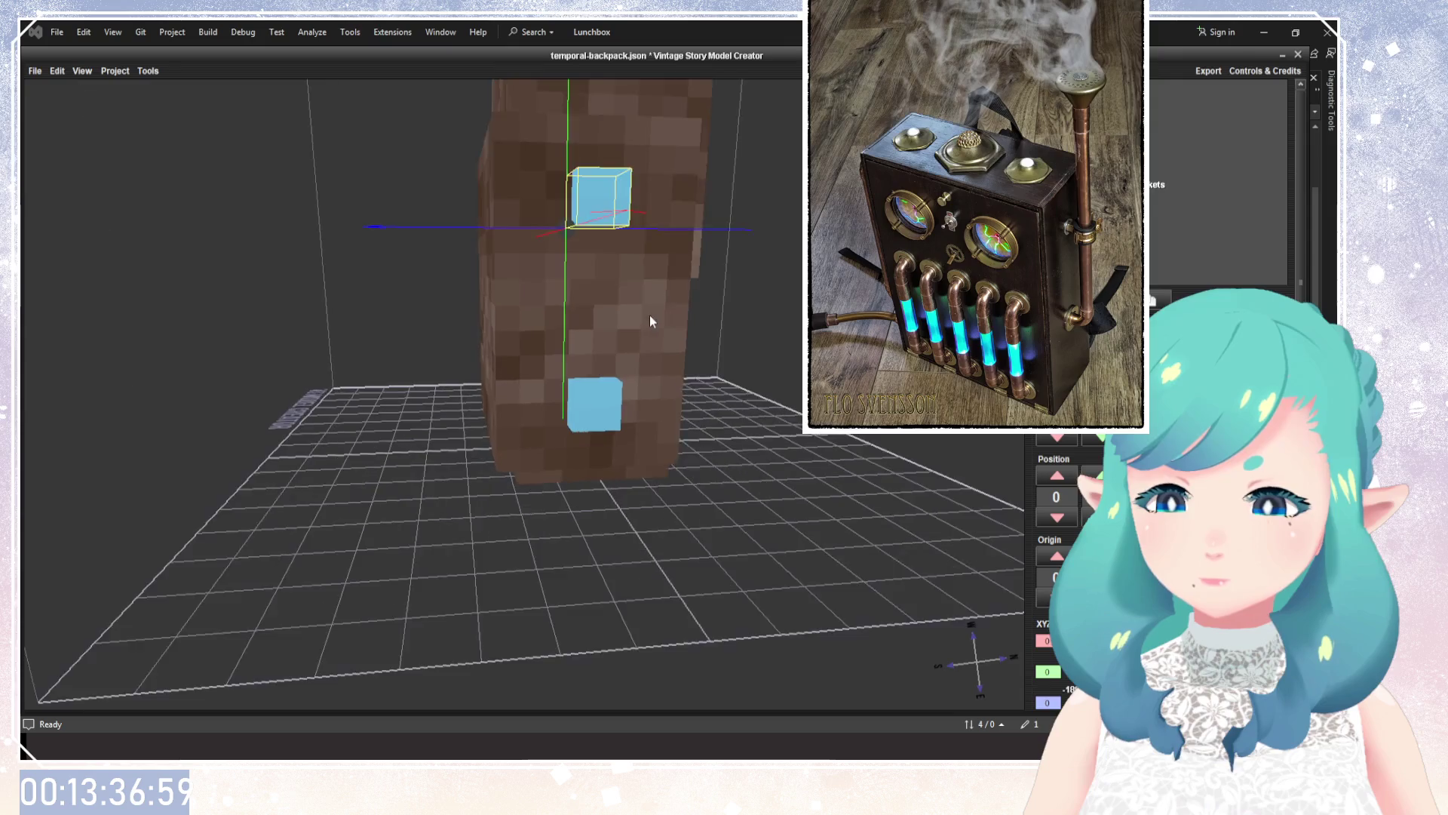
# Shift the top cube's origin one step right, then select the new middle cube.
pyautogui.scroll(5, 629, 391)
pyautogui.click(1057, 556)
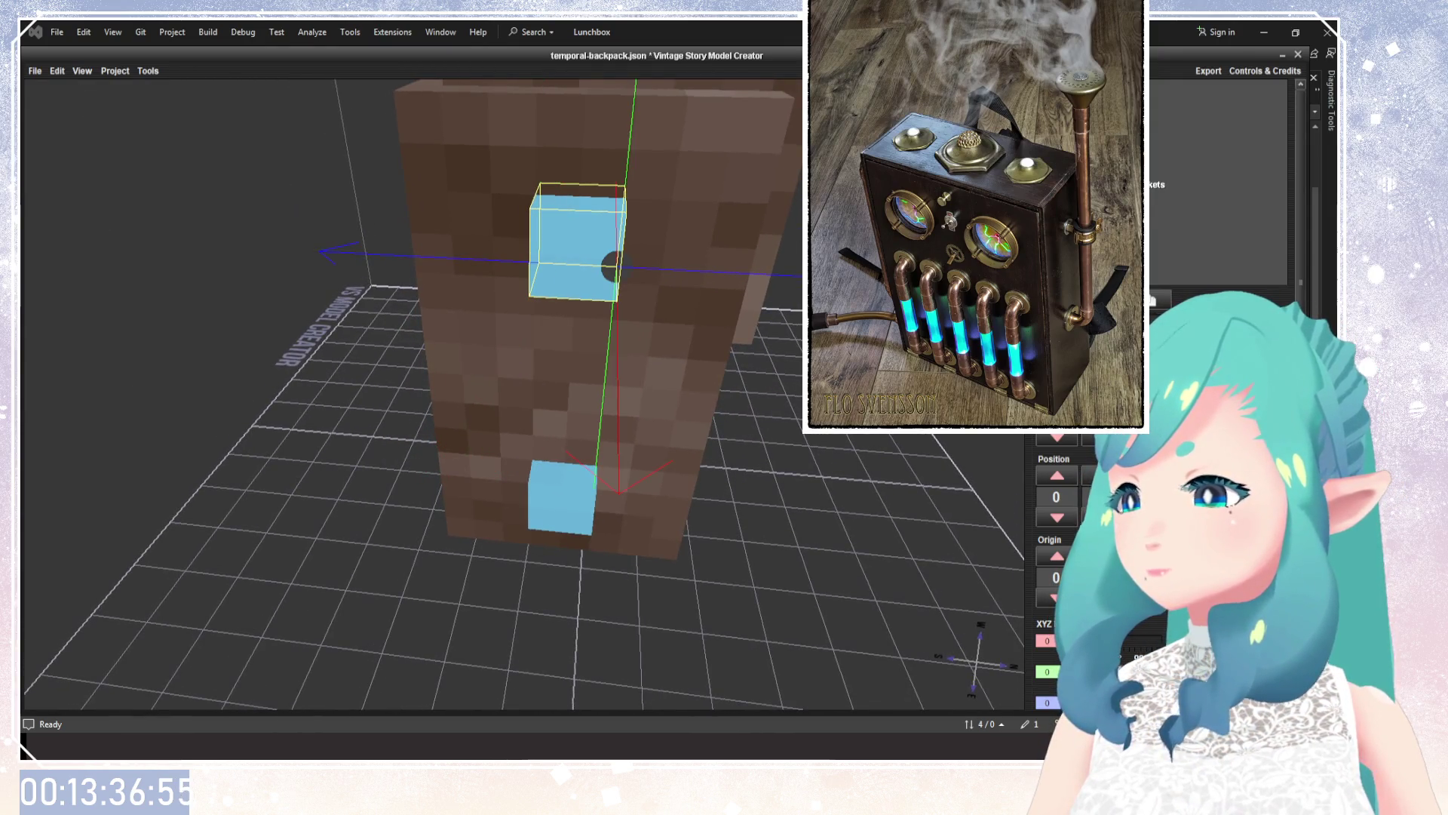
pyautogui.hotkey('ctrl', 'z')
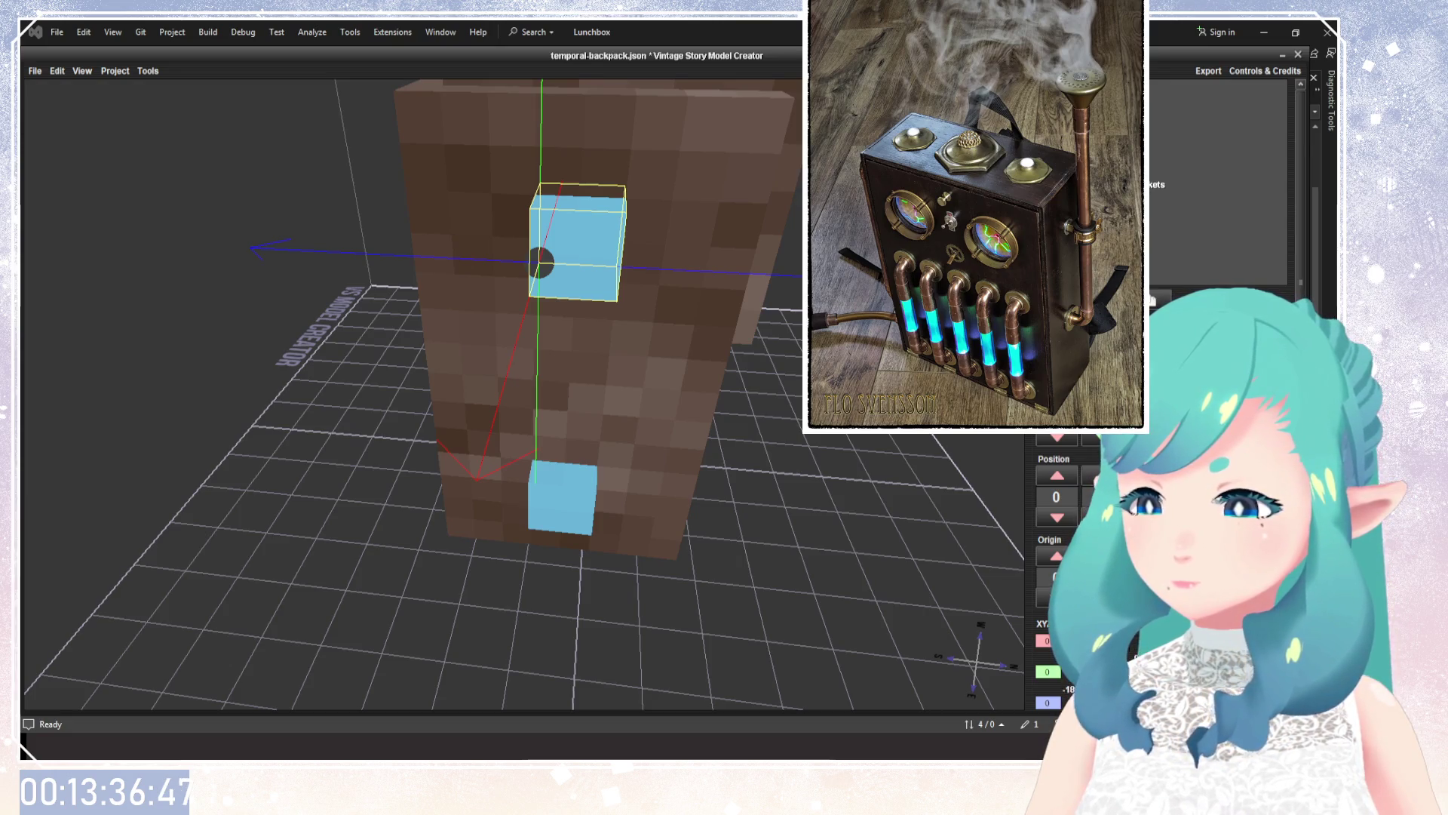
pyautogui.press('Up')
pyautogui.press('Up')
pyautogui.press('Up')
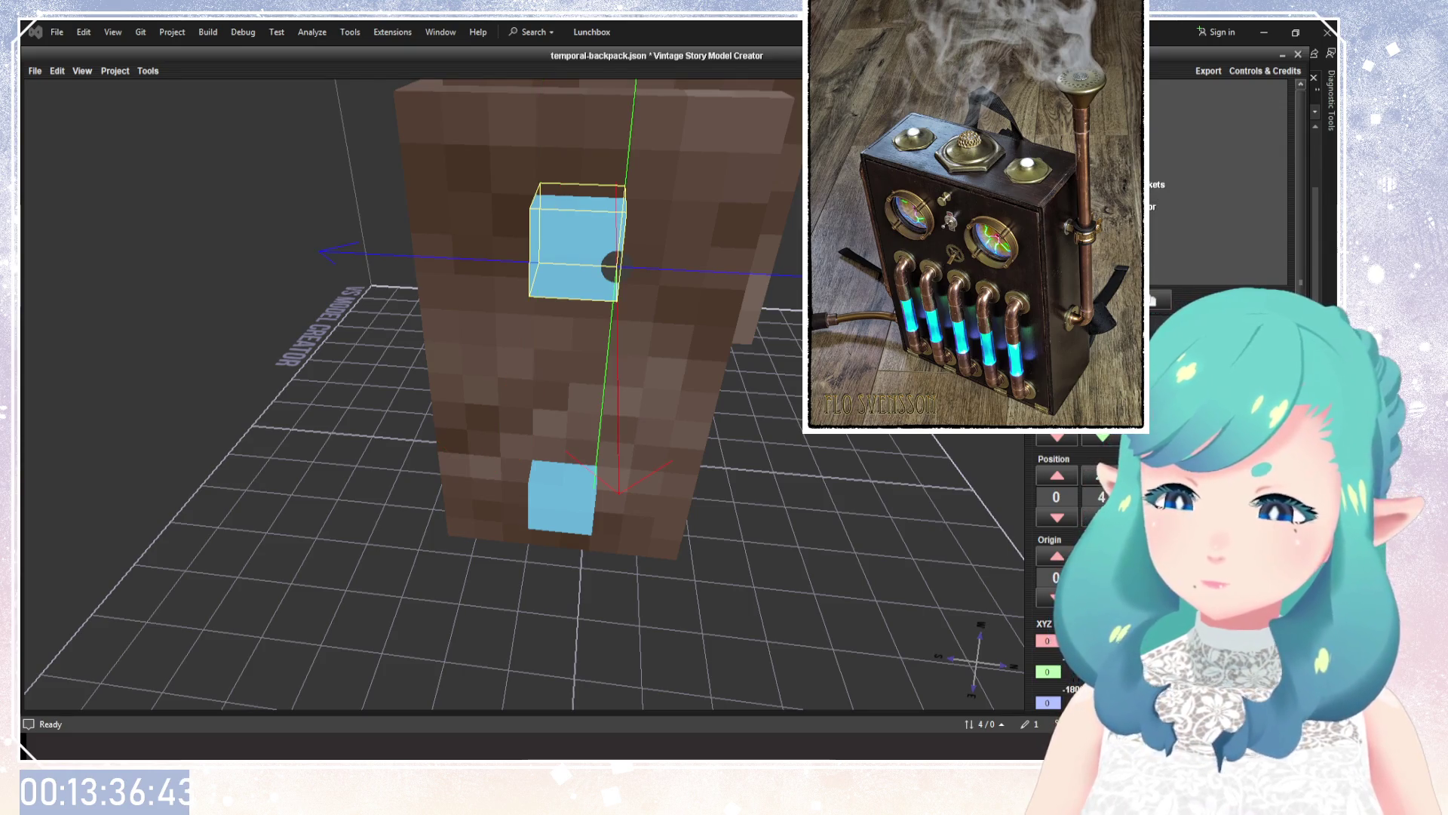
pyautogui.moveTo(453, 377); pyautogui.dragTo(483, 354)
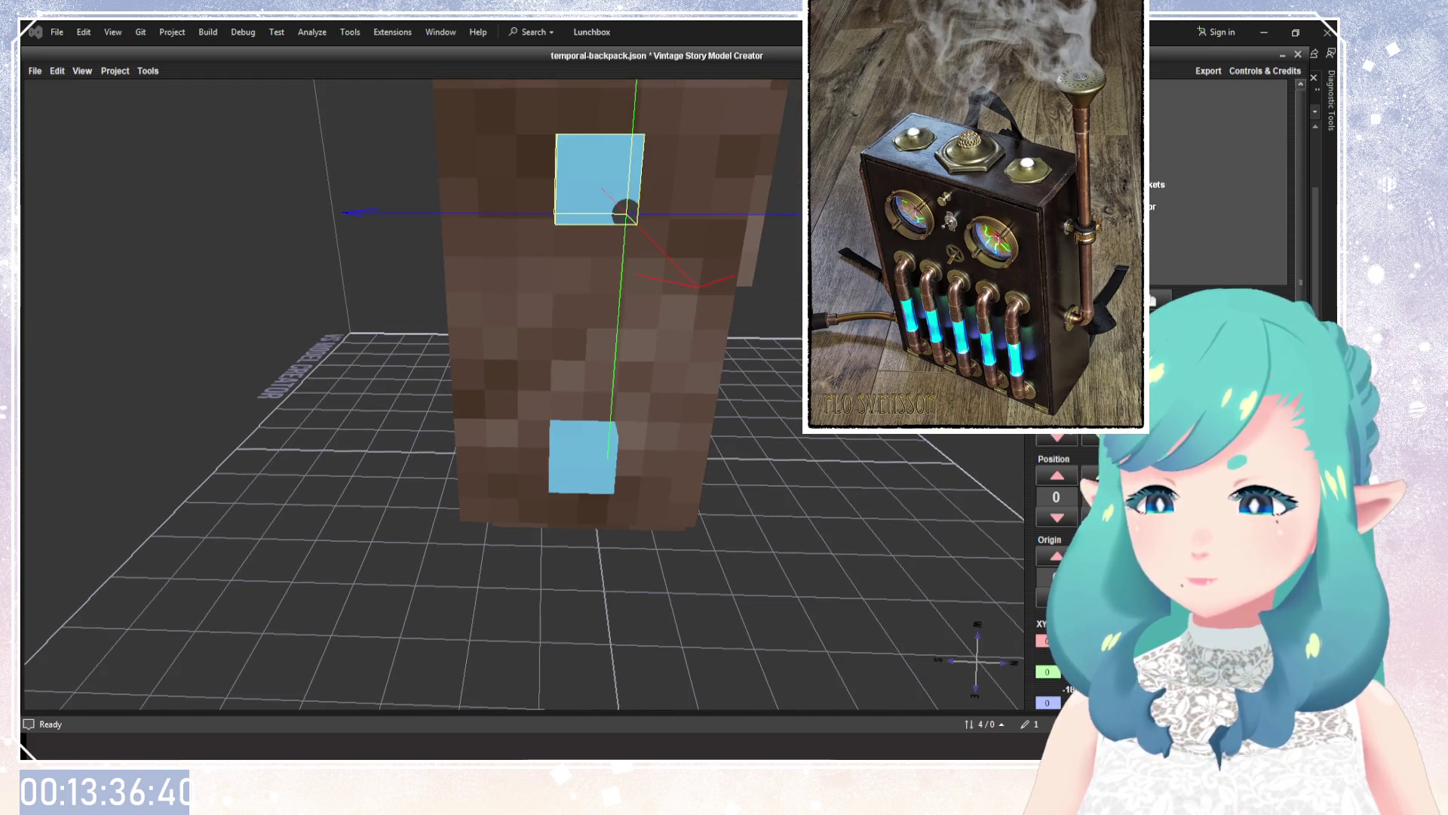
pyautogui.click(587, 392)
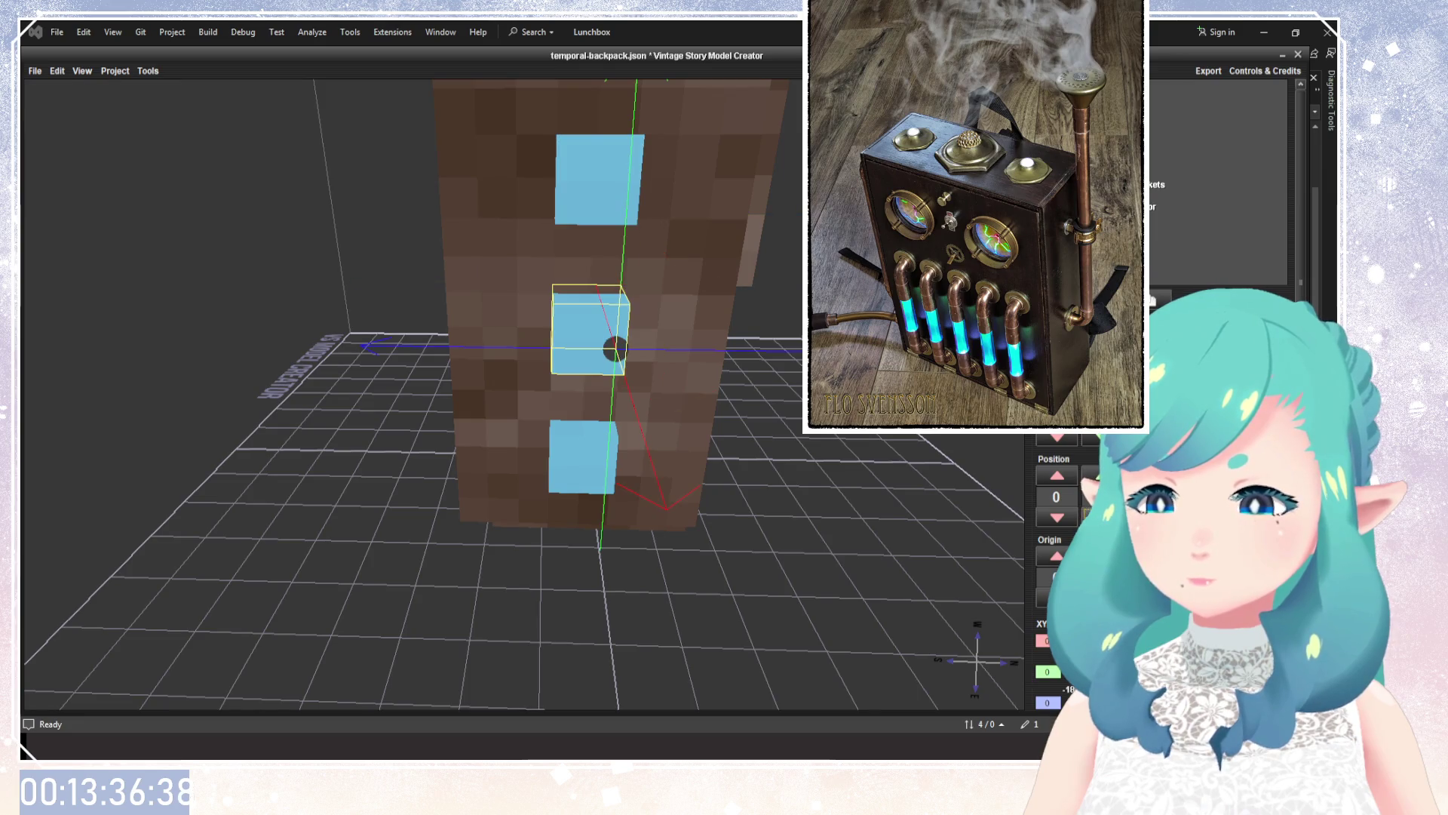
# Move the middle cube down onto the lower one and raise its Y size to 4.
pyautogui.click(1063, 483)
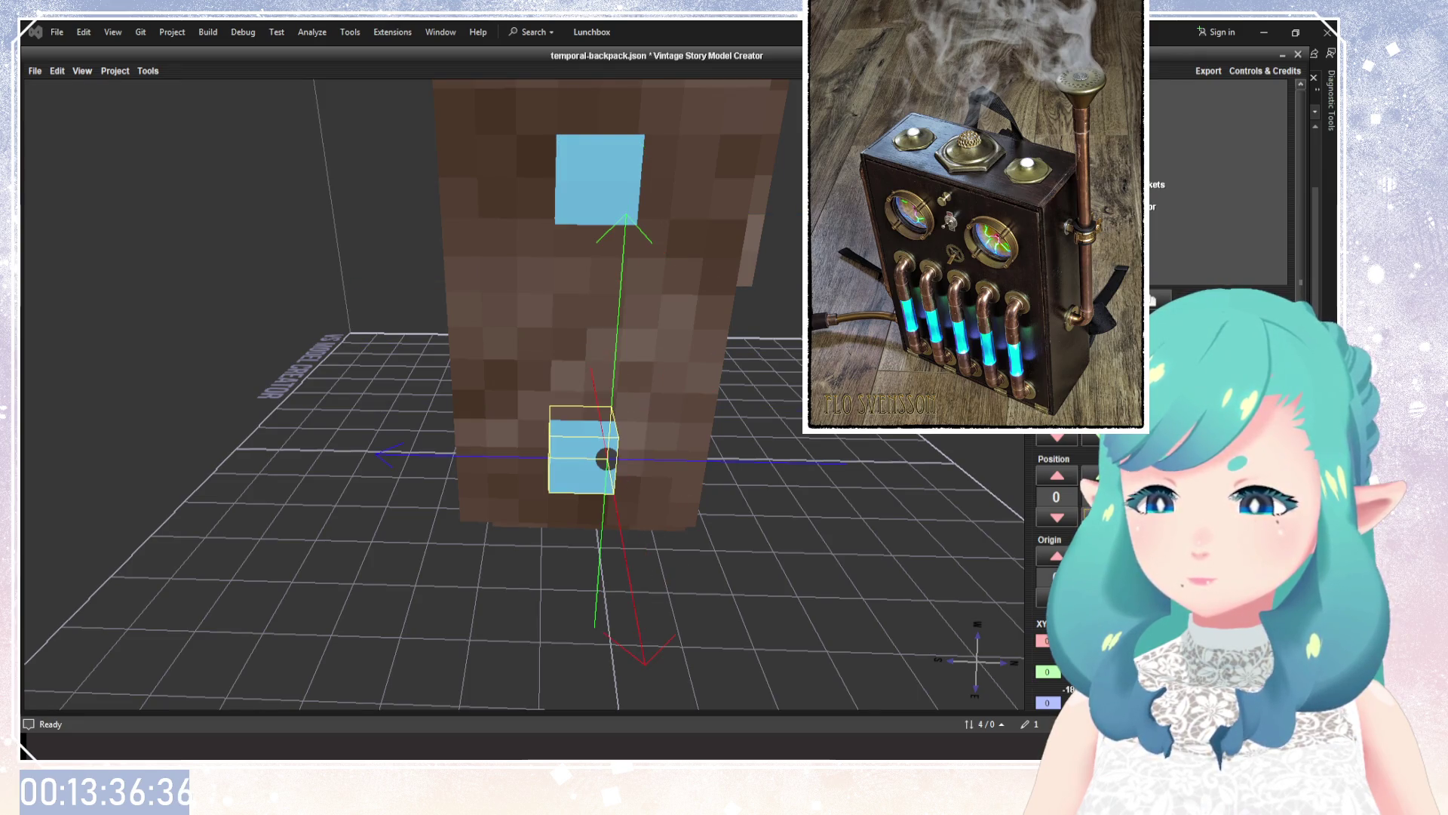
pyautogui.click(1098, 394)
pyautogui.click(1098, 394)
pyautogui.click(1098, 394)
# Zoom in on the backpack front, select the tall column and open its UV Editor.
pyautogui.moveTo(786, 510); pyautogui.dragTo(888, 518)
pyautogui.moveTo(762, 422)
pyautogui.mouseDown()
pyautogui.moveTo(790, 402)
pyautogui.moveTo(517, 430)
pyautogui.moveTo(738, 424)
pyautogui.moveTo(766, 453)
pyautogui.moveTo(458, 481)
pyautogui.mouseUp()
pyautogui.scroll(-5, 750, 432)
pyautogui.scroll(5, 528, 278)
pyautogui.moveTo(528, 277)
pyautogui.mouseDown()
pyautogui.moveTo(596, 314)
pyautogui.moveTo(595, 441)
pyautogui.mouseUp()
pyautogui.scroll(3, 596, 442)
pyautogui.moveTo(649, 510)
pyautogui.mouseDown()
pyautogui.moveTo(688, 354)
pyautogui.moveTo(683, 408)
pyautogui.moveTo(705, 396)
pyautogui.mouseUp()
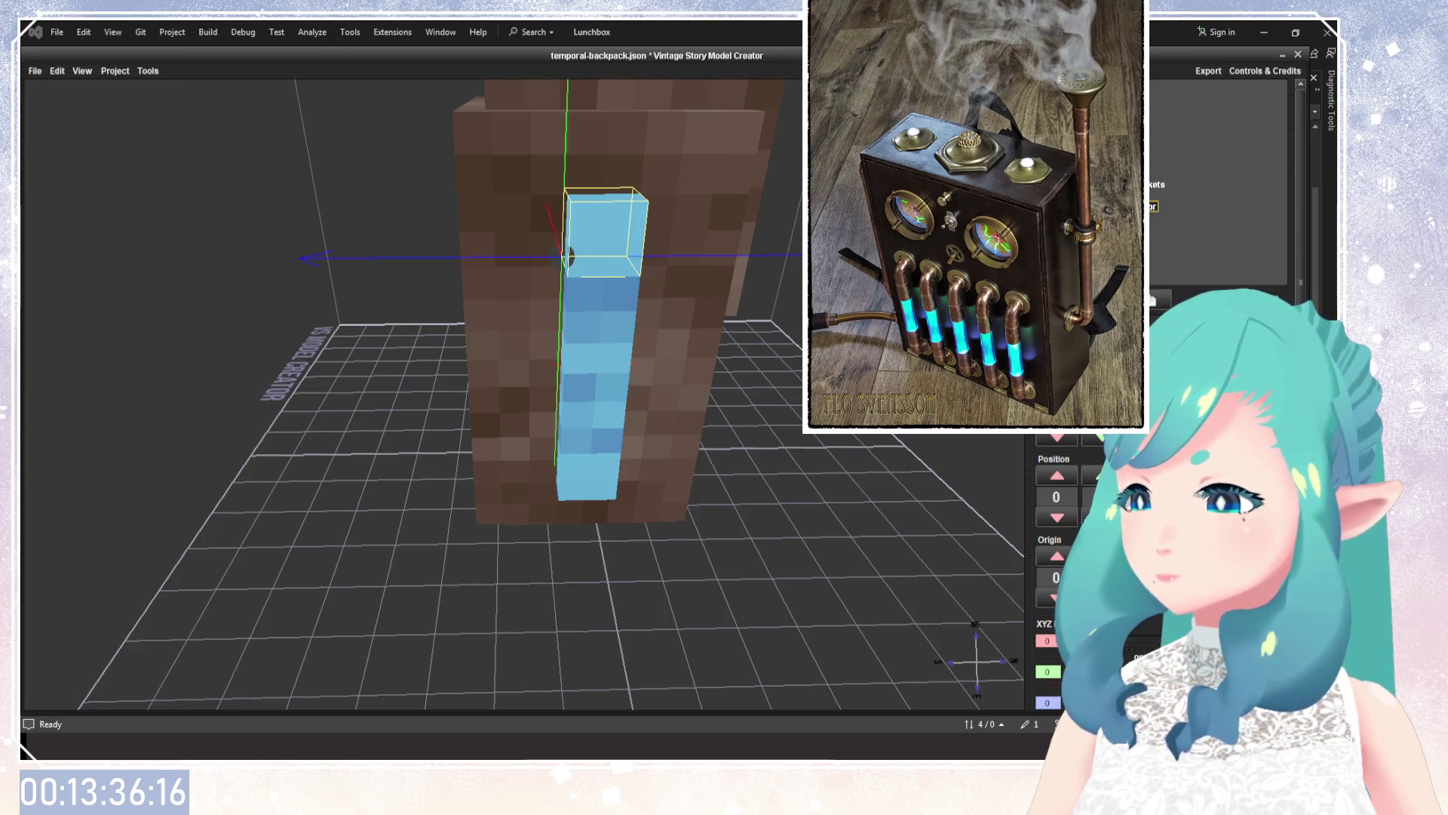
pyautogui.press('Down')
pyautogui.press('u')
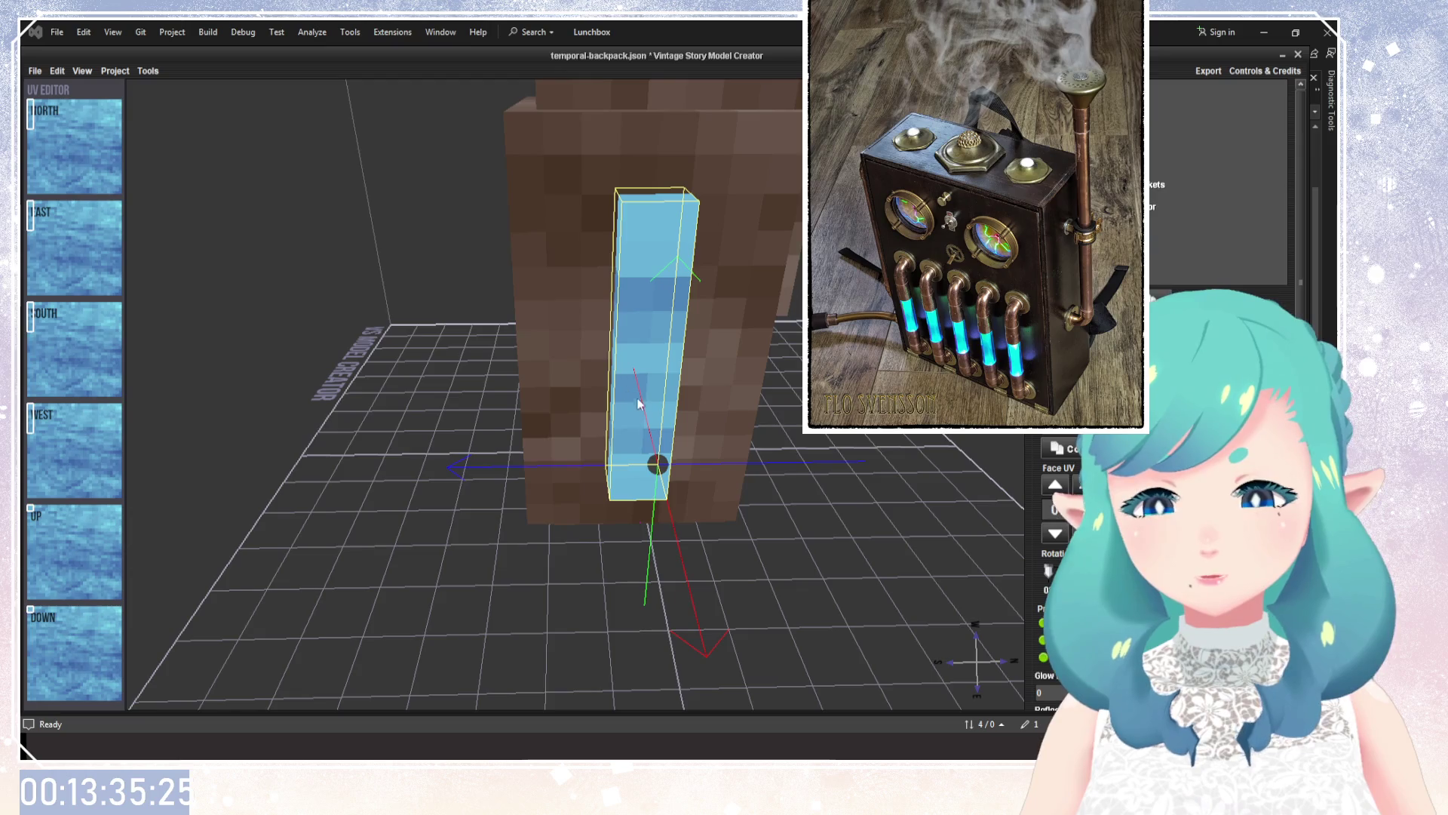
# Give all six column faces (North, East, South, West, Up, Down) the blue patterned texture.
pyautogui.click(589, 549)
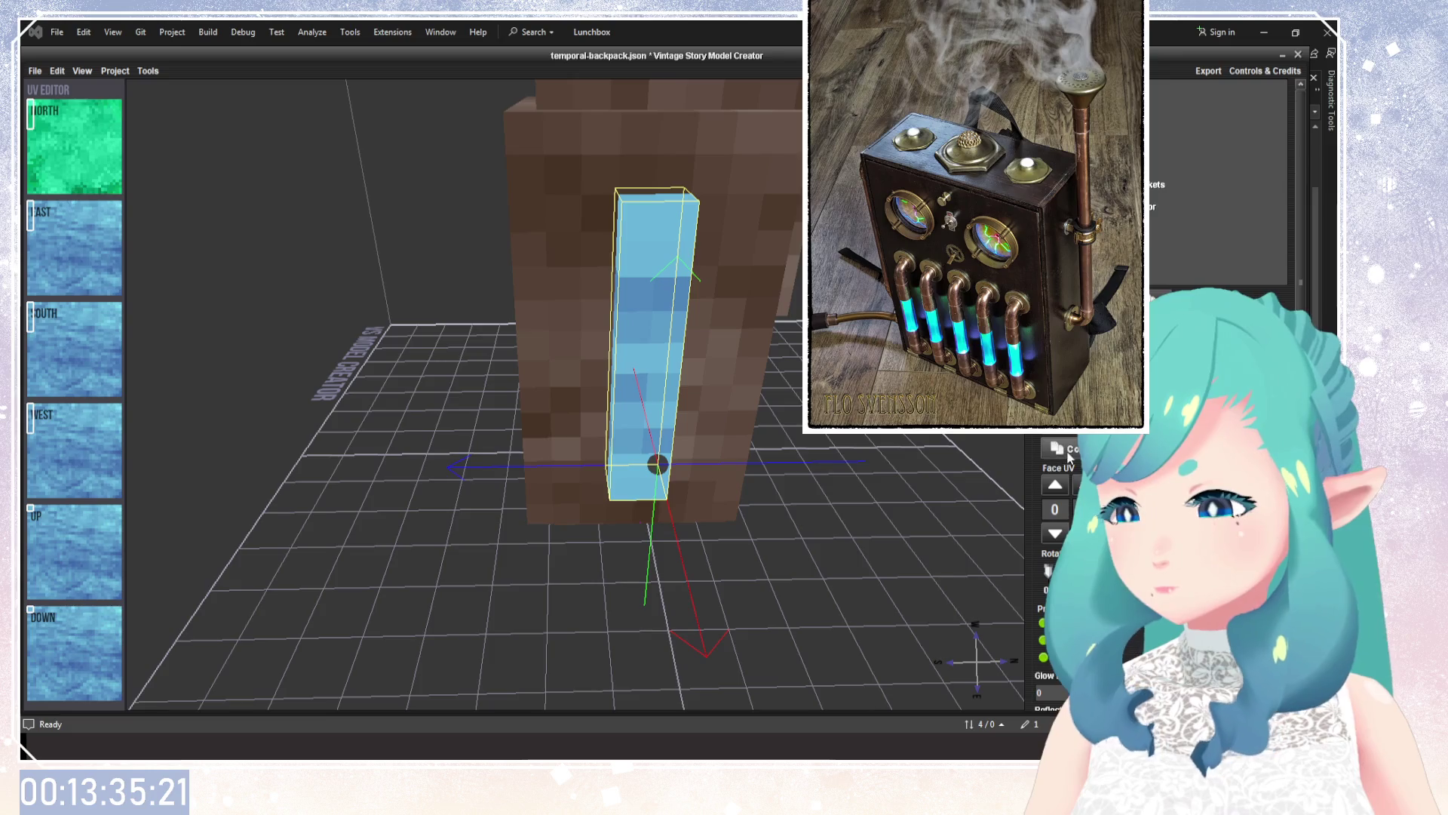
pyautogui.keyDown('ctrl'); pyautogui.click(75, 249); pyautogui.keyUp('ctrl')
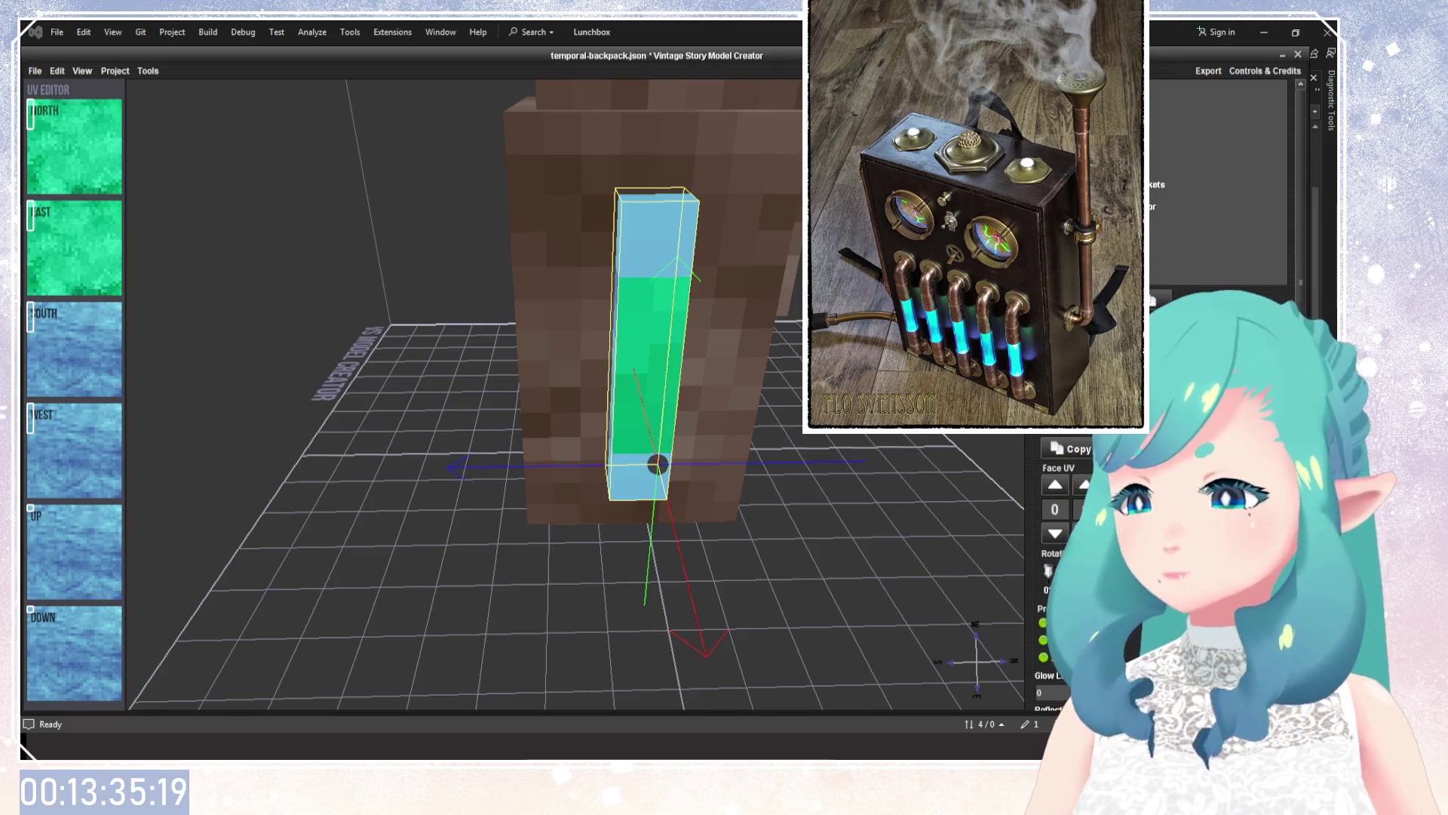
pyautogui.keyDown('ctrl'); pyautogui.click(75, 349); pyautogui.keyUp('ctrl')
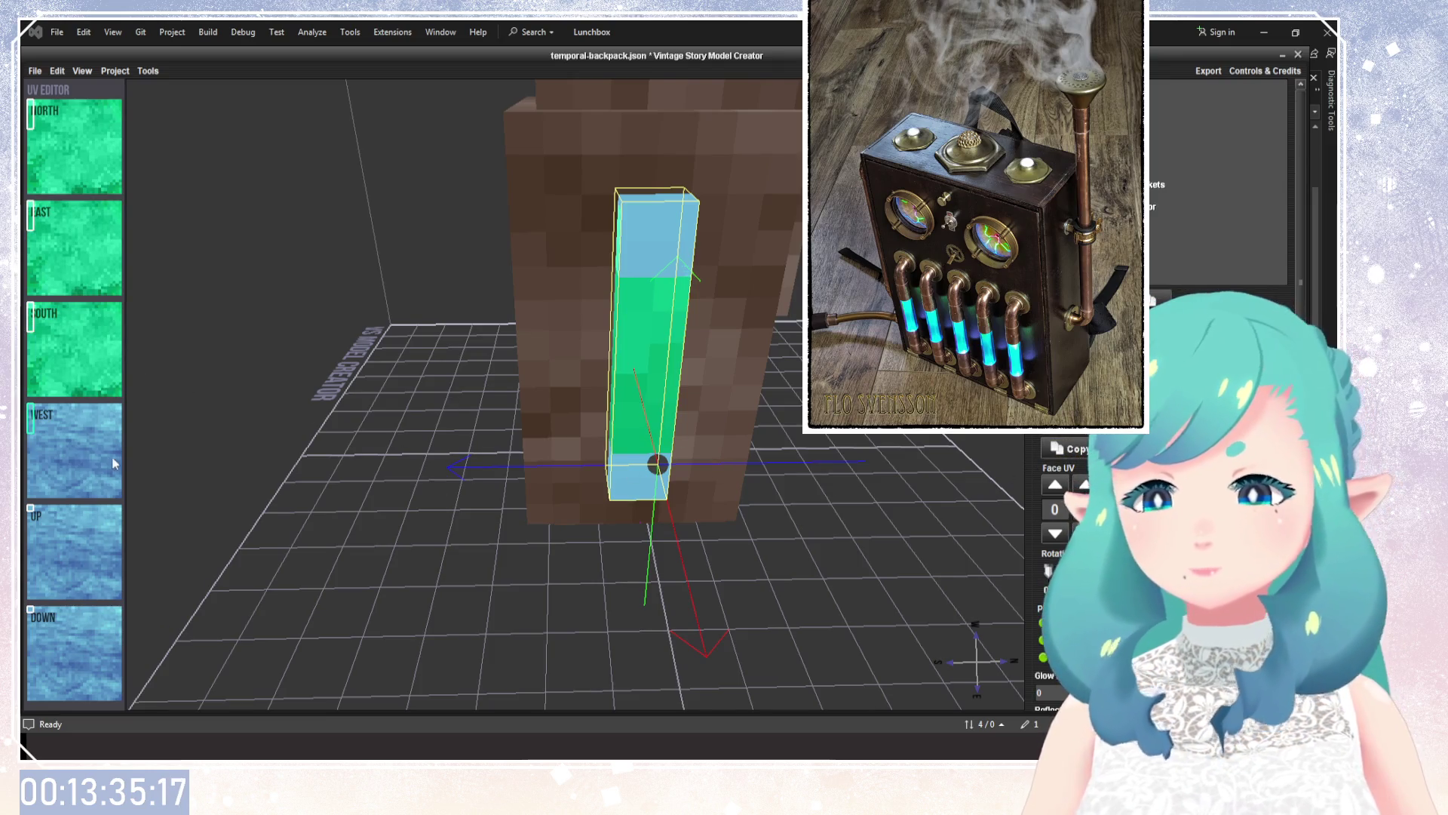
pyautogui.keyDown('ctrl'); pyautogui.click(76, 451); pyautogui.keyUp('ctrl')
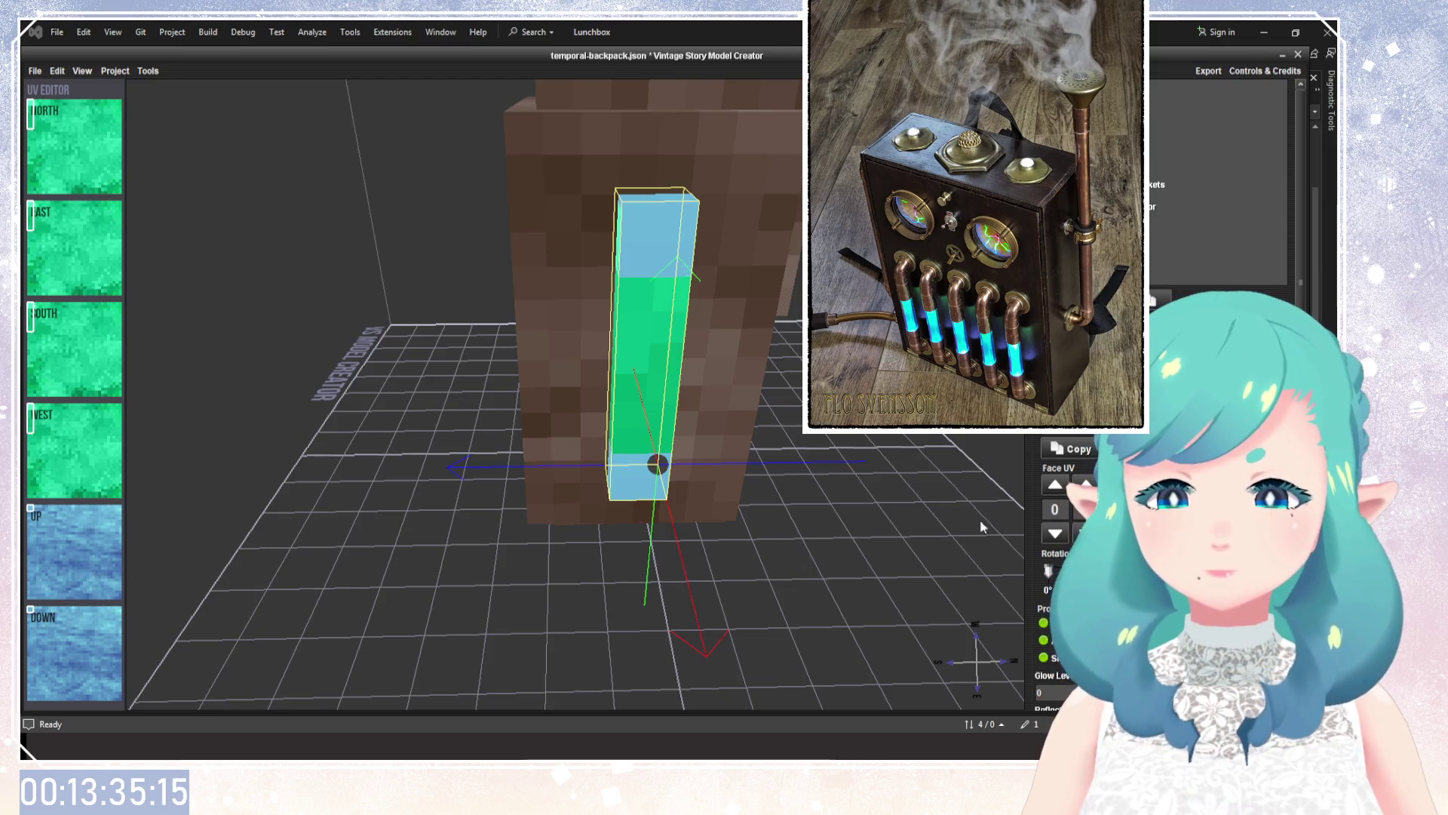
pyautogui.keyDown('ctrl'); pyautogui.click(75, 551); pyautogui.keyUp('ctrl')
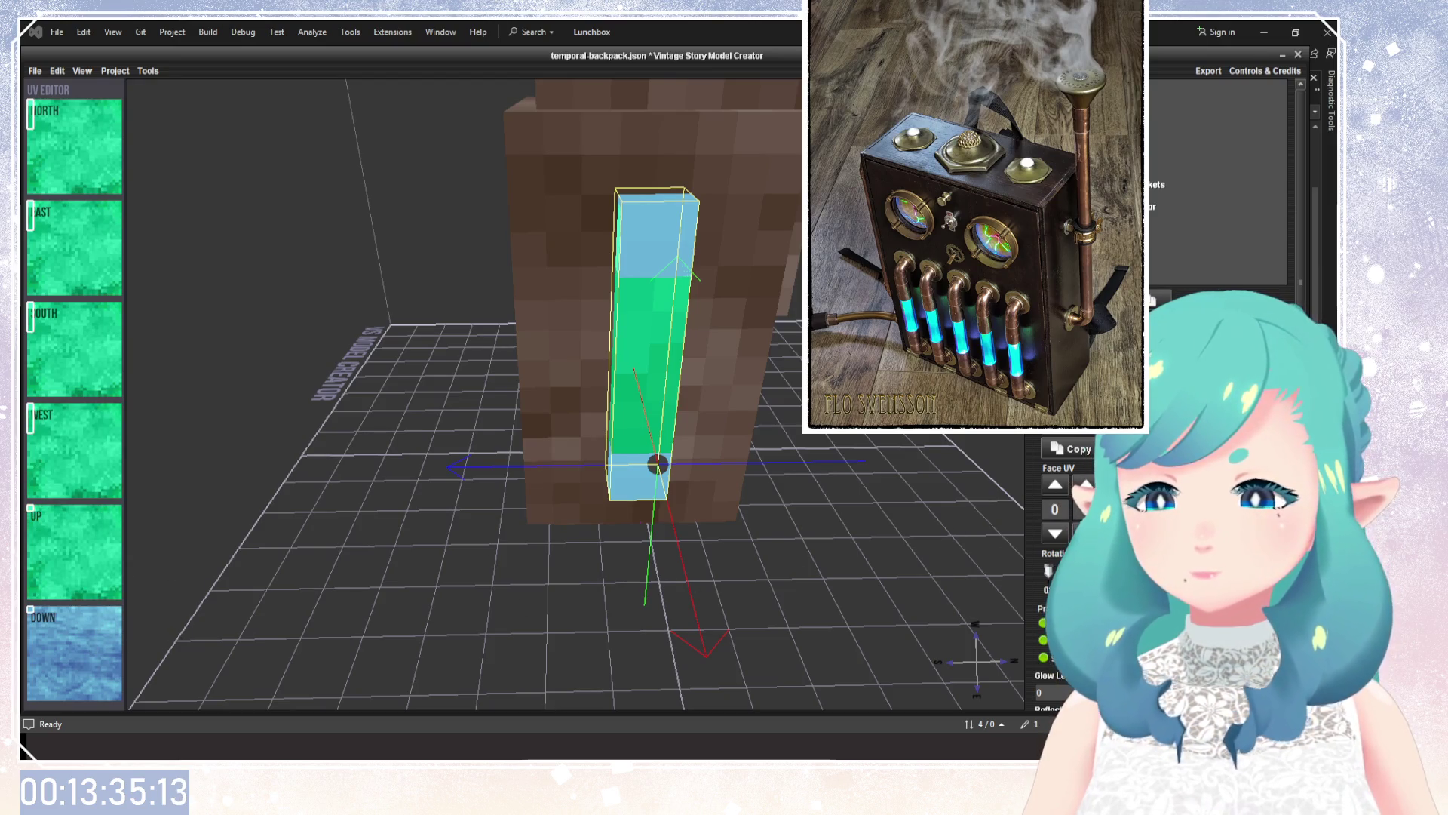
pyautogui.keyDown('ctrl'); pyautogui.click(76, 652); pyautogui.keyUp('ctrl')
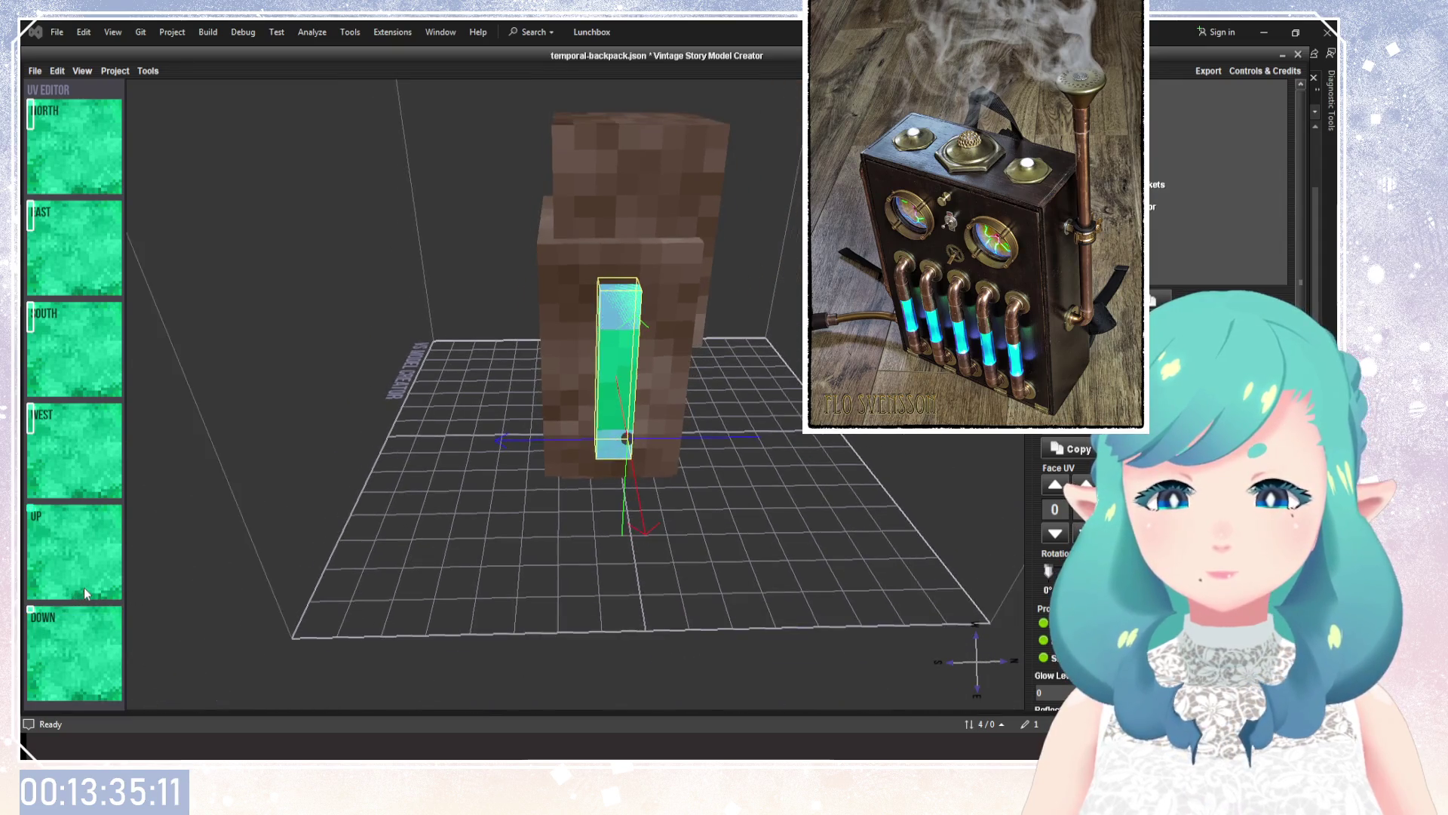
# Set the tube's Glow Level to 35 and orbit to check the glow.
pyautogui.moveTo(420, 533)
pyautogui.mouseDown()
pyautogui.moveTo(685, 537)
pyautogui.moveTo(740, 485)
pyautogui.mouseUp()
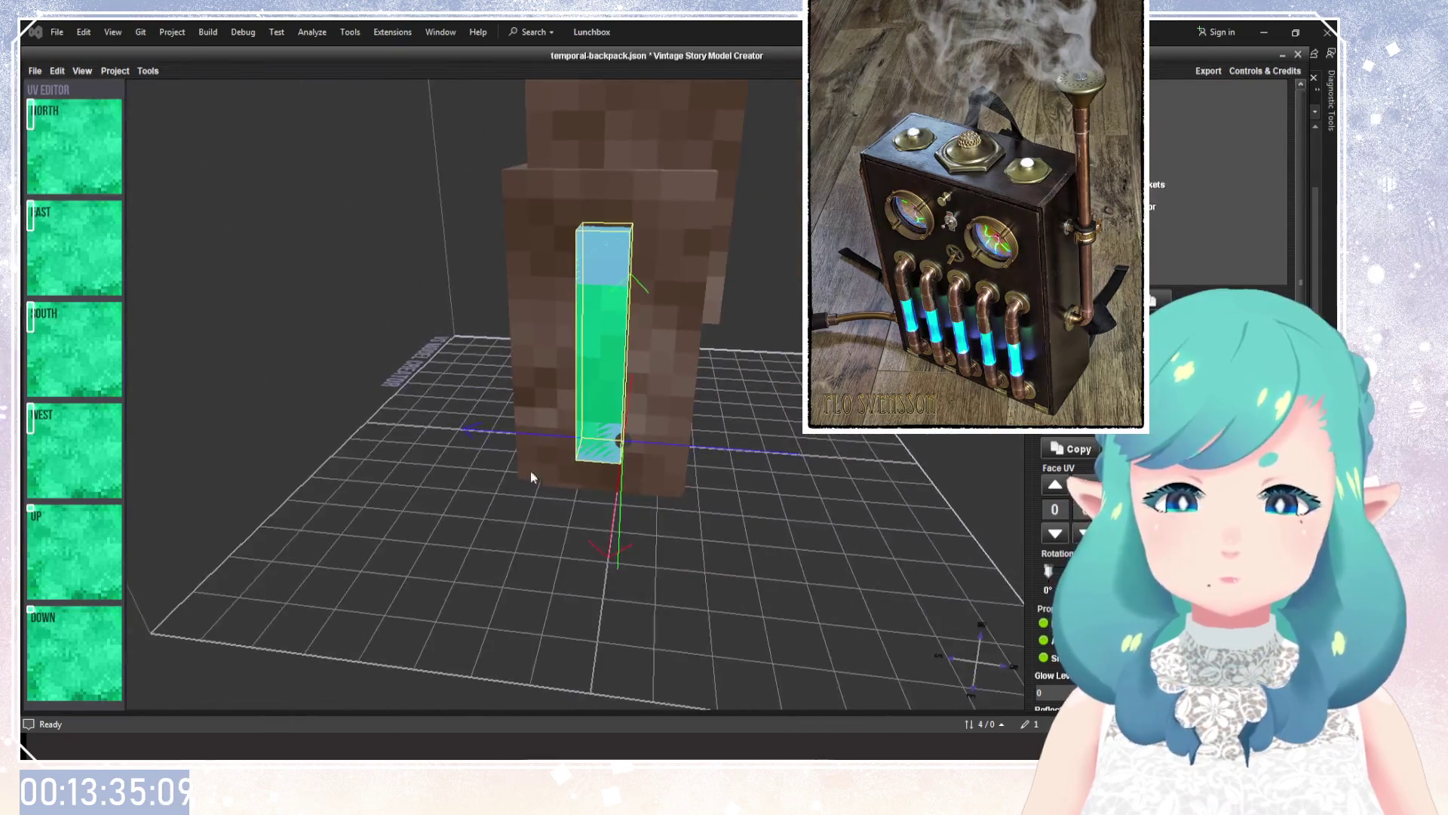
pyautogui.scroll(-3, 1045, 587)
pyautogui.write('35')
pyautogui.press('BackSpace')
pyautogui.press('BackSpace')
pyautogui.write('0')
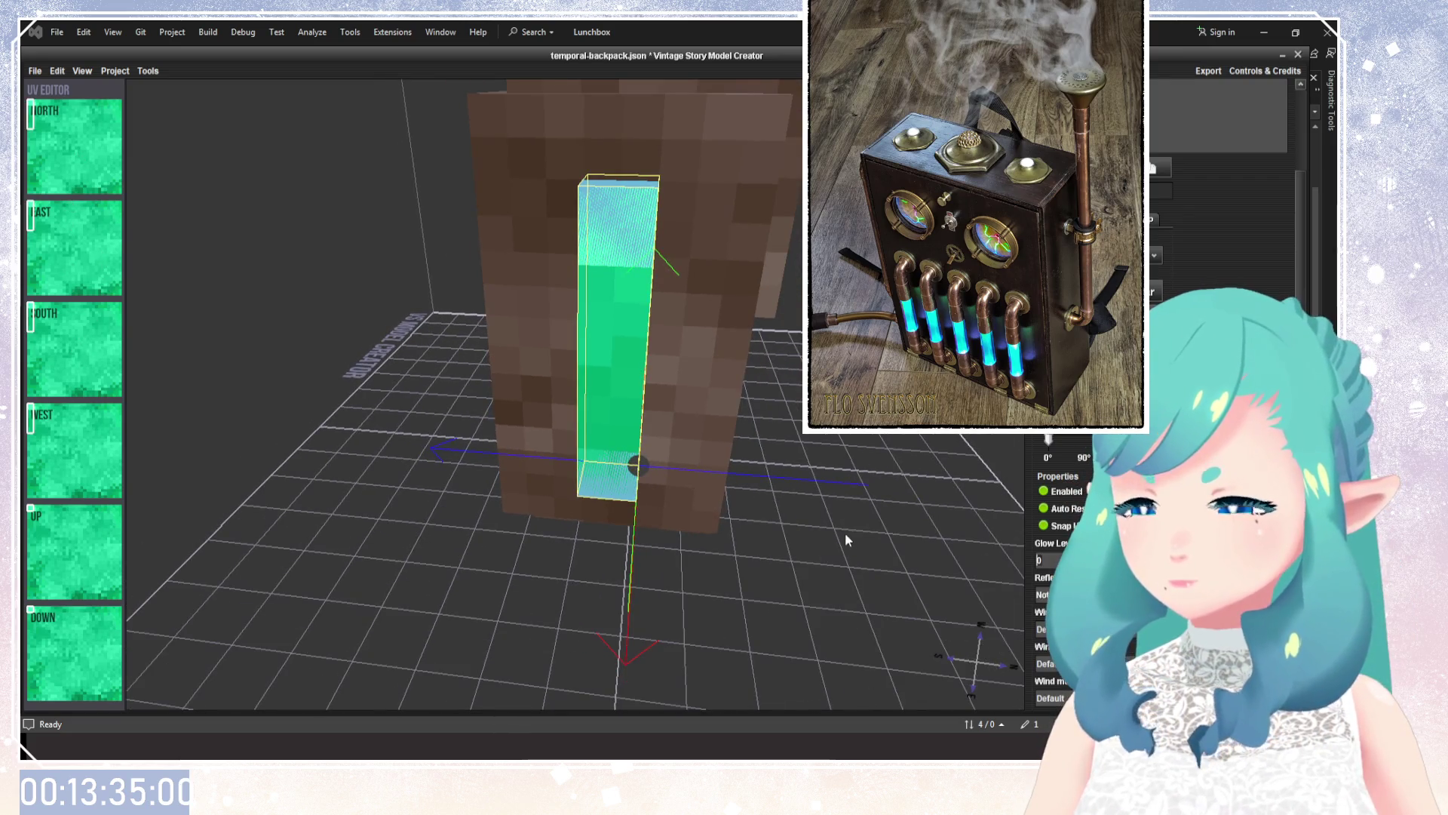
pyautogui.write('5')
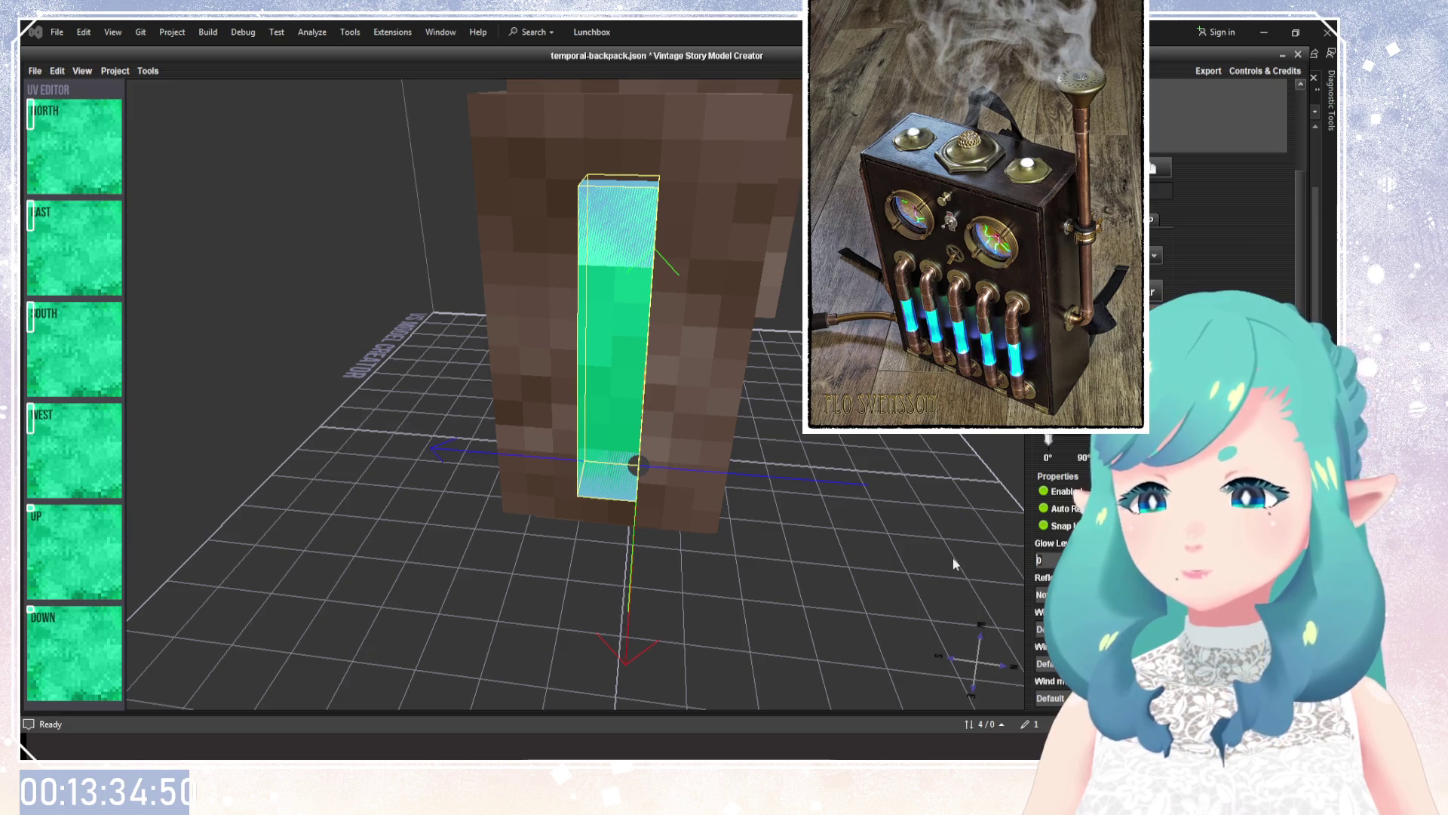
pyautogui.write('35')
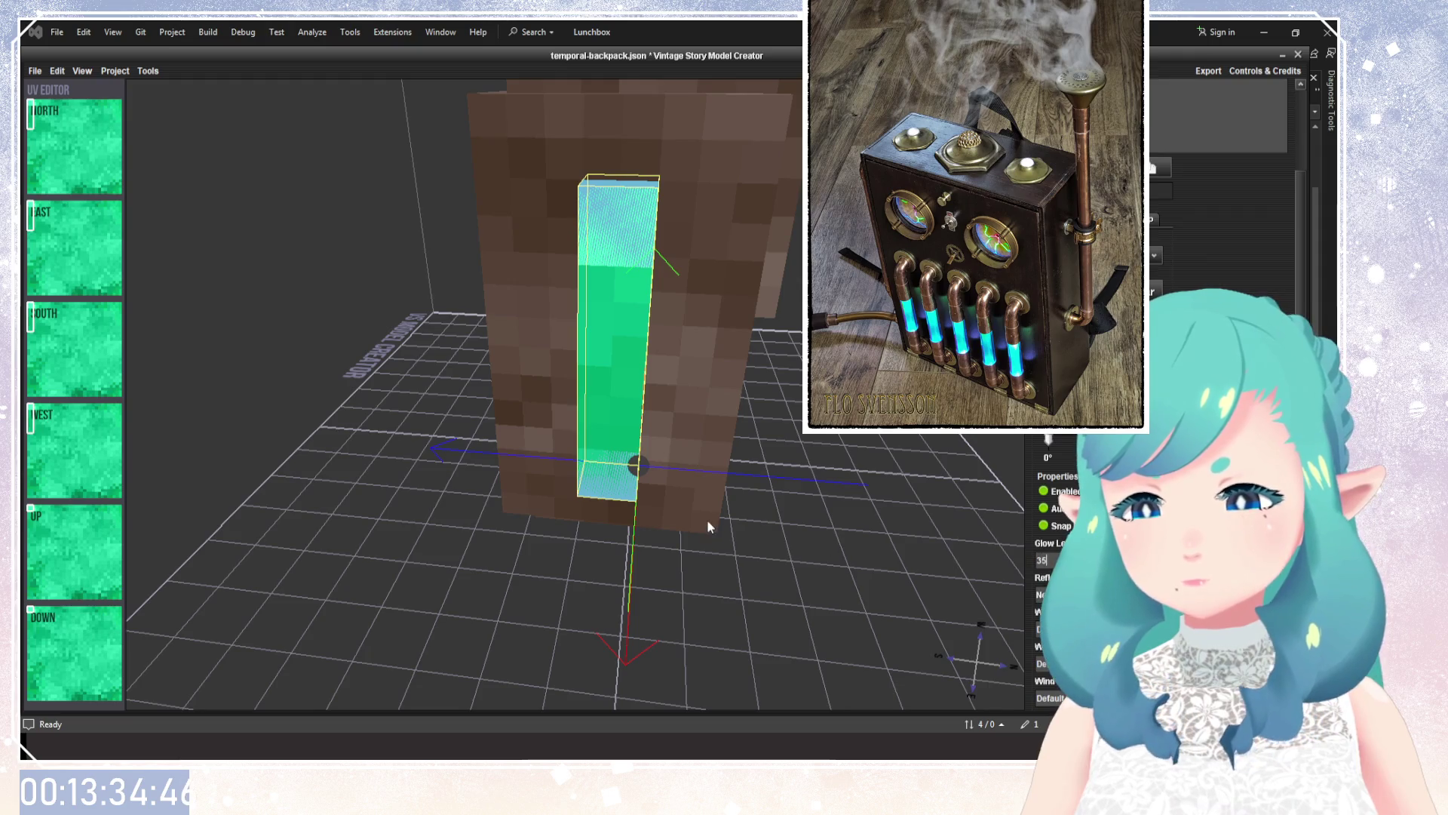
pyautogui.write('5')
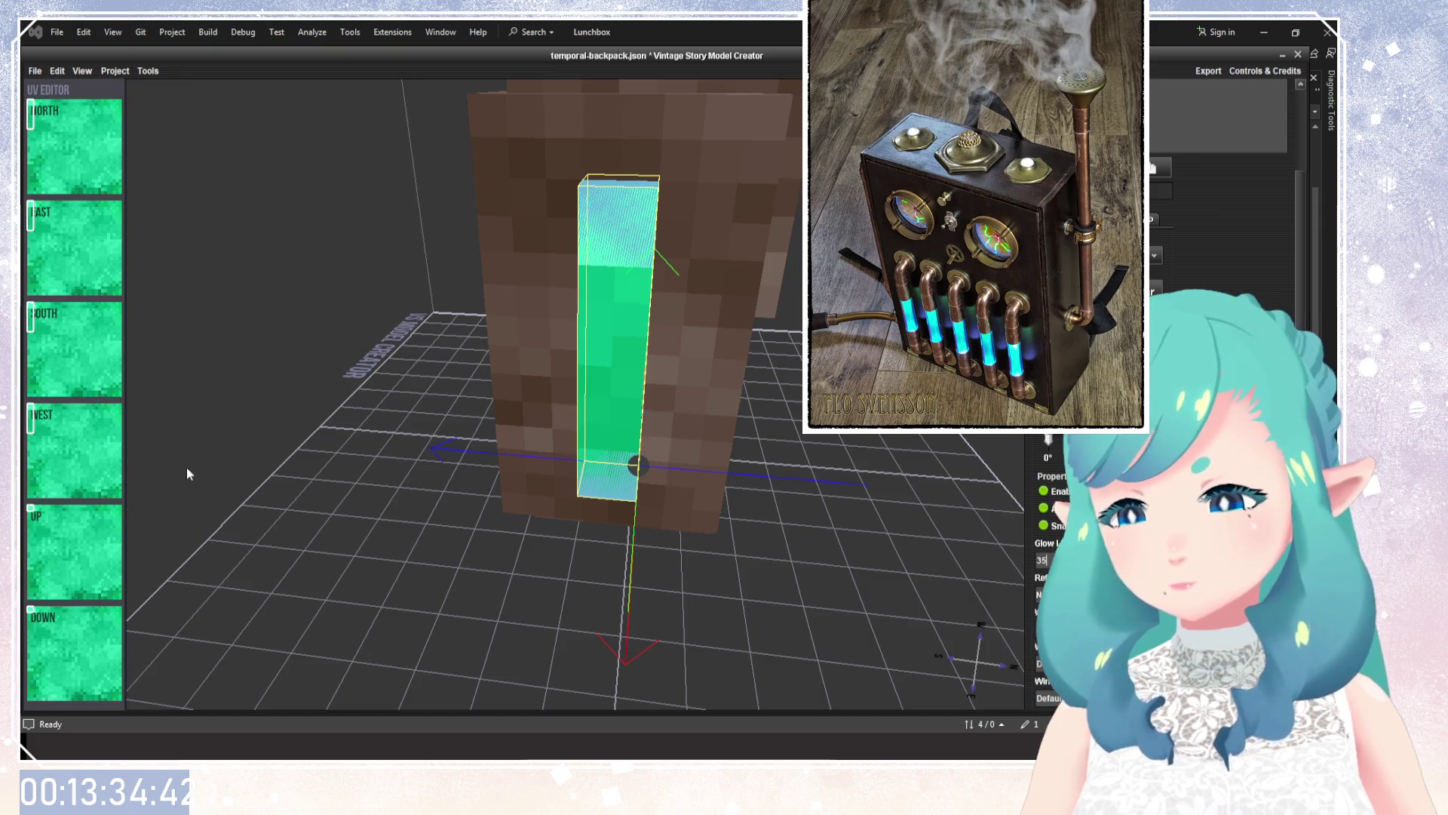
pyautogui.press('Escape')
pyautogui.doubleClick(1045, 560)
pyautogui.write('0')
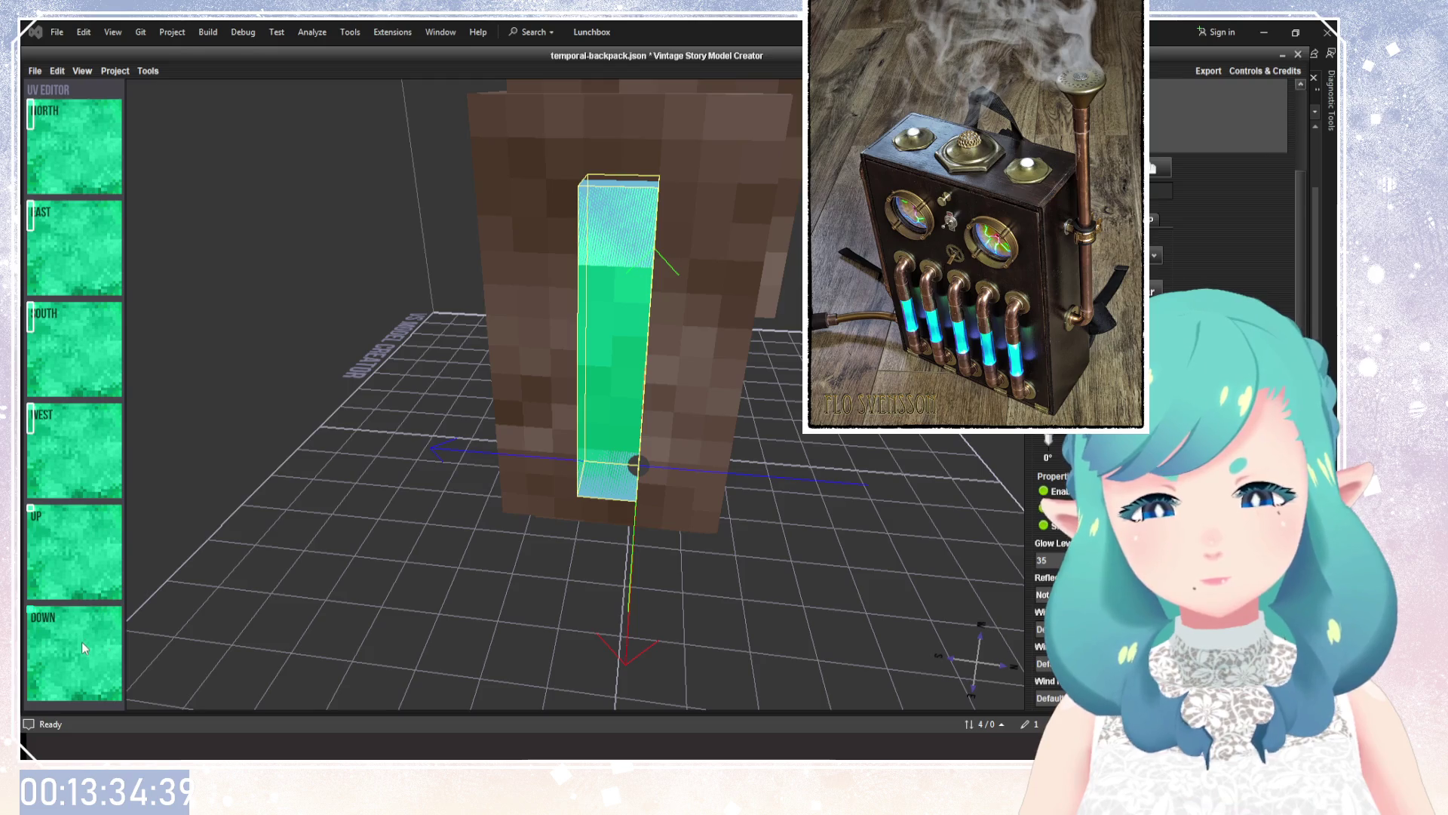
pyautogui.scroll(-2, 529, 611)
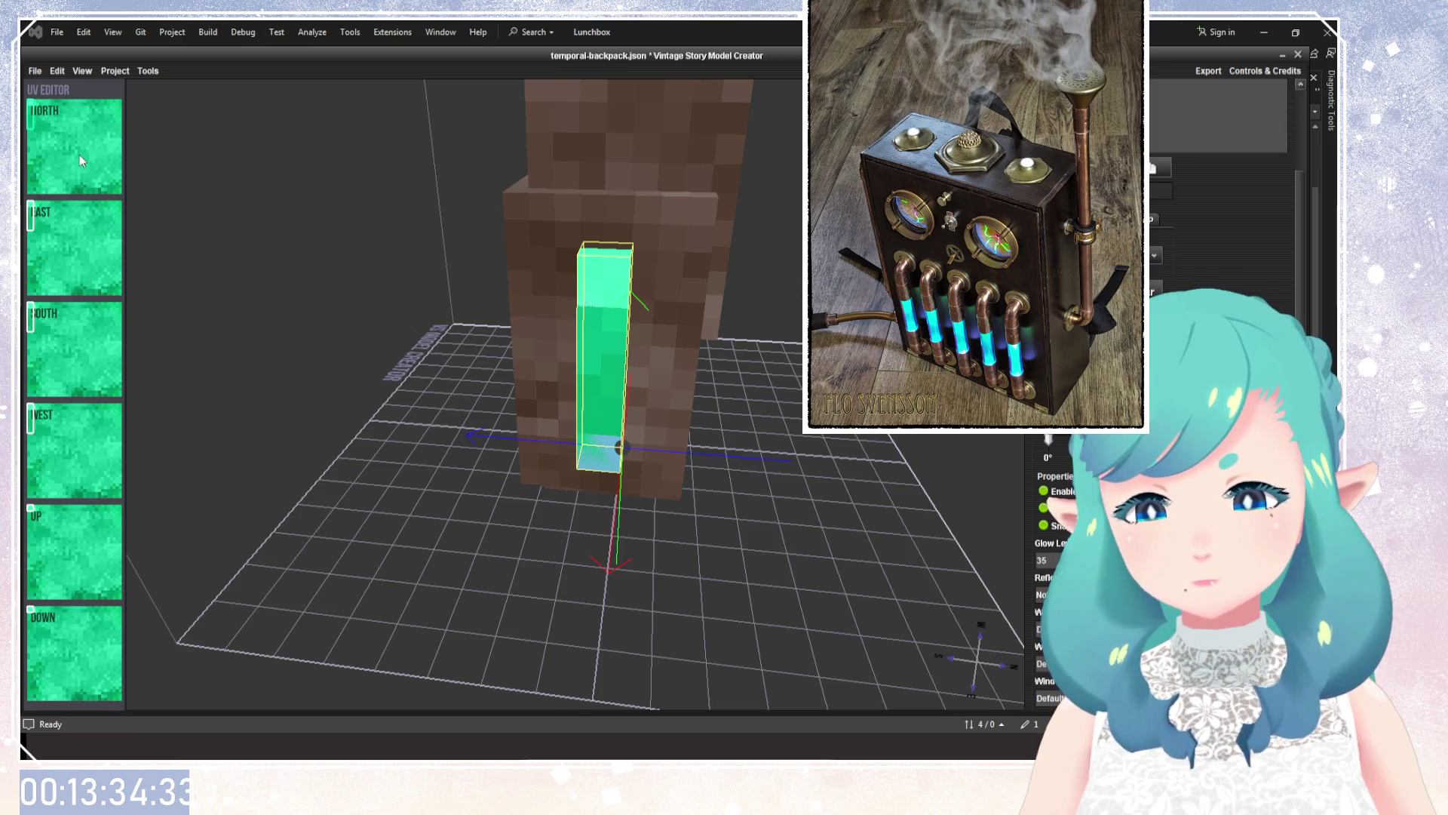
pyautogui.moveTo(559, 343); pyautogui.dragTo(604, 347)
pyautogui.scroll(3, 1056, 574)
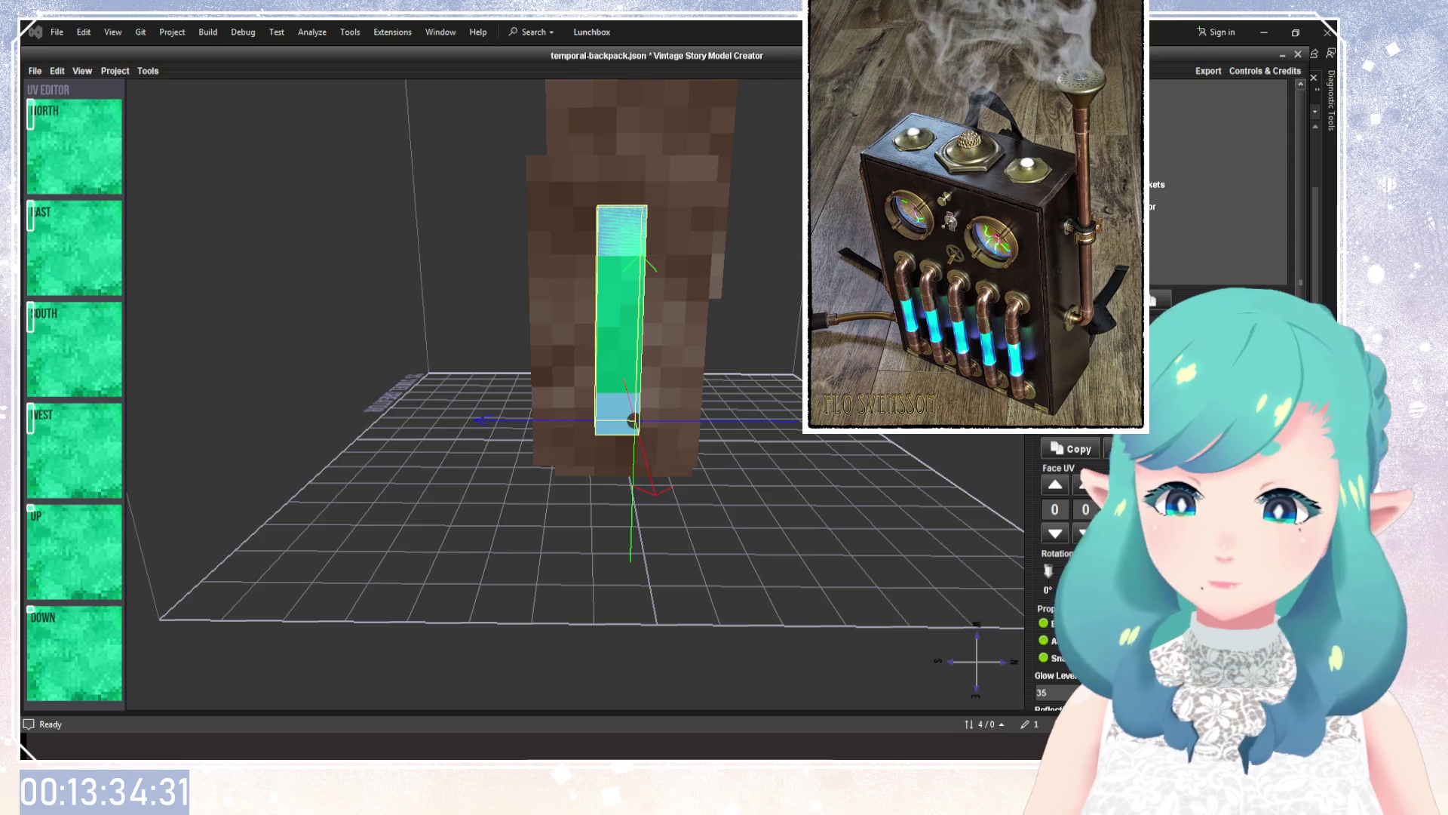
pyautogui.moveTo(729, 347); pyautogui.dragTo(797, 430)
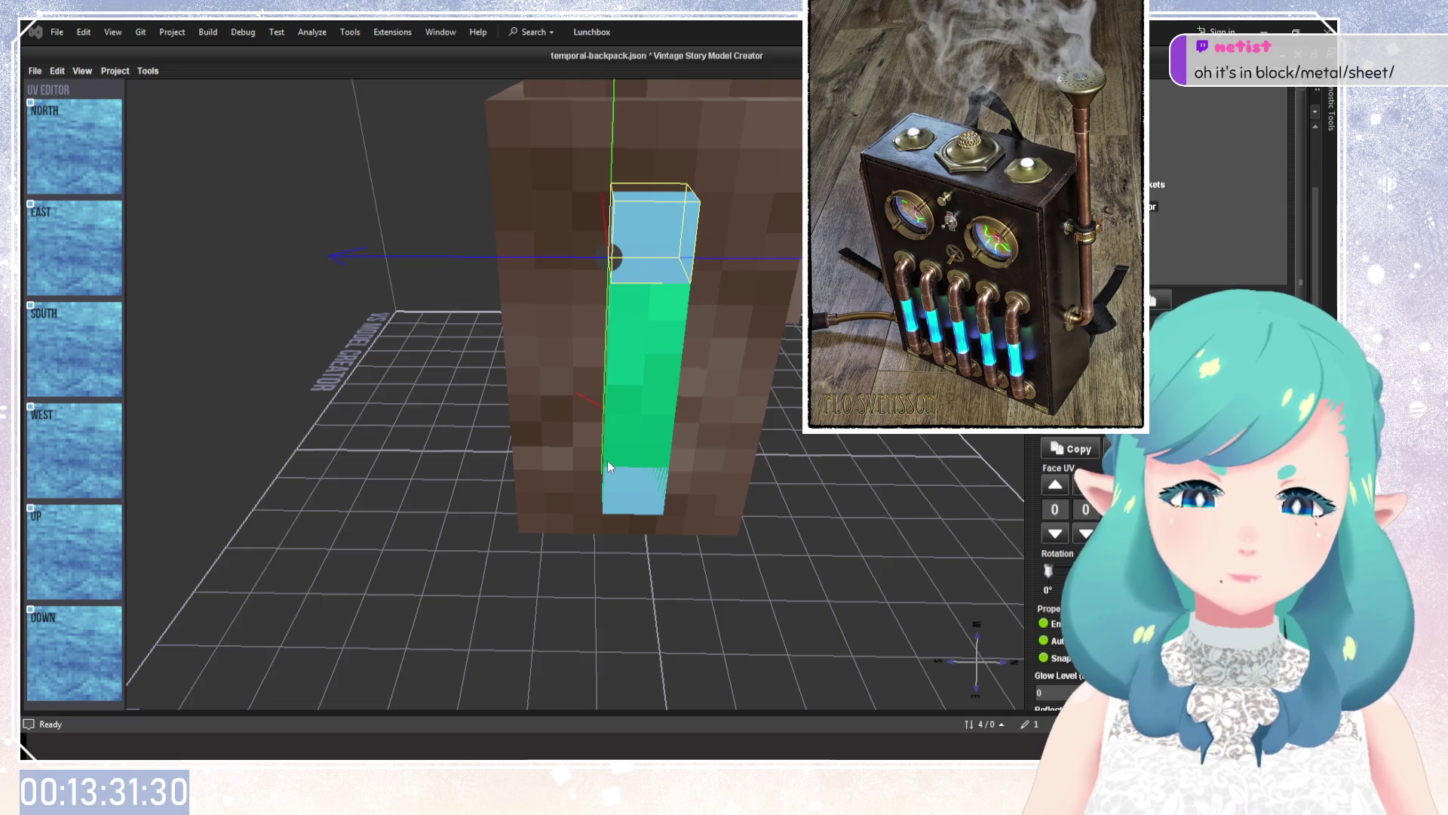
# Apply the copper sheet texture to the cap's North, East, South, West, Up and Down faces.
pyautogui.click(609, 362)
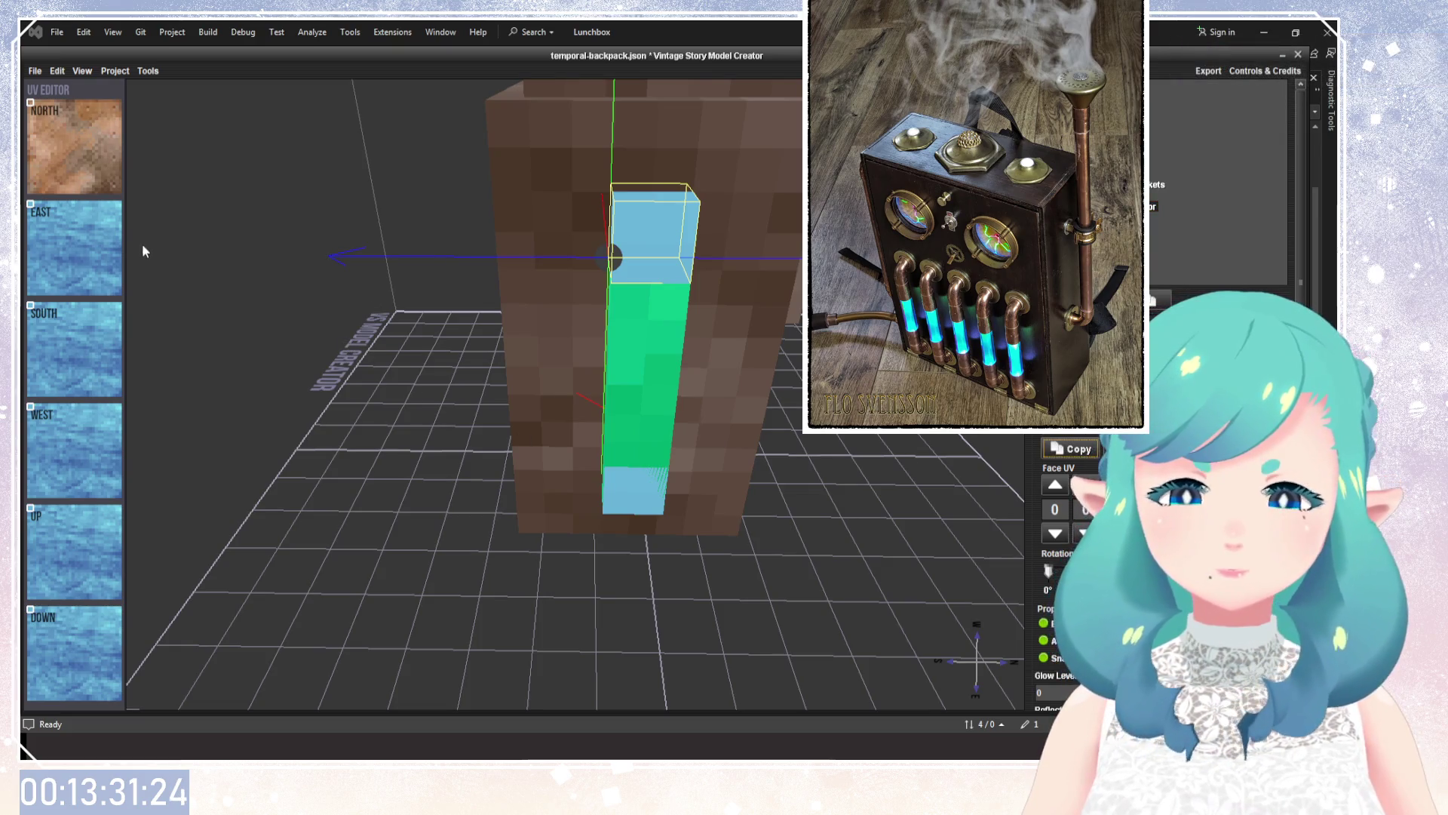
pyautogui.click(76, 249)
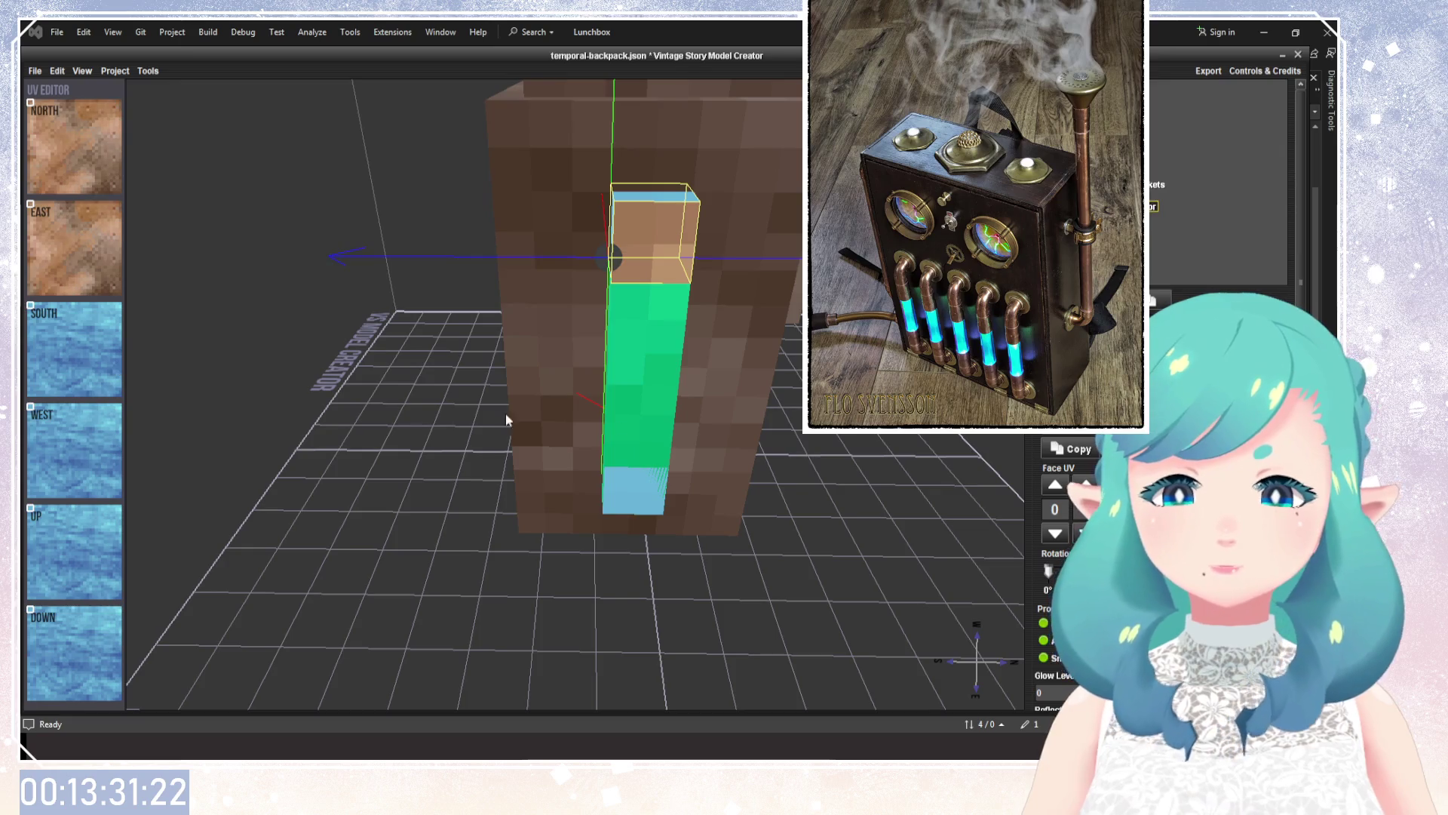
pyautogui.click(75, 351)
pyautogui.click(78, 464)
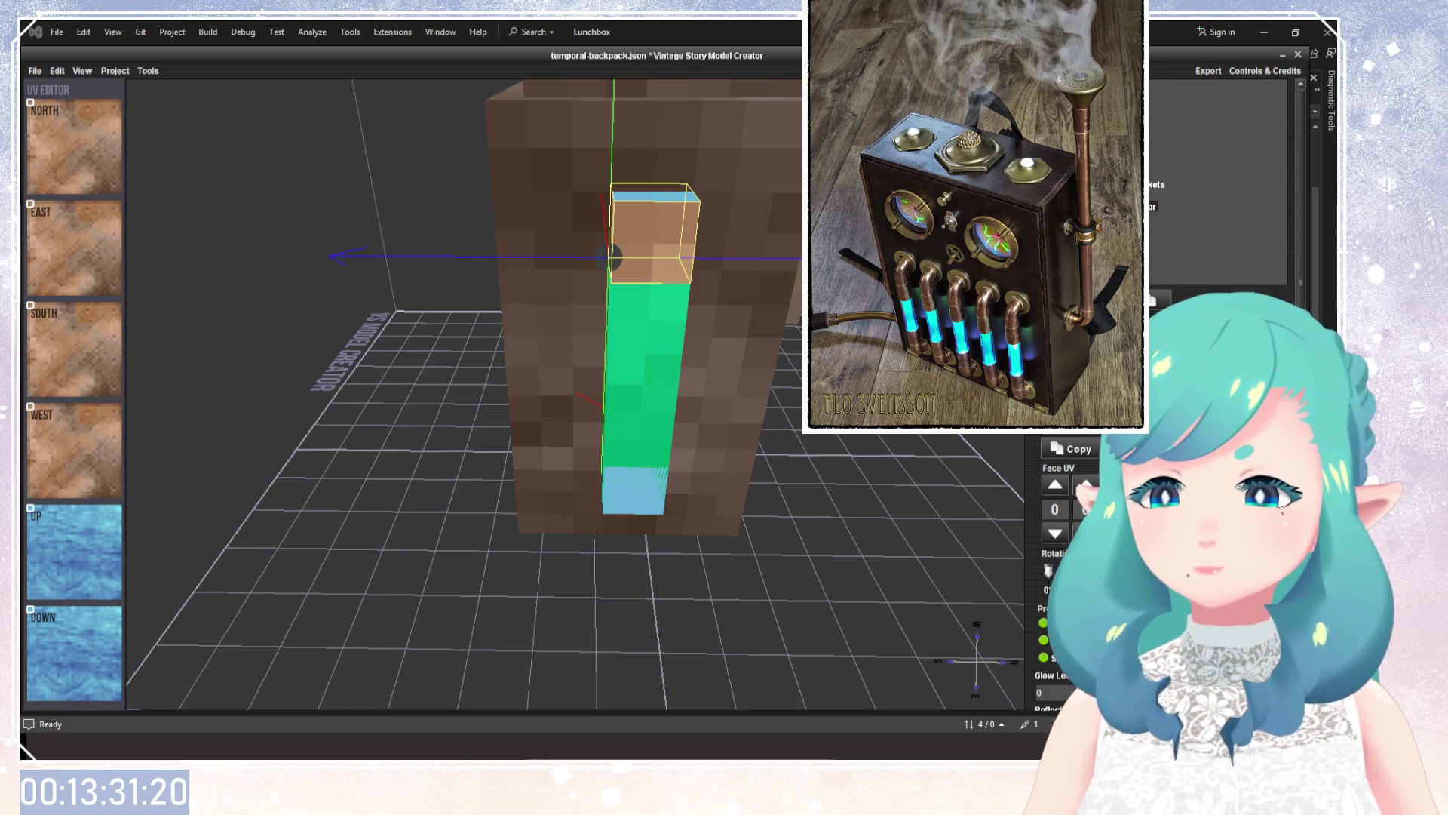
pyautogui.click(93, 551)
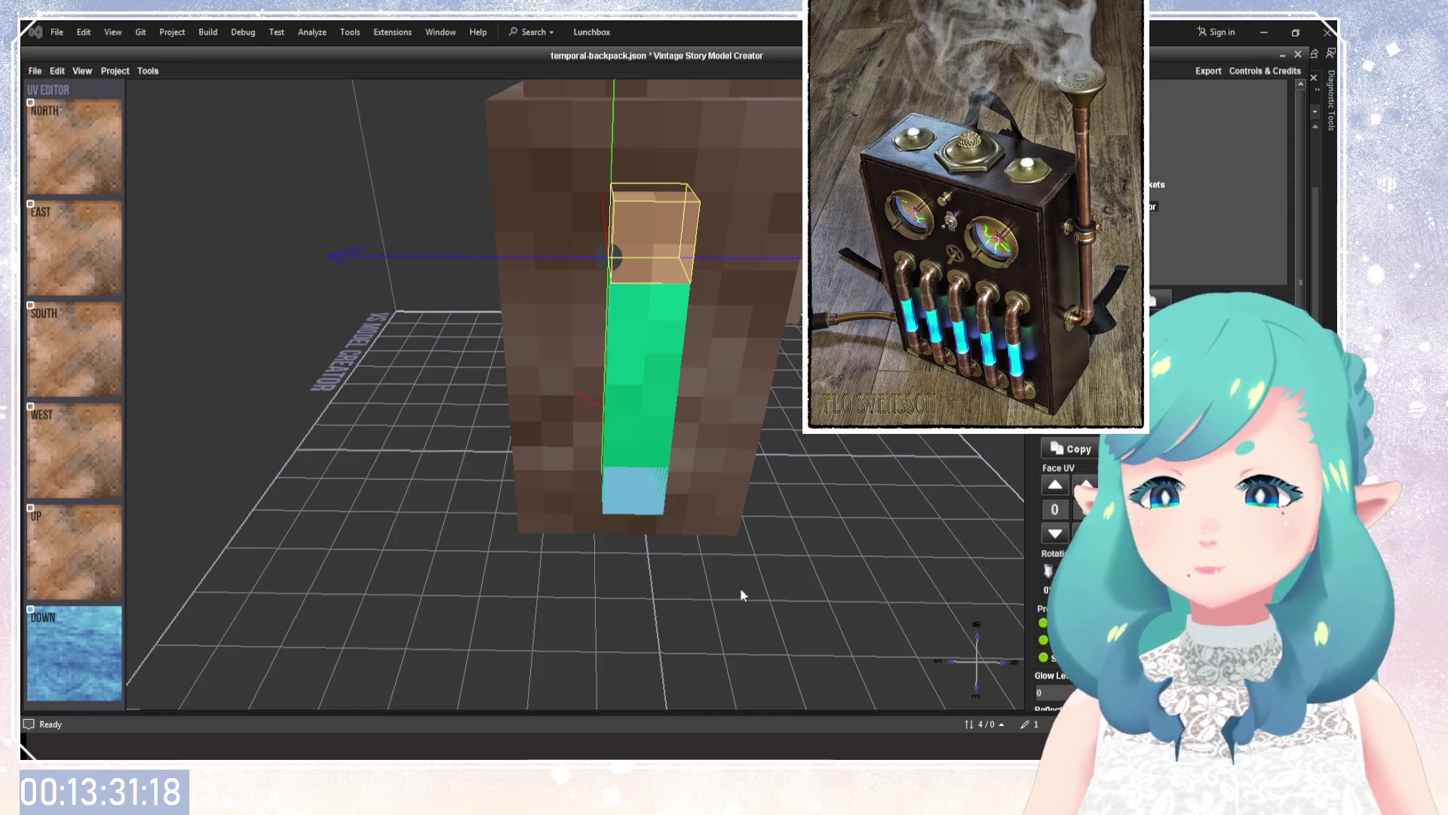
pyautogui.click(92, 654)
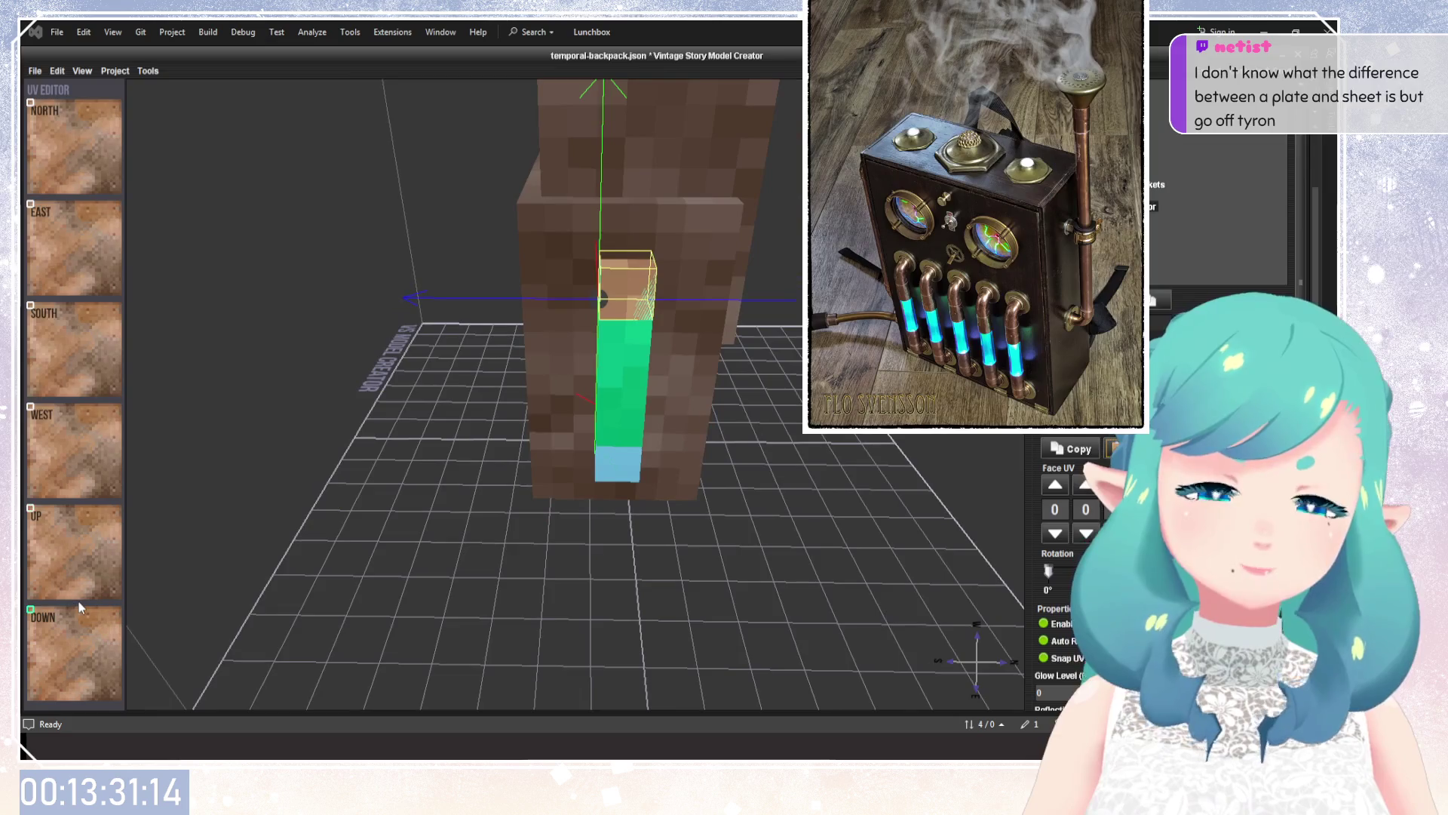
pyautogui.moveTo(671, 528)
pyautogui.mouseDown()
pyautogui.moveTo(786, 536)
pyautogui.moveTo(717, 508)
pyautogui.mouseUp()
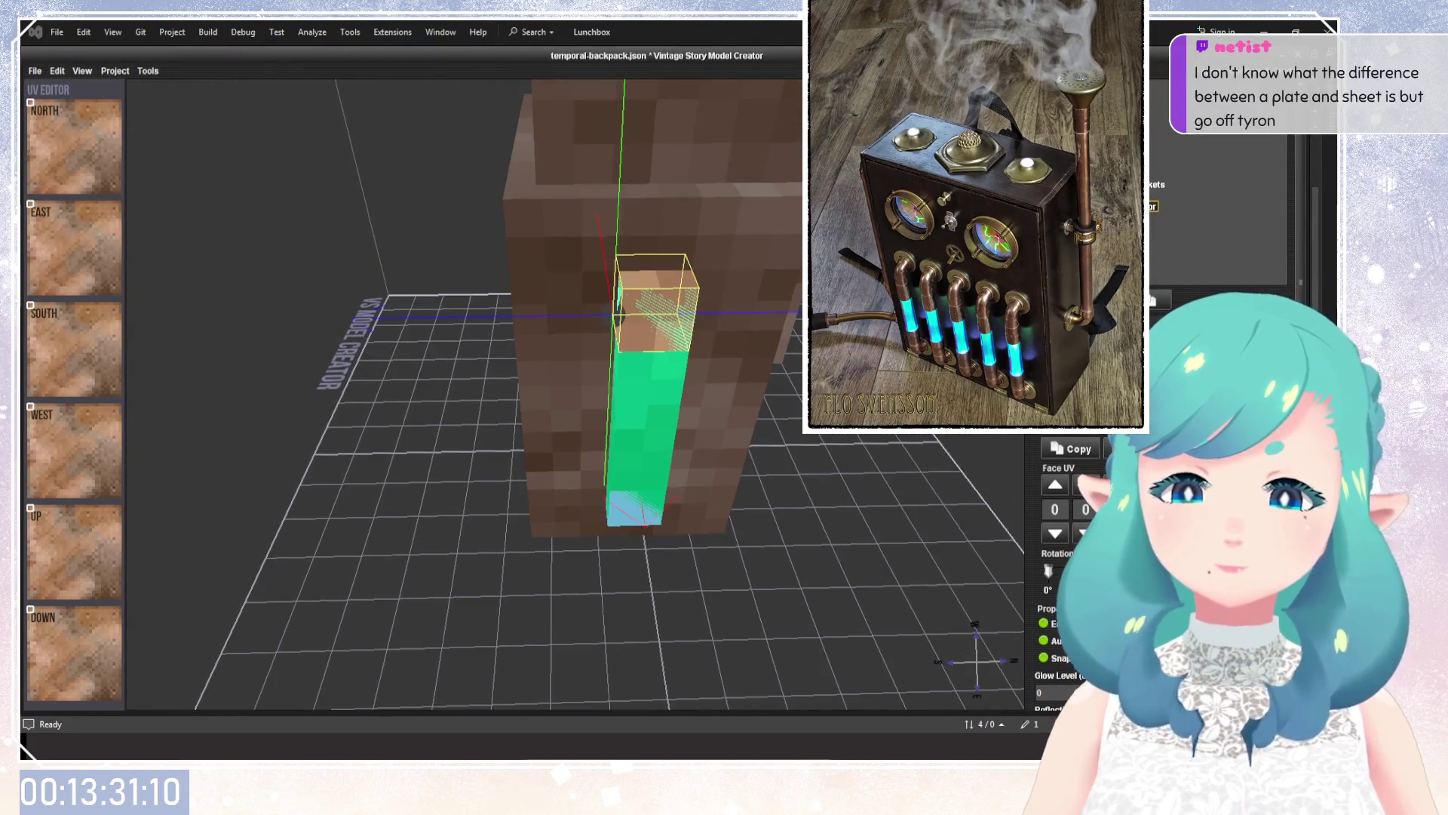
pyautogui.click(636, 507)
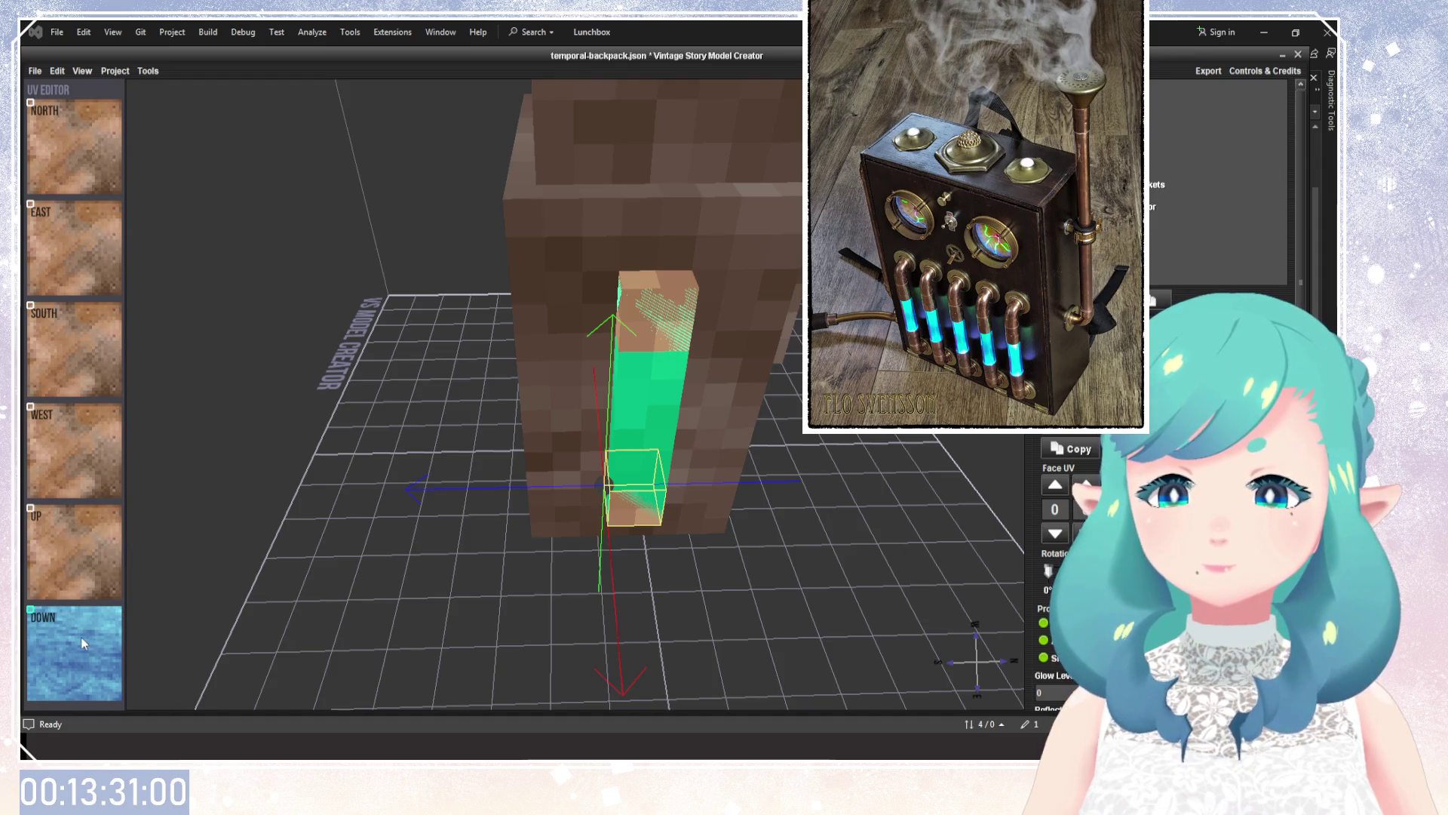
# Apply the copper texture to the tube's bottom cap.
pyautogui.moveTo(562, 679)
pyautogui.mouseDown()
pyautogui.moveTo(581, 415)
pyautogui.moveTo(555, 644)
pyautogui.mouseUp()
pyautogui.scroll(5, 555, 644)
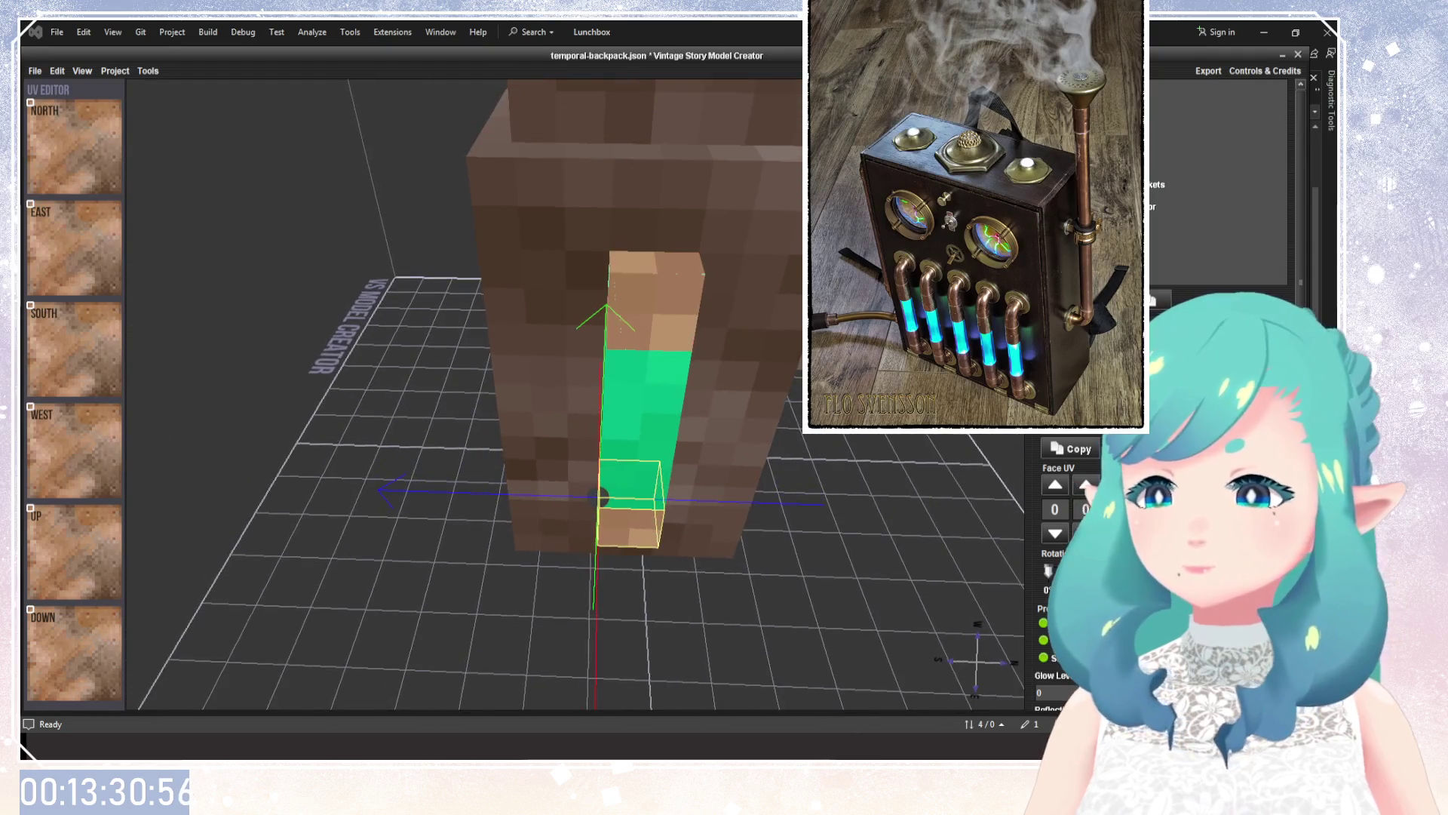
pyautogui.moveTo(867, 528)
pyautogui.mouseDown()
pyautogui.moveTo(868, 445)
pyautogui.moveTo(712, 448)
pyautogui.moveTo(701, 483)
pyautogui.moveTo(799, 441)
pyautogui.moveTo(792, 460)
pyautogui.mouseUp()
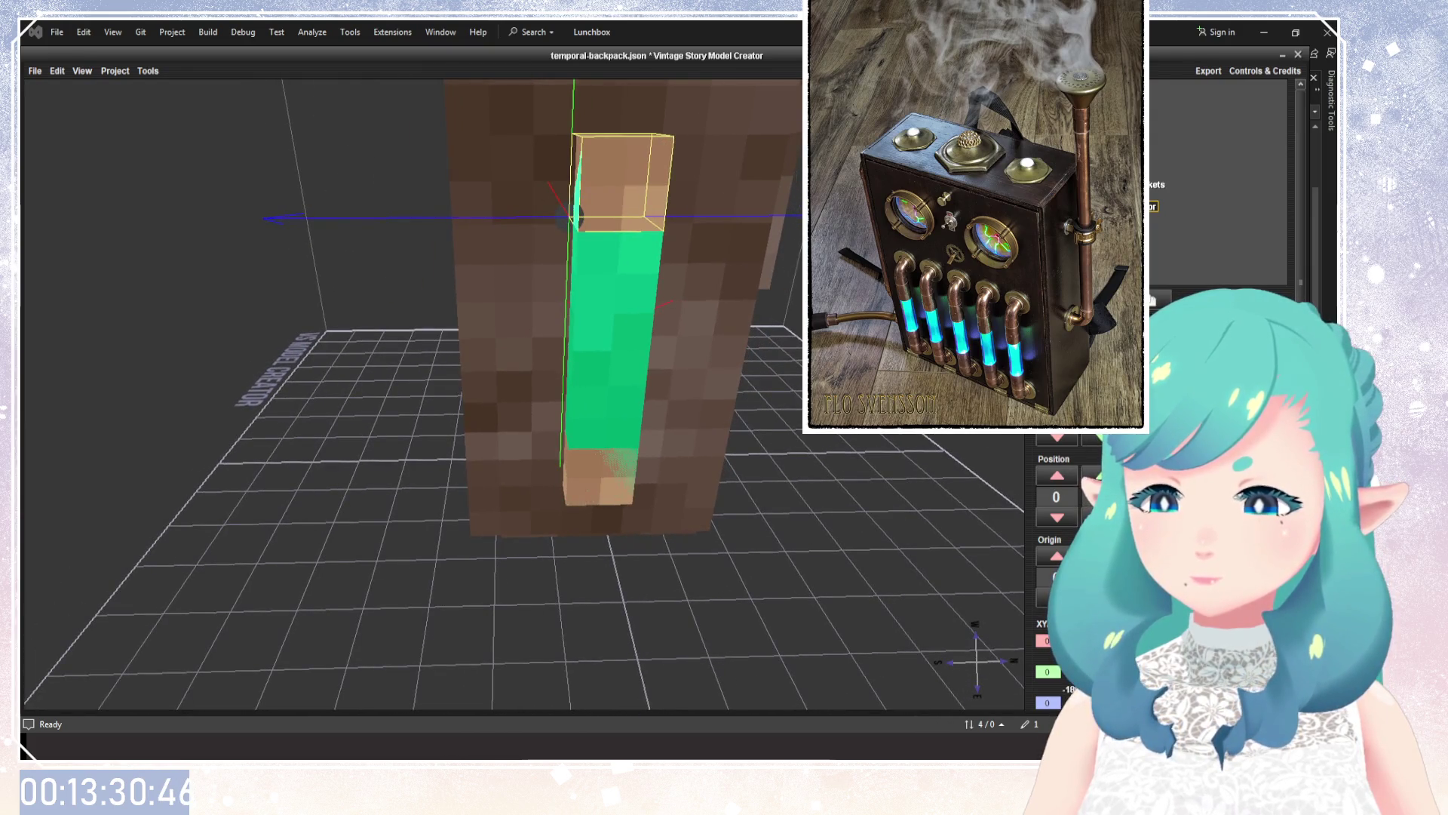
# Shorten and widen the top cap into a band and raise its pivot point.
pyautogui.click(1057, 436)
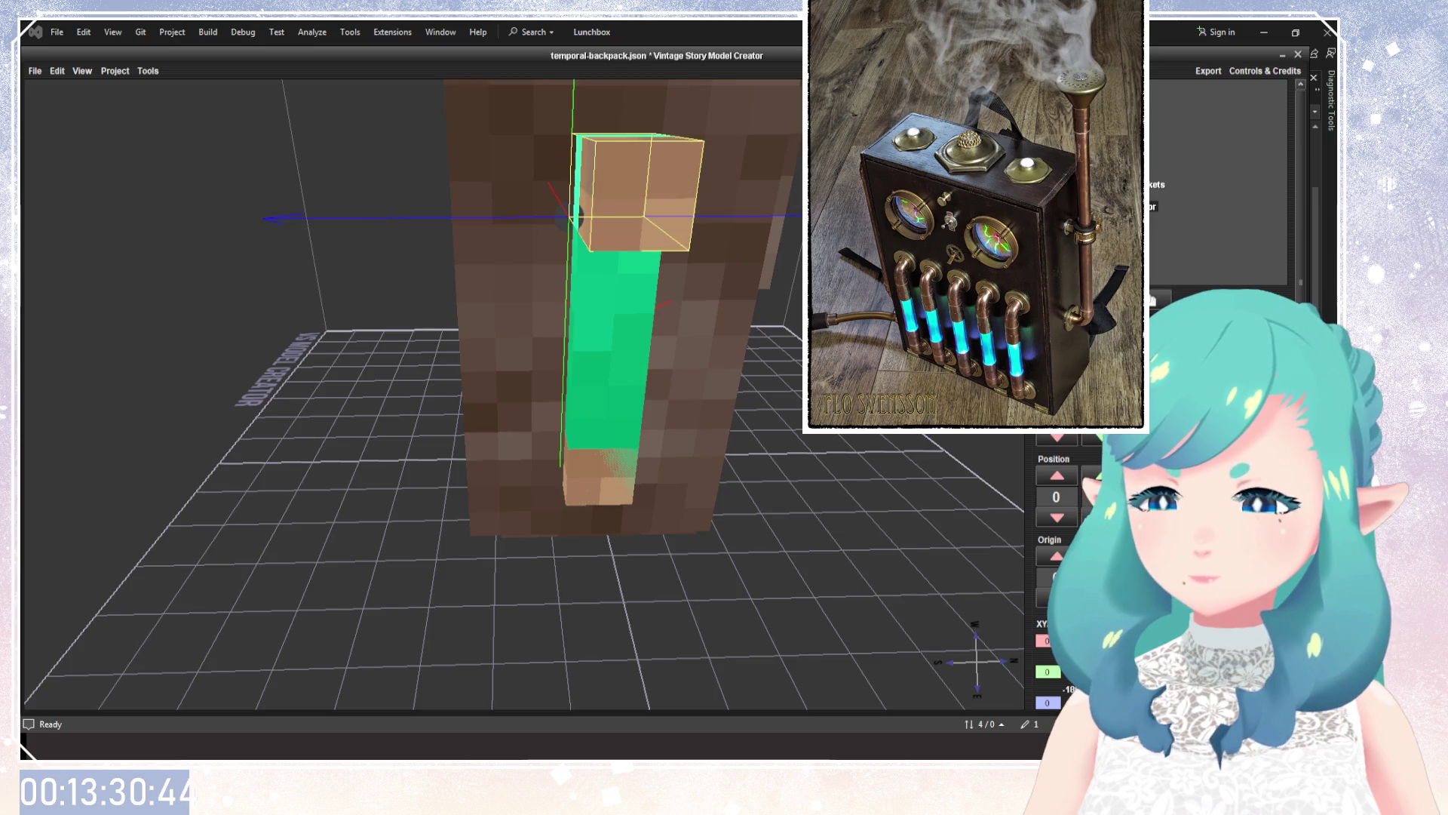
pyautogui.click(1093, 394)
pyautogui.moveTo(811, 464); pyautogui.dragTo(822, 441)
pyautogui.click(1057, 559)
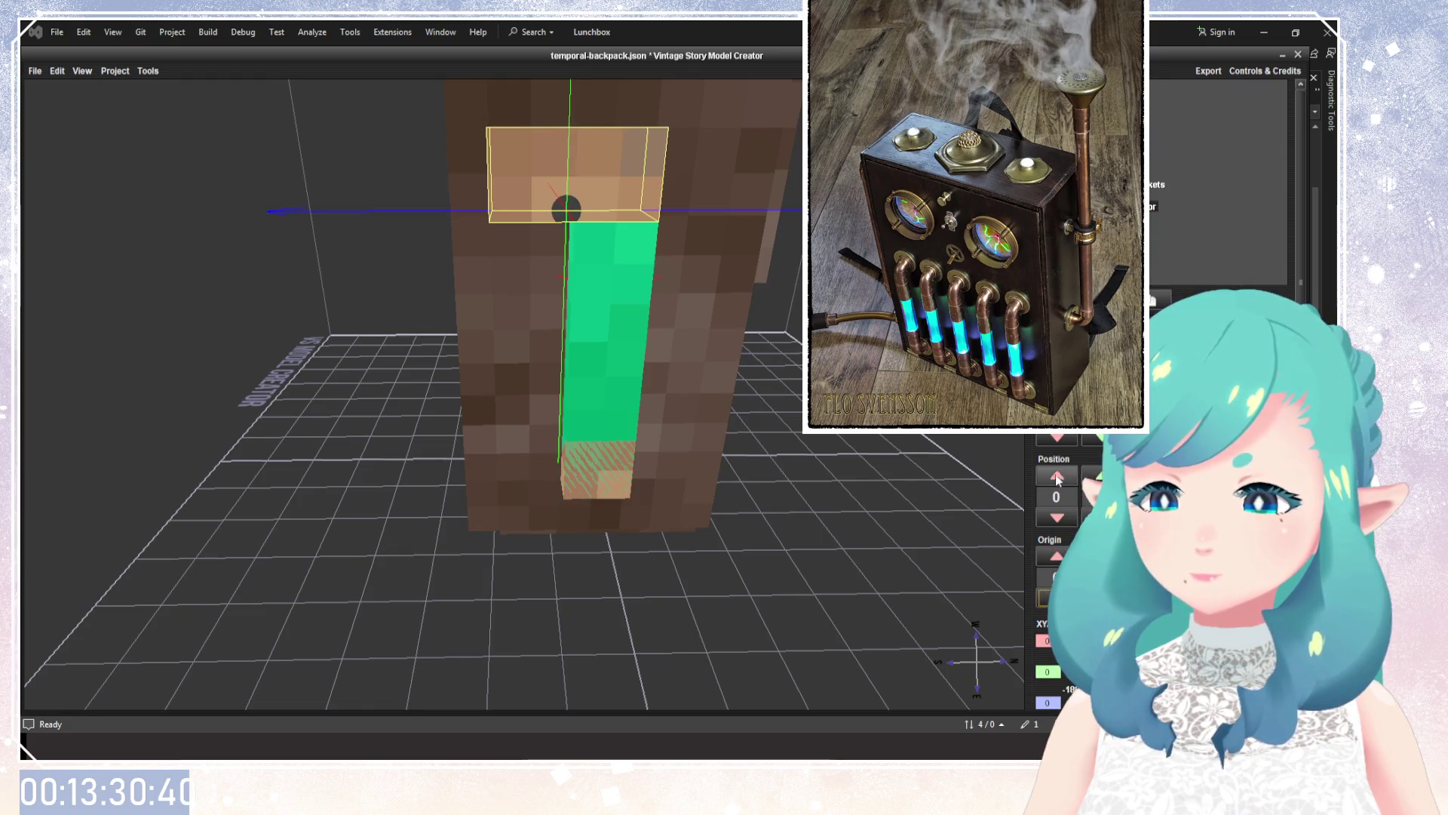
# Step the top cap's position sideways with the Position arrows to sit over the tube.
pyautogui.click(1057, 475)
pyautogui.click(1057, 518)
pyautogui.click(1057, 517)
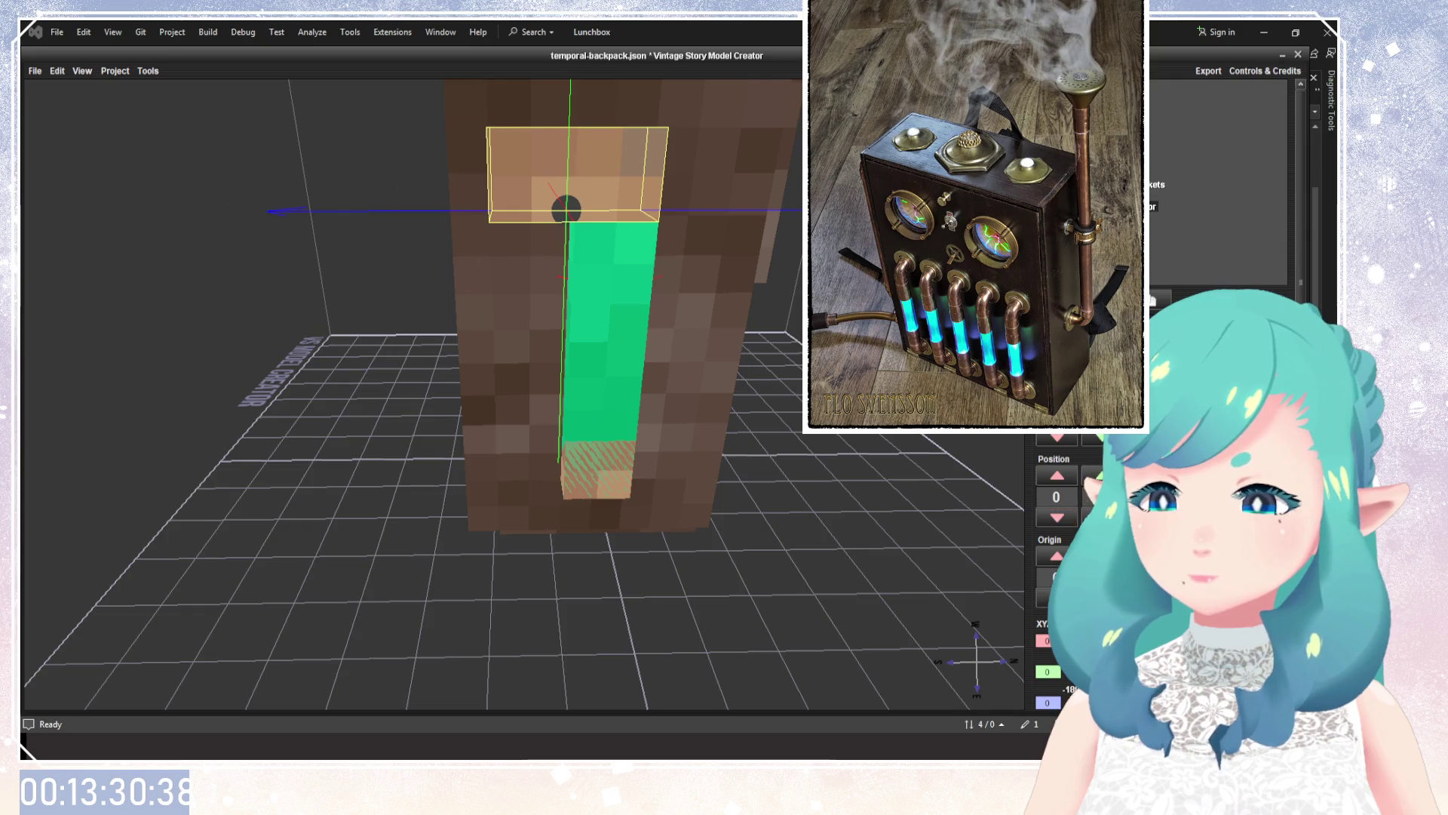
pyautogui.moveTo(908, 501)
pyautogui.mouseDown()
pyautogui.moveTo(863, 481)
pyautogui.moveTo(883, 422)
pyautogui.mouseUp()
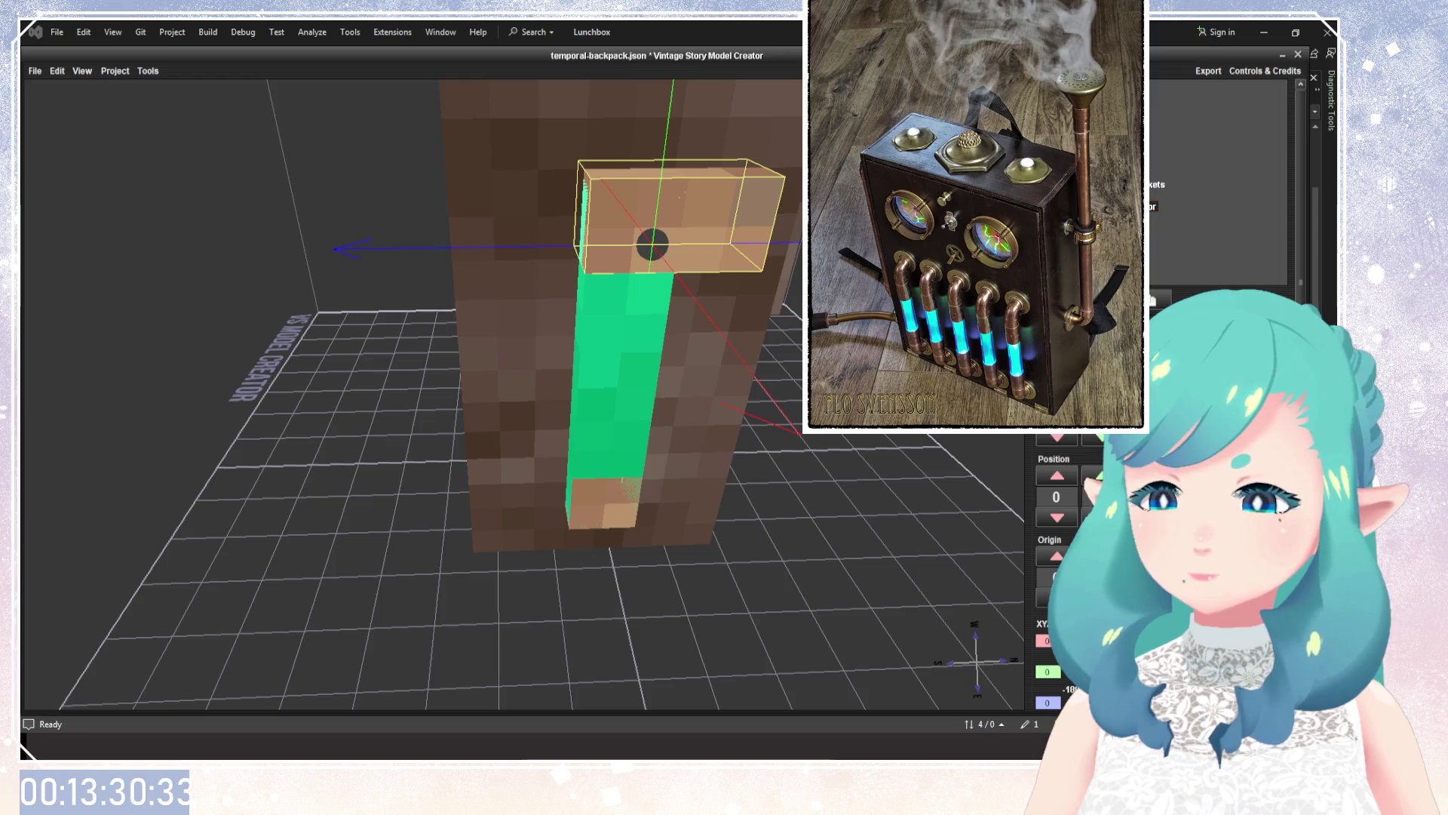
pyautogui.click(1102, 518)
pyautogui.click(1101, 518)
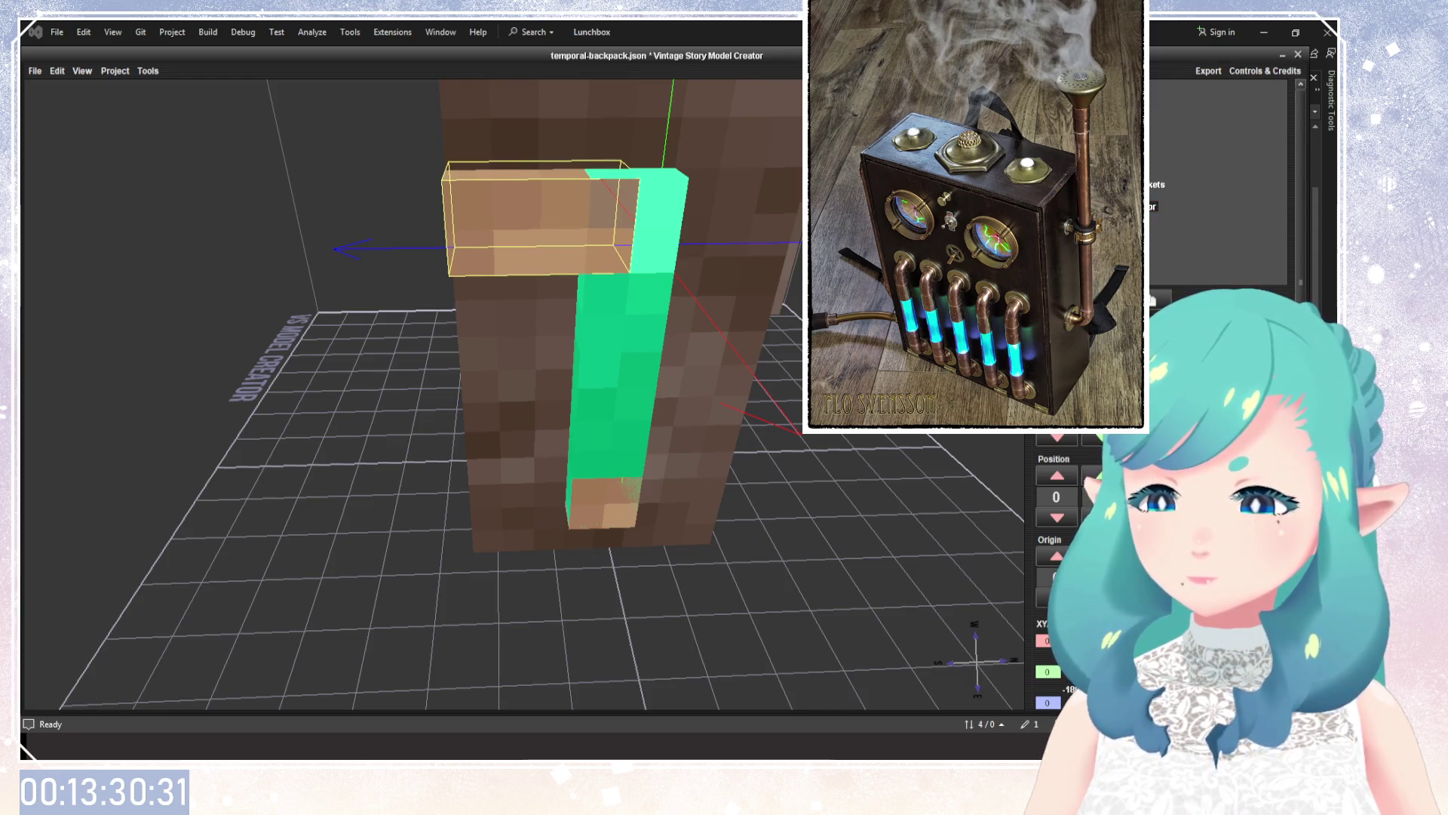
pyautogui.scroll(1, 1084, 496)
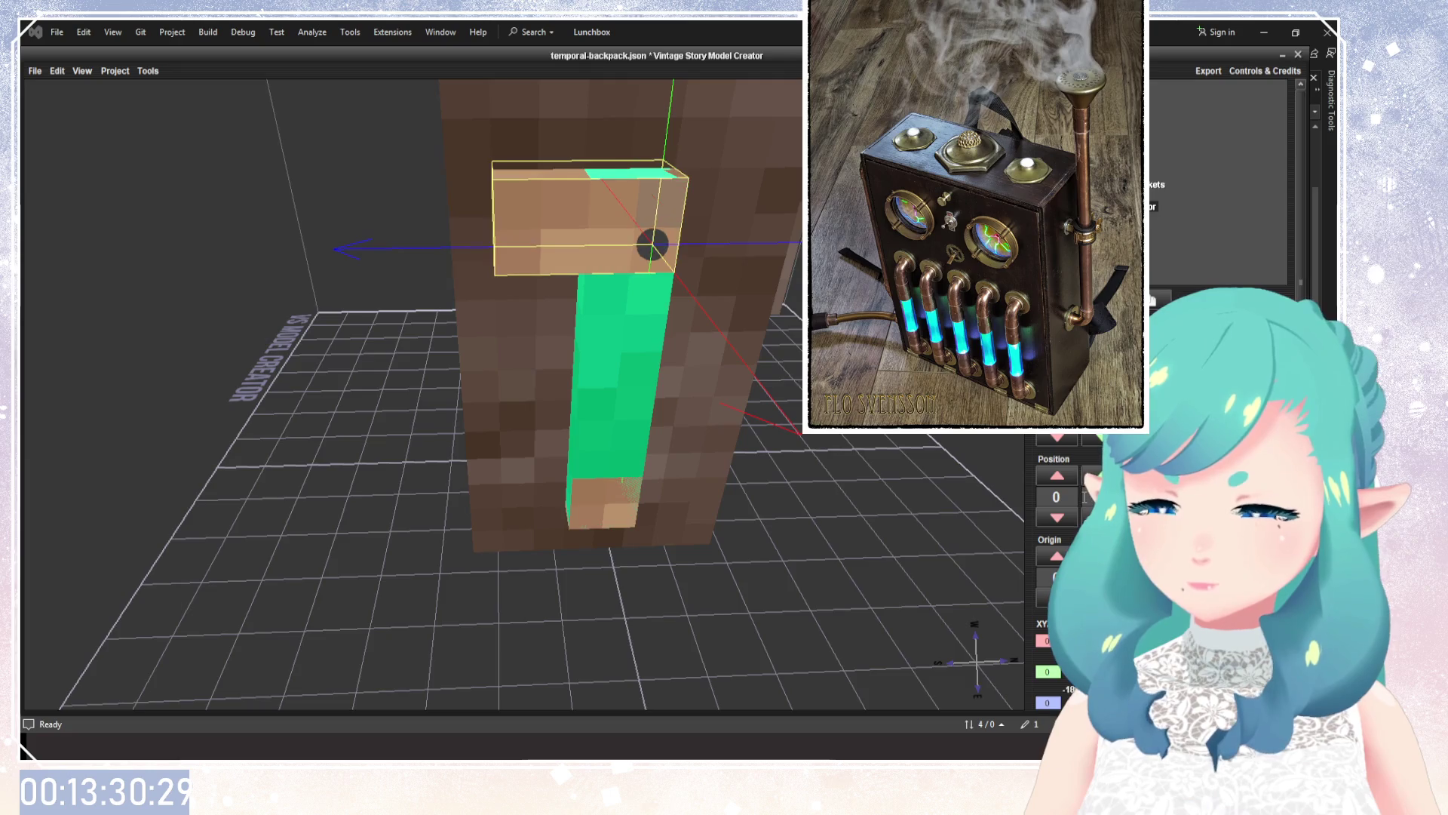
pyautogui.scroll(1, 1085, 497)
pyautogui.moveTo(802, 495)
pyautogui.mouseDown()
pyautogui.moveTo(809, 520)
pyautogui.moveTo(797, 457)
pyautogui.moveTo(789, 506)
pyautogui.moveTo(791, 472)
pyautogui.moveTo(761, 440)
pyautogui.mouseUp()
pyautogui.scroll(5, 785, 497)
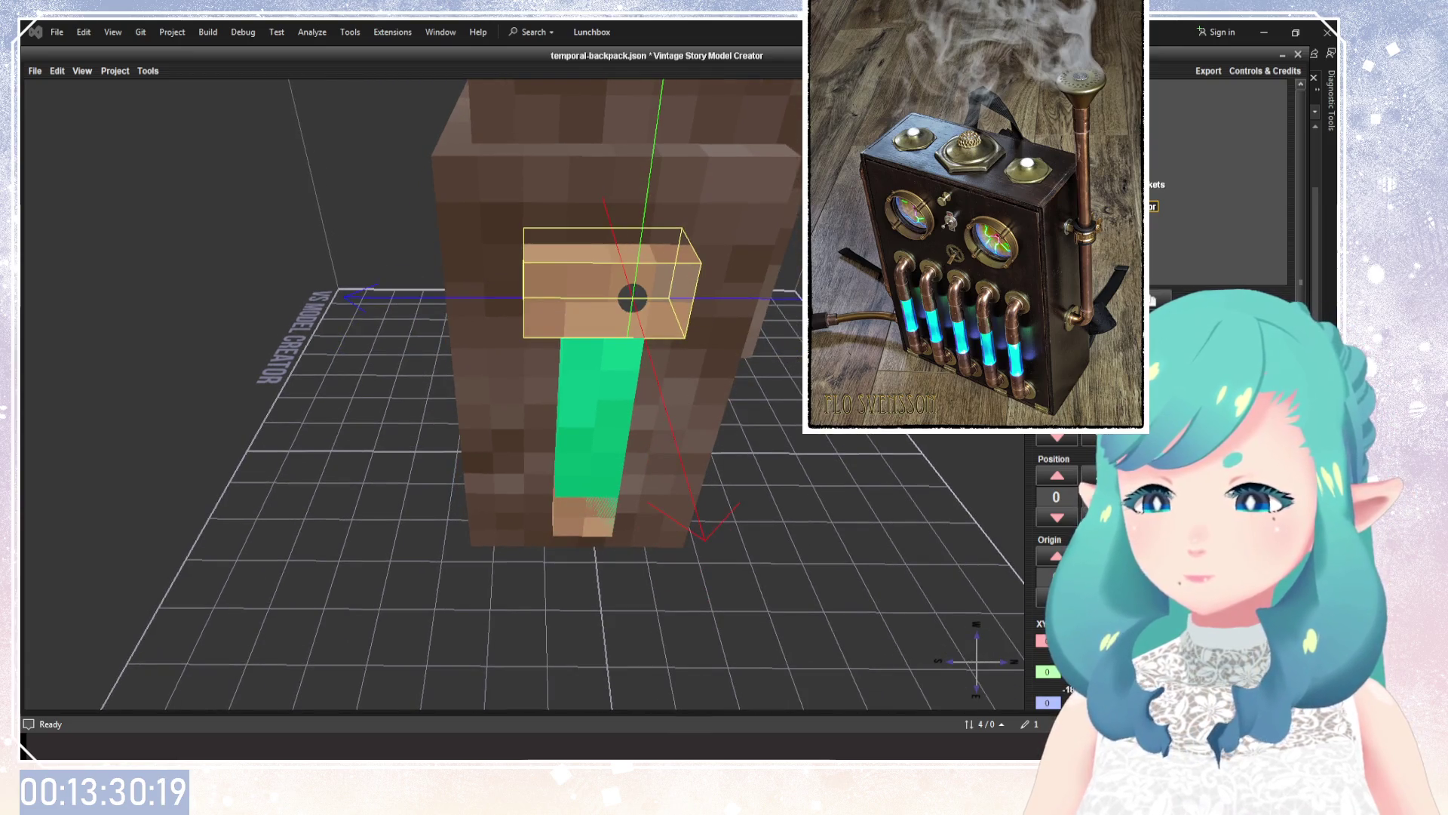
pyautogui.moveTo(866, 463); pyautogui.dragTo(867, 407)
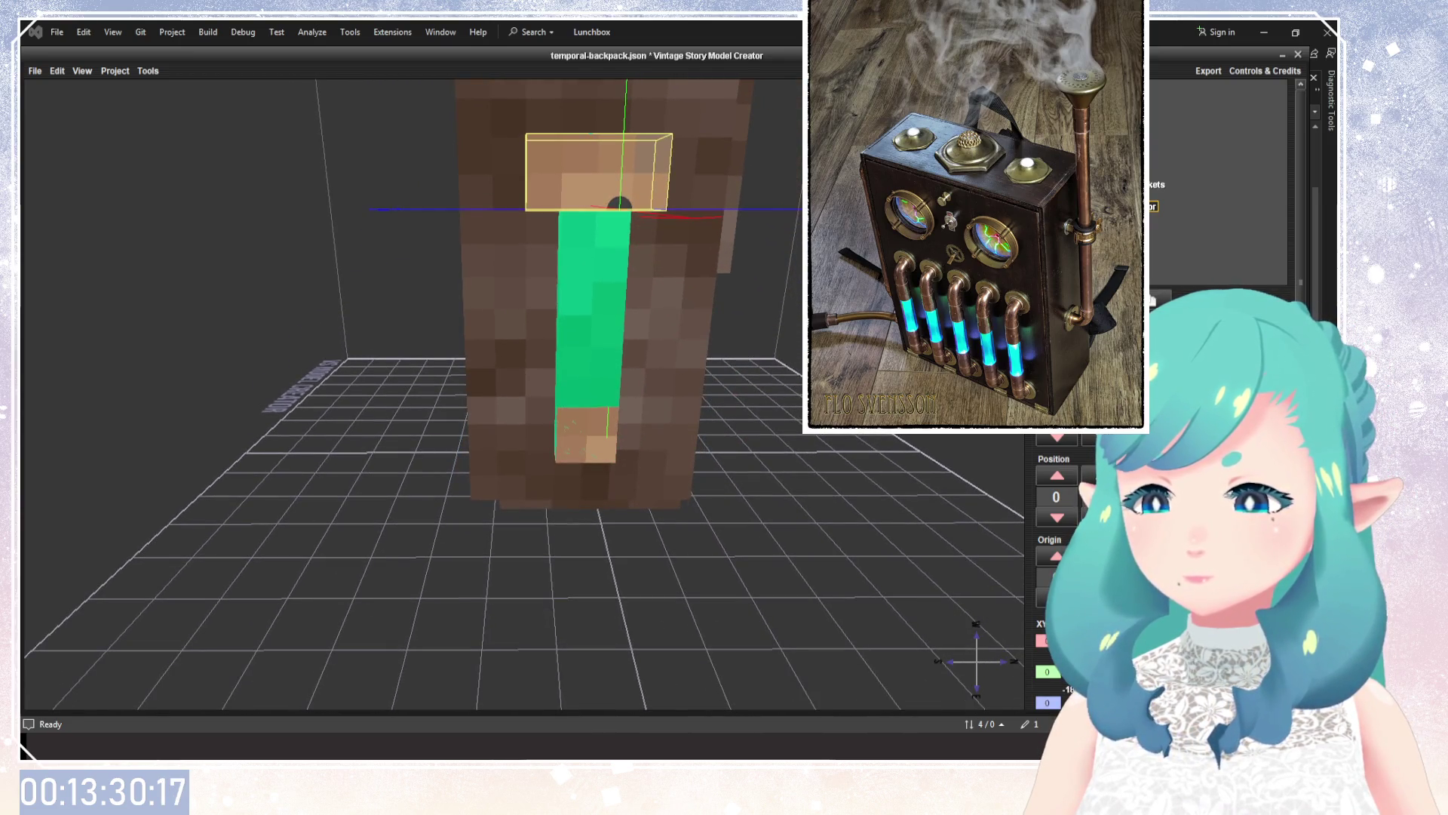
# Drag the glowing green tube up along Y to meet the top cap.
pyautogui.click(592, 302)
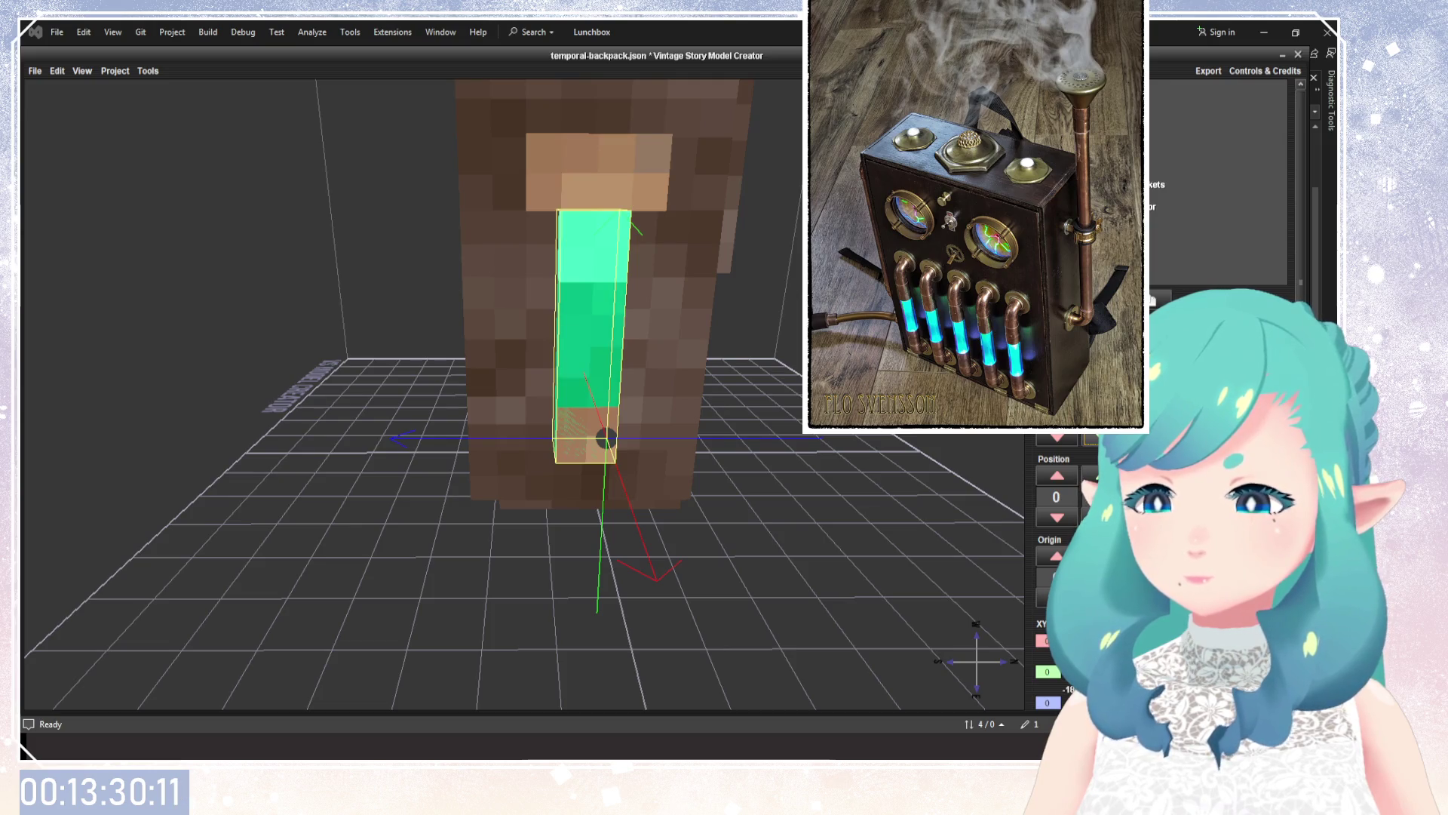
pyautogui.moveTo(770, 478)
pyautogui.mouseDown()
pyautogui.moveTo(661, 419)
pyautogui.moveTo(762, 505)
pyautogui.mouseUp()
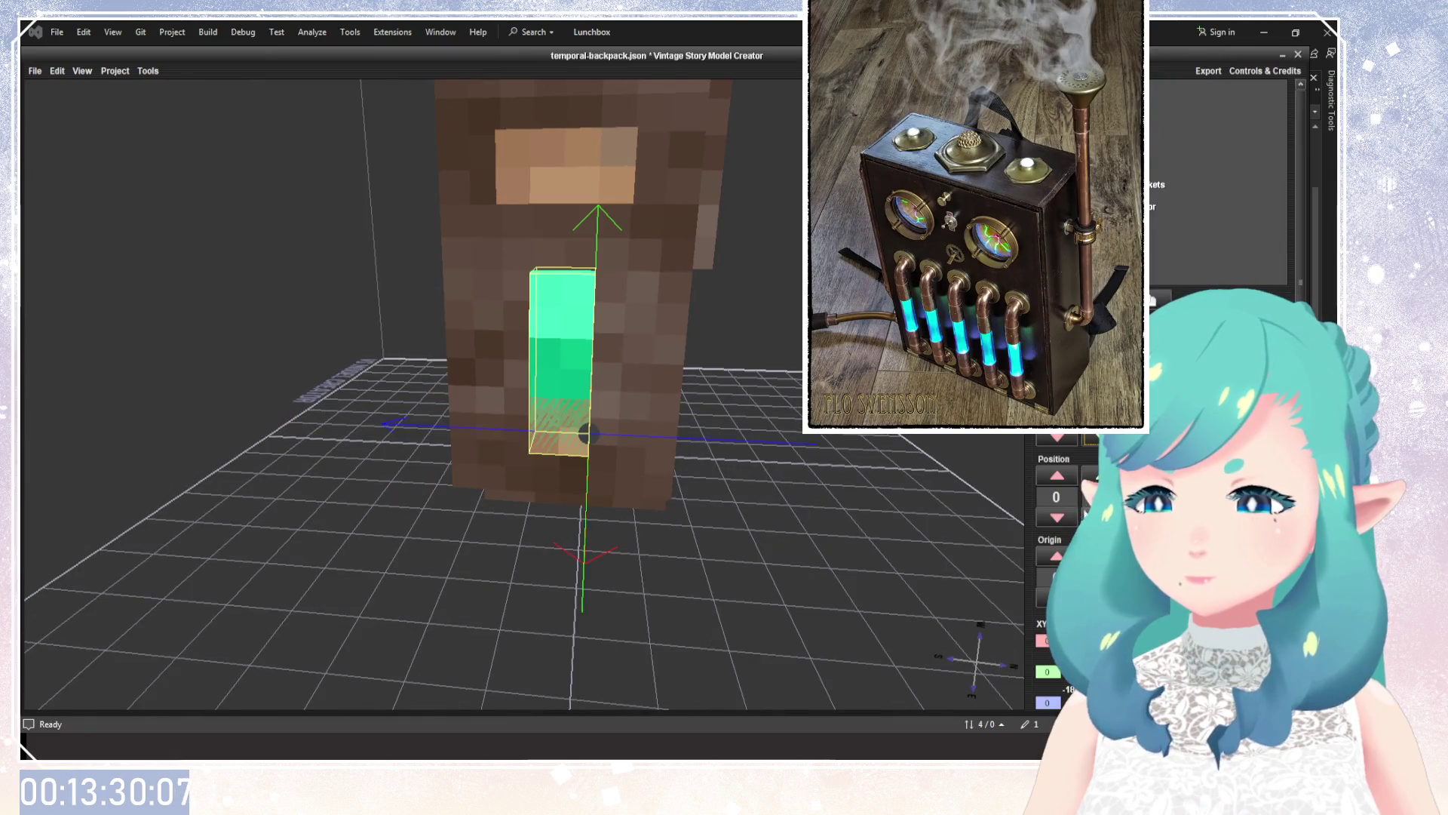
pyautogui.moveTo(588, 434); pyautogui.dragTo(591, 383)
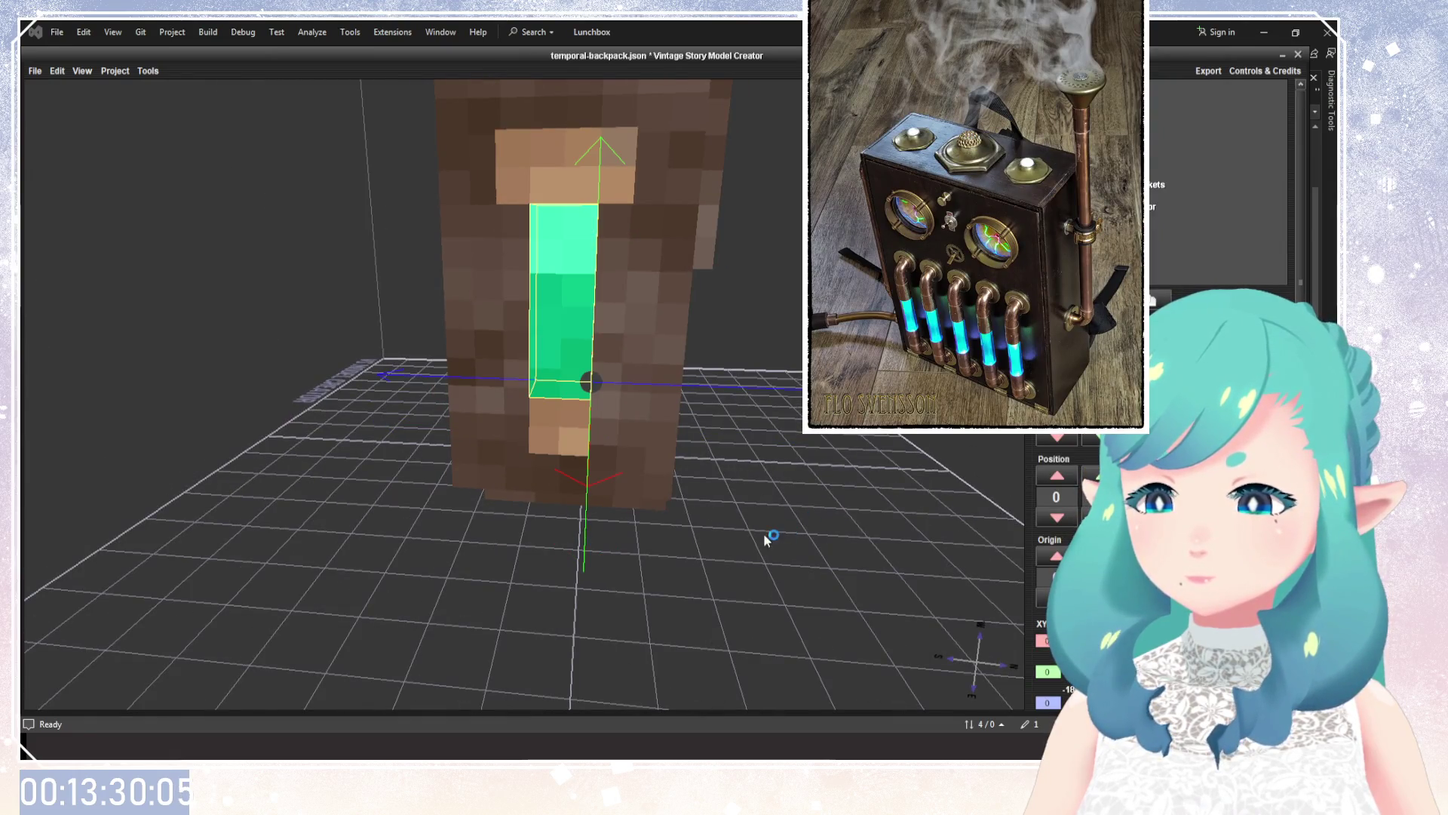
pyautogui.moveTo(764, 534); pyautogui.dragTo(830, 453)
pyautogui.click(1132, 206)
pyautogui.moveTo(617, 333)
pyautogui.mouseDown()
pyautogui.moveTo(723, 412)
pyautogui.moveTo(850, 436)
pyautogui.moveTo(501, 380)
pyautogui.moveTo(521, 392)
pyautogui.mouseUp()
pyautogui.scroll(-2, 850, 436)
pyautogui.scroll(3, 682, 431)
pyautogui.moveTo(609, 468); pyautogui.dragTo(613, 429)
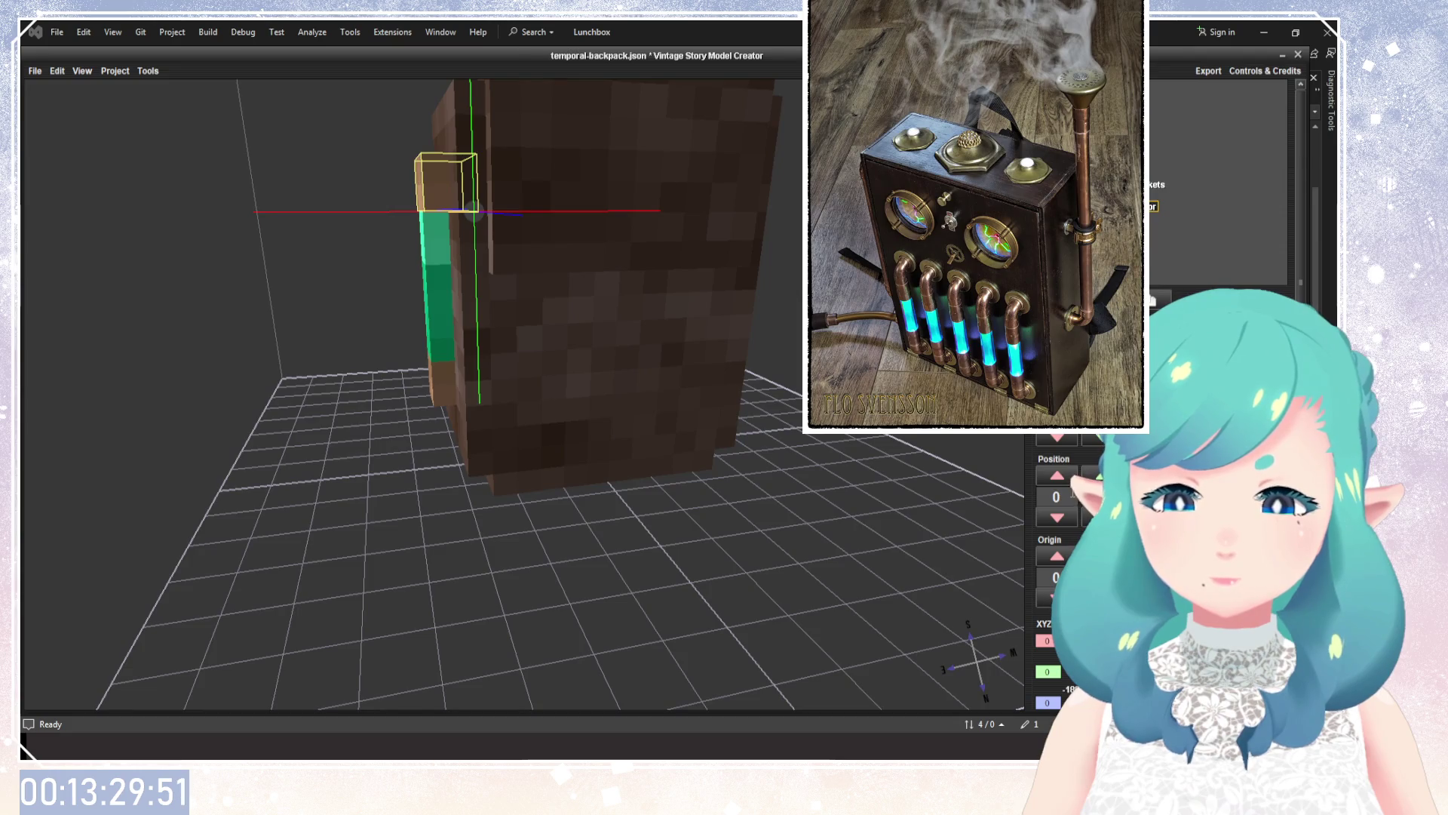
# Resize the block above the tube into a short, wider cap via its size fields.
pyautogui.press('Tab')
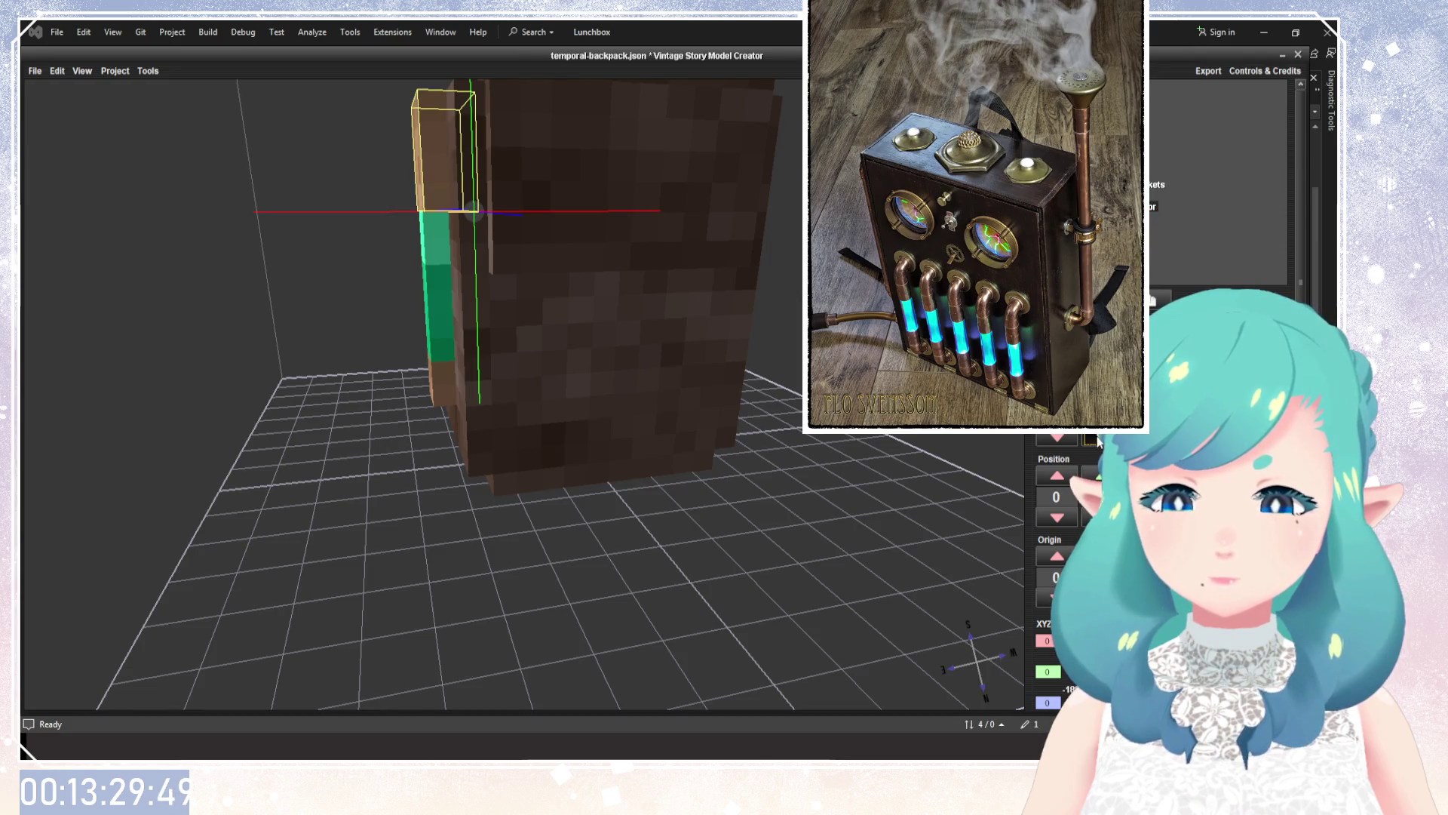
pyautogui.click(1094, 439)
pyautogui.press('Tab')
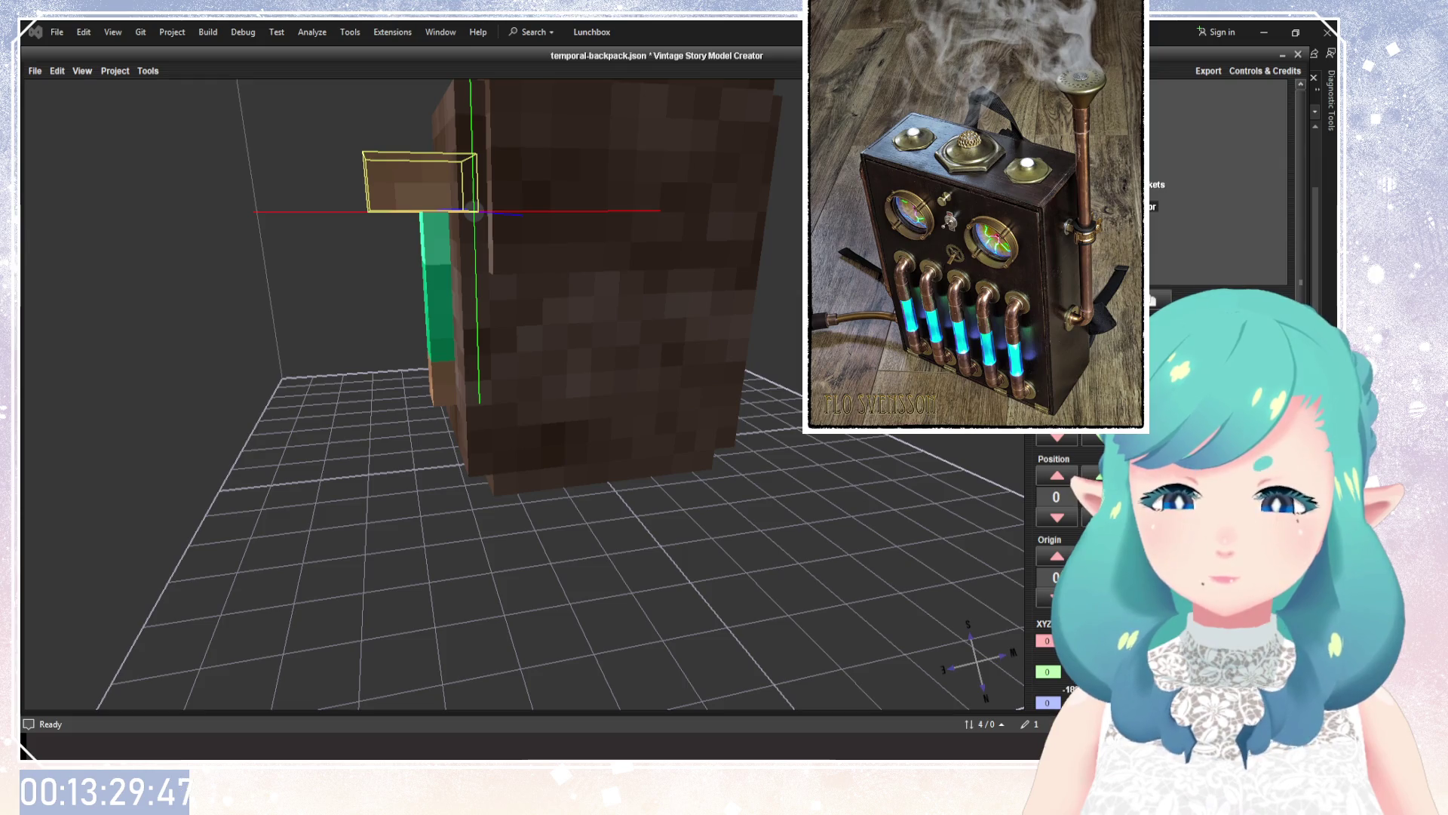
pyautogui.moveTo(717, 468)
pyautogui.mouseDown()
pyautogui.moveTo(854, 466)
pyautogui.moveTo(721, 483)
pyautogui.mouseUp()
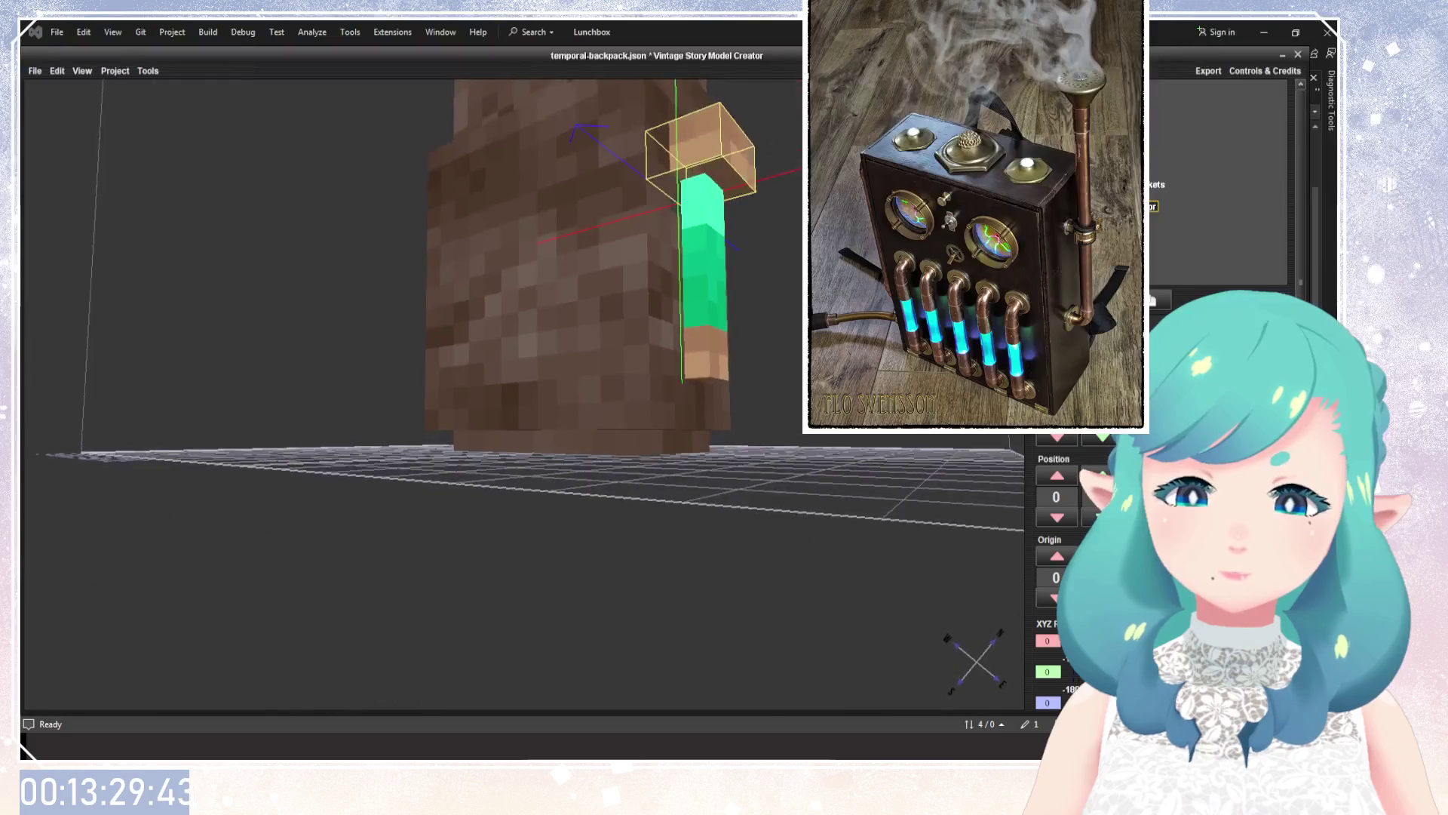
pyautogui.moveTo(747, 403)
pyautogui.mouseDown()
pyautogui.moveTo(701, 407)
pyautogui.moveTo(731, 491)
pyautogui.moveTo(654, 418)
pyautogui.mouseUp()
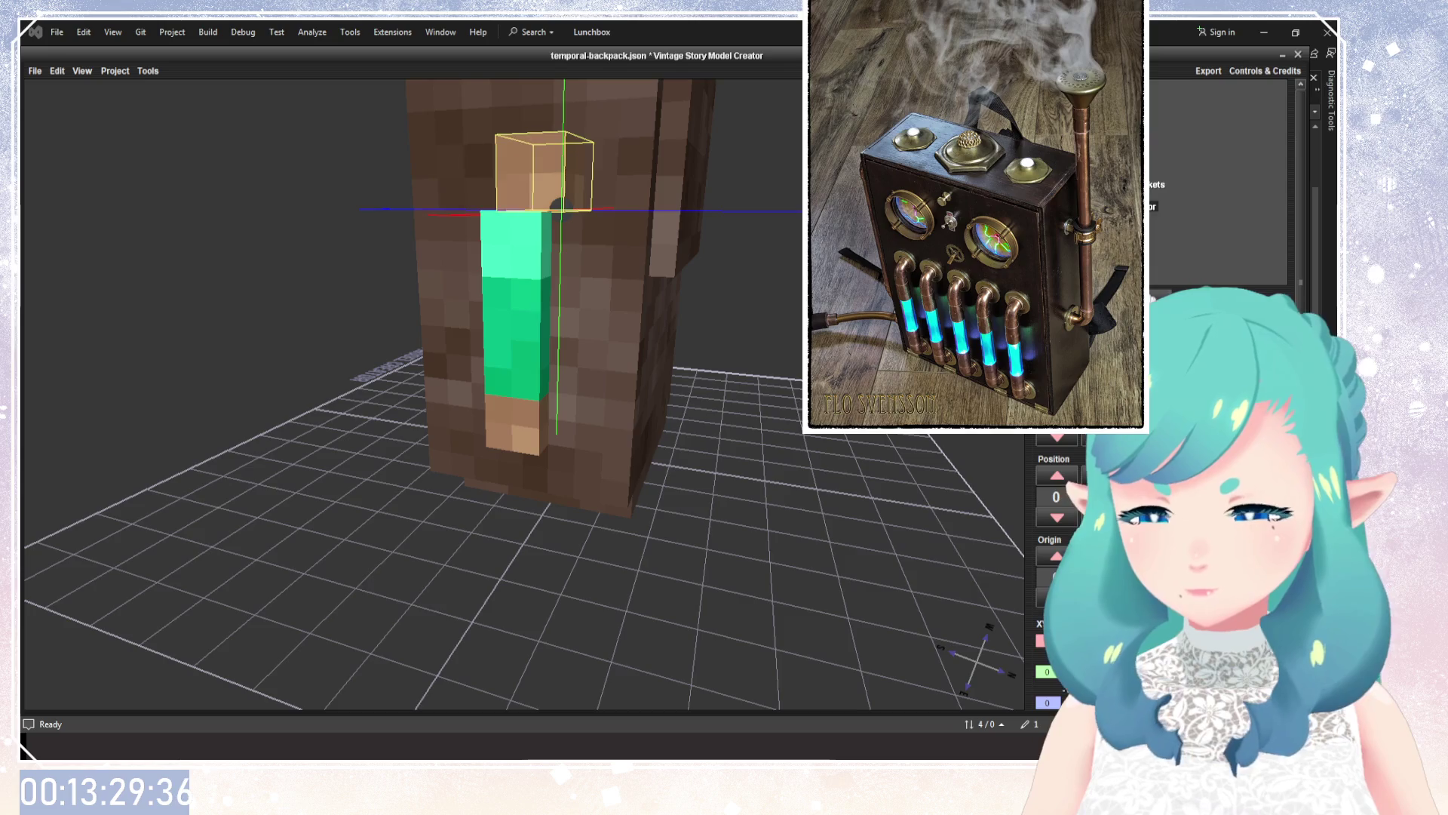
pyautogui.moveTo(654, 418); pyautogui.dragTo(713, 419)
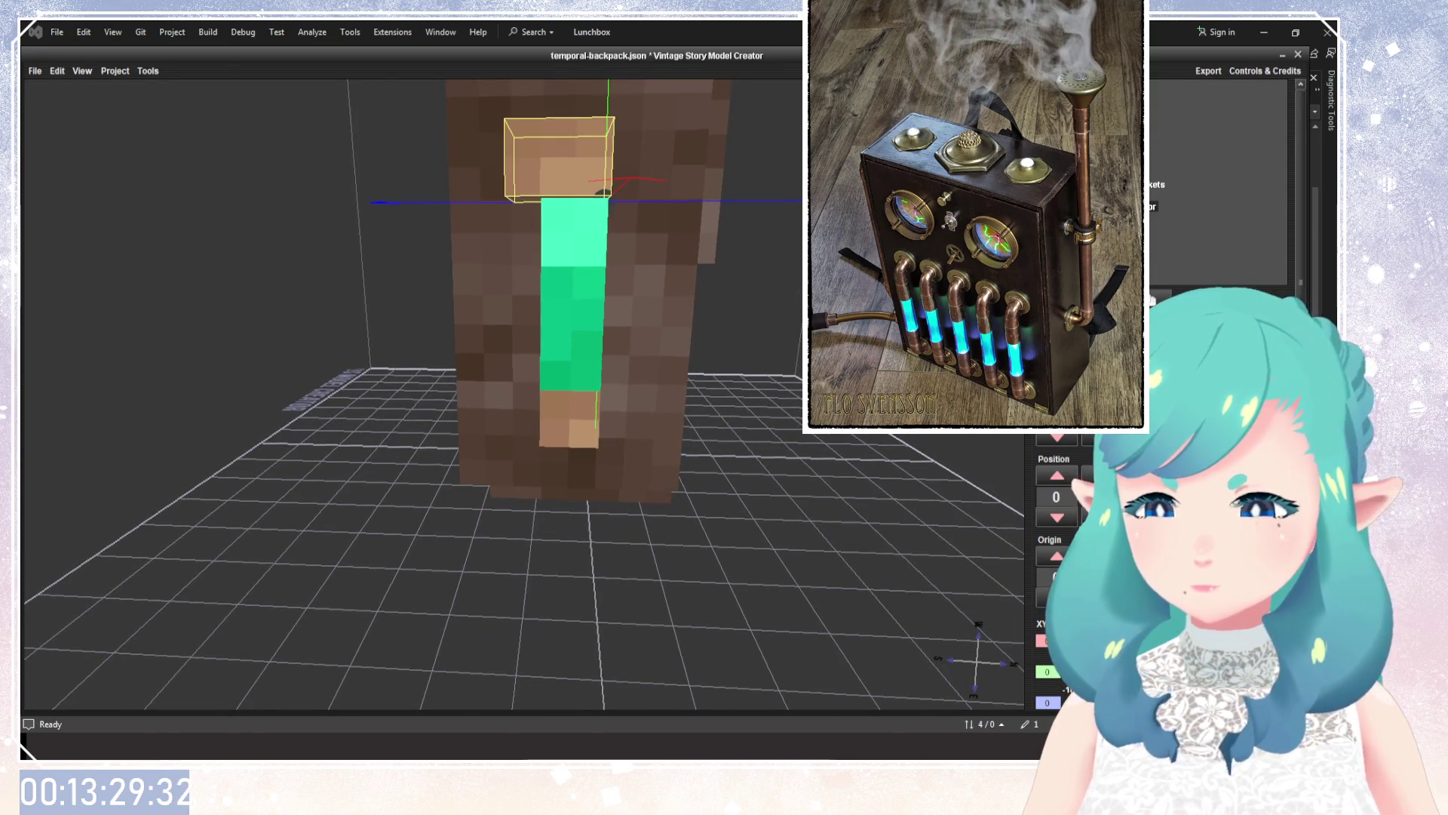
pyautogui.moveTo(875, 506); pyautogui.dragTo(845, 502)
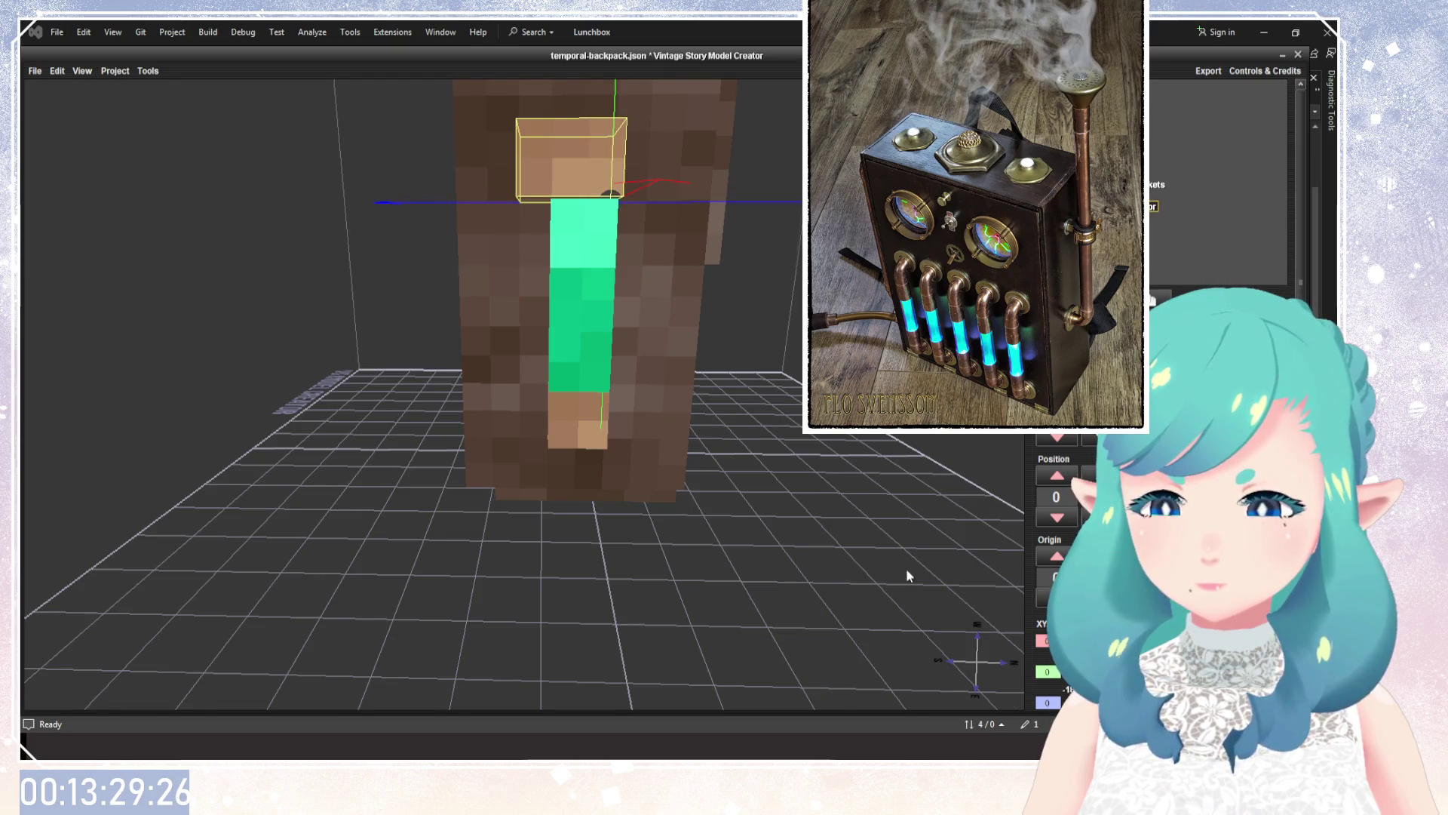
pyautogui.moveTo(908, 575)
pyautogui.mouseDown()
pyautogui.moveTo(767, 677)
pyautogui.moveTo(916, 701)
pyautogui.mouseUp()
pyautogui.scroll(3, 767, 677)
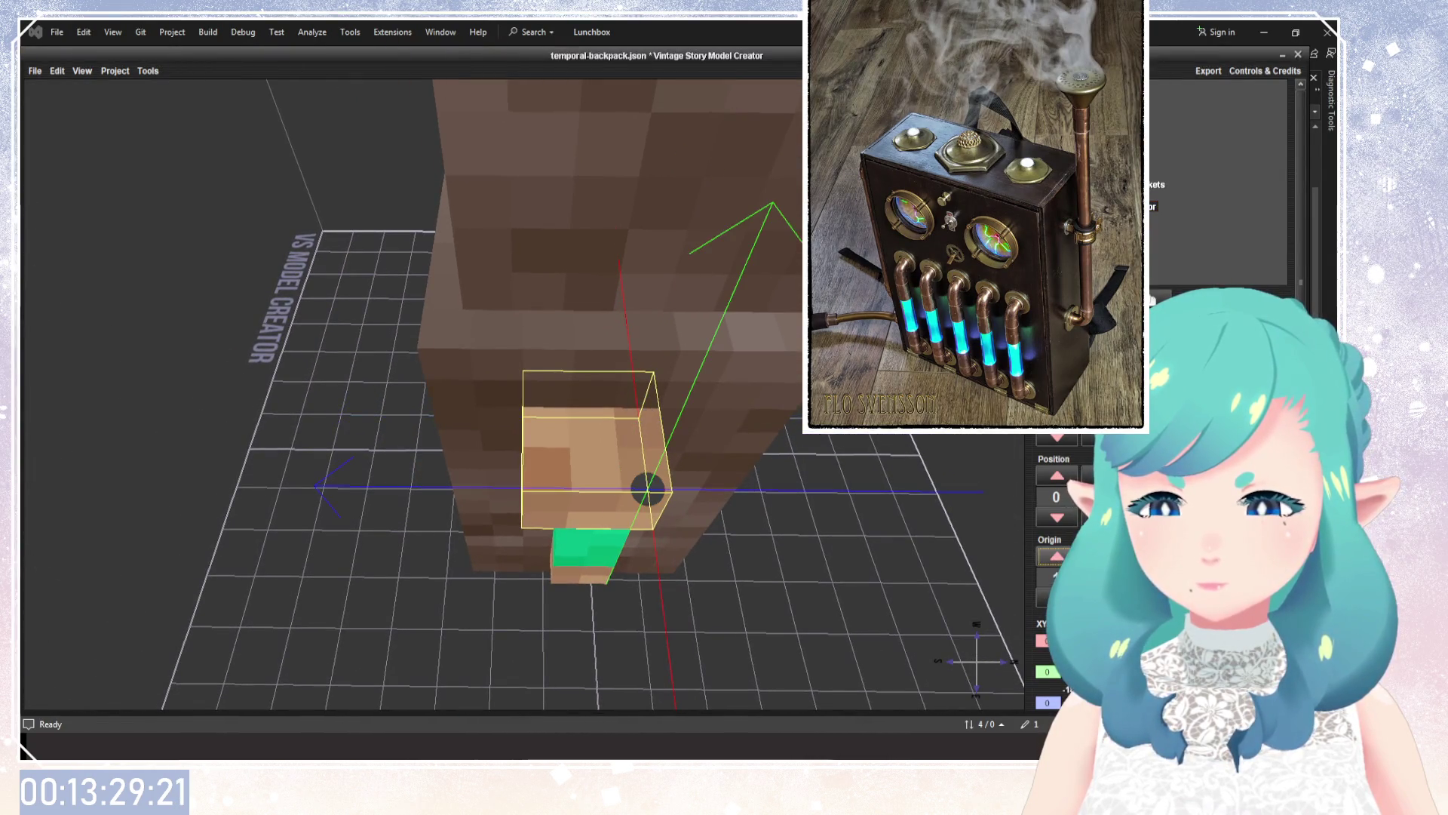
# Adjust the cap's Origin values to centre its pivot inside the cap.
pyautogui.press('space')
pyautogui.press('Tab')
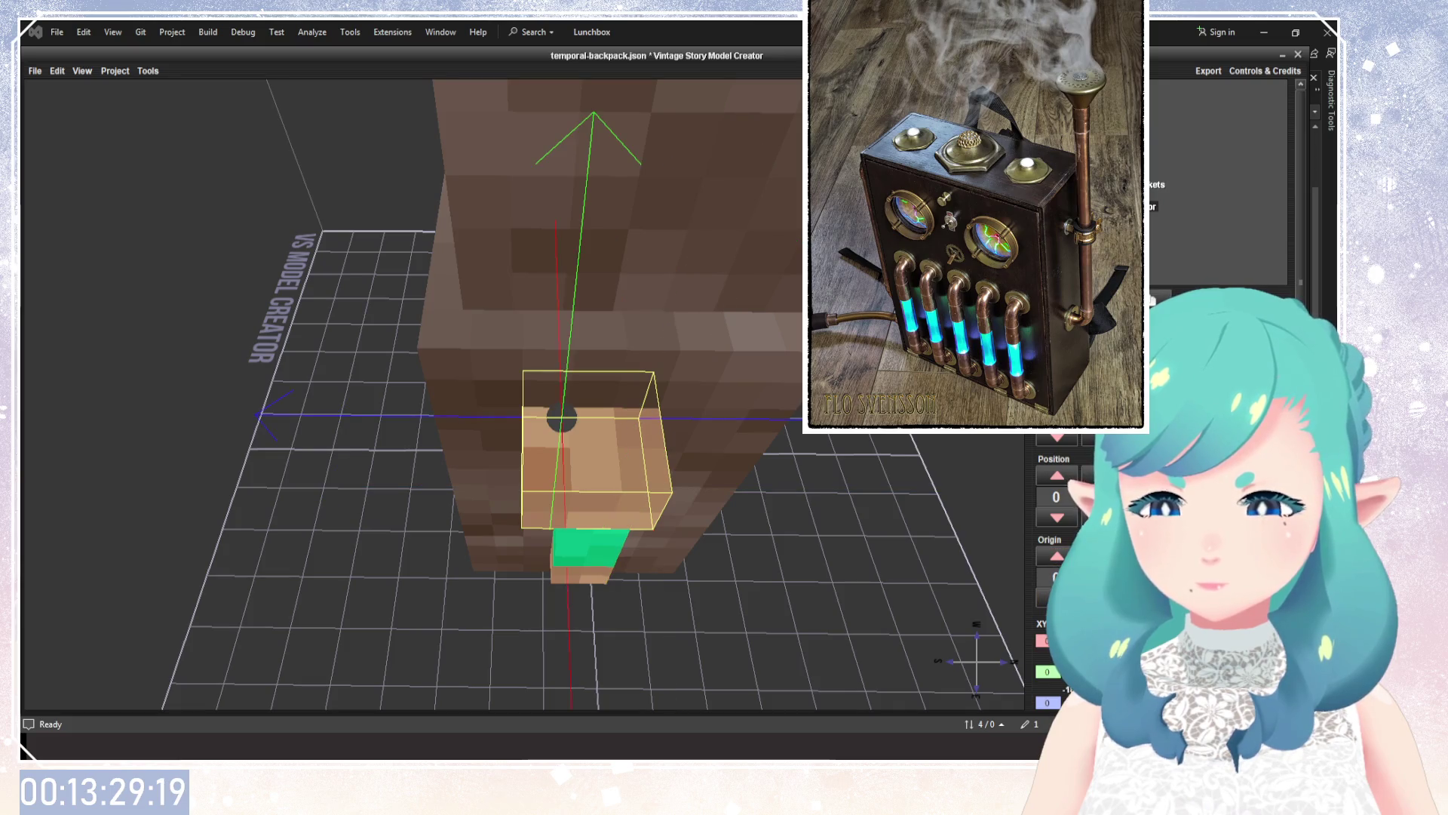
pyautogui.press('Up')
pyautogui.press('Down')
pyautogui.moveTo(856, 543); pyautogui.dragTo(863, 590)
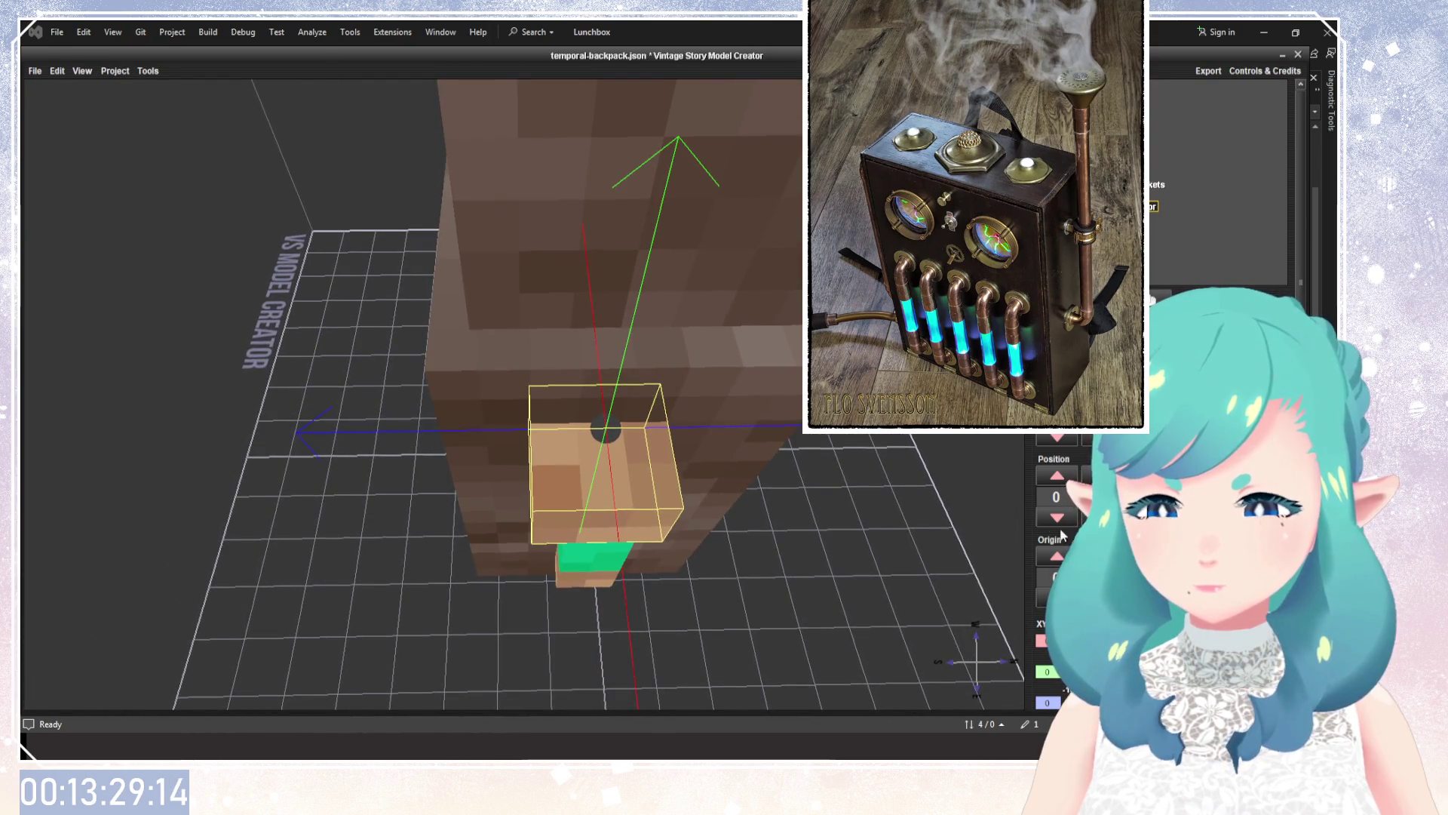
pyautogui.press('Up')
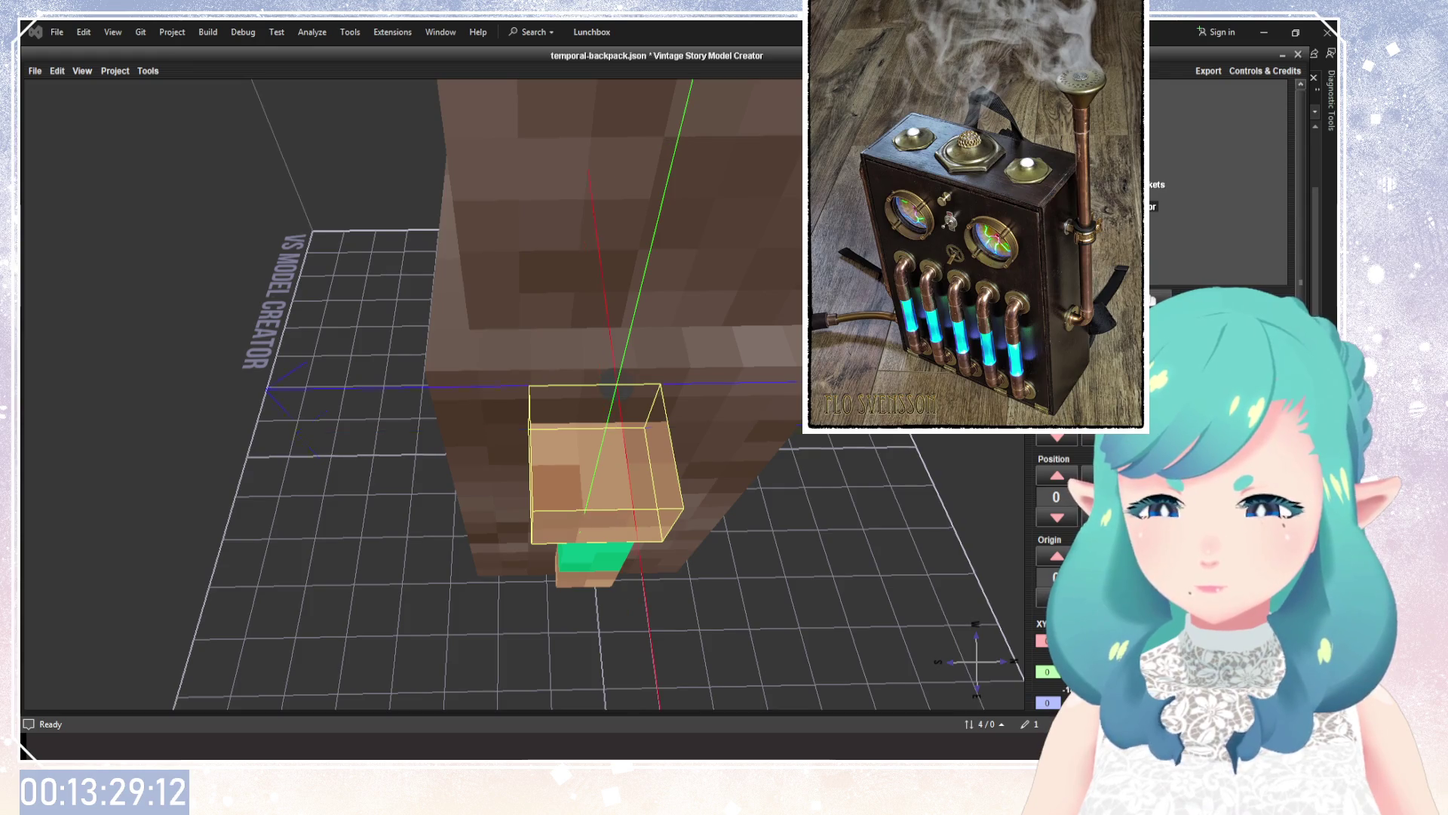
pyautogui.press('Down')
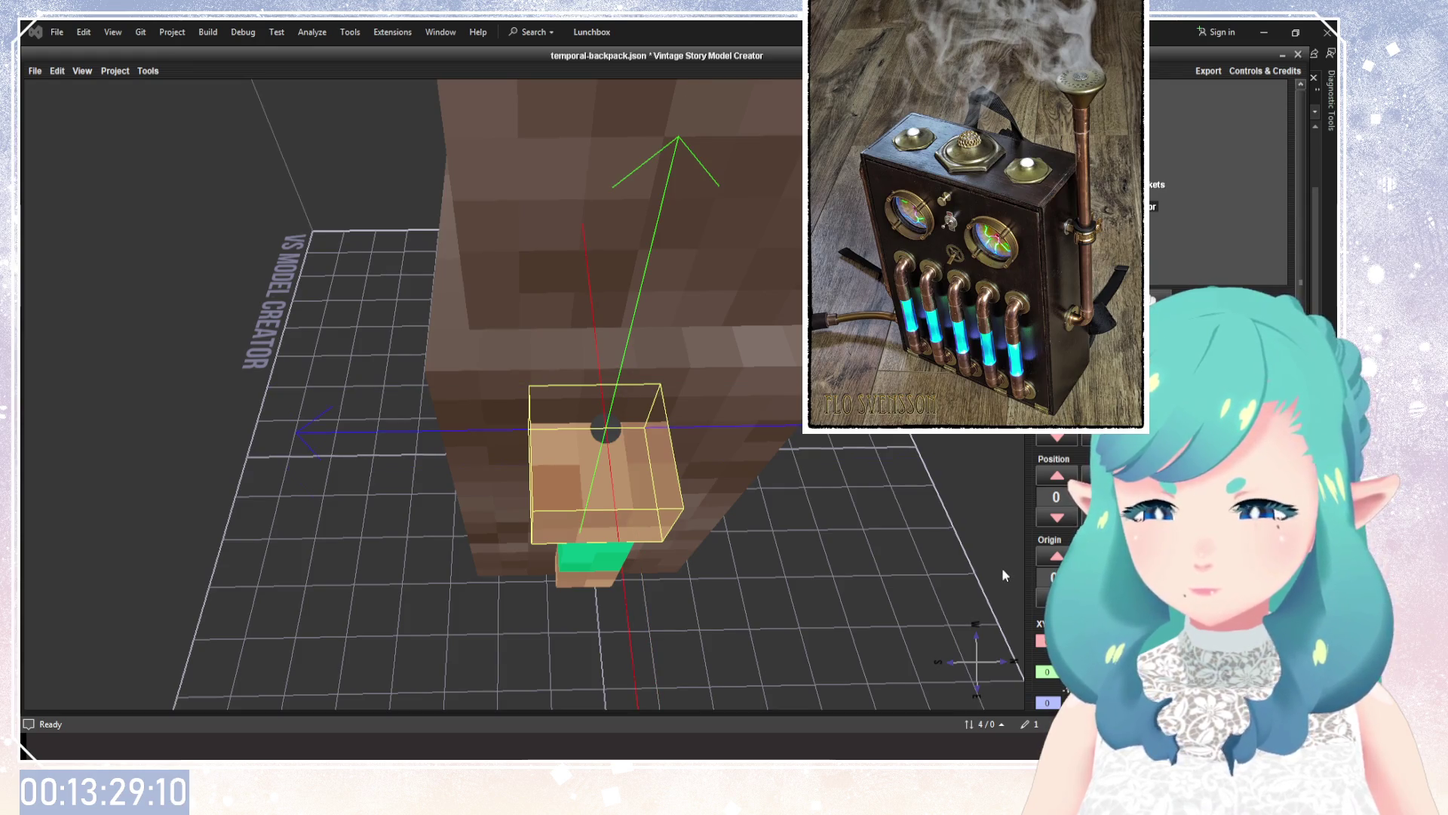
pyautogui.press('Down')
# Nudge the top cap's Position up one unit and back to 0, keeping it centred on the tube.
pyautogui.moveTo(772, 525); pyautogui.dragTo(844, 482)
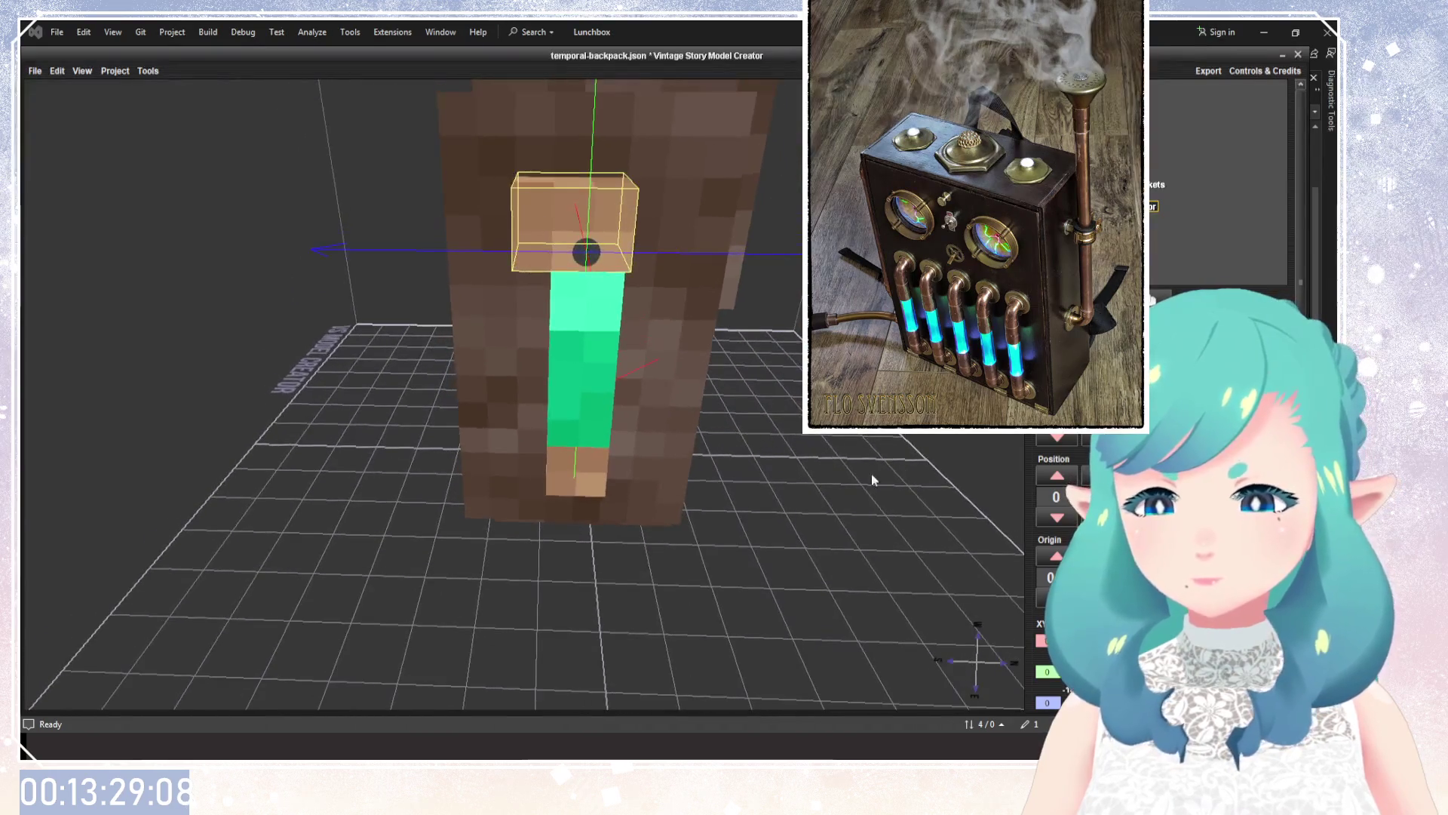
pyautogui.moveTo(817, 546)
pyautogui.mouseDown()
pyautogui.moveTo(807, 562)
pyautogui.moveTo(802, 469)
pyautogui.mouseUp()
pyautogui.click(1066, 477)
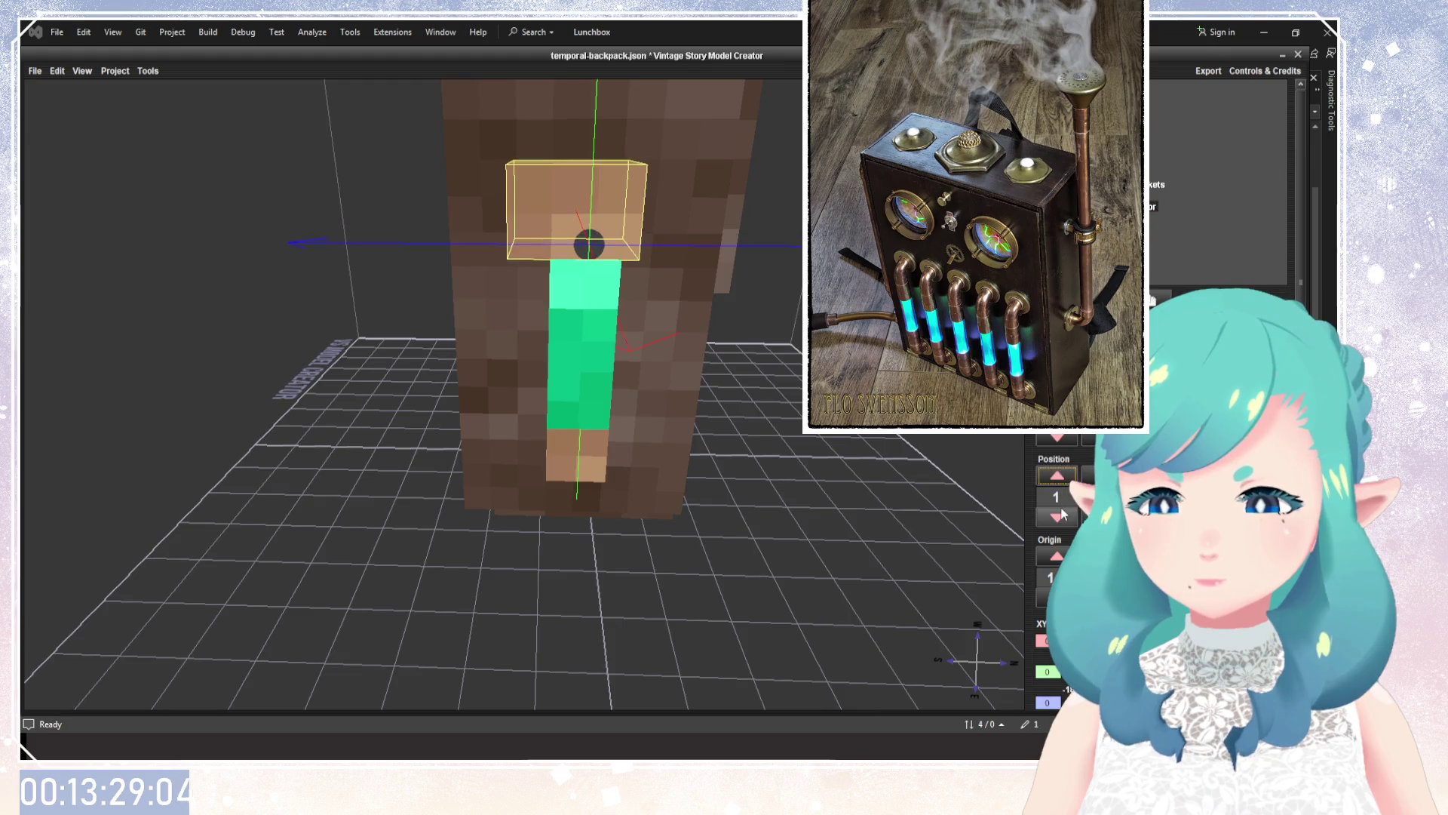
pyautogui.click(1058, 518)
pyautogui.moveTo(641, 528)
pyautogui.mouseDown()
pyautogui.moveTo(845, 575)
pyautogui.moveTo(991, 442)
pyautogui.mouseUp()
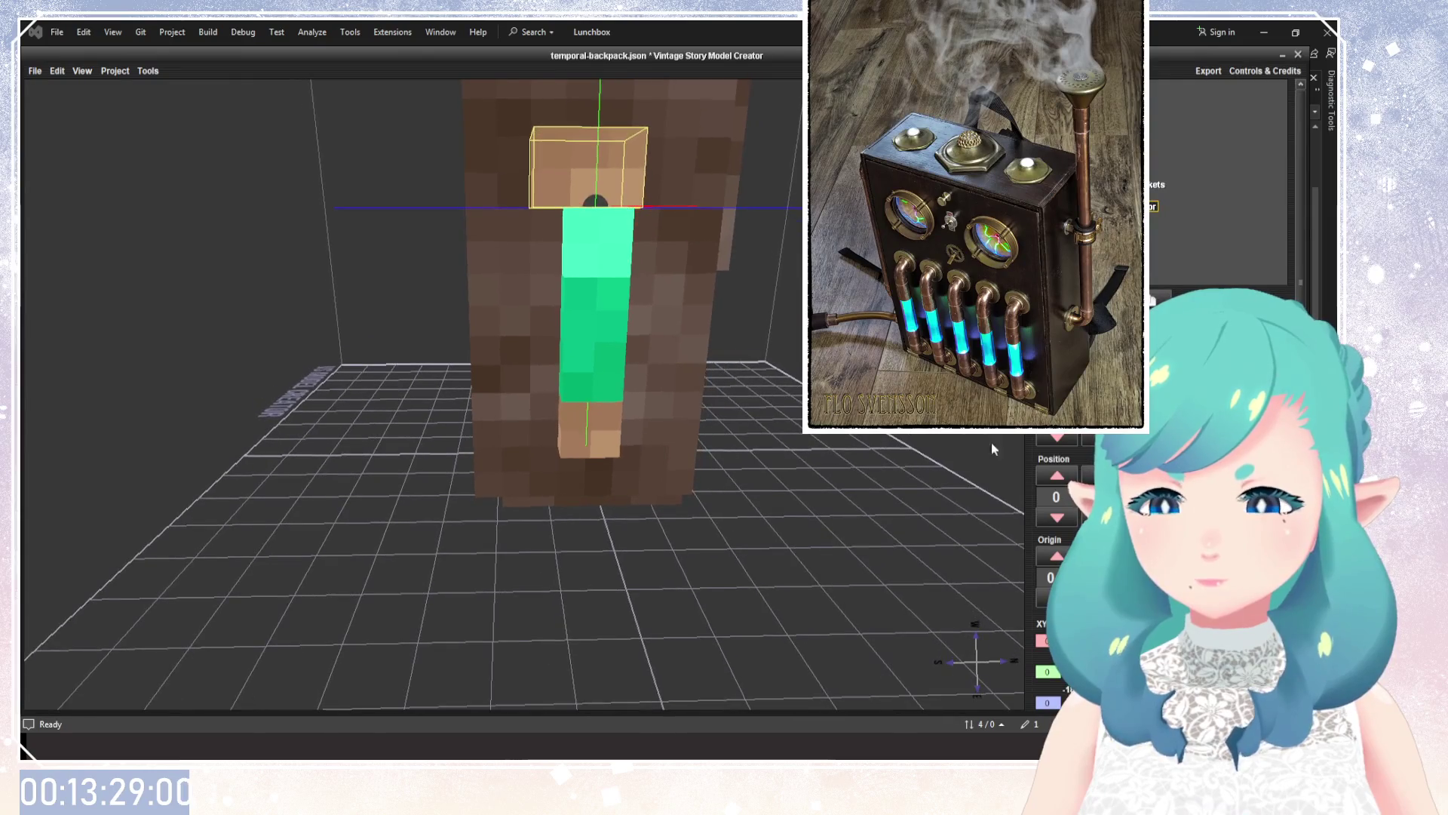
pyautogui.click(1057, 475)
pyautogui.click(1057, 518)
# Inspect the tube from several angles, then move the next block down to Position 5 at the tube's base.
pyautogui.moveTo(679, 377)
pyautogui.mouseDown()
pyautogui.moveTo(625, 455)
pyautogui.moveTo(669, 430)
pyautogui.moveTo(619, 317)
pyautogui.mouseUp()
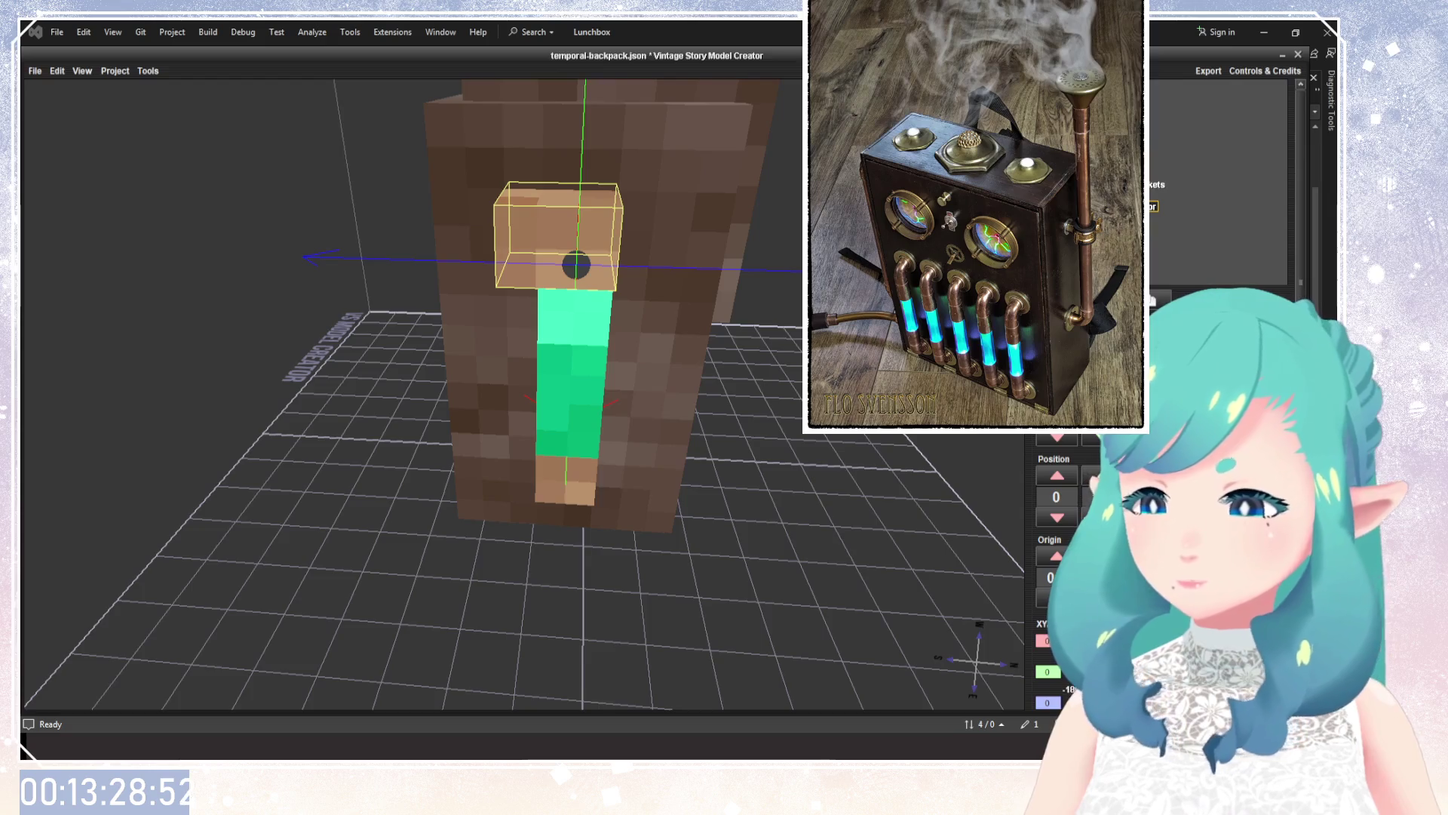
pyautogui.moveTo(795, 474)
pyautogui.mouseDown()
pyautogui.moveTo(779, 415)
pyautogui.moveTo(747, 419)
pyautogui.mouseUp()
pyautogui.scroll(-1, 1065, 496)
pyautogui.scroll(1, 1057, 496)
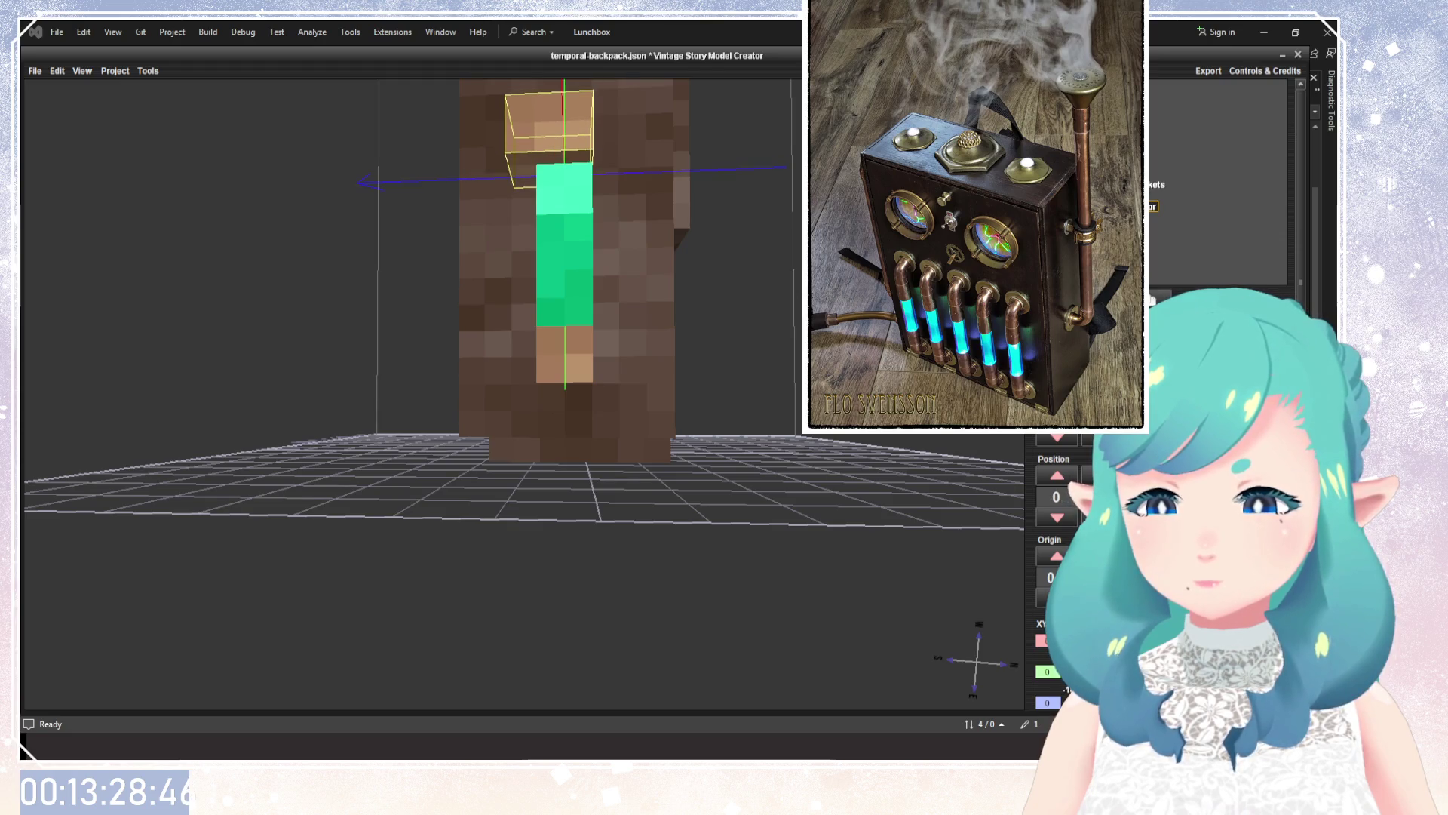
pyautogui.scroll(2, 1098, 497)
pyautogui.scroll(1, 1056, 496)
pyautogui.scroll(-1, 1056, 497)
pyautogui.moveTo(581, 174); pyautogui.dragTo(580, 217)
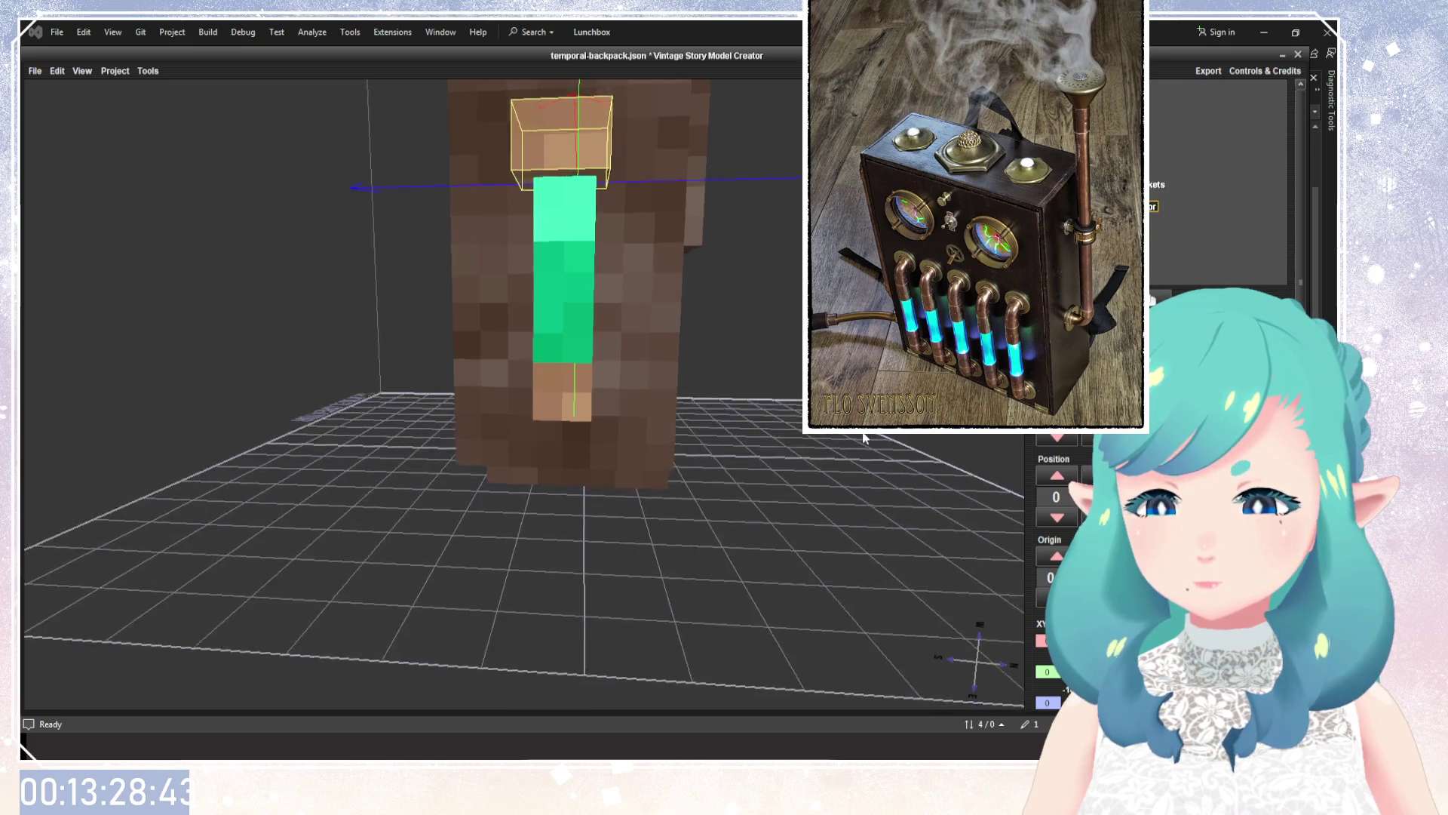
pyautogui.scroll(1, 1056, 496)
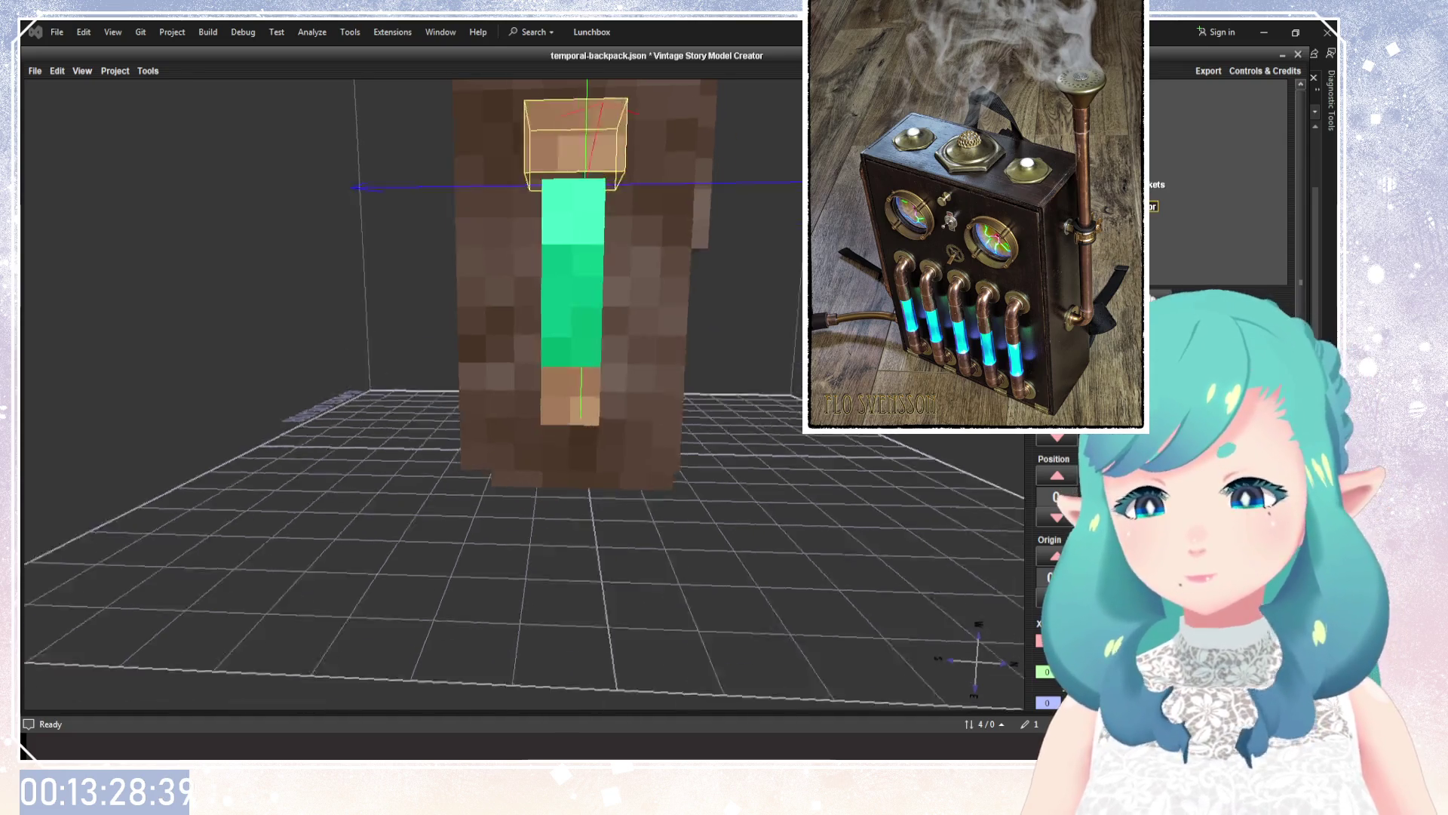
pyautogui.moveTo(678, 452)
pyautogui.mouseDown()
pyautogui.moveTo(764, 510)
pyautogui.moveTo(585, 456)
pyautogui.mouseUp()
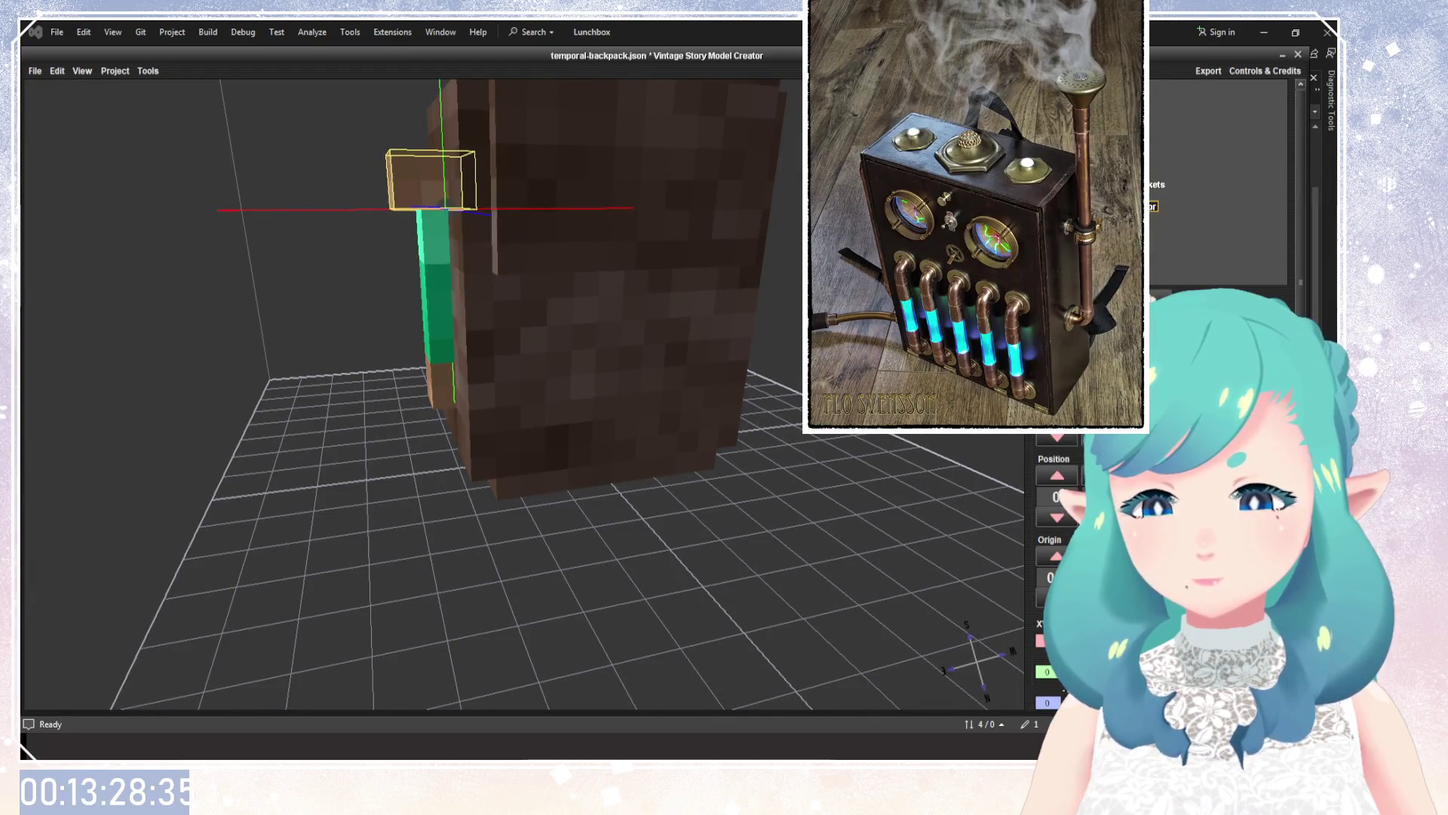
pyautogui.moveTo(928, 482); pyautogui.dragTo(868, 472)
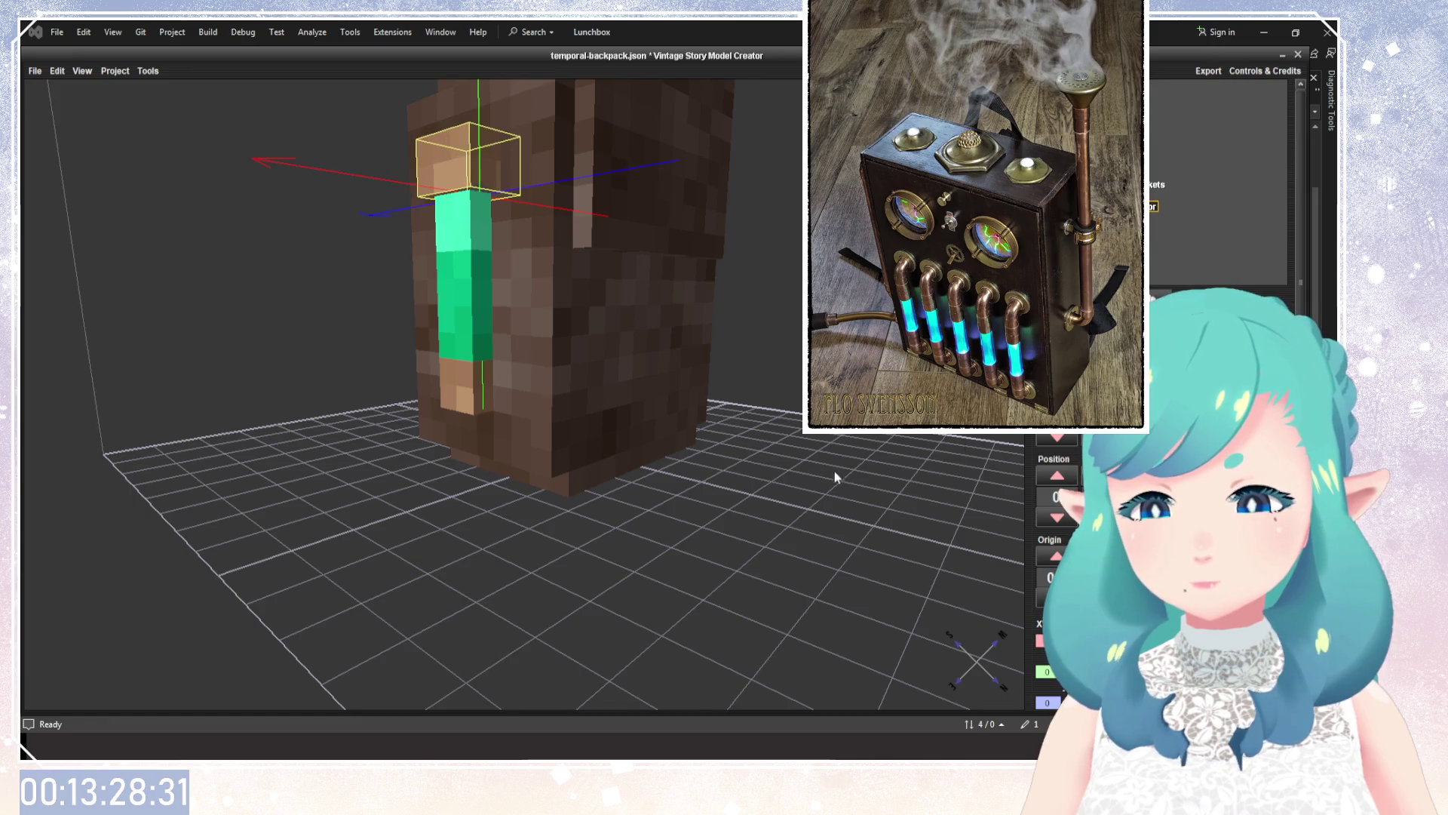
pyautogui.moveTo(835, 477); pyautogui.dragTo(822, 408)
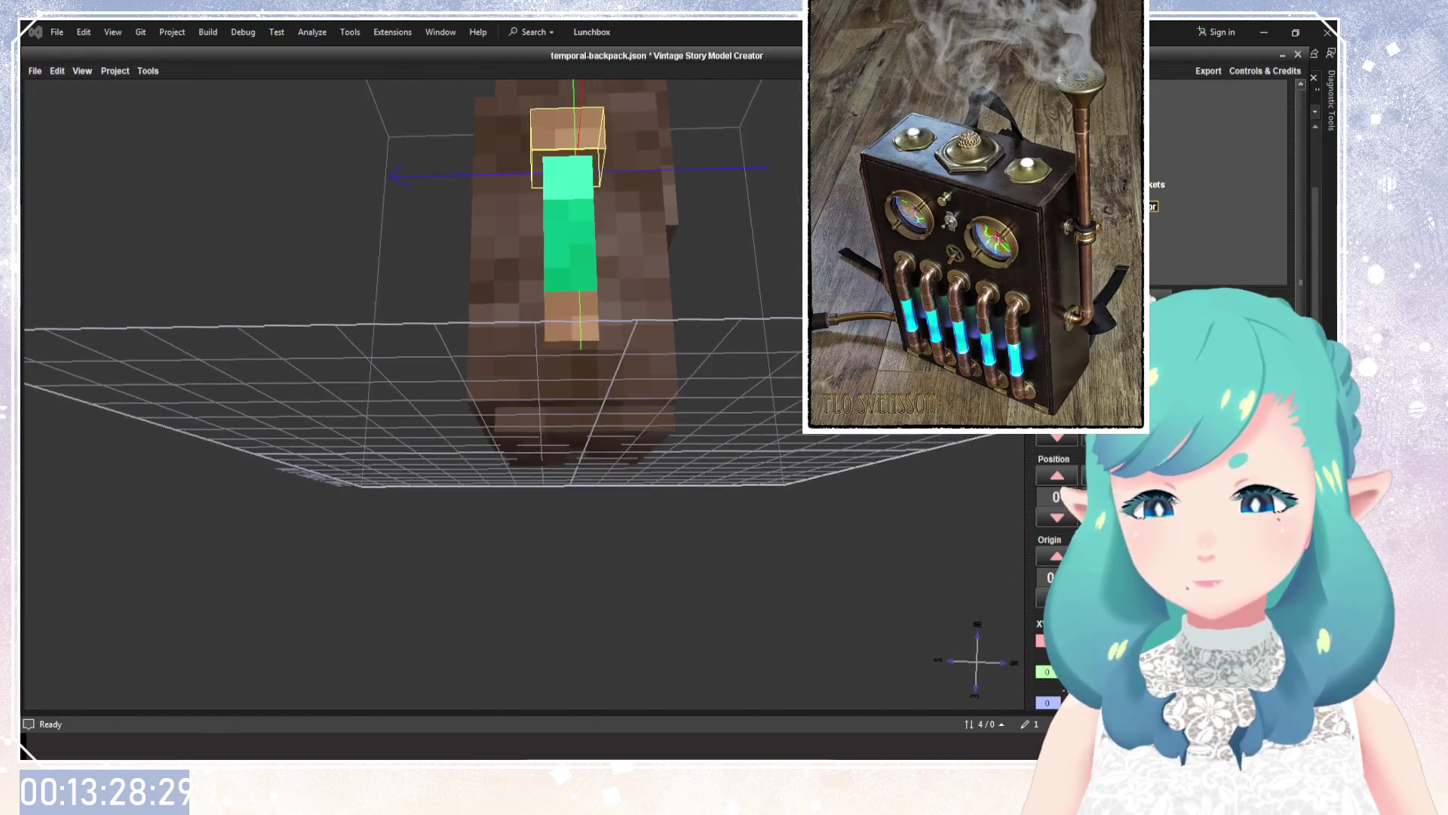
pyautogui.moveTo(822, 407); pyautogui.dragTo(822, 396)
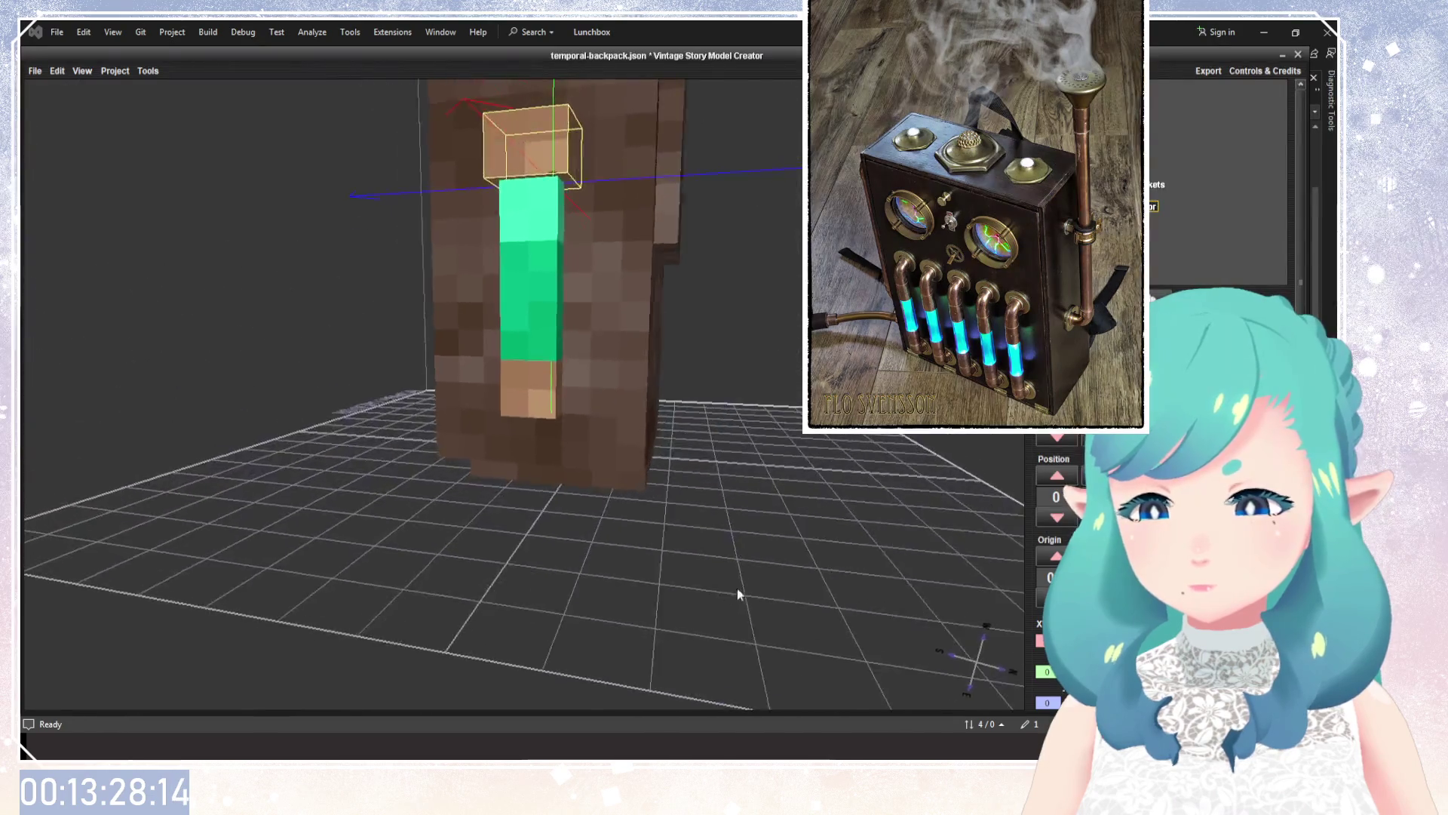
pyautogui.moveTo(802, 523); pyautogui.dragTo(816, 526)
pyautogui.scroll(3, 816, 526)
pyautogui.moveTo(868, 377)
pyautogui.mouseDown()
pyautogui.moveTo(909, 433)
pyautogui.moveTo(958, 433)
pyautogui.moveTo(973, 405)
pyautogui.moveTo(554, 515)
pyautogui.moveTo(867, 523)
pyautogui.mouseUp()
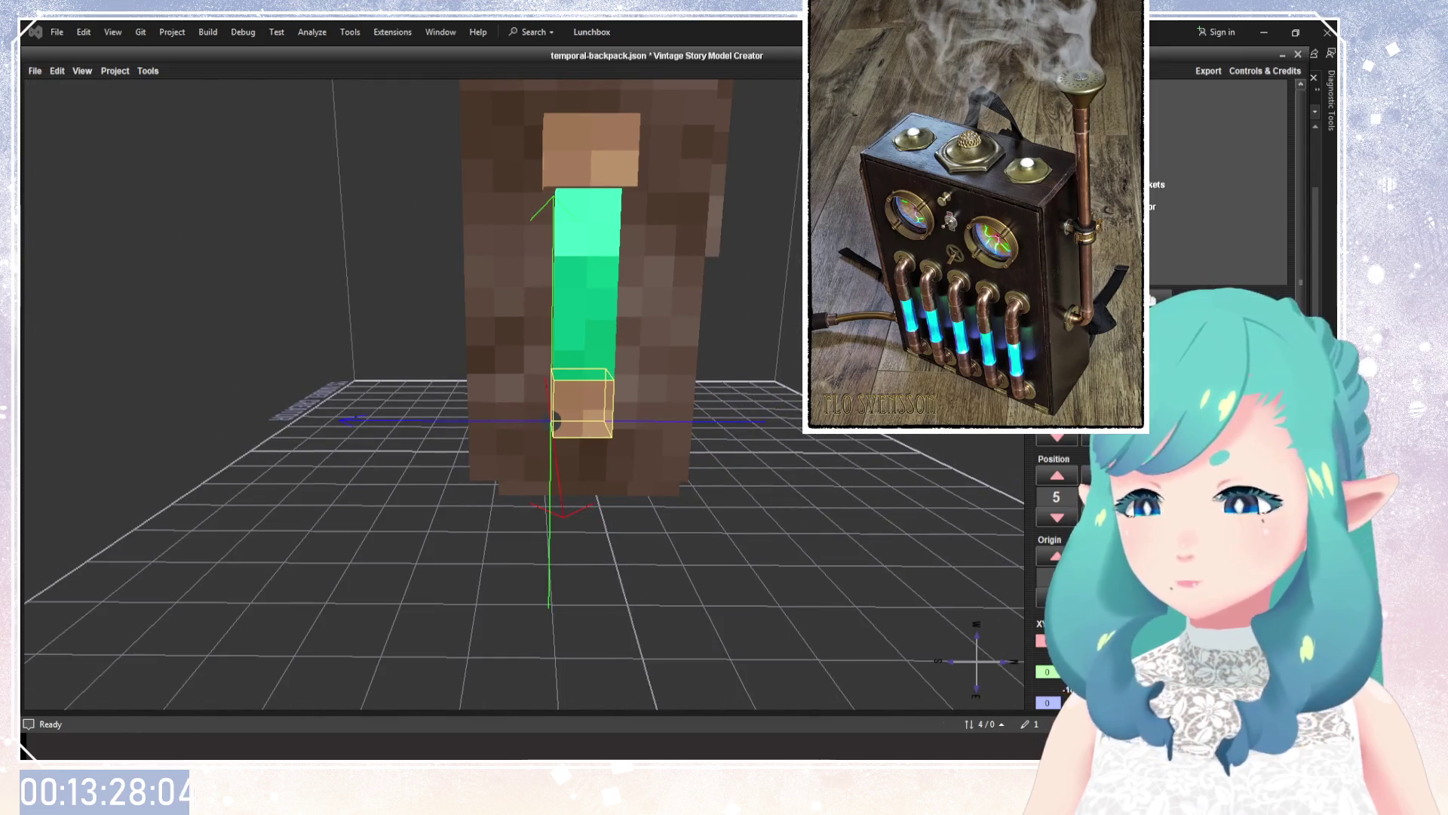
# Slide the lower block along the blue axis so it lines up under the green tube.
pyautogui.moveTo(703, 434)
pyautogui.mouseDown()
pyautogui.moveTo(644, 504)
pyautogui.moveTo(782, 505)
pyautogui.mouseUp()
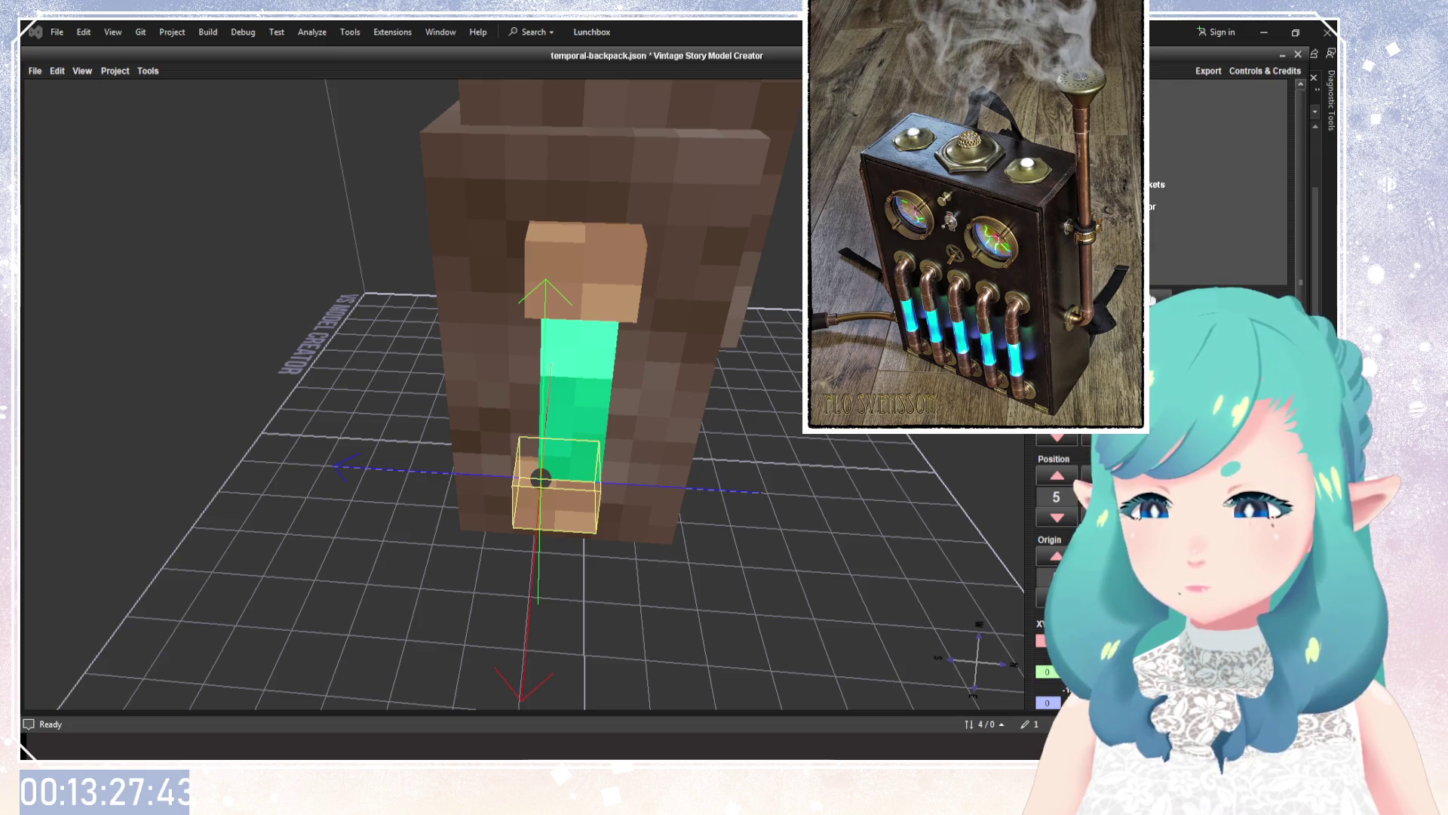
pyautogui.moveTo(541, 478); pyautogui.dragTo(579, 453)
pyautogui.click(592, 377)
# Shift the top cap slightly sideways and set its position offset to 0.2.
pyautogui.click(603, 264)
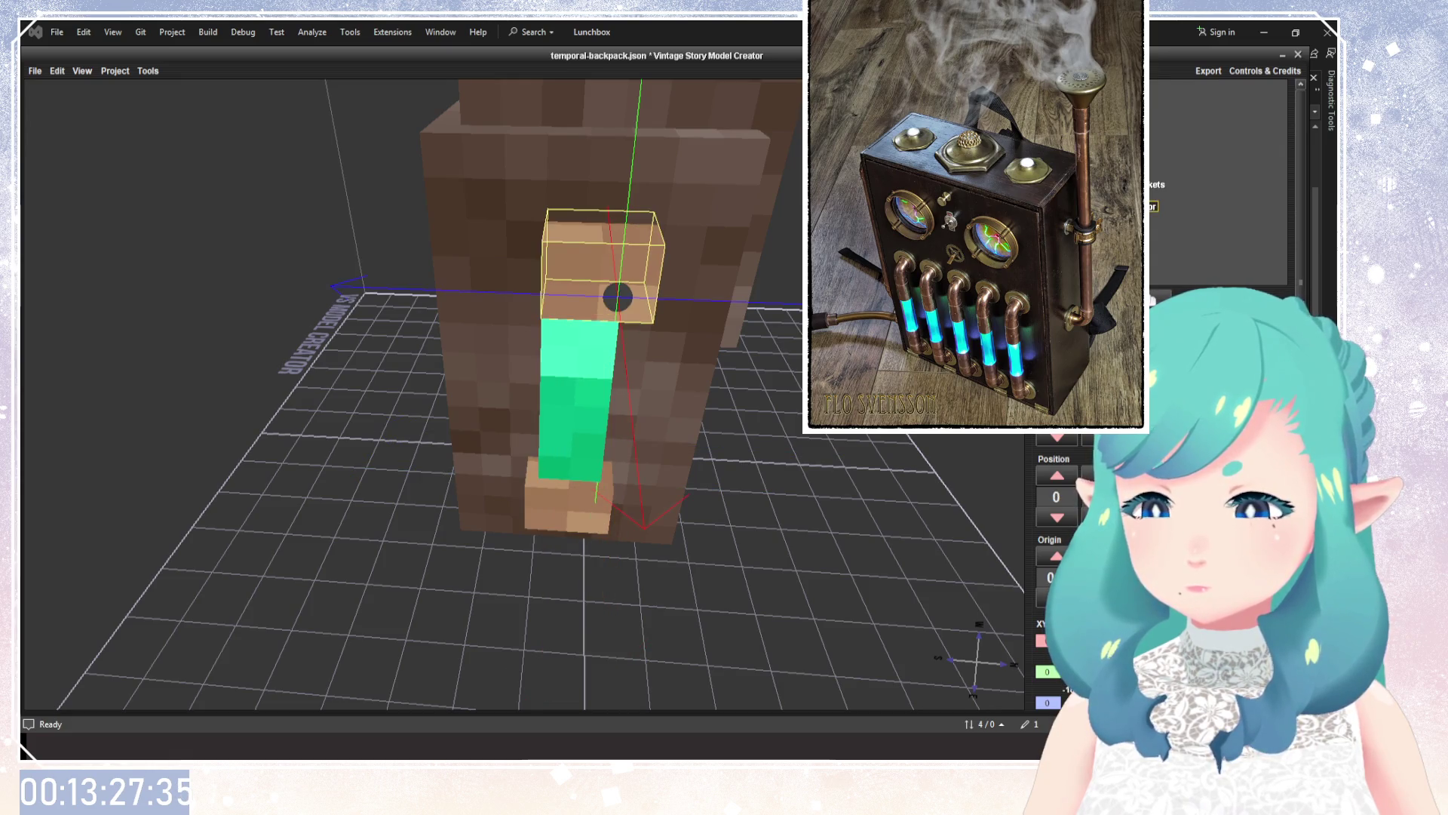
pyautogui.moveTo(604, 264); pyautogui.dragTo(587, 264)
pyautogui.moveTo(857, 537)
pyautogui.mouseDown()
pyautogui.moveTo(857, 479)
pyautogui.moveTo(647, 405)
pyautogui.moveTo(676, 535)
pyautogui.moveTo(841, 585)
pyautogui.moveTo(812, 527)
pyautogui.moveTo(795, 540)
pyautogui.moveTo(870, 535)
pyautogui.moveTo(633, 491)
pyautogui.moveTo(501, 556)
pyautogui.moveTo(563, 460)
pyautogui.moveTo(672, 517)
pyautogui.moveTo(714, 572)
pyautogui.moveTo(737, 507)
pyautogui.moveTo(724, 423)
pyautogui.moveTo(783, 486)
pyautogui.mouseUp()
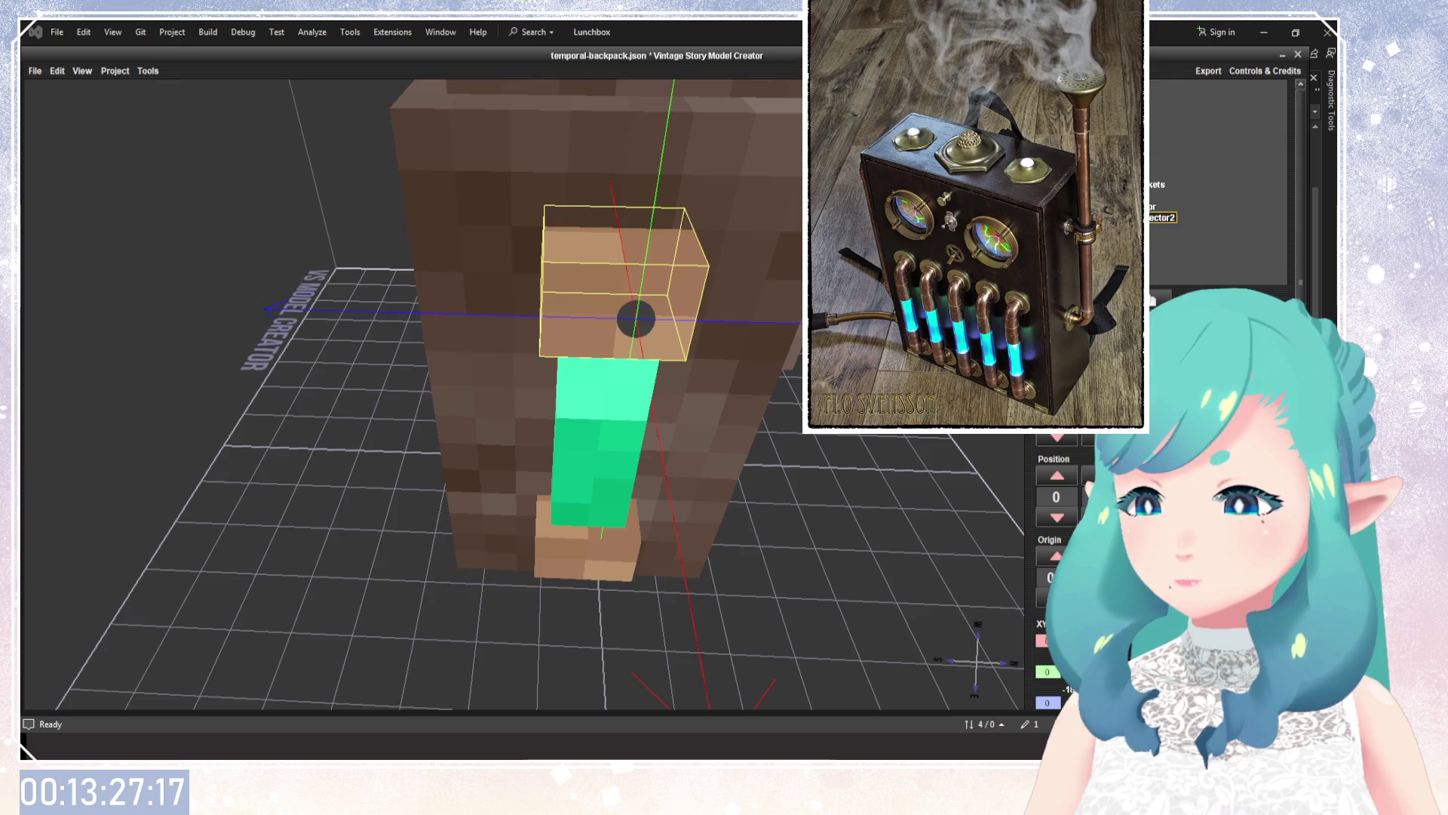
pyautogui.moveTo(1071, 407); pyautogui.dragTo(1093, 439)
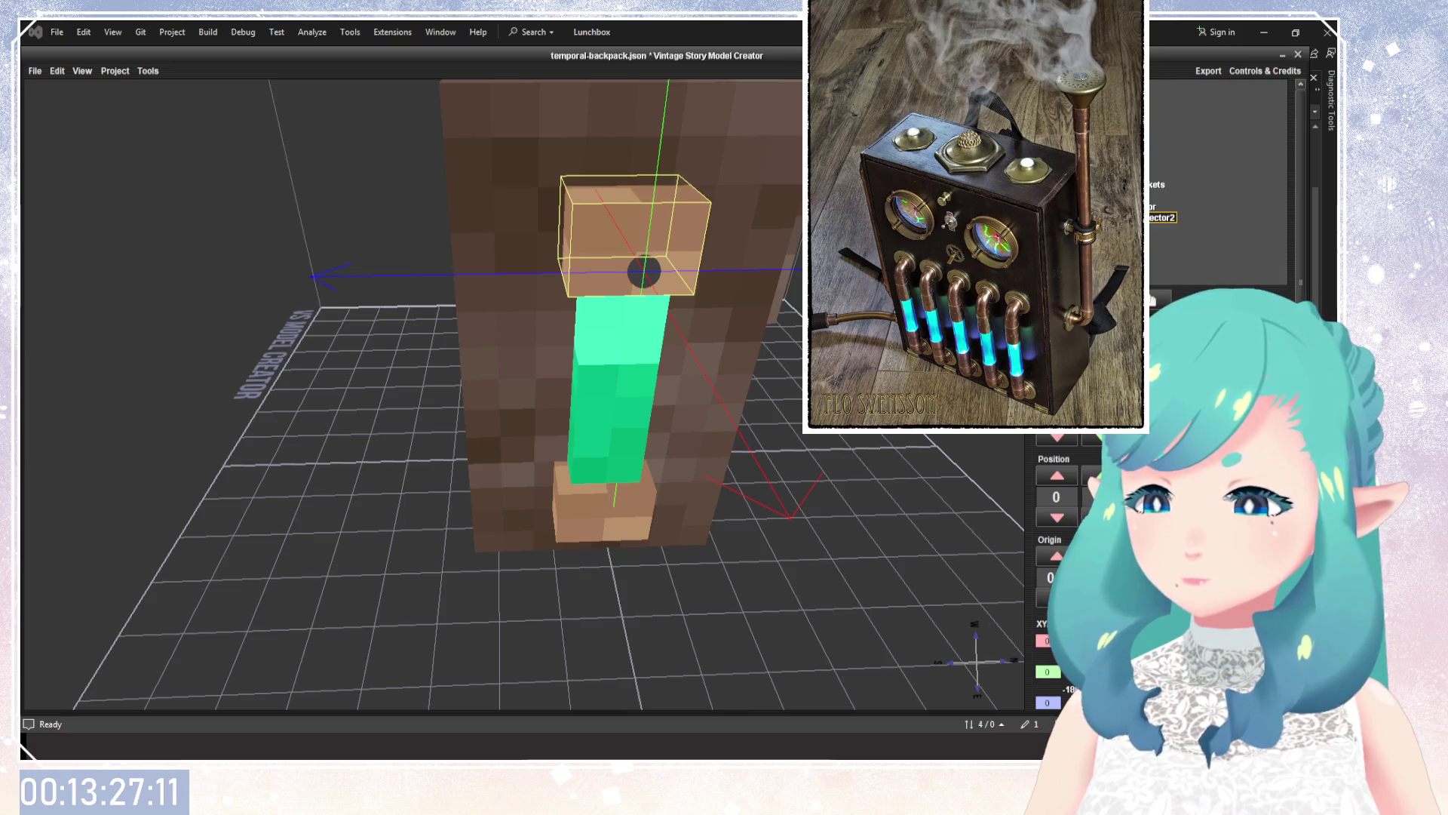
pyautogui.write('.1')
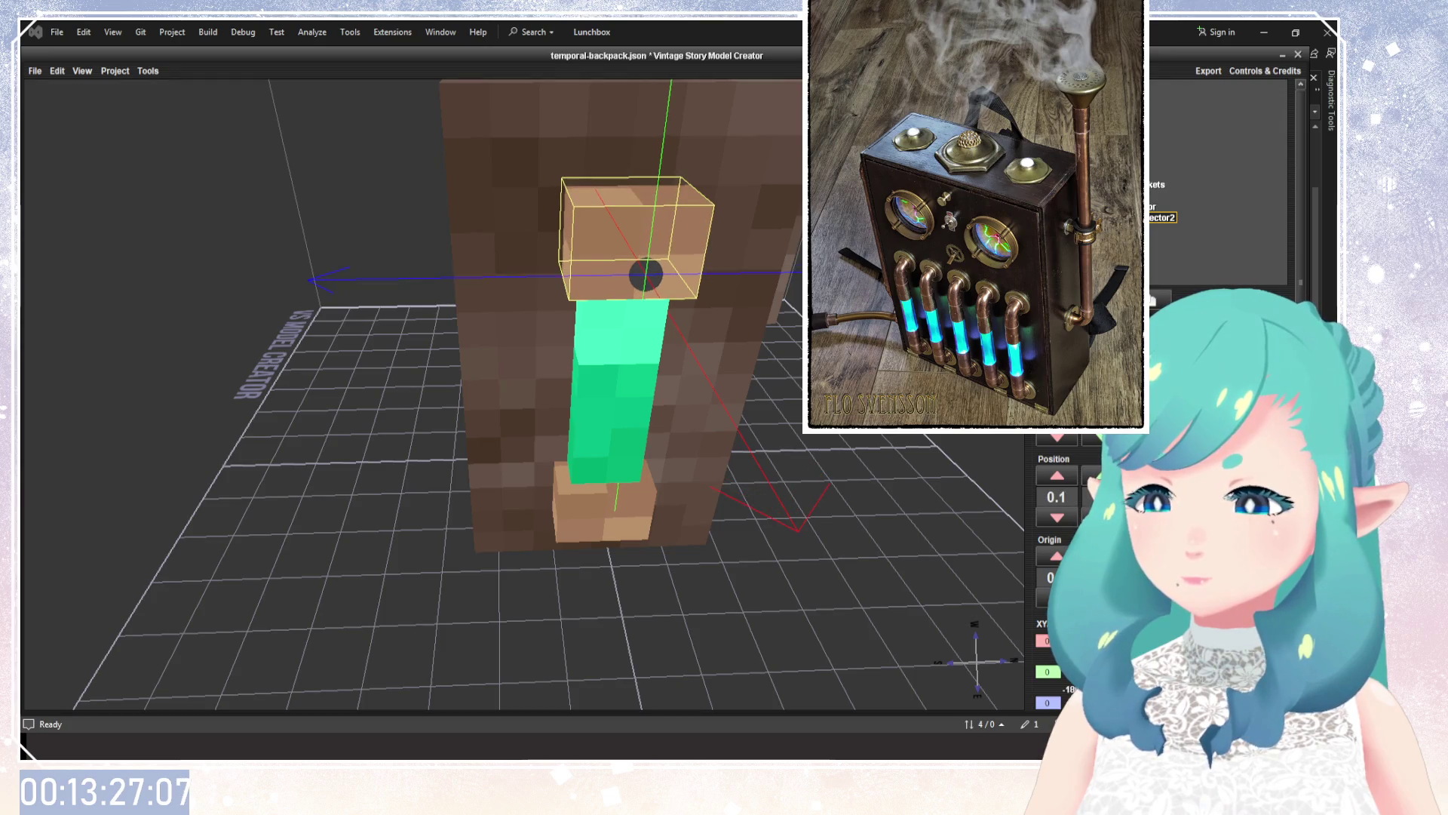
pyautogui.press('BackSpace')
pyautogui.write('2')
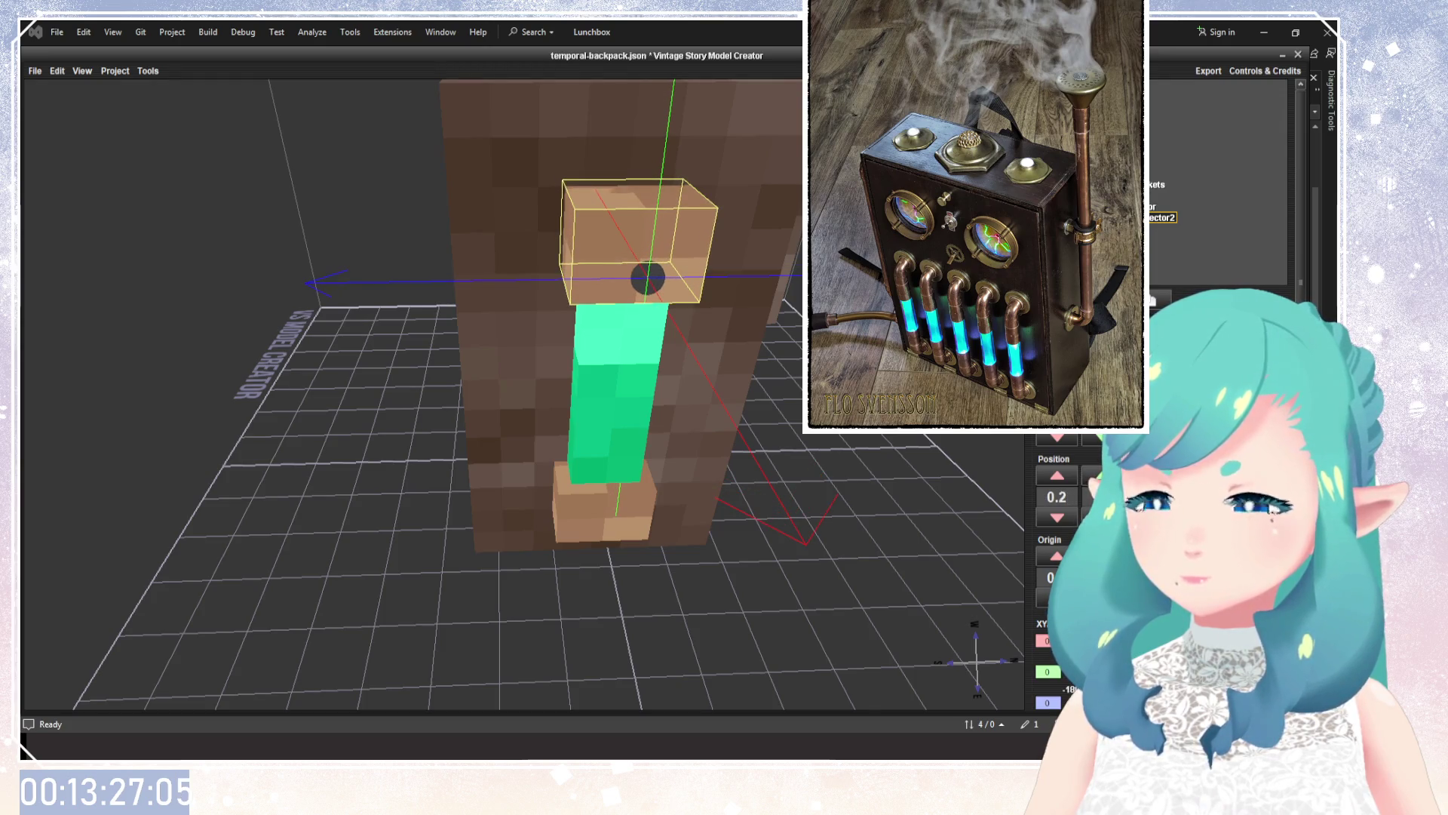
# Orbit and zoom around the backpack to check the cap's alignment on the tube.
pyautogui.moveTo(888, 469)
pyautogui.mouseDown()
pyautogui.moveTo(730, 456)
pyautogui.moveTo(846, 483)
pyautogui.mouseUp()
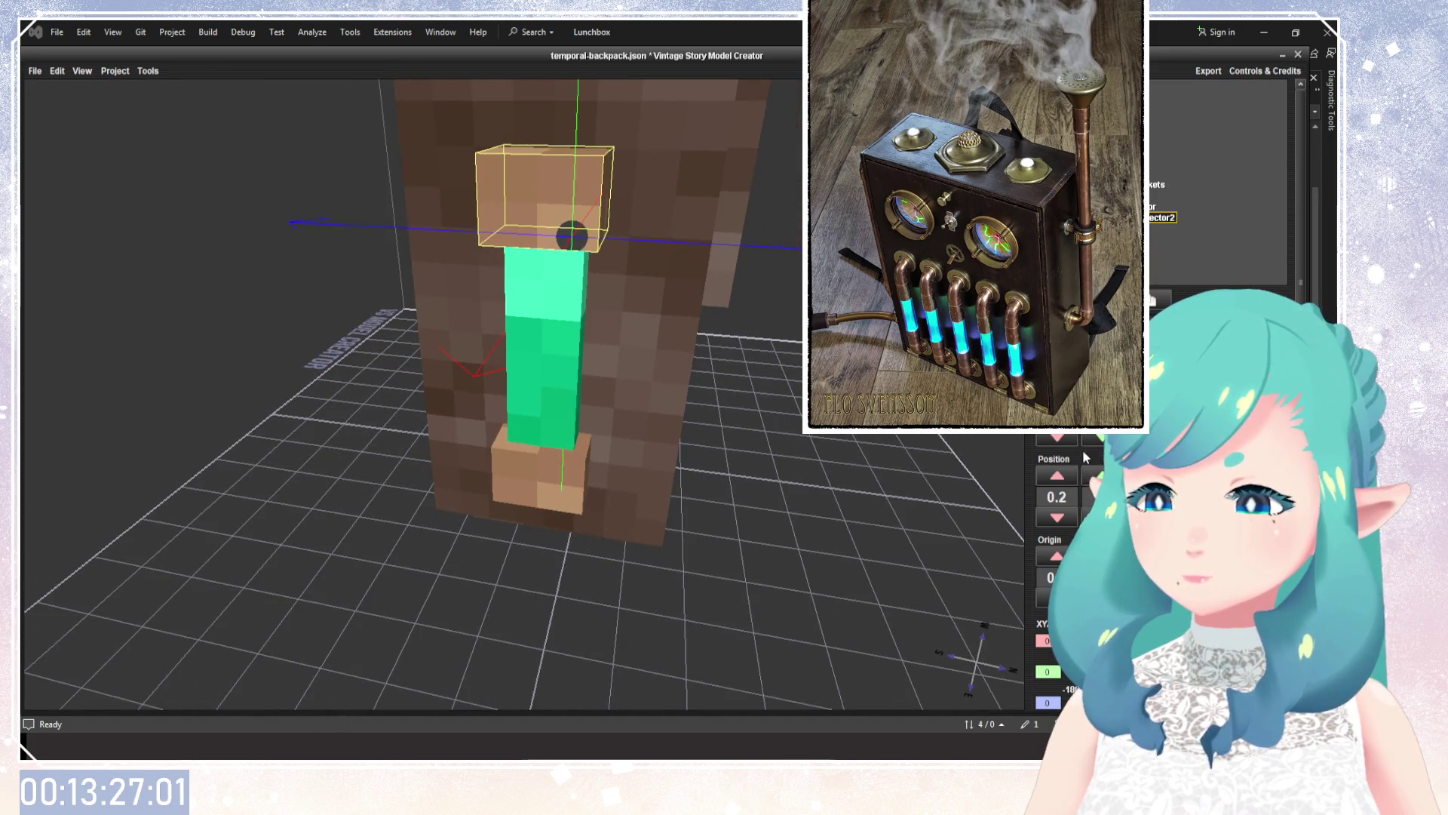
pyautogui.scroll(-2, 1064, 504)
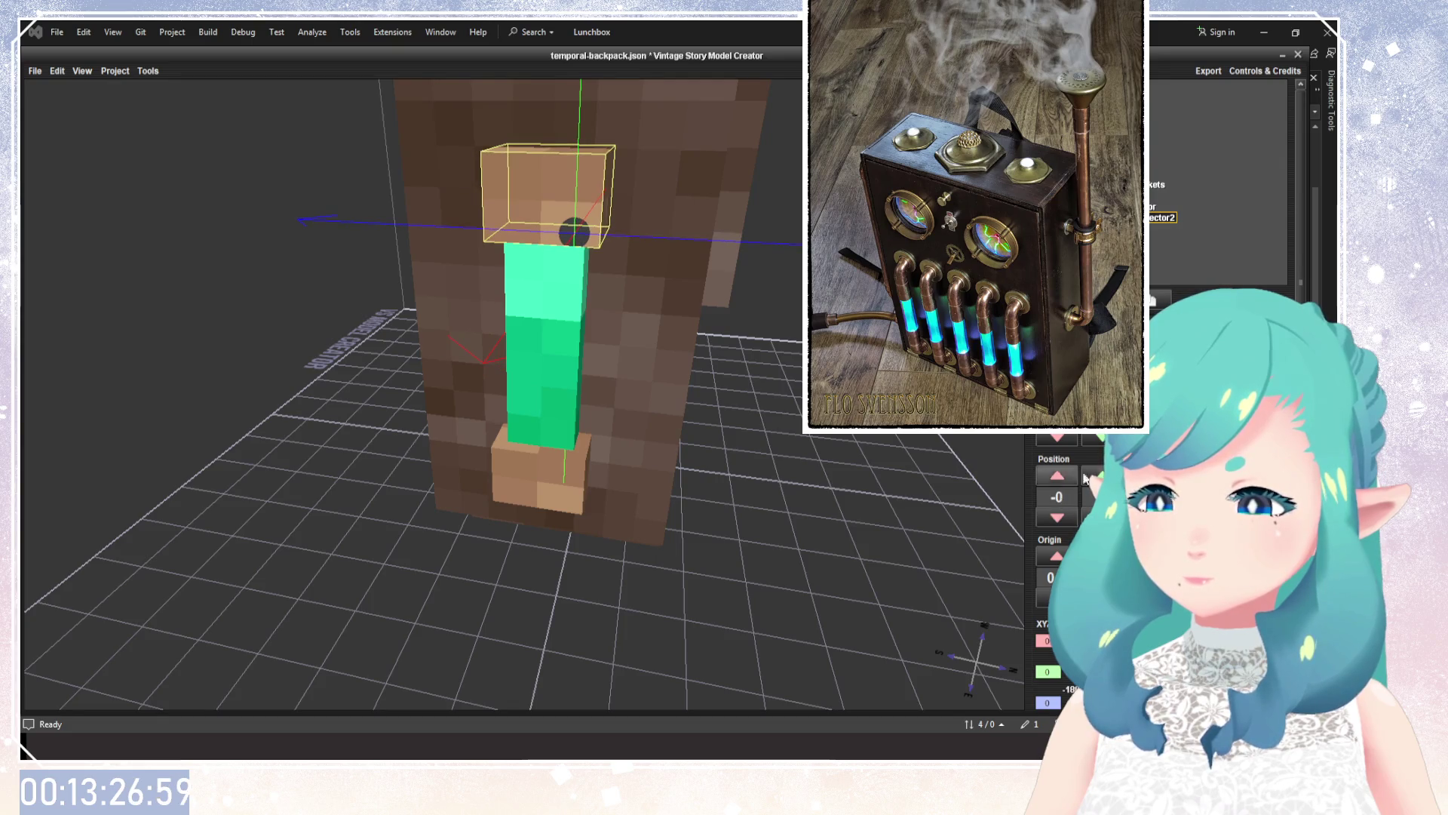
pyautogui.scroll(-1, 1056, 415)
pyautogui.scroll(-1, 1056, 415)
pyautogui.scroll(-2, 1057, 415)
pyautogui.scroll(-2, 1057, 415)
pyautogui.scroll(-1, 1056, 414)
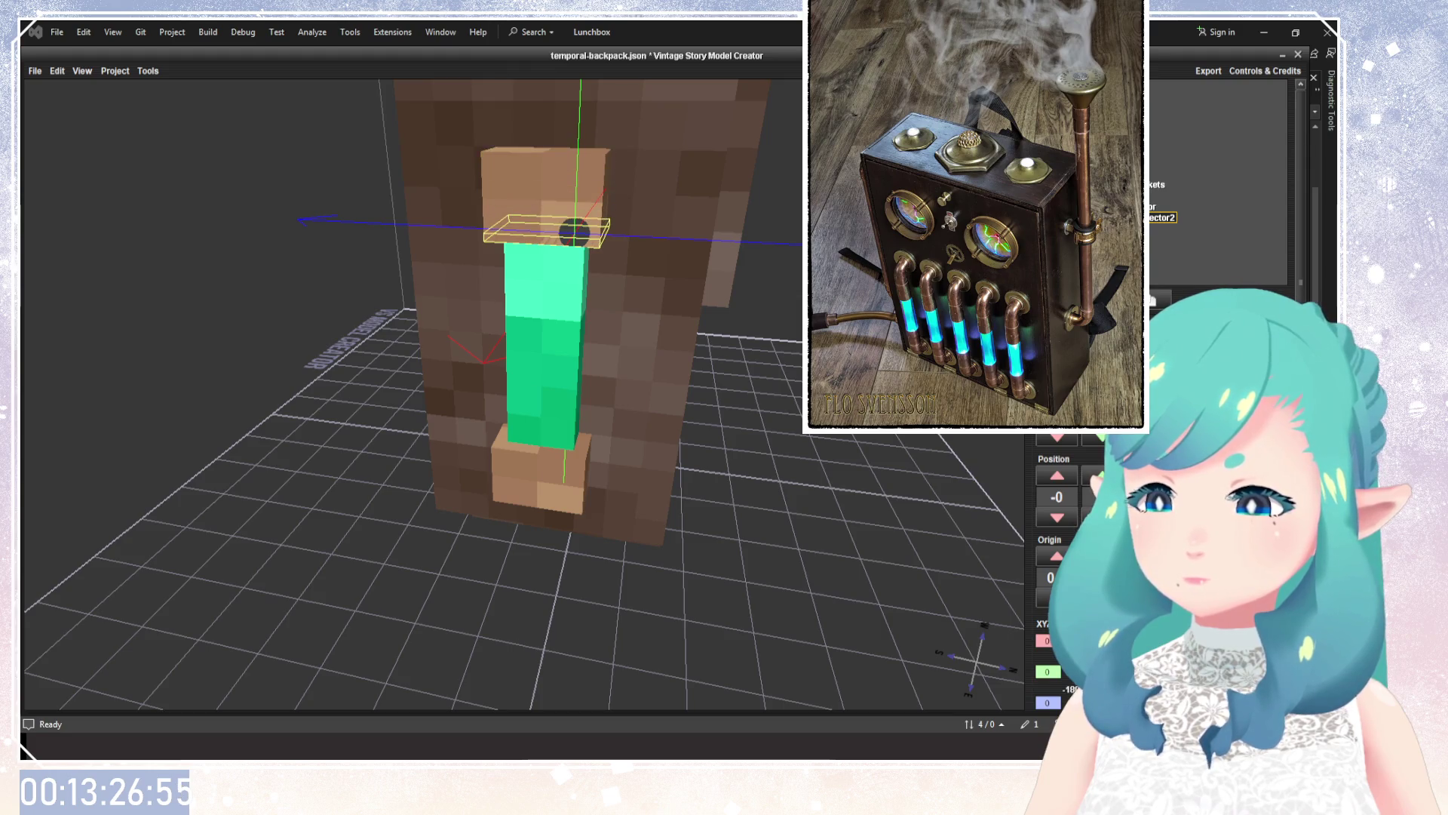
pyautogui.scroll(-1, 1056, 415)
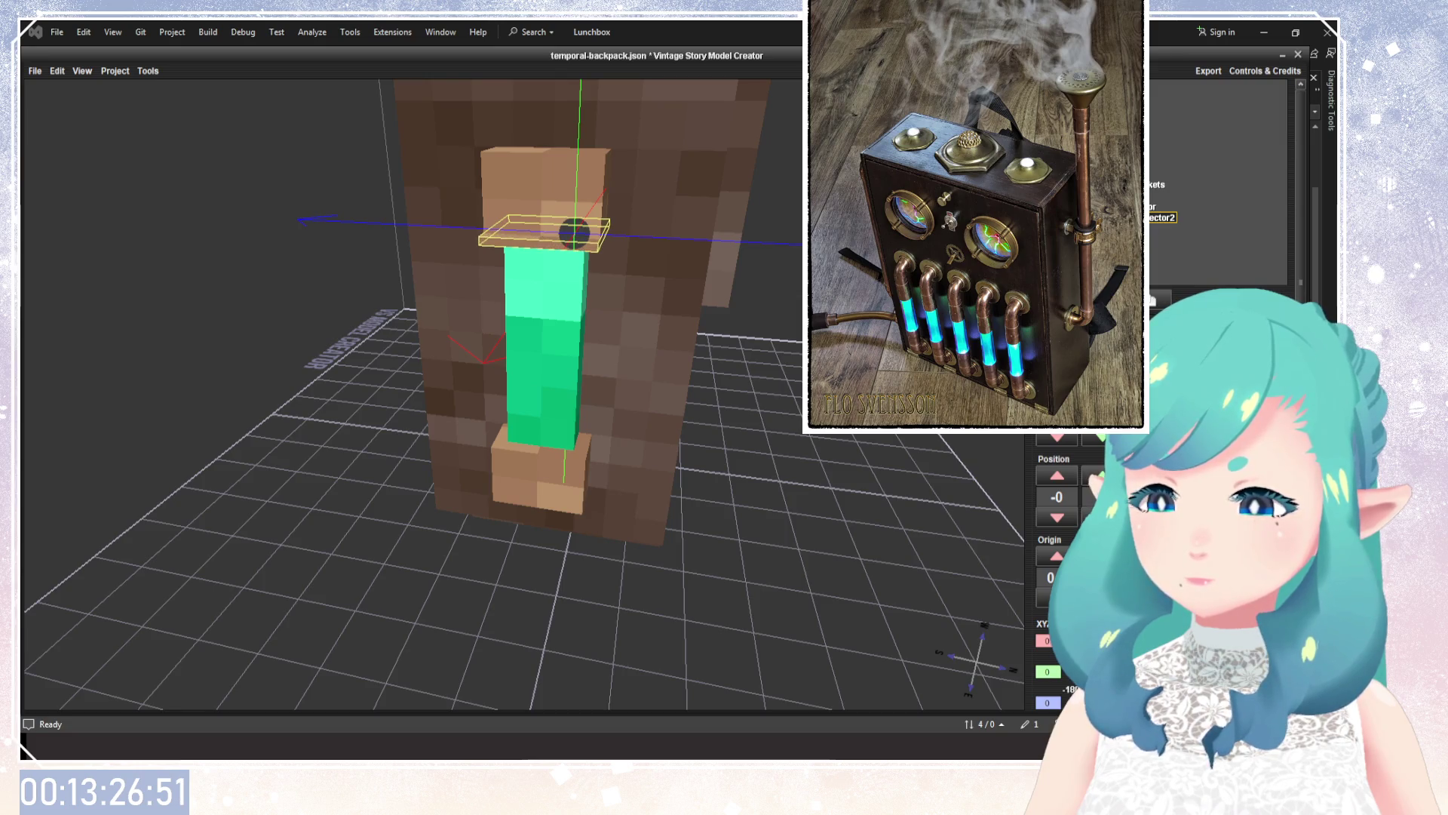
pyautogui.scroll(1, 1056, 415)
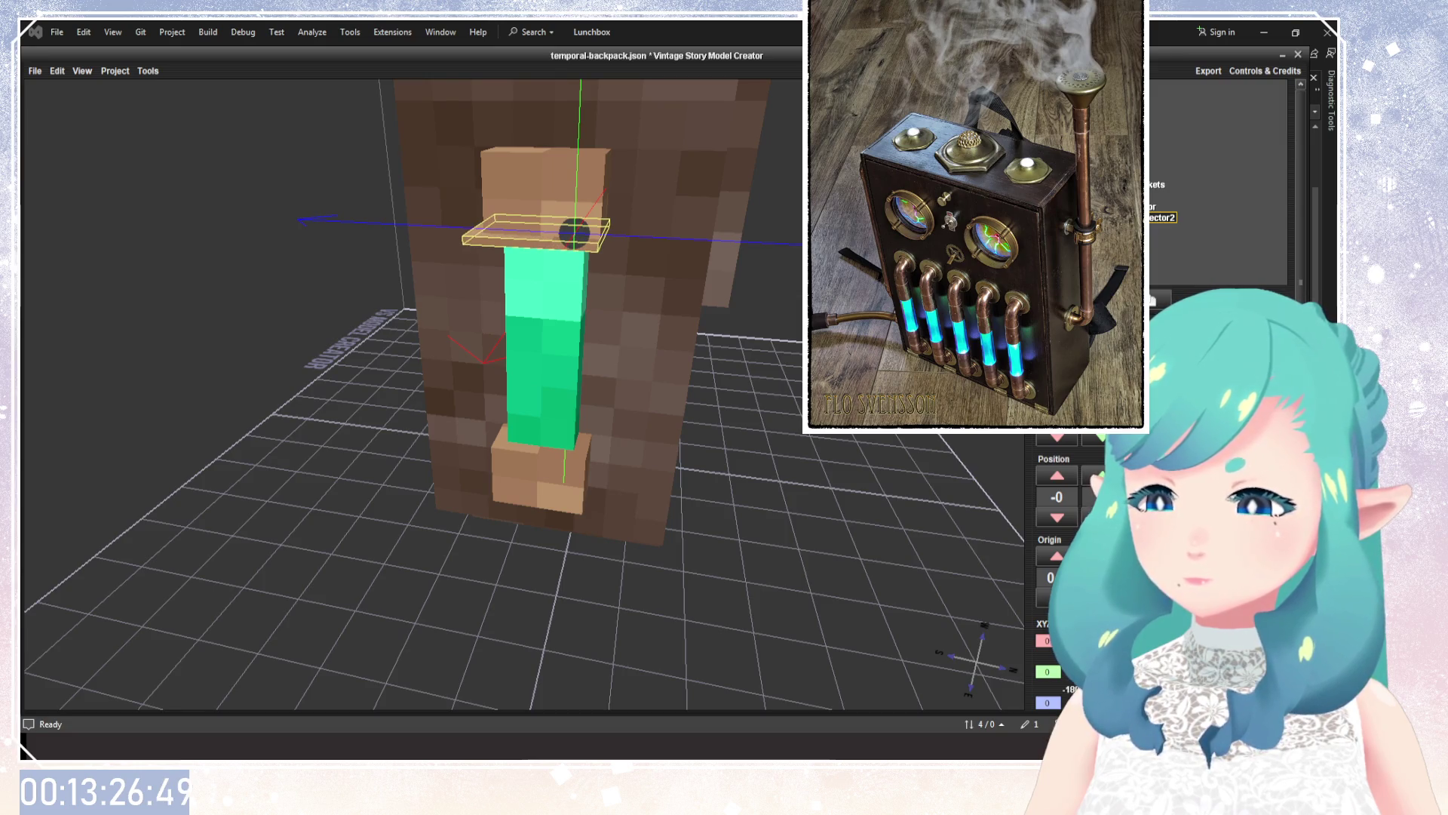
pyautogui.scroll(1, 1102, 496)
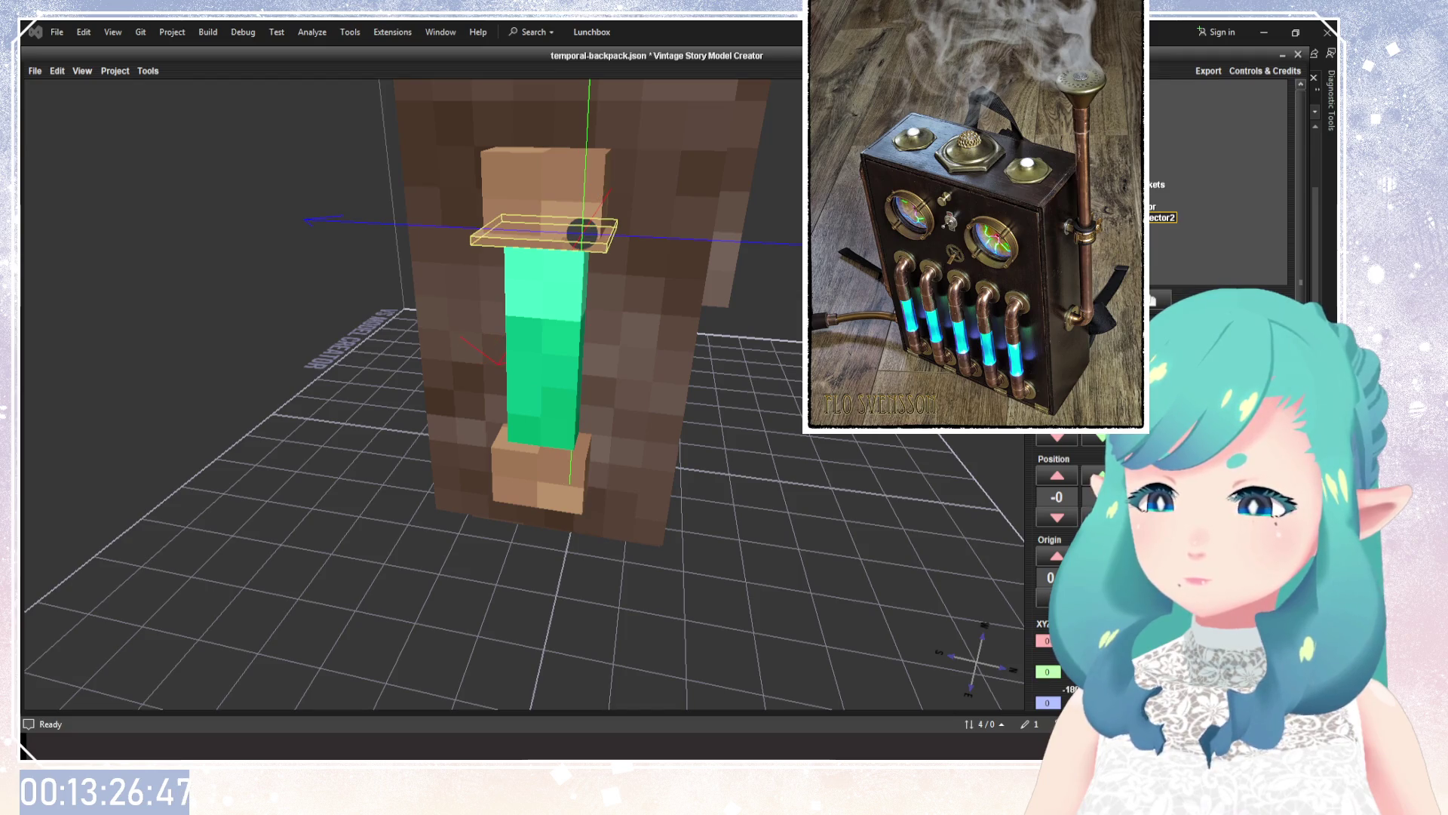
pyautogui.moveTo(957, 519)
pyautogui.mouseDown()
pyautogui.moveTo(796, 455)
pyautogui.moveTo(677, 494)
pyautogui.mouseUp()
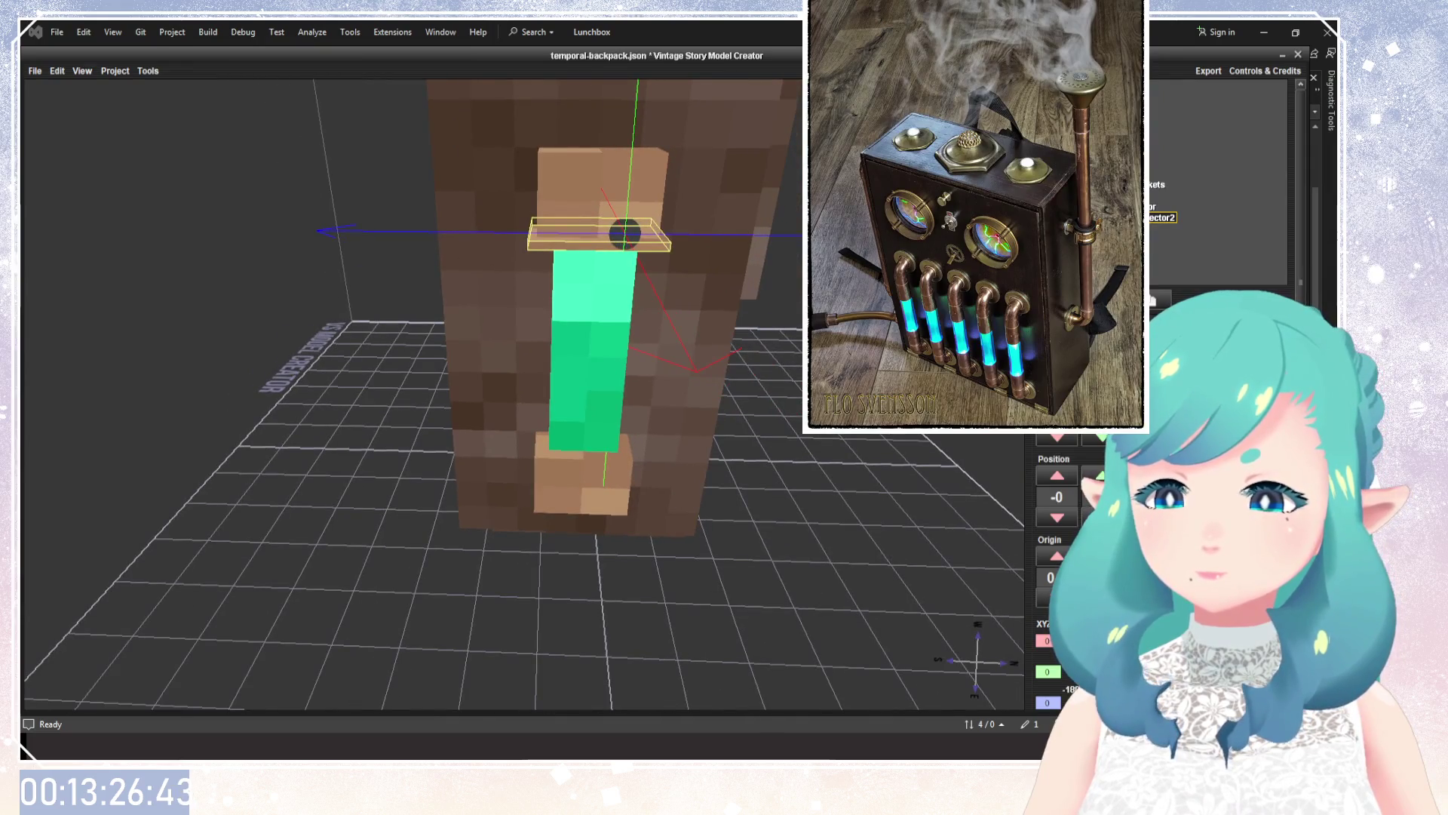
pyautogui.scroll(1, 1101, 497)
pyautogui.scroll(1, 1101, 497)
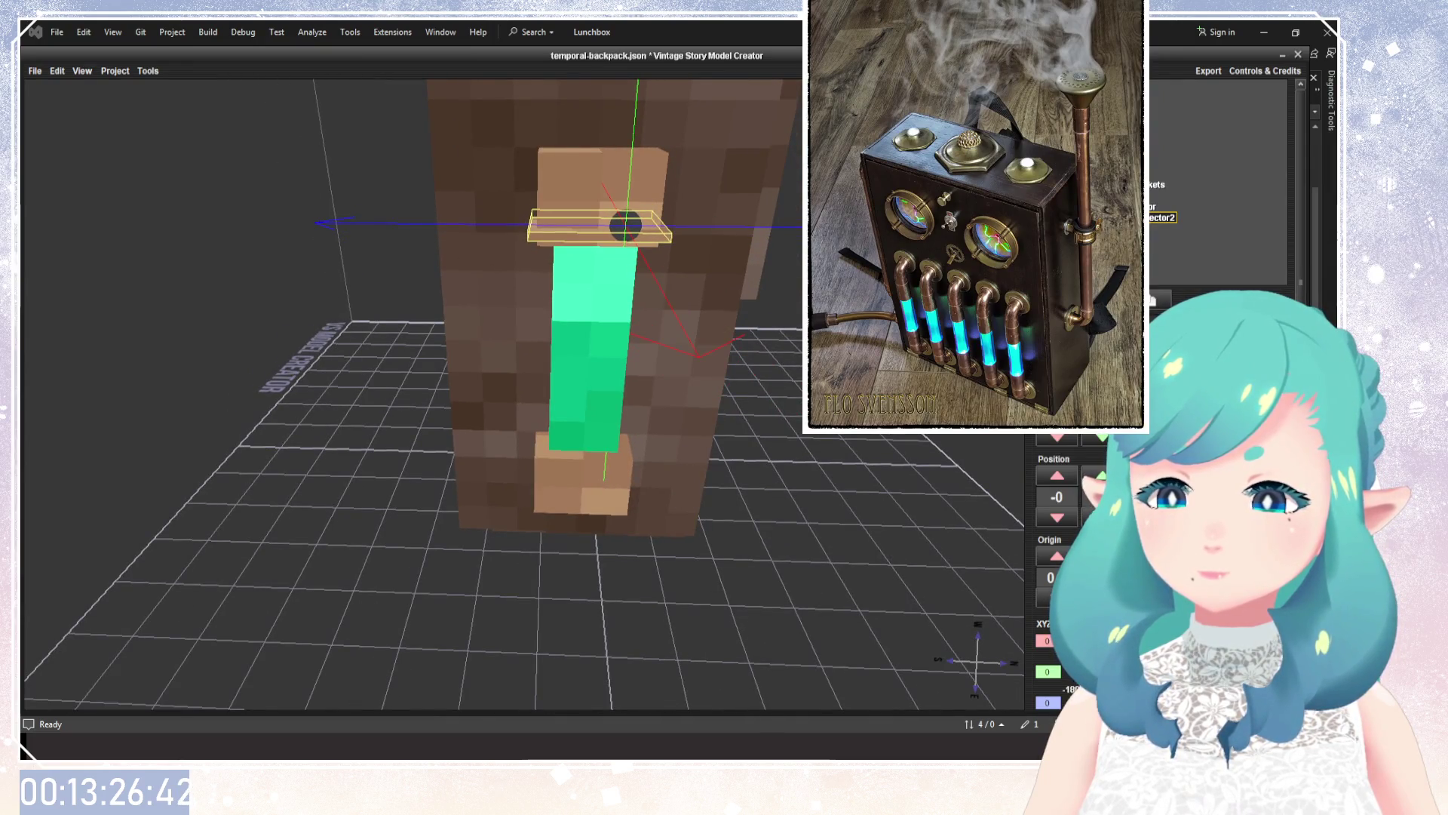
# Reselect the thin ring above the green tube and inspect it from several angles.
pyautogui.click(1153, 206)
pyautogui.moveTo(763, 394); pyautogui.dragTo(603, 422)
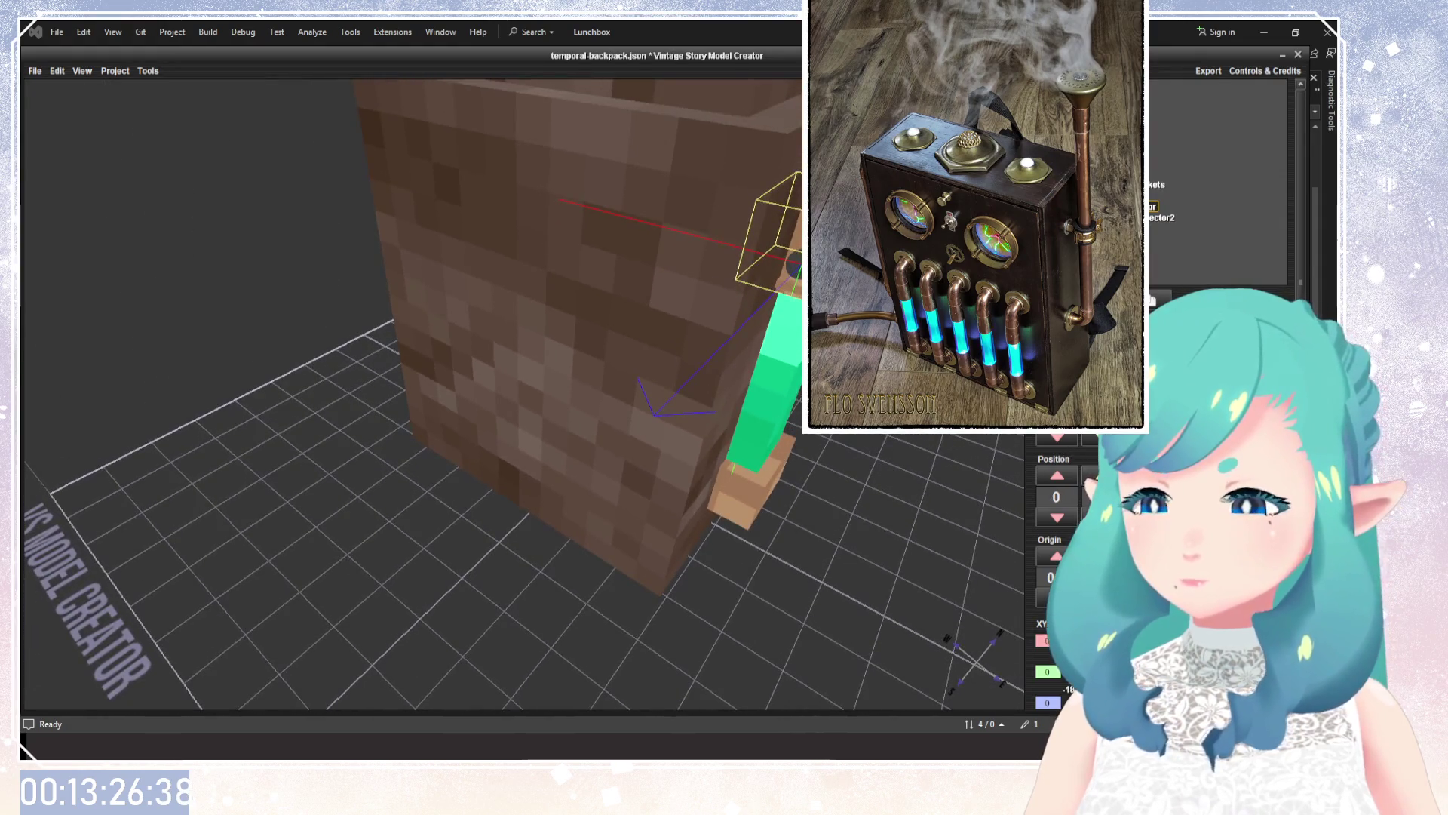
pyautogui.click(1162, 217)
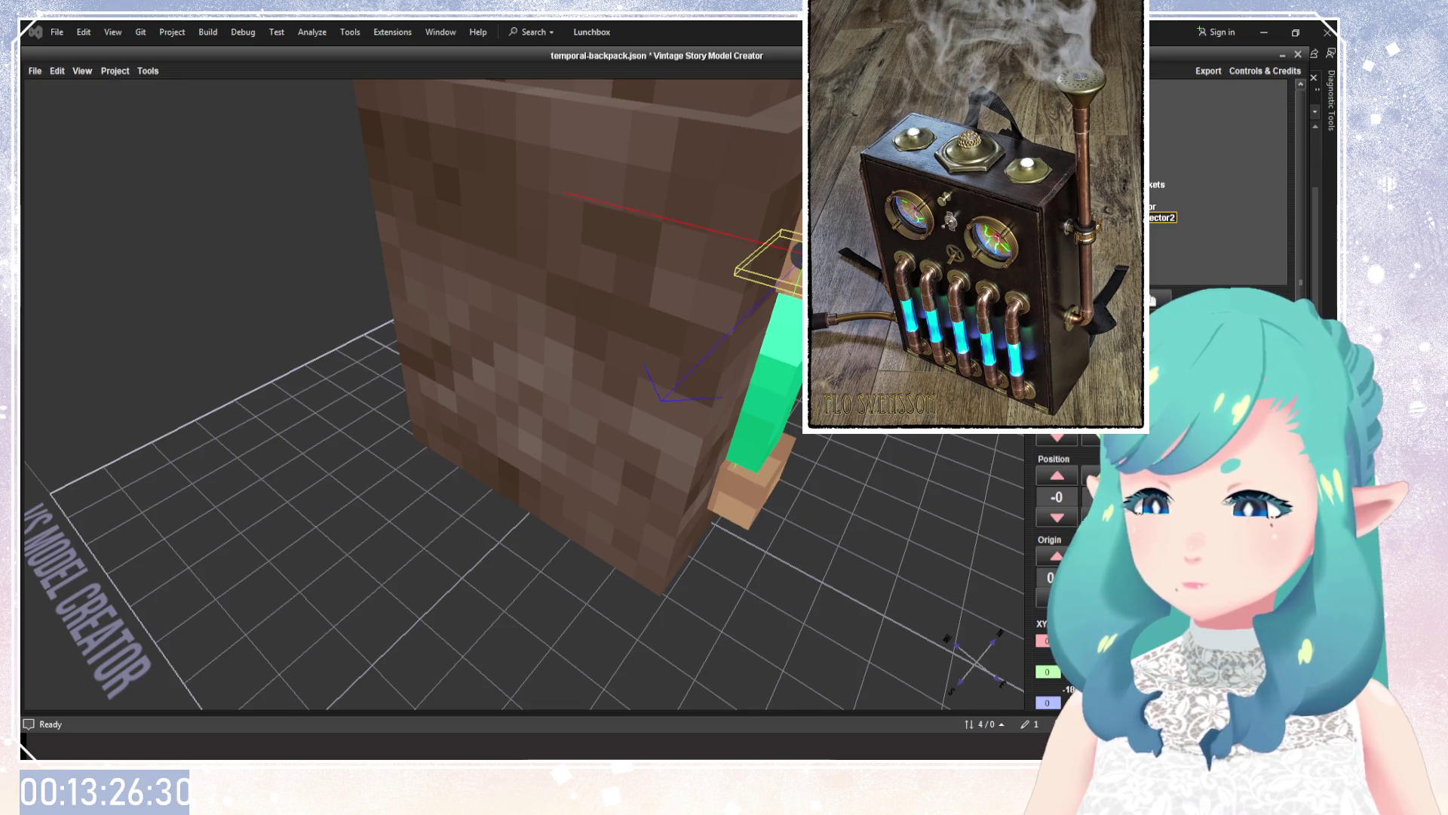
pyautogui.press('Down')
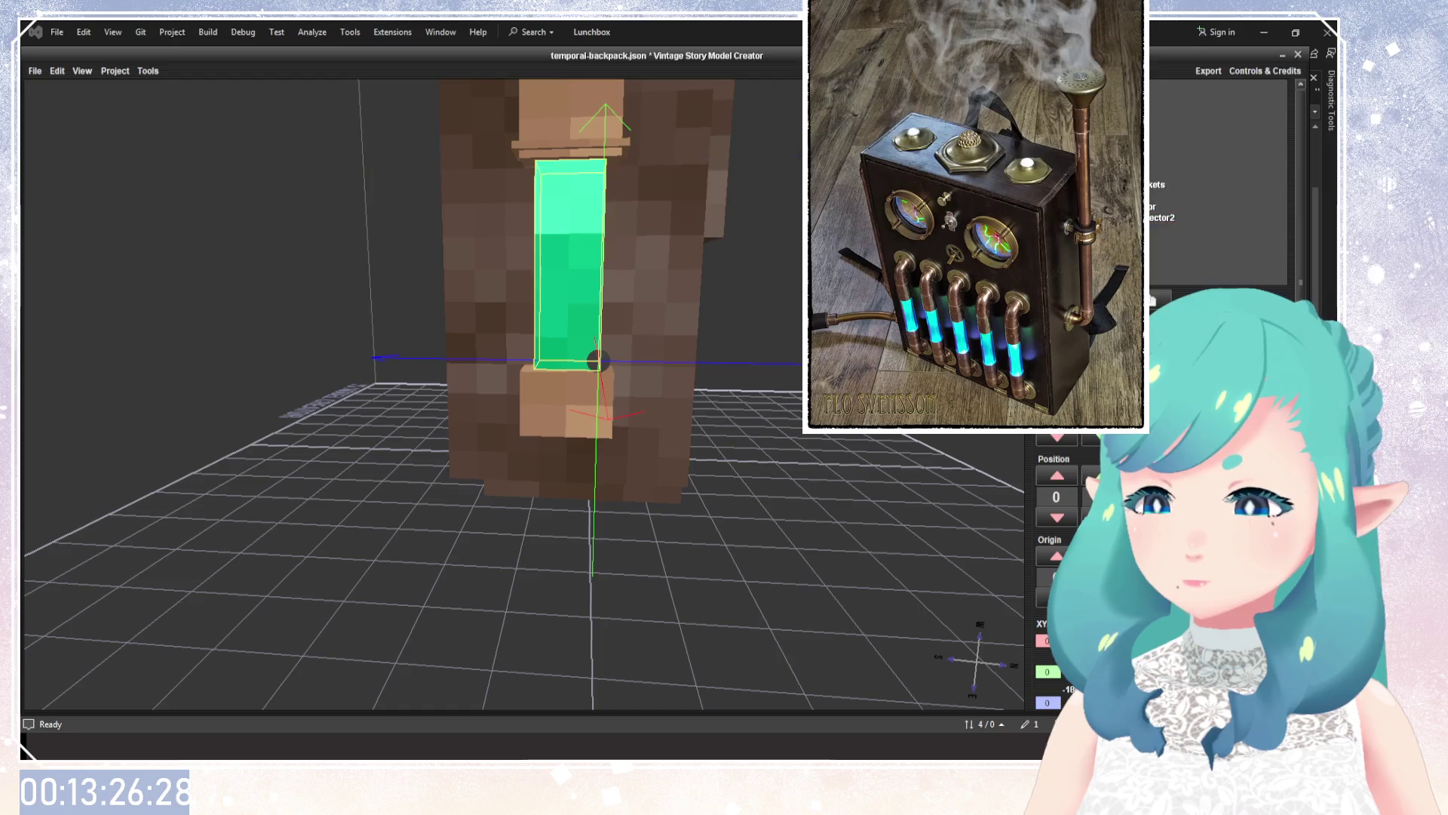
pyautogui.moveTo(685, 373); pyautogui.dragTo(717, 314)
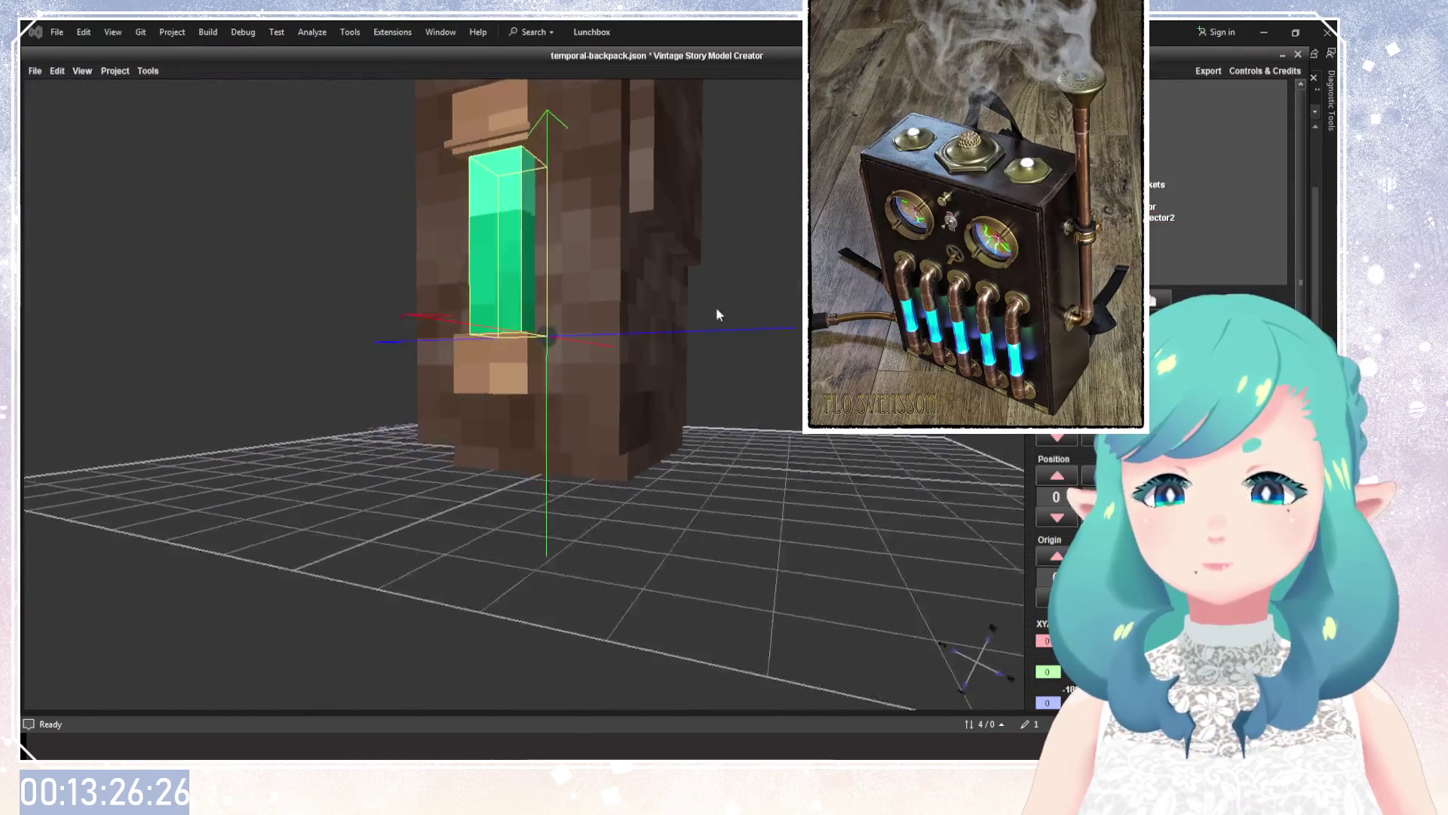
pyautogui.press('Up')
pyautogui.moveTo(771, 359); pyautogui.dragTo(768, 430)
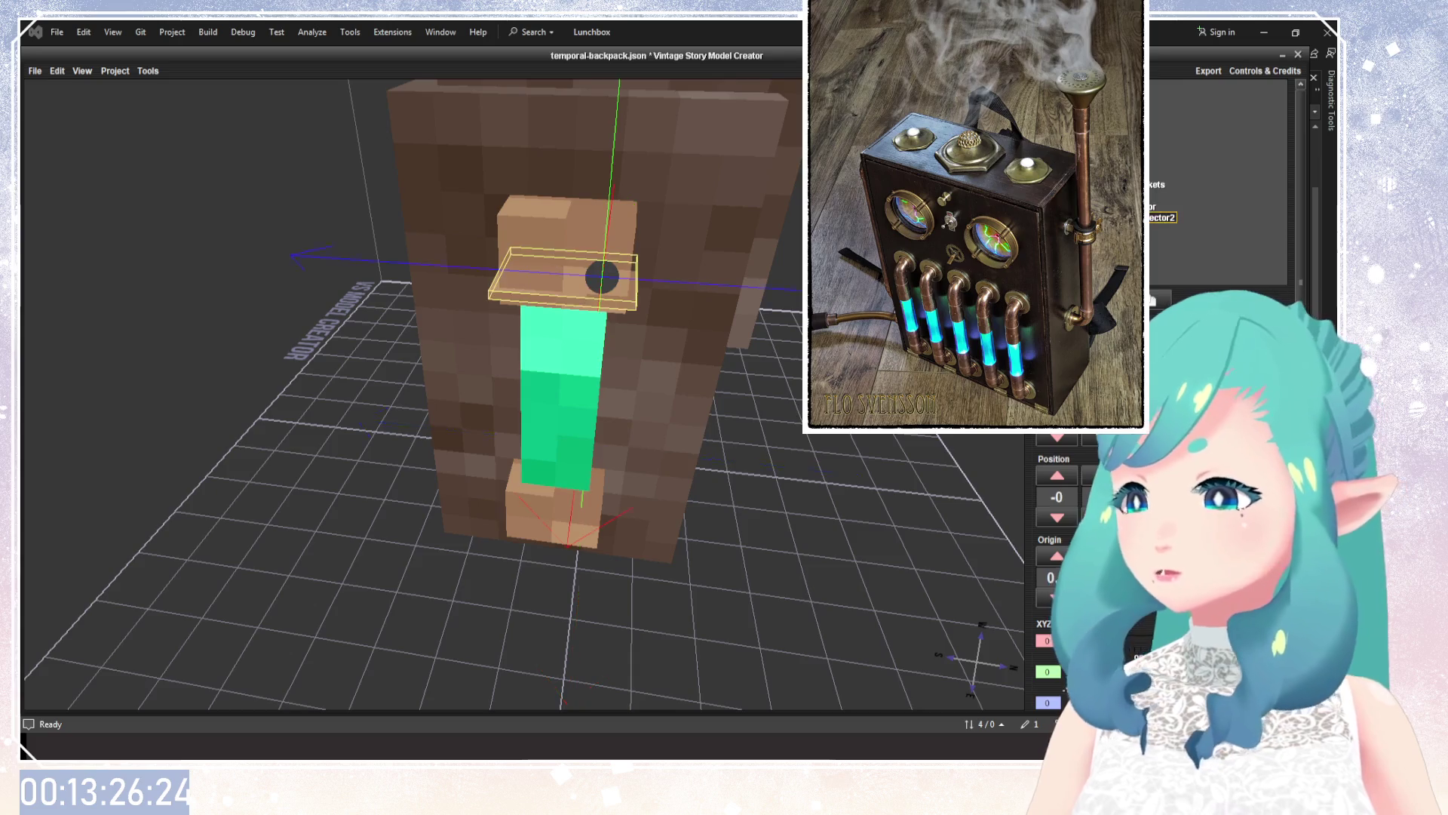
pyautogui.moveTo(723, 332)
pyautogui.mouseDown()
pyautogui.moveTo(751, 288)
pyautogui.moveTo(712, 308)
pyautogui.mouseUp()
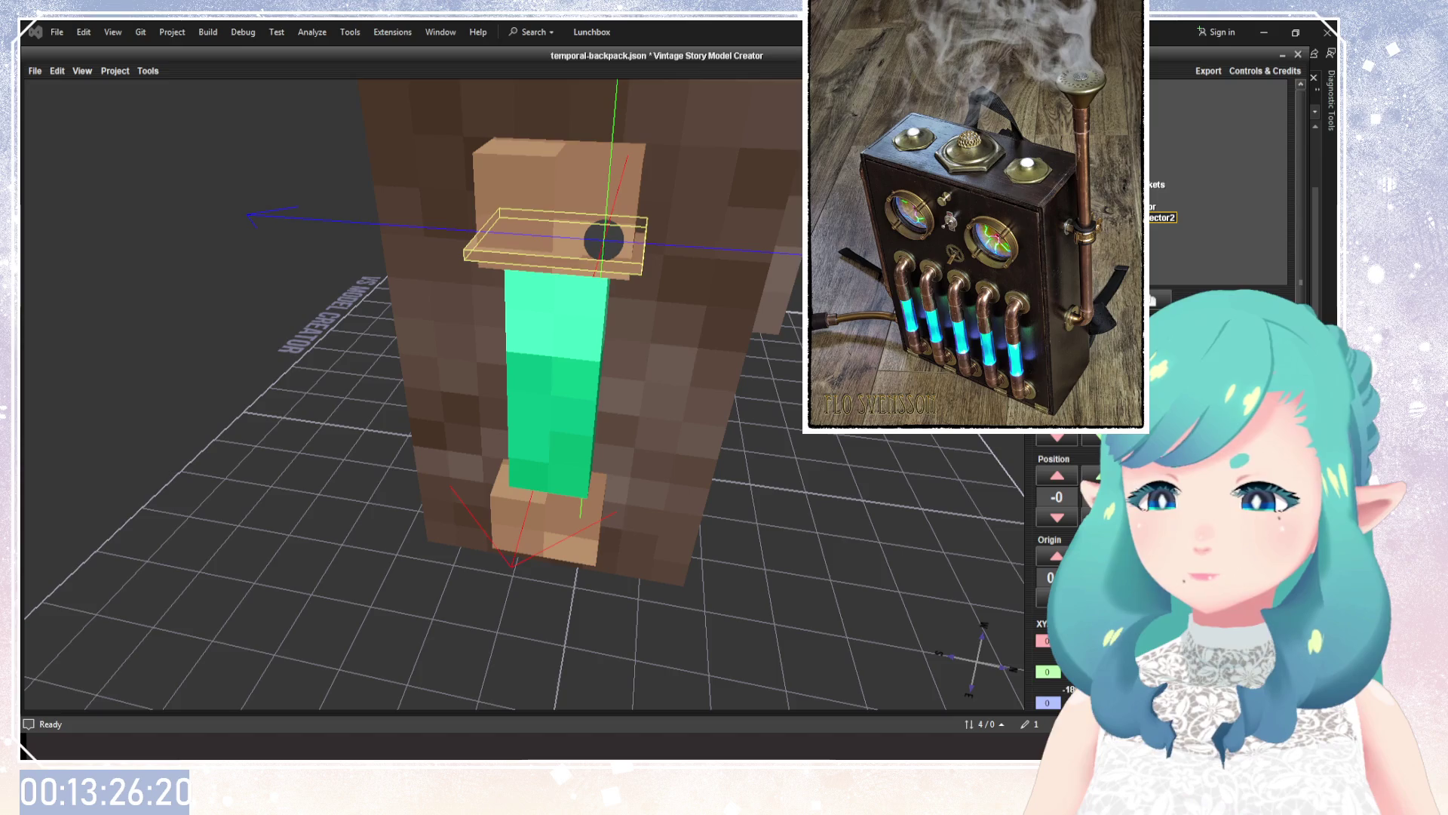
pyautogui.moveTo(851, 446)
pyautogui.mouseDown()
pyautogui.moveTo(870, 476)
pyautogui.moveTo(925, 504)
pyautogui.moveTo(943, 392)
pyautogui.mouseUp()
pyautogui.scroll(3, 871, 477)
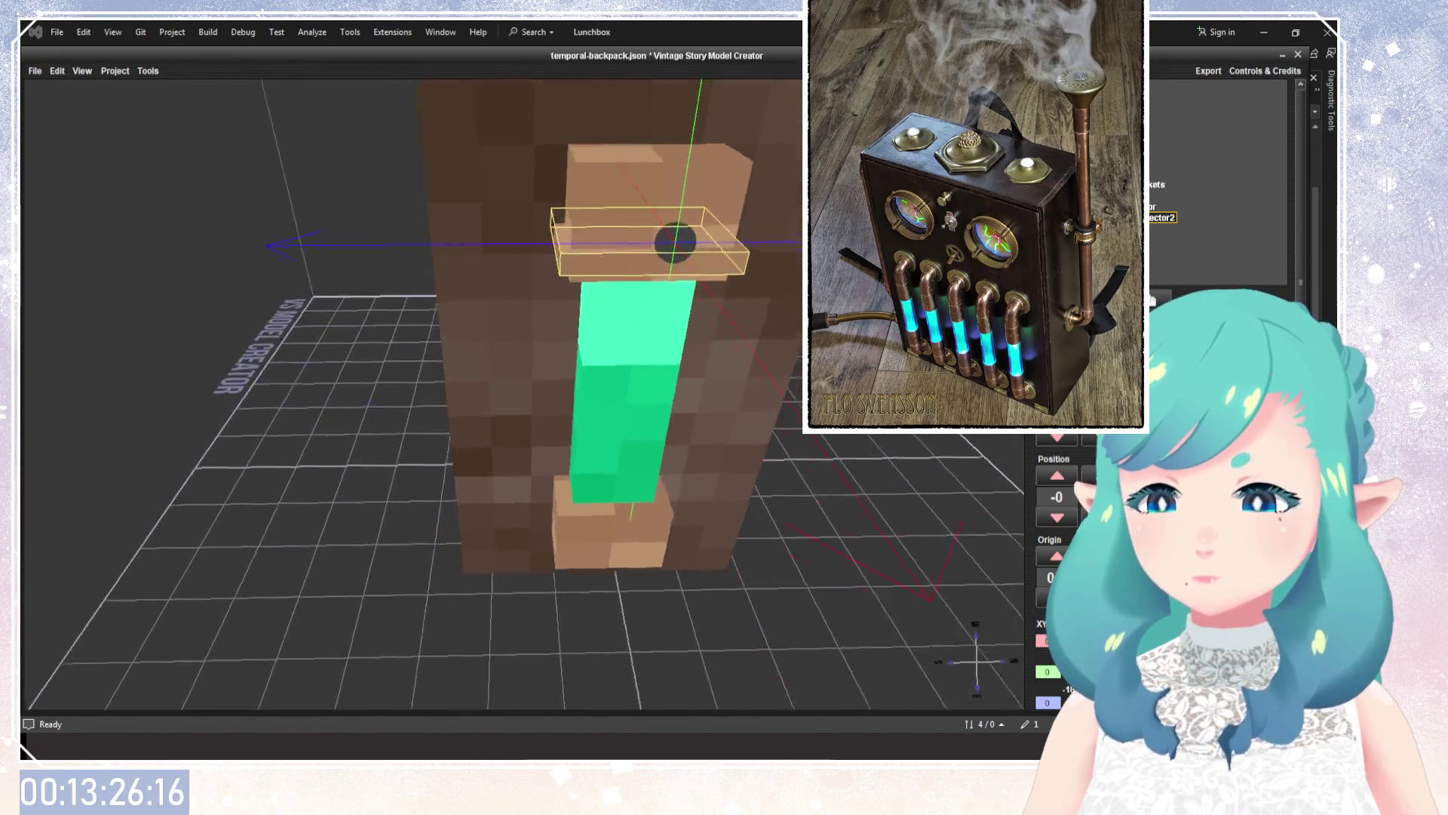
pyautogui.moveTo(528, 377); pyautogui.dragTo(393, 347)
pyautogui.click(1158, 184)
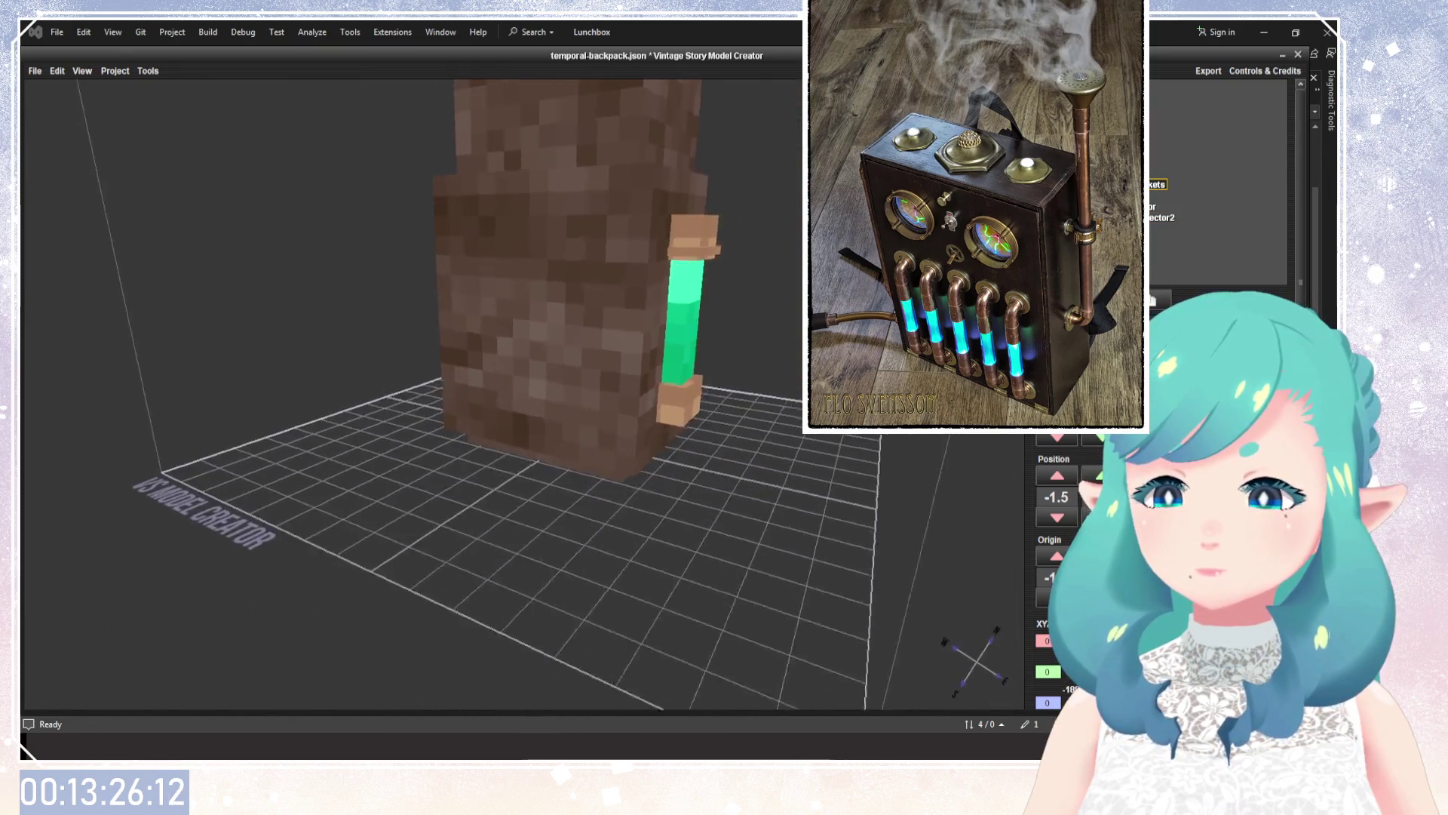
pyautogui.moveTo(645, 401)
pyautogui.mouseDown()
pyautogui.moveTo(329, 428)
pyautogui.moveTo(531, 471)
pyautogui.moveTo(641, 472)
pyautogui.mouseUp()
pyautogui.click(553, 268)
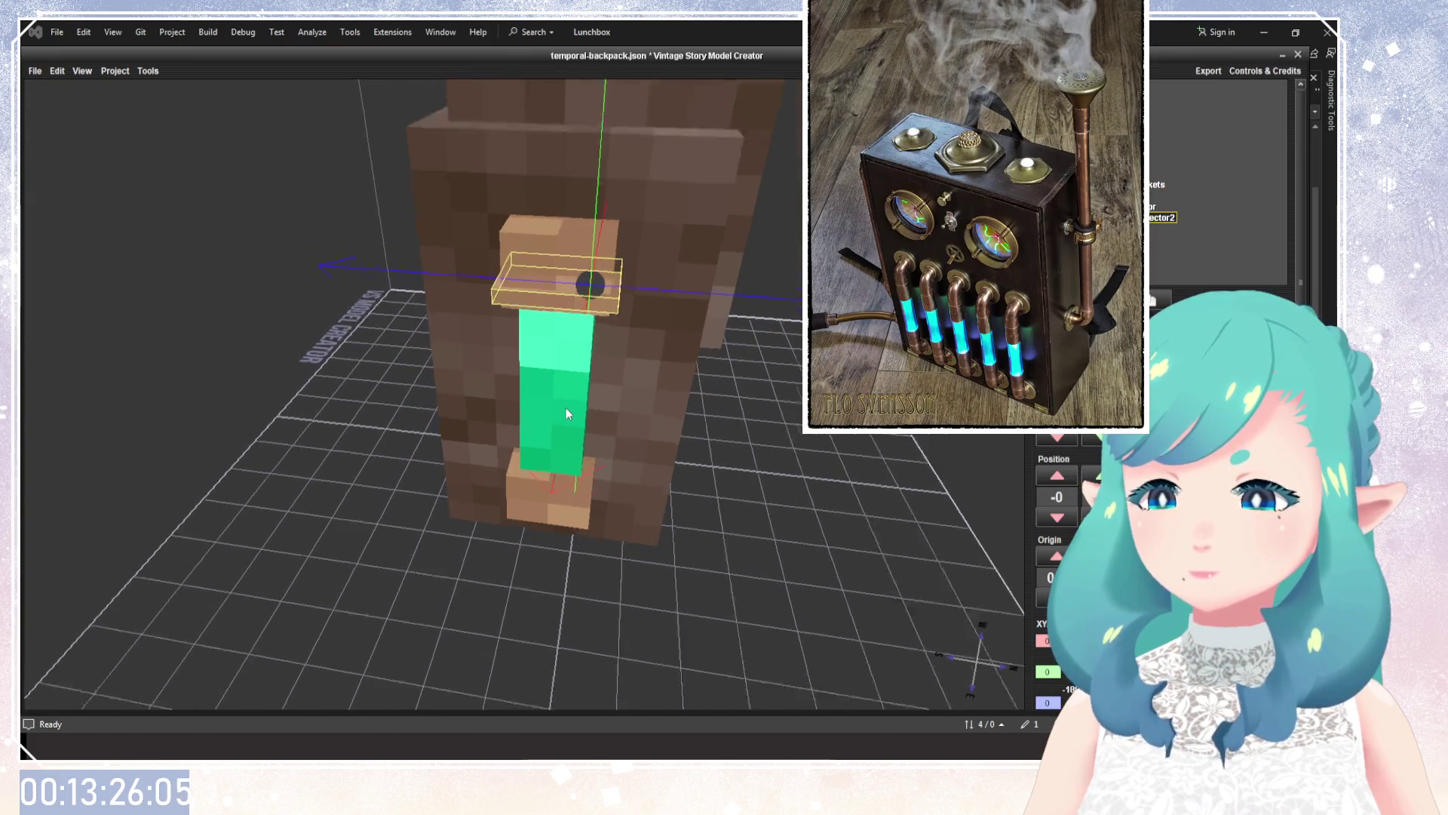
pyautogui.moveTo(552, 268); pyautogui.dragTo(996, 437)
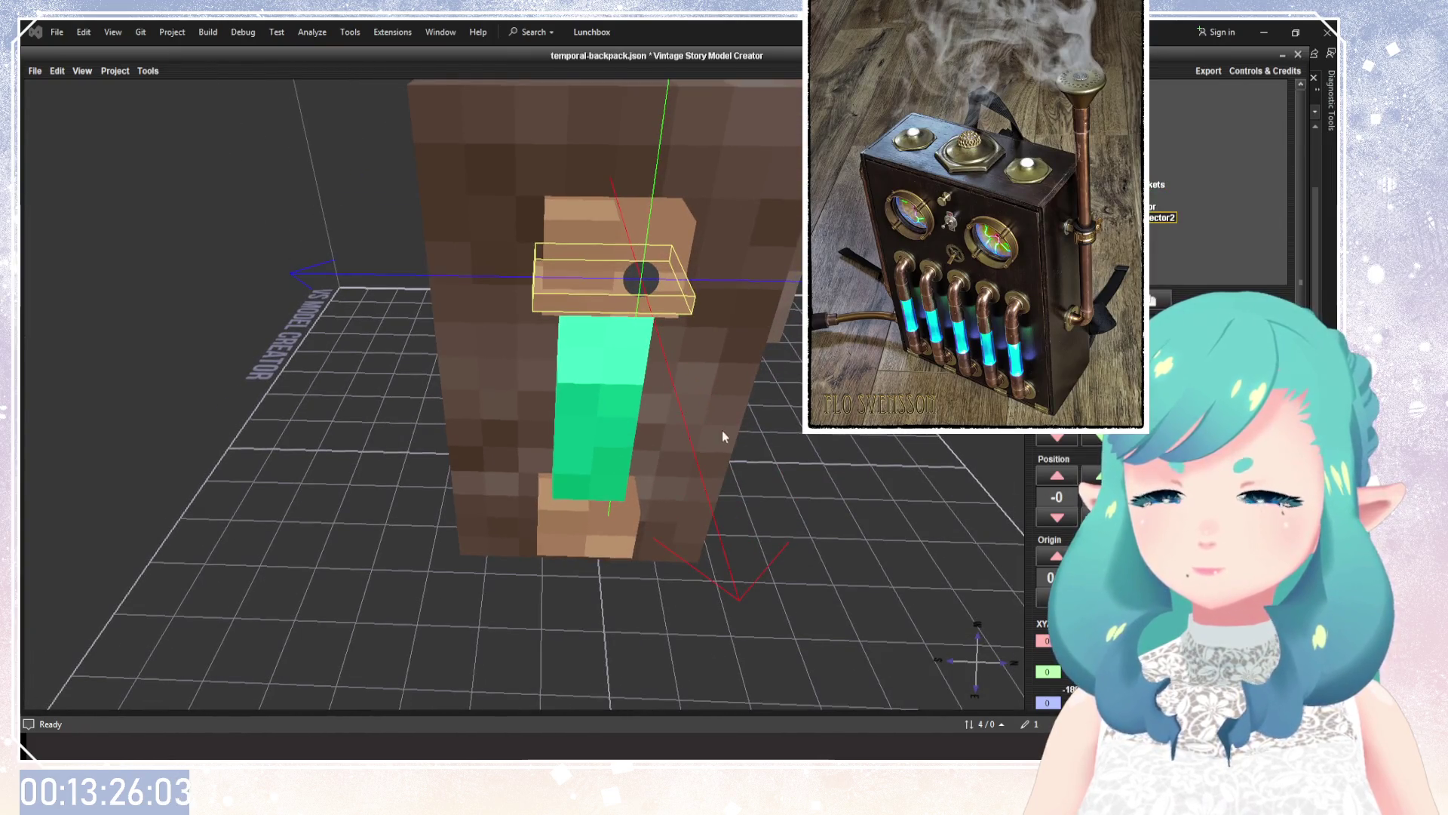
# Duplicate the top ring and stack the copy one unit above the first.
pyautogui.hotkey('ctrl', 'd')
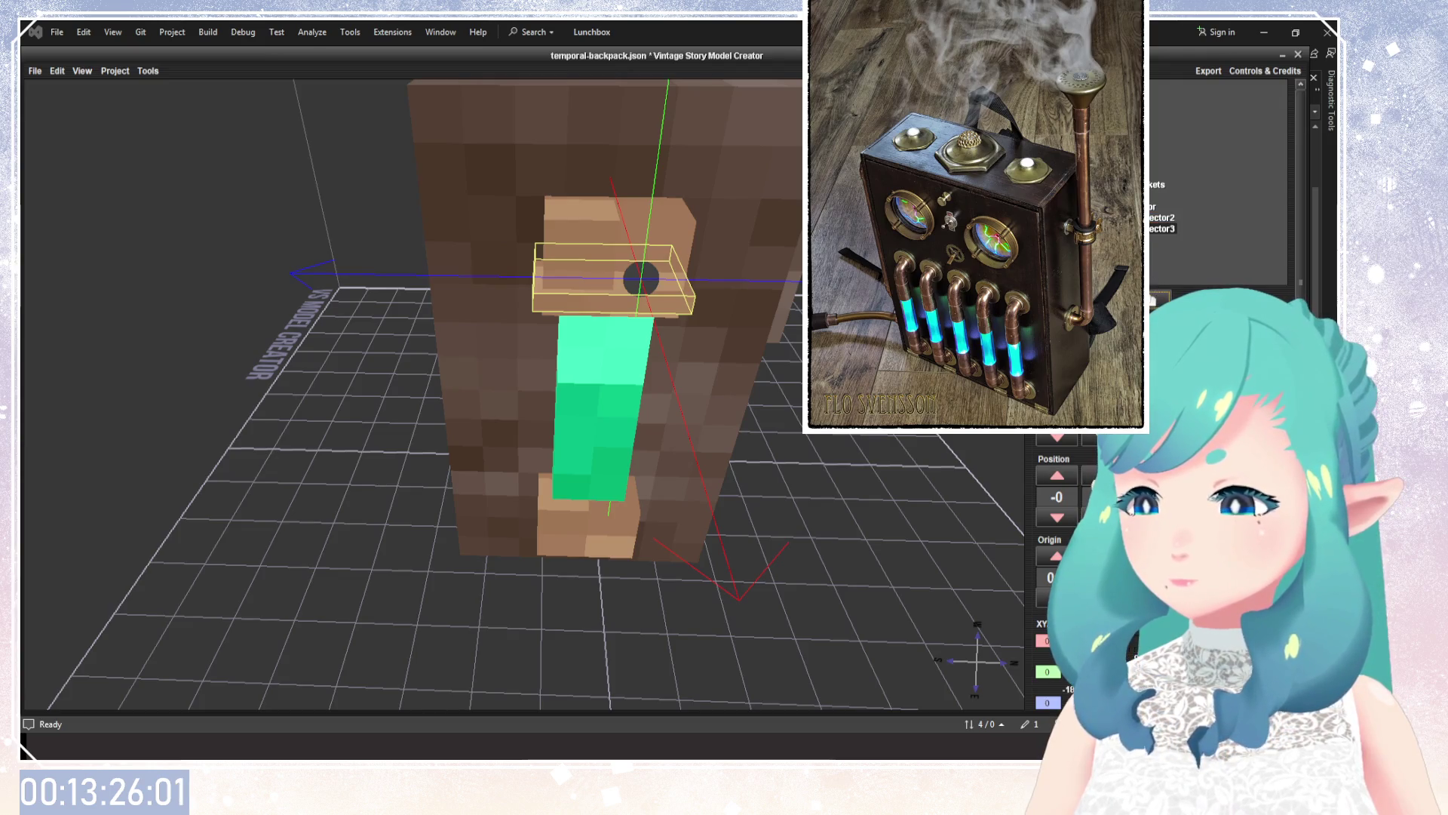
pyautogui.press('Up')
pyautogui.press('Up')
pyautogui.press('Up')
pyautogui.press('Up')
pyautogui.press('Up')
pyautogui.press('Up')
pyautogui.press('Up')
pyautogui.press('Up')
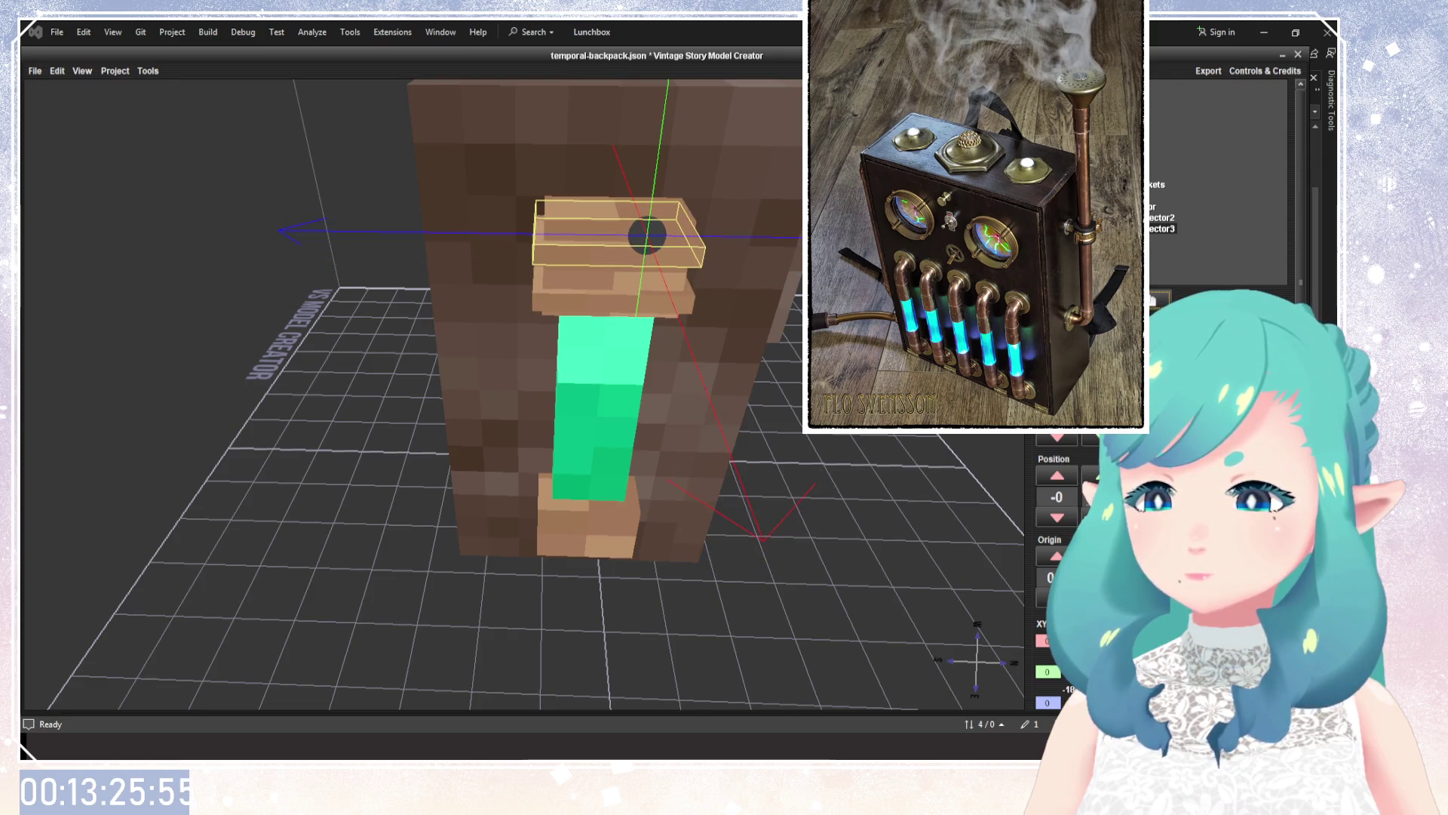
pyautogui.press('Up')
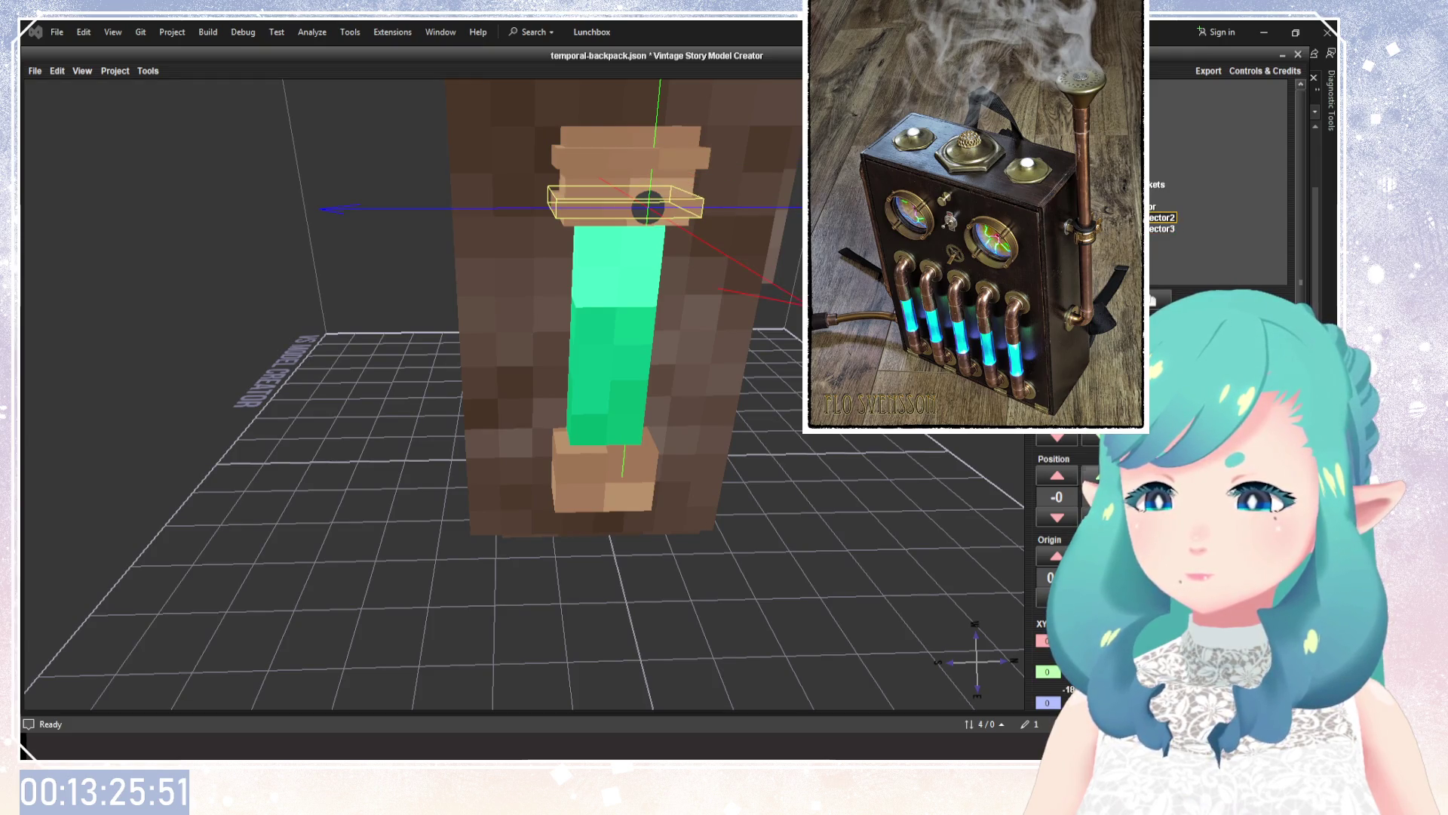
pyautogui.hotkey('ctrl', 'Up')
# Drag another ring copy down the Y axis to the green tube's bottom end.
pyautogui.click(615, 340)
pyautogui.moveTo(754, 452)
pyautogui.mouseDown()
pyautogui.moveTo(887, 449)
pyautogui.moveTo(784, 513)
pyautogui.mouseUp()
pyautogui.scroll(-5, 884, 448)
pyautogui.click(738, 405)
pyautogui.moveTo(738, 405)
pyautogui.mouseDown()
pyautogui.moveTo(718, 421)
pyautogui.moveTo(756, 469)
pyautogui.moveTo(571, 475)
pyautogui.moveTo(689, 500)
pyautogui.mouseUp()
pyautogui.scroll(2, 688, 499)
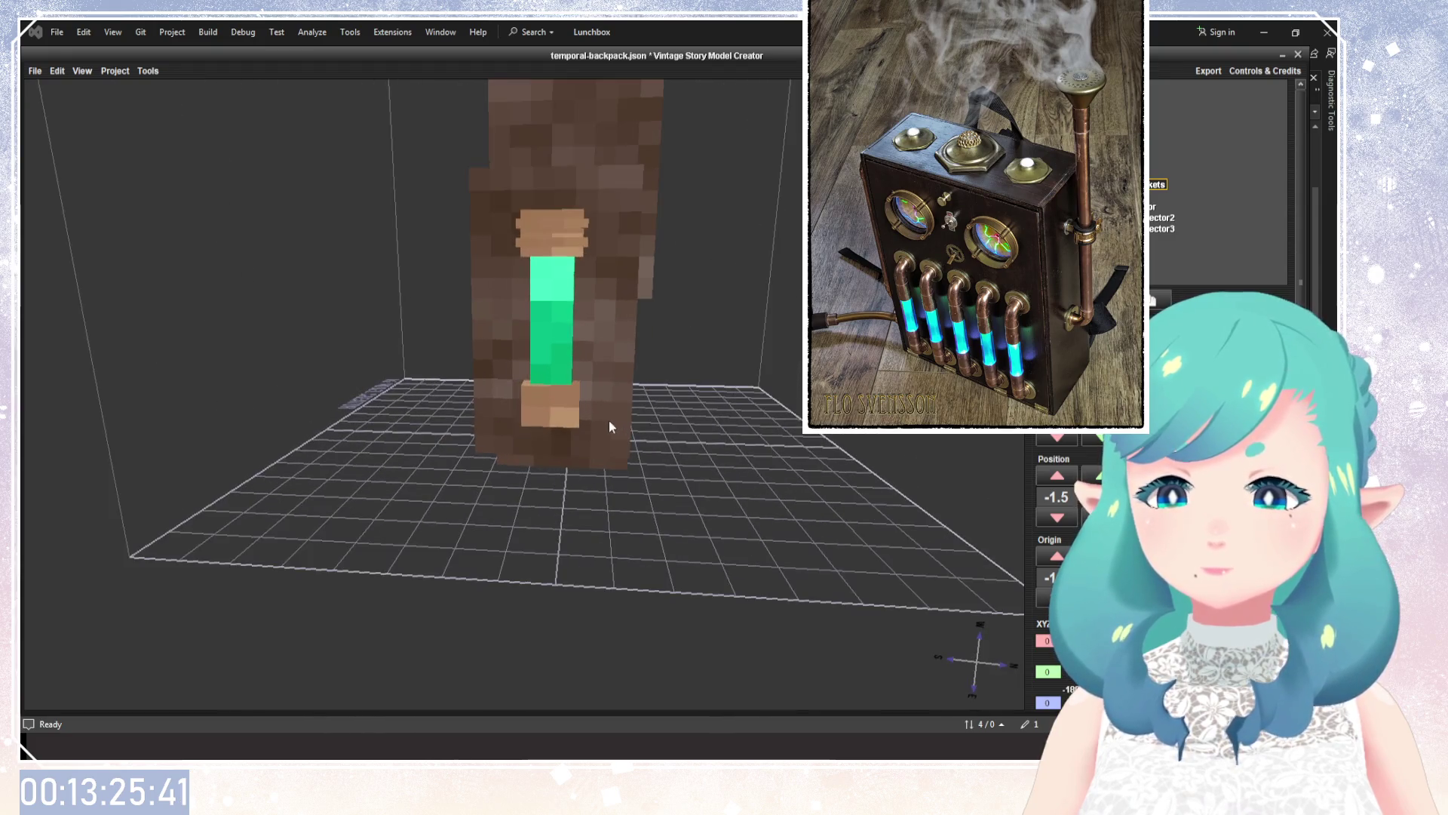
pyautogui.scroll(2, 646, 485)
pyautogui.scroll(3, 647, 485)
pyautogui.click(630, 227)
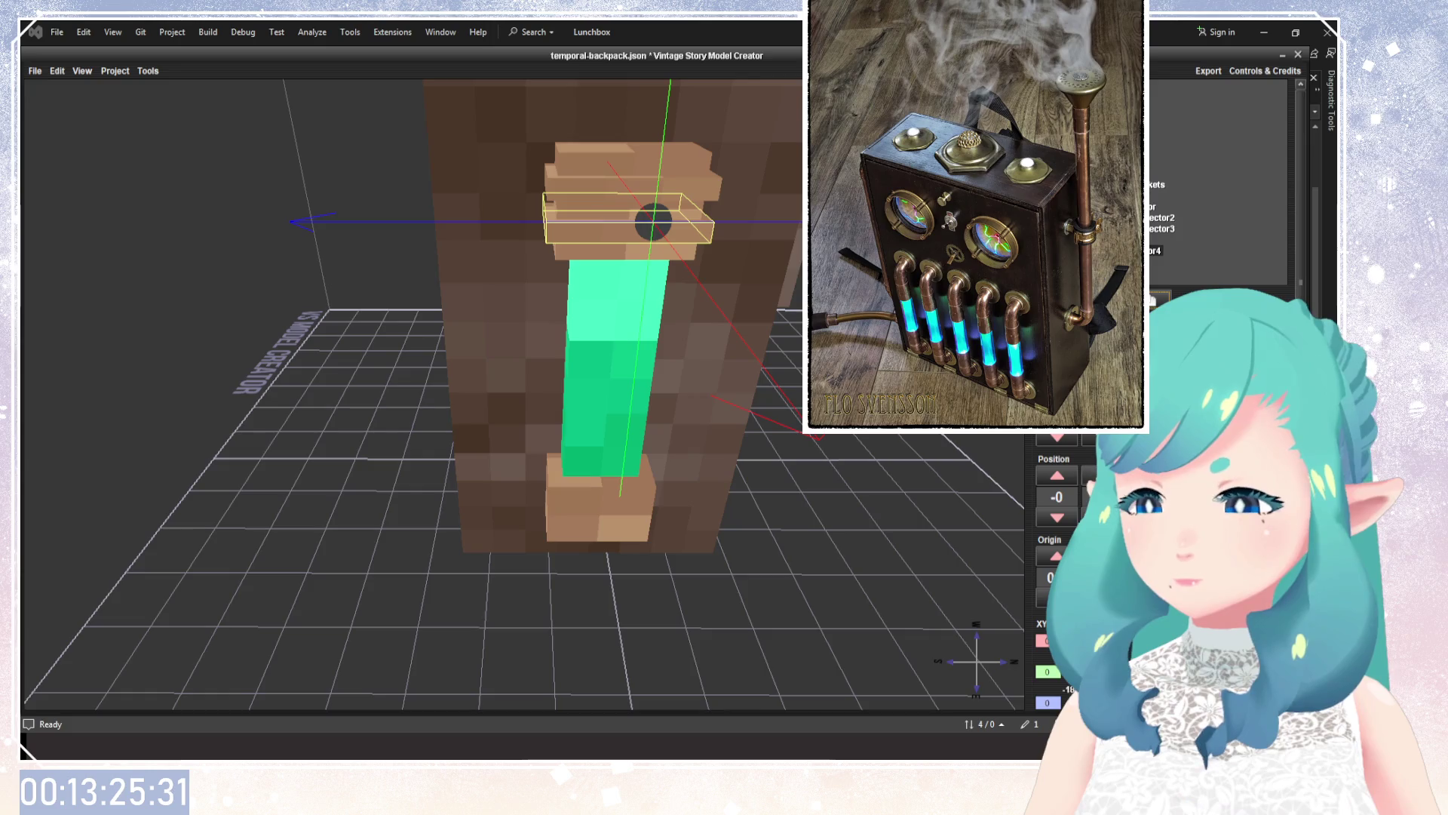
pyautogui.moveTo(654, 222); pyautogui.dragTo(620, 495)
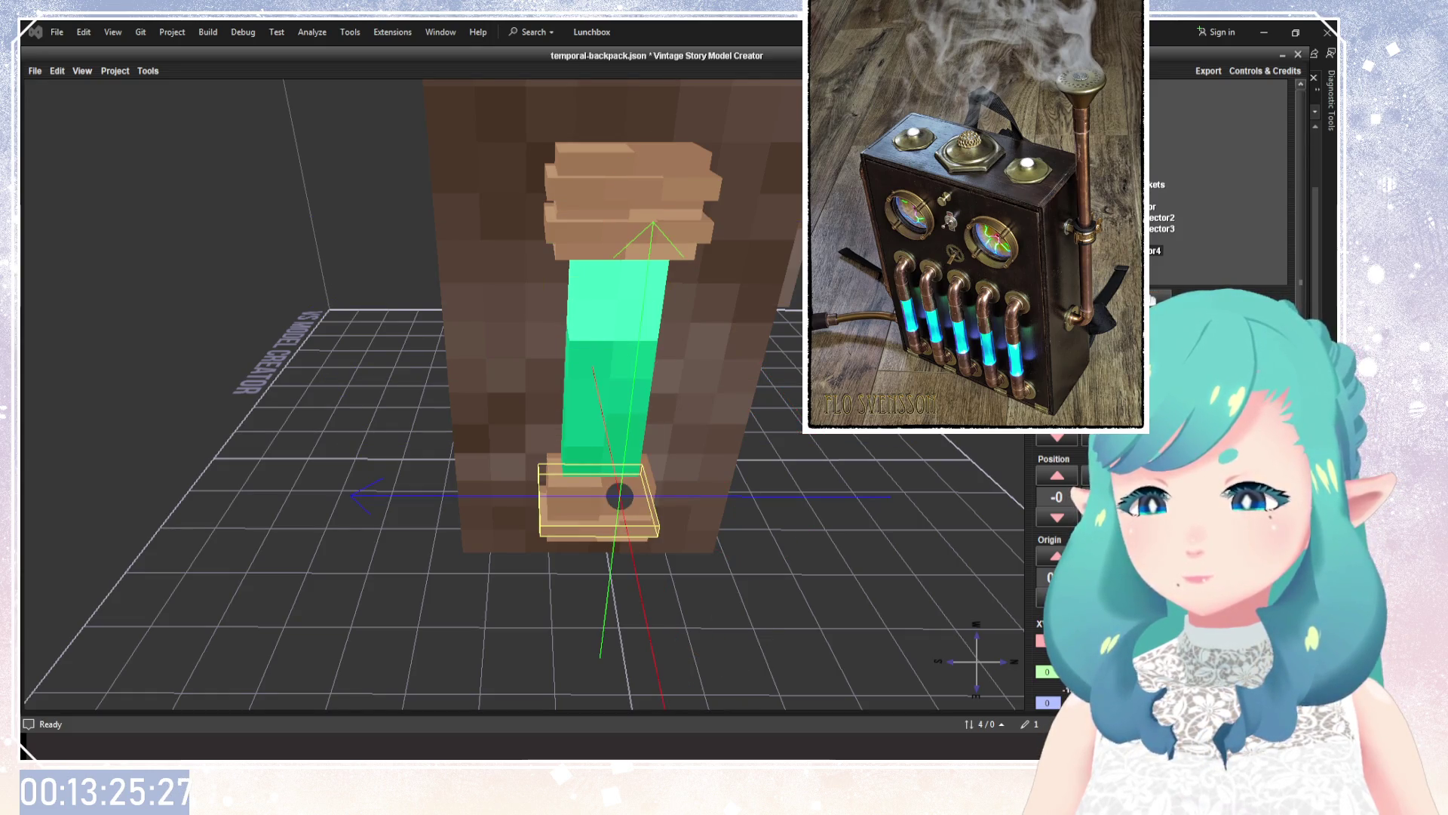
pyautogui.click(1154, 219)
pyautogui.click(1152, 301)
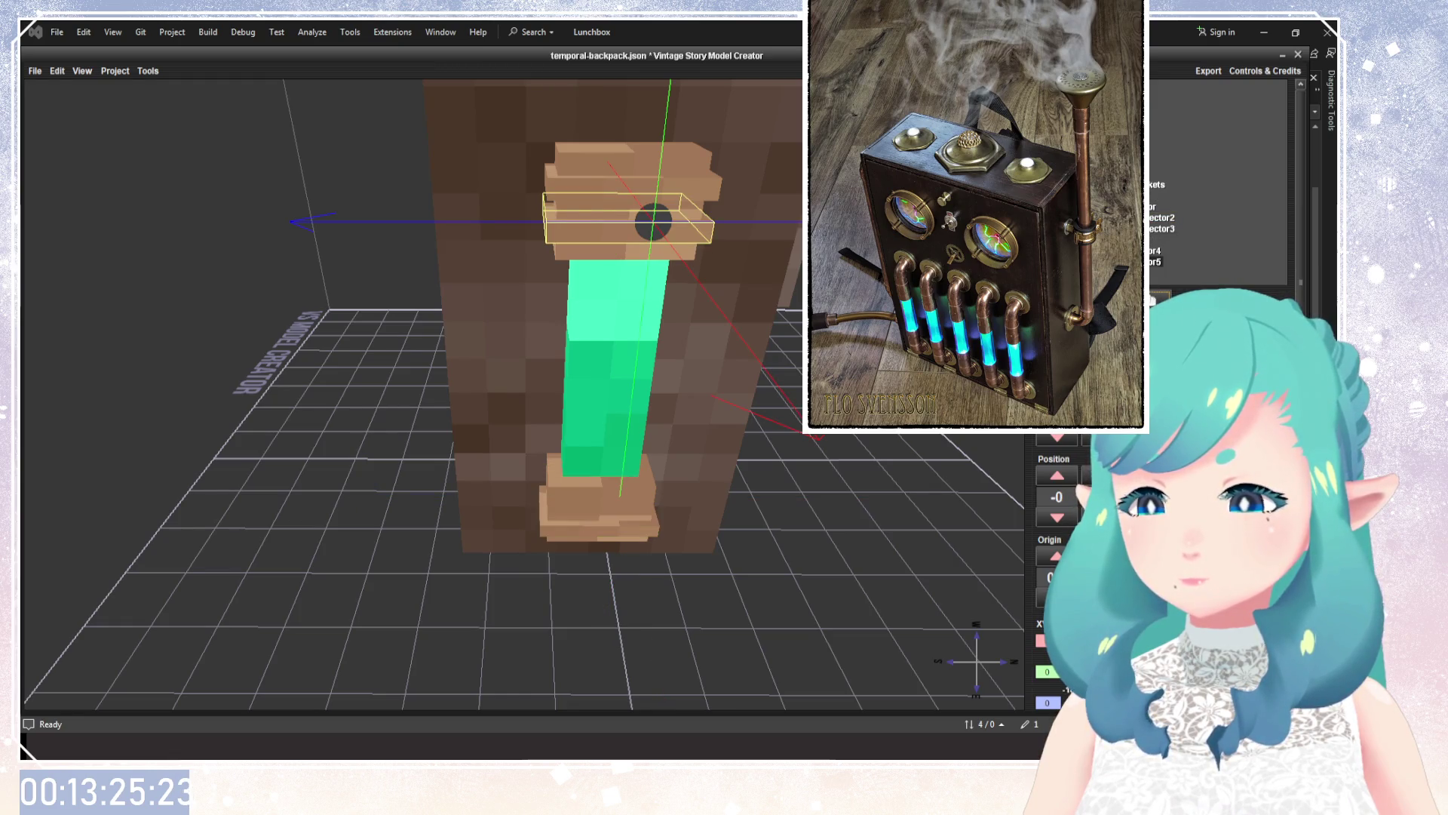
pyautogui.press('Down')
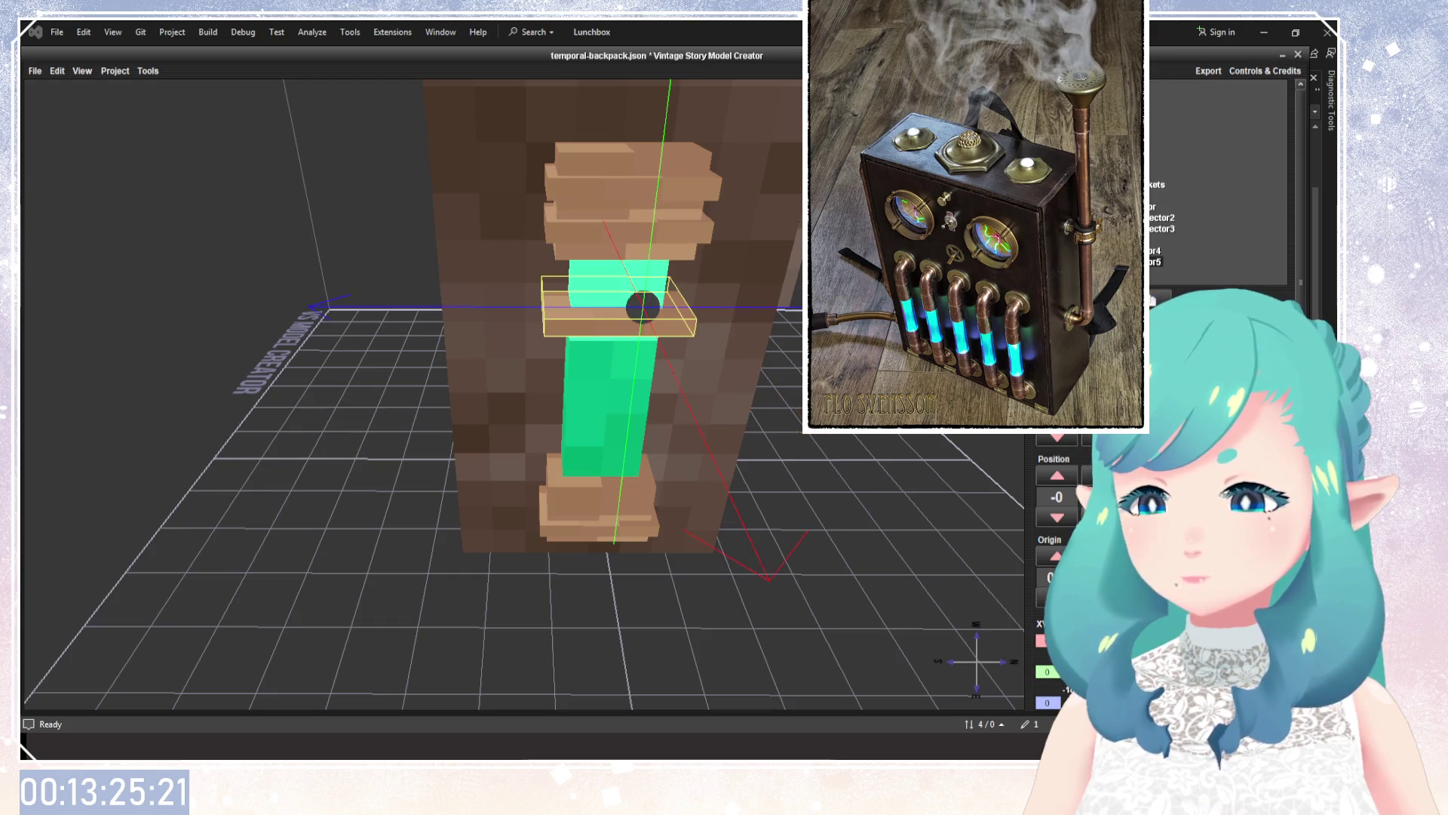
pyautogui.press('Down')
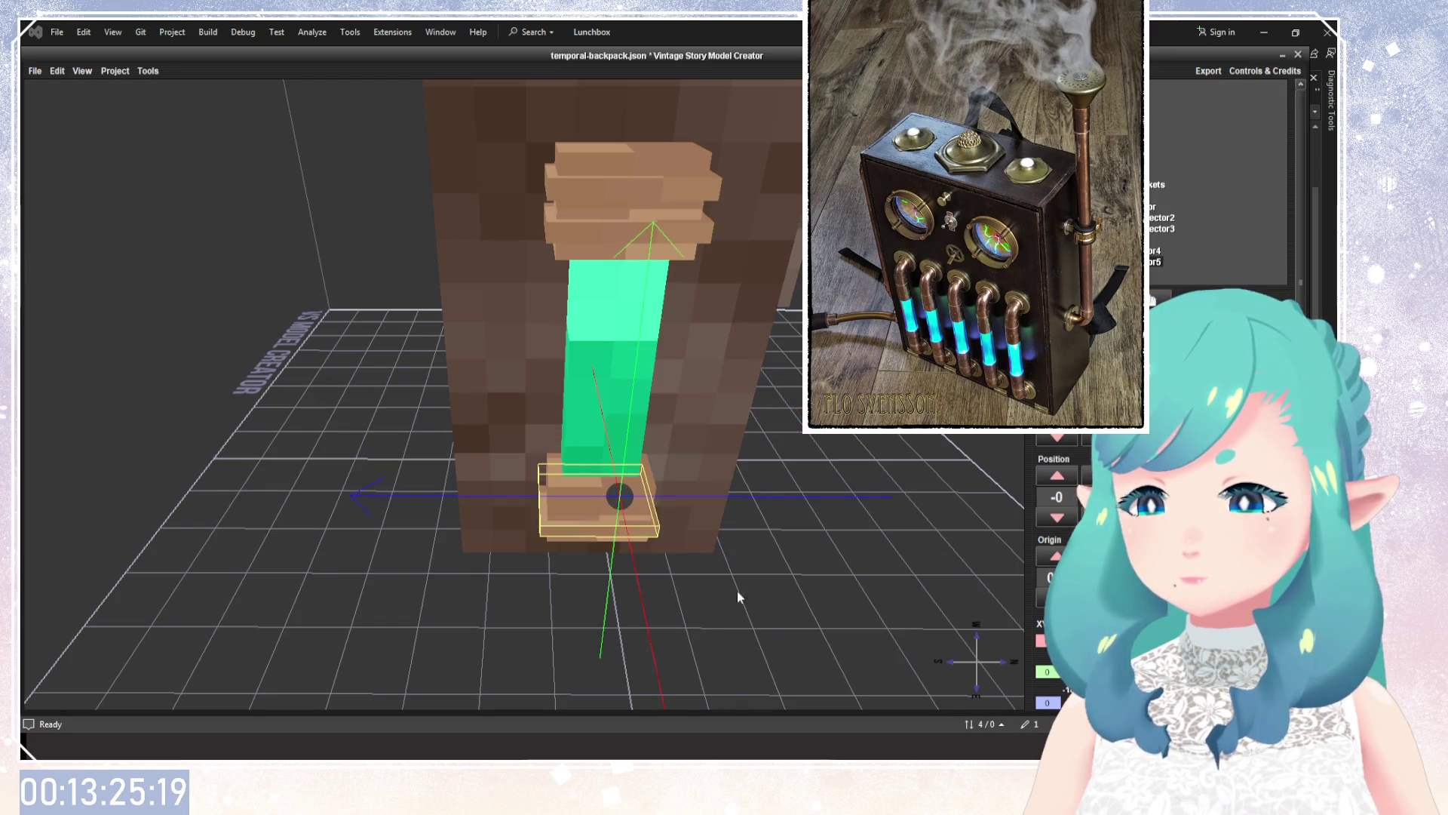
pyautogui.moveTo(738, 597); pyautogui.dragTo(747, 532)
pyautogui.moveTo(636, 138); pyautogui.dragTo(636, 105)
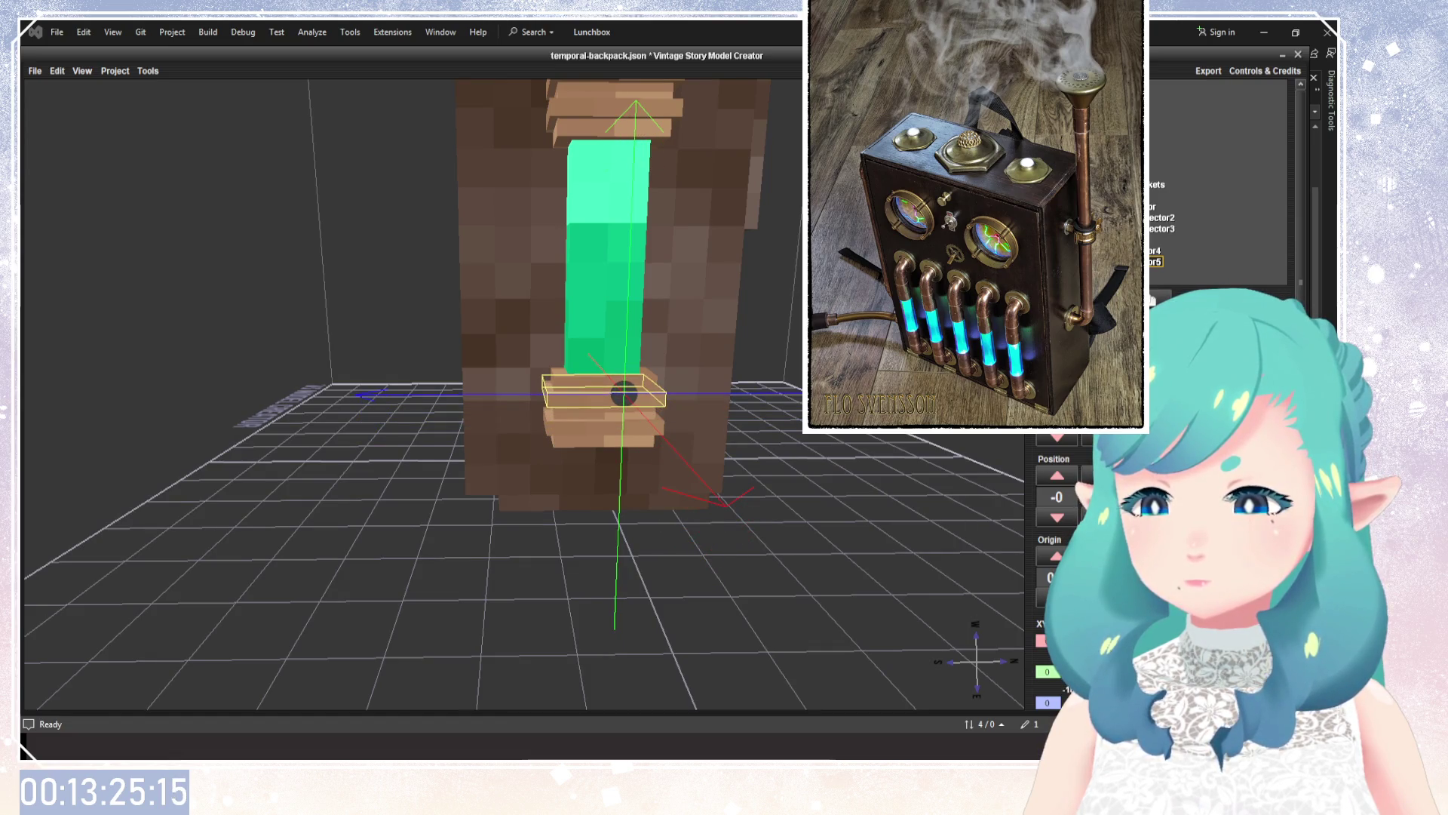
pyautogui.click(1155, 228)
pyautogui.click(1155, 217)
pyautogui.click(1154, 228)
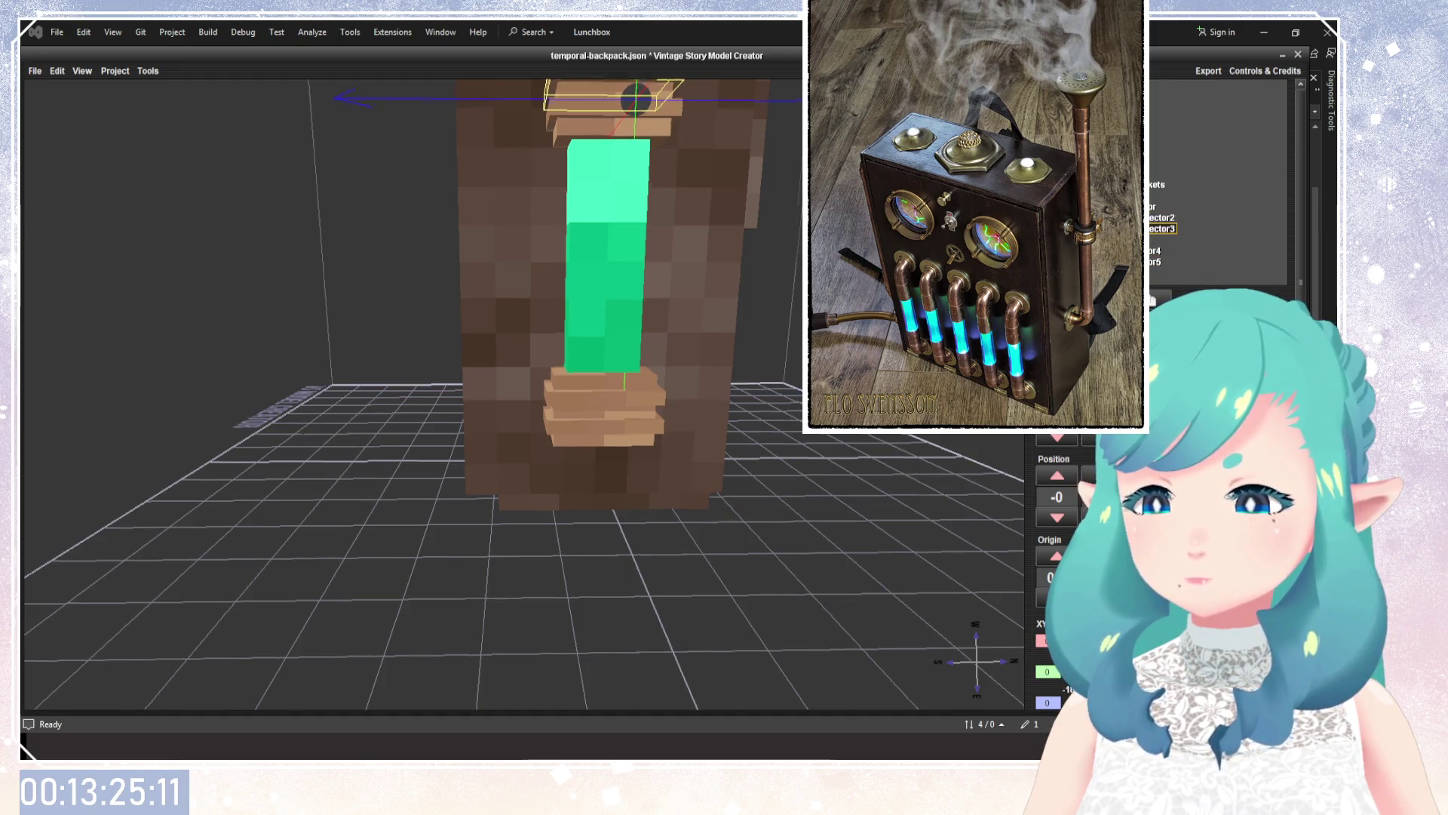
pyautogui.moveTo(528, 377); pyautogui.dragTo(754, 340)
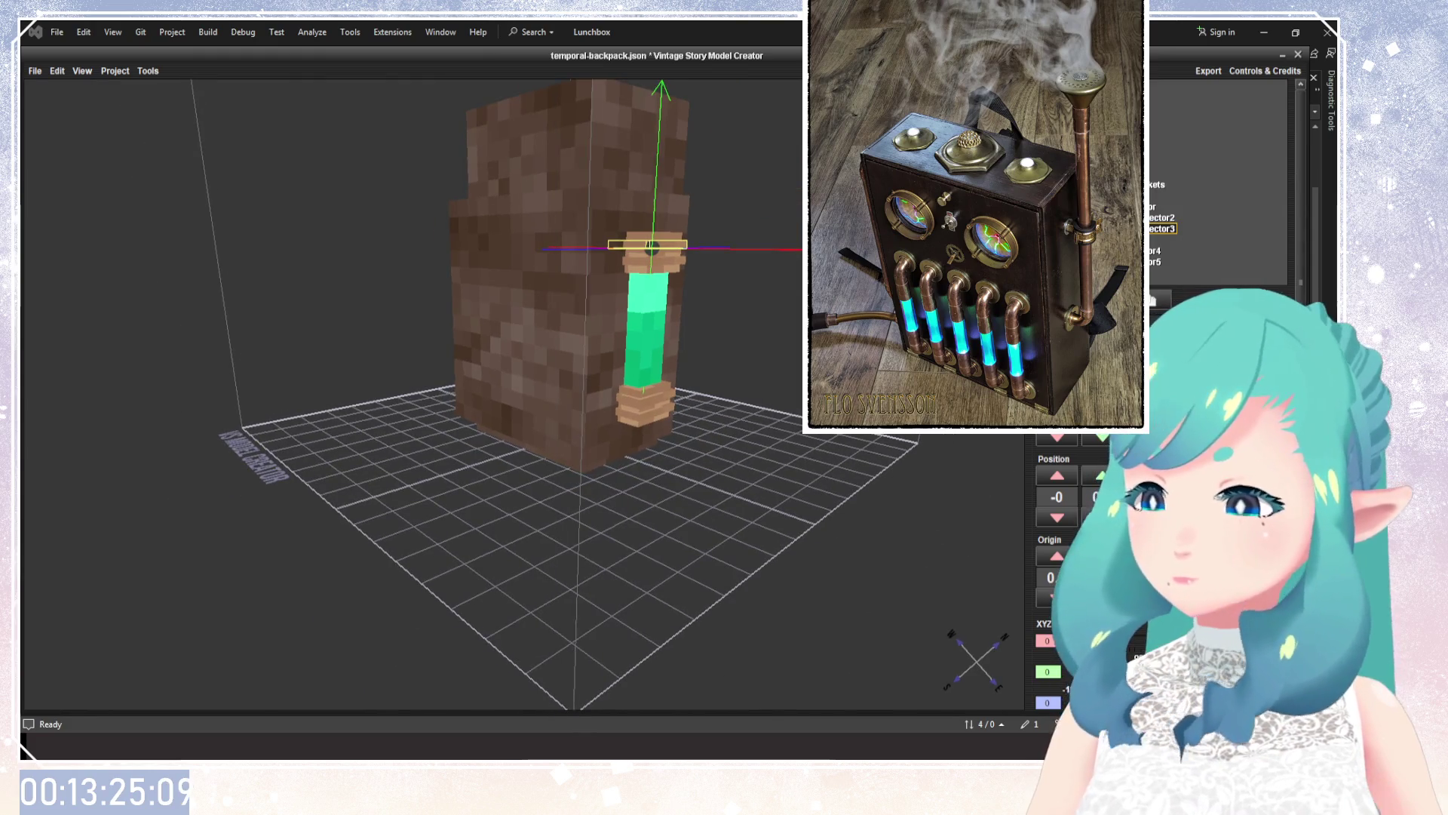
pyautogui.click(1152, 206)
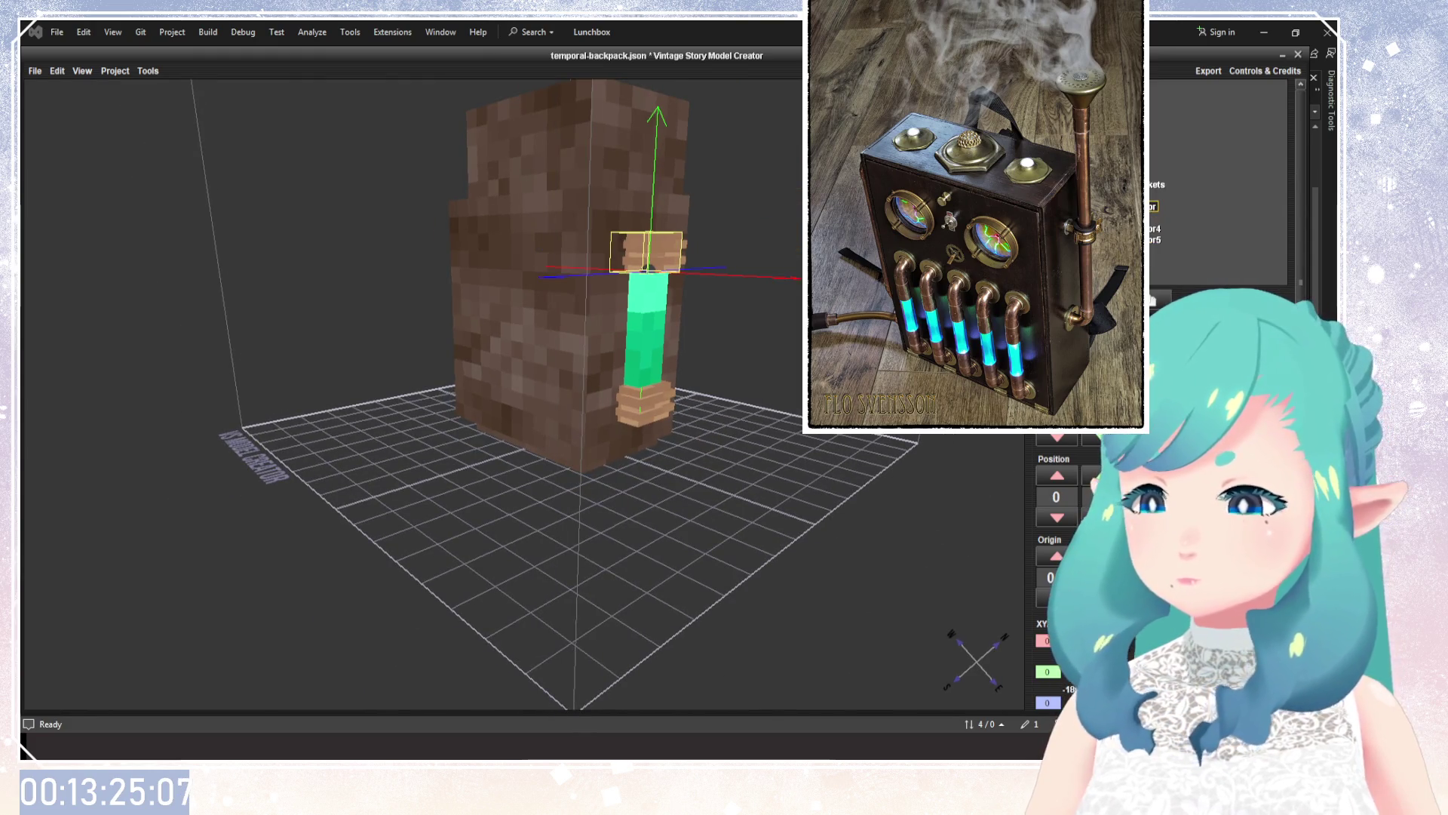
pyautogui.click(1156, 184)
pyautogui.moveTo(724, 347)
pyautogui.mouseDown()
pyautogui.moveTo(775, 368)
pyautogui.moveTo(867, 462)
pyautogui.moveTo(483, 393)
pyautogui.moveTo(581, 411)
pyautogui.moveTo(627, 373)
pyautogui.moveTo(766, 409)
pyautogui.moveTo(577, 314)
pyautogui.moveTo(550, 413)
pyautogui.mouseUp()
pyautogui.scroll(-3, 815, 447)
pyautogui.scroll(3, 605, 367)
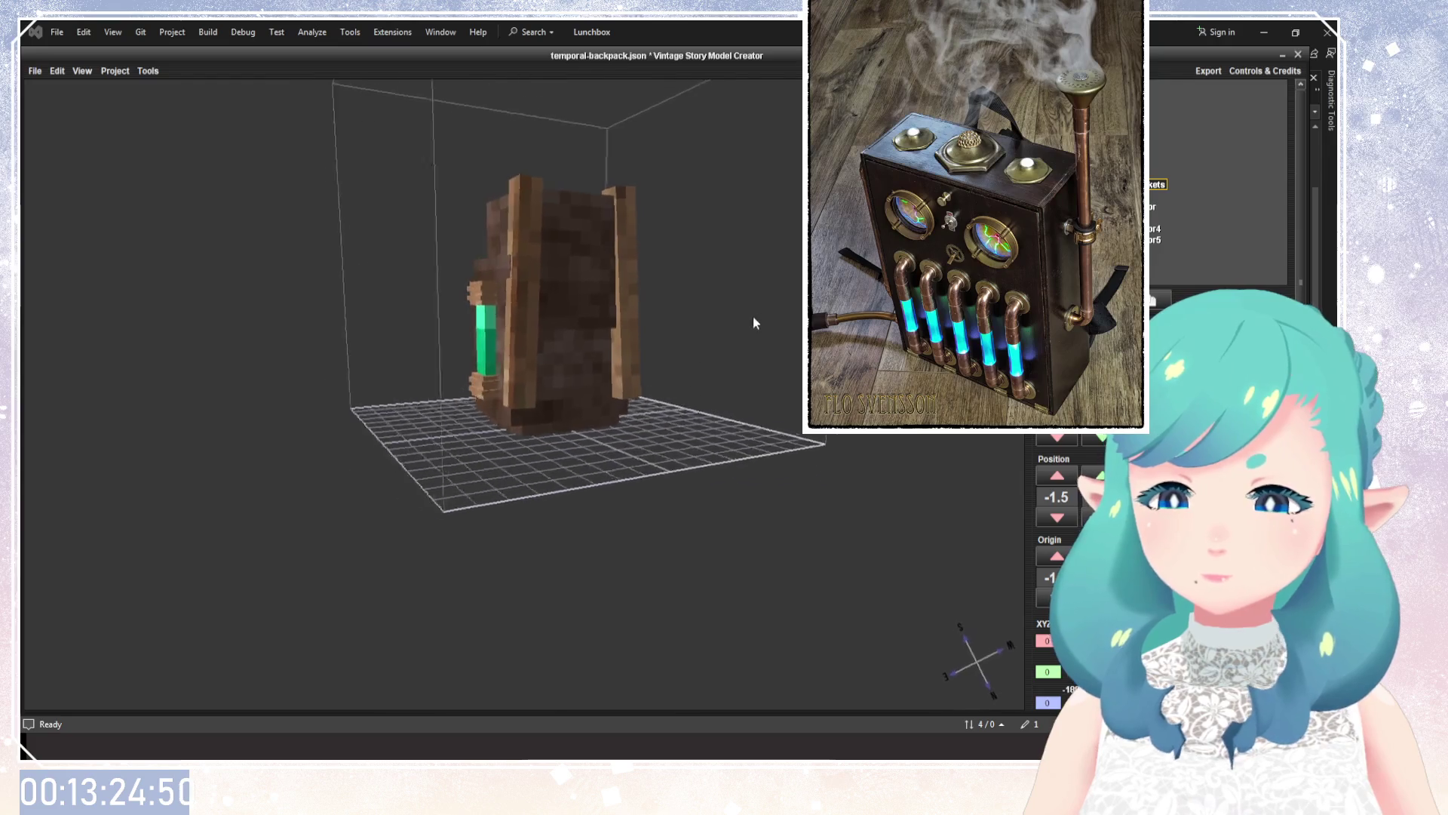
# Select the tall strap piece, show its per-face UV mapping, and zoom in on it.
pyautogui.click(497, 340)
pyautogui.moveTo(669, 365); pyautogui.dragTo(777, 388)
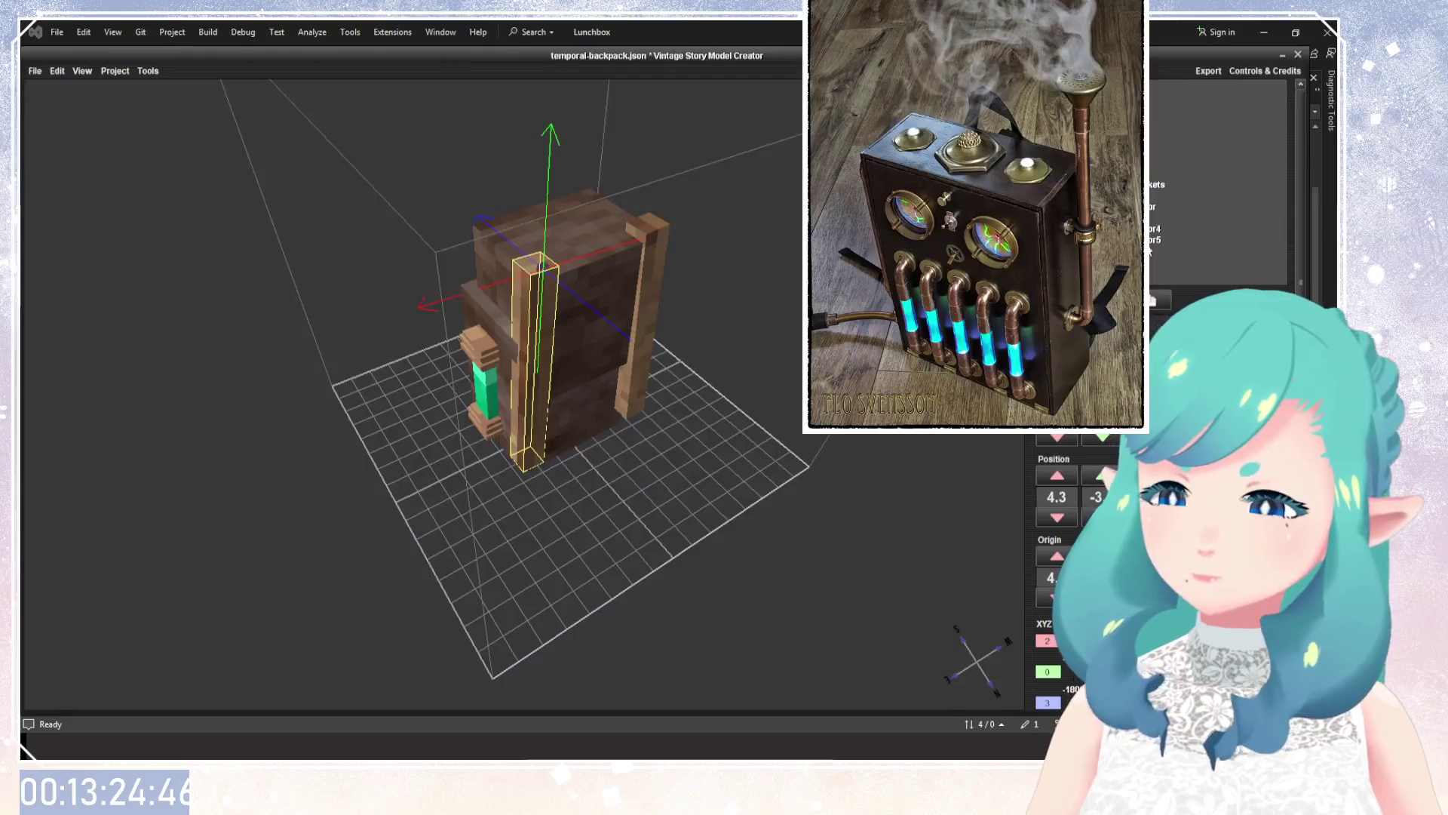
pyautogui.click(1086, 321)
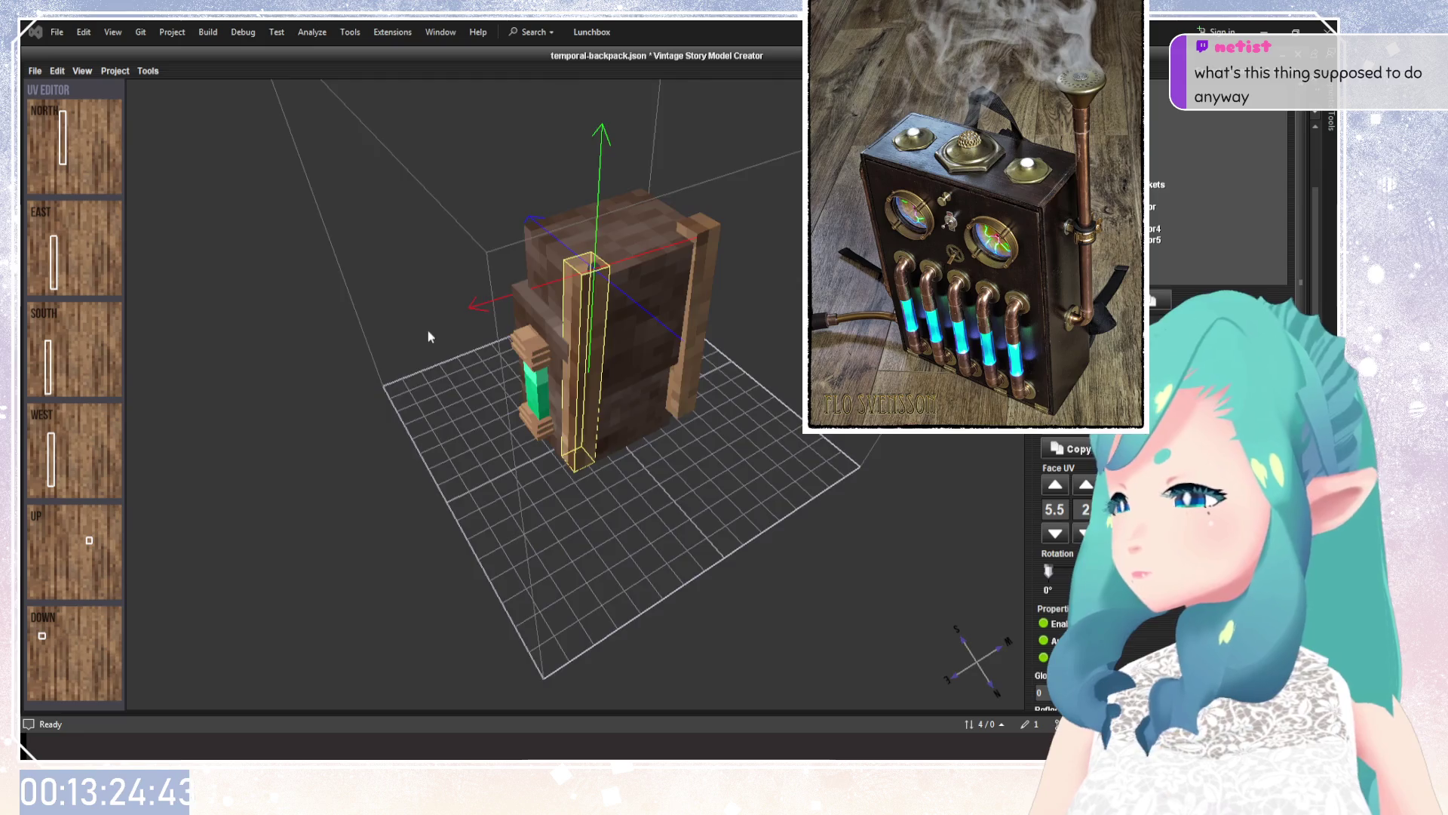
pyautogui.moveTo(428, 330); pyautogui.dragTo(536, 278)
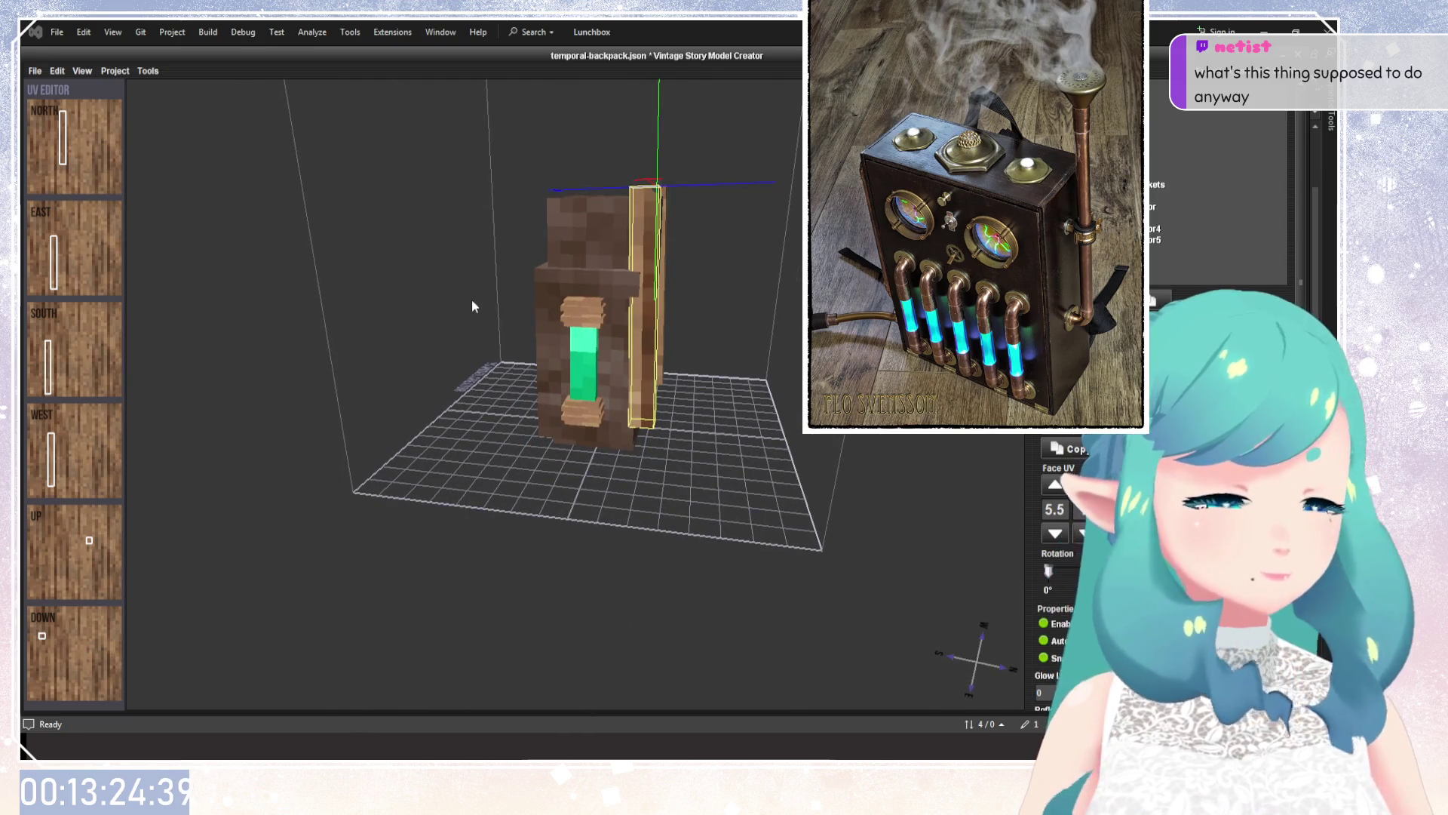
pyautogui.moveTo(473, 302); pyautogui.dragTo(724, 291)
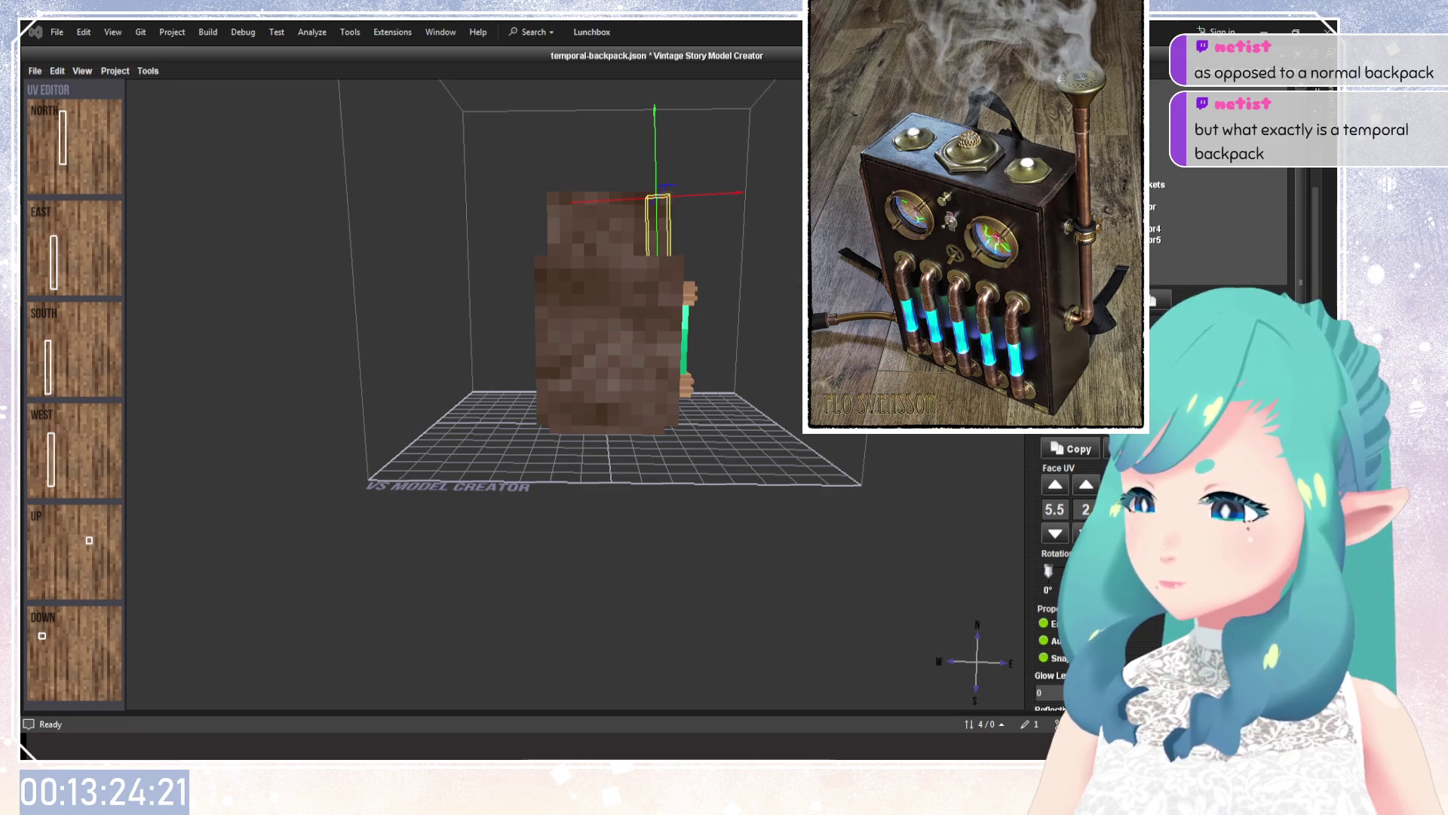
pyautogui.scroll(5, 578, 486)
pyautogui.moveTo(577, 486)
pyautogui.mouseDown()
pyautogui.moveTo(599, 302)
pyautogui.moveTo(597, 390)
pyautogui.mouseUp()
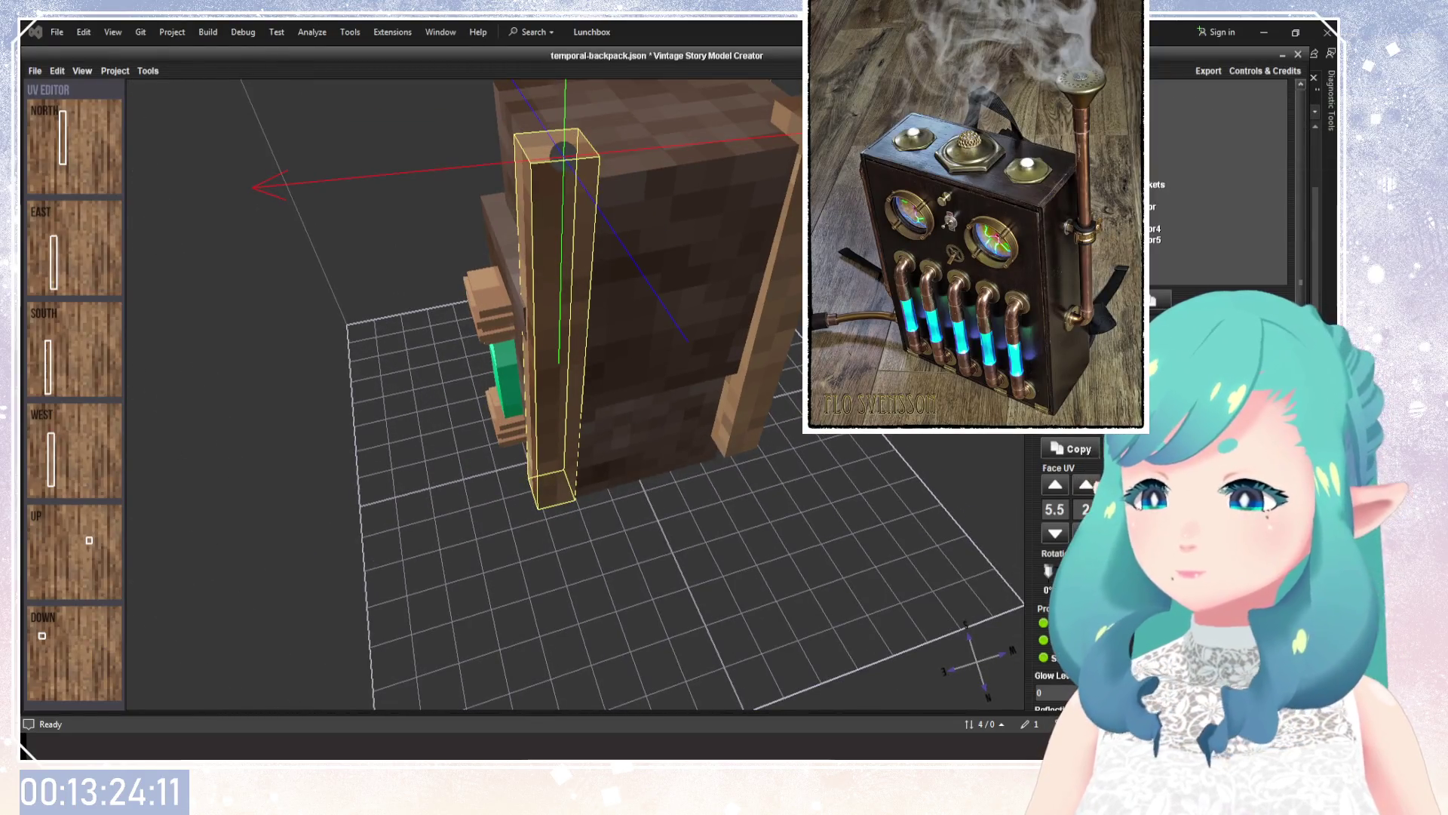
pyautogui.click(1132, 206)
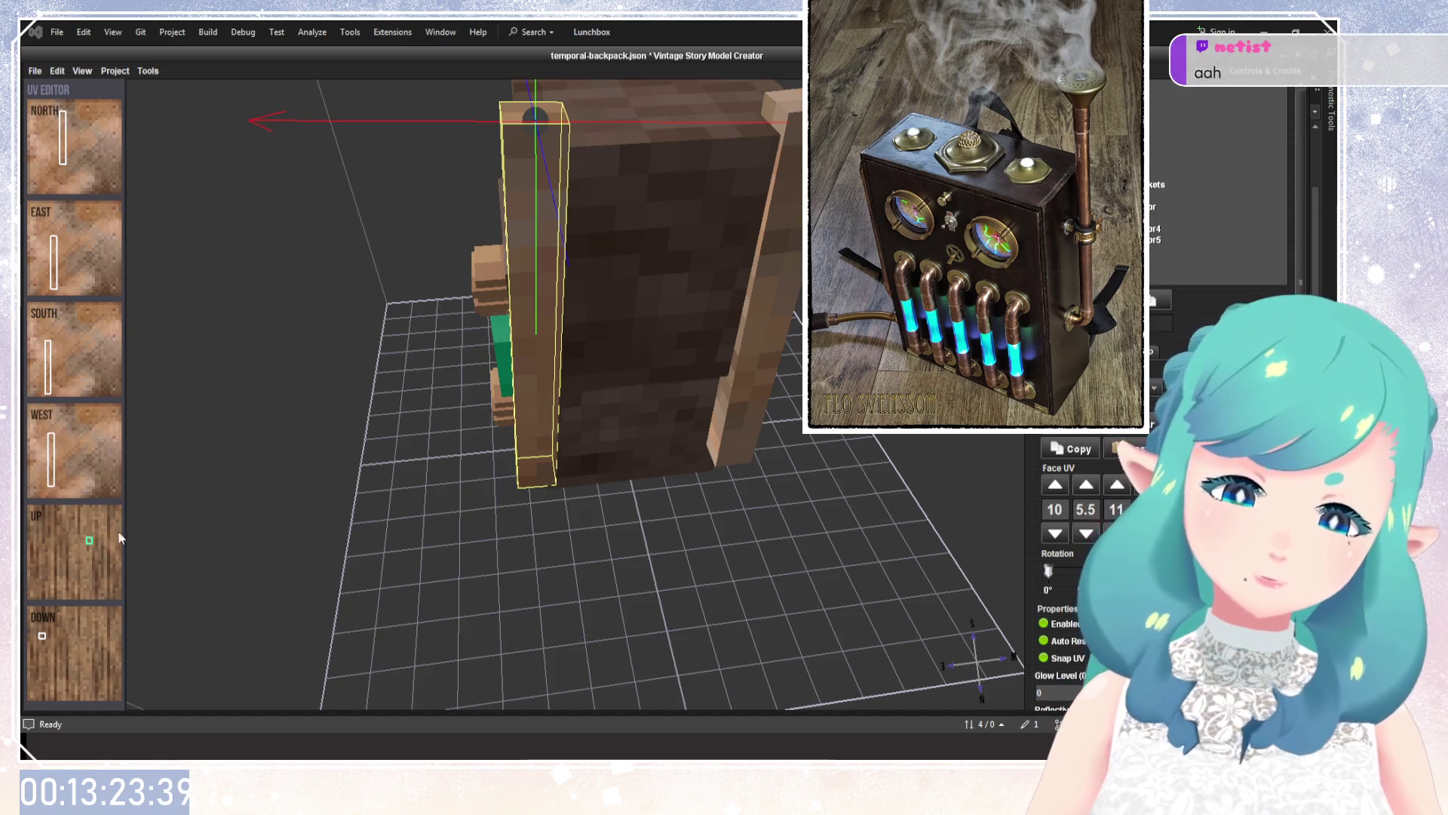
# Paste the copied copper UV mapping onto the strap's selected end face.
pyautogui.click(103, 658)
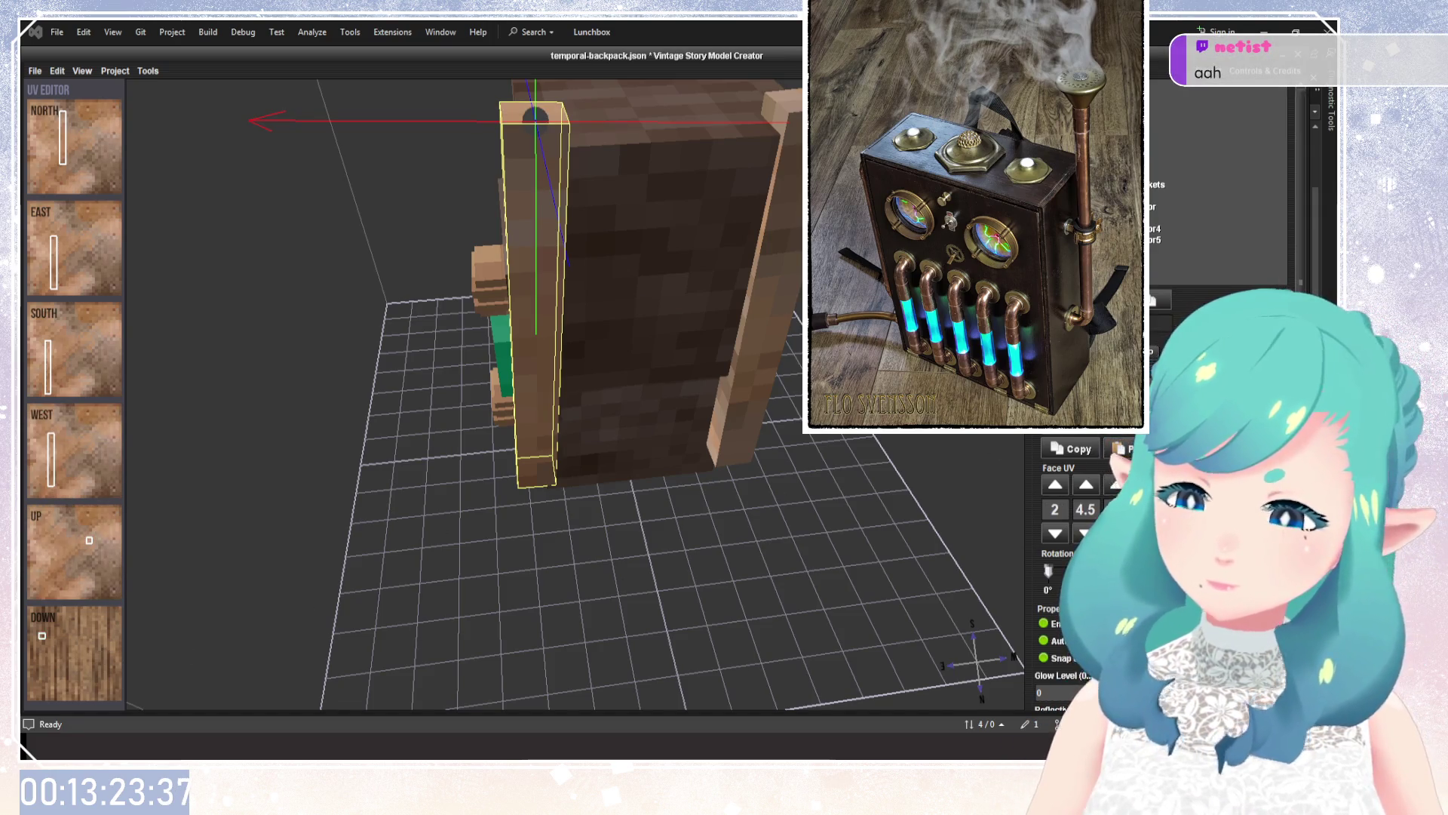
pyautogui.click(1117, 449)
pyautogui.moveTo(623, 585); pyautogui.dragTo(674, 557, button='middle')
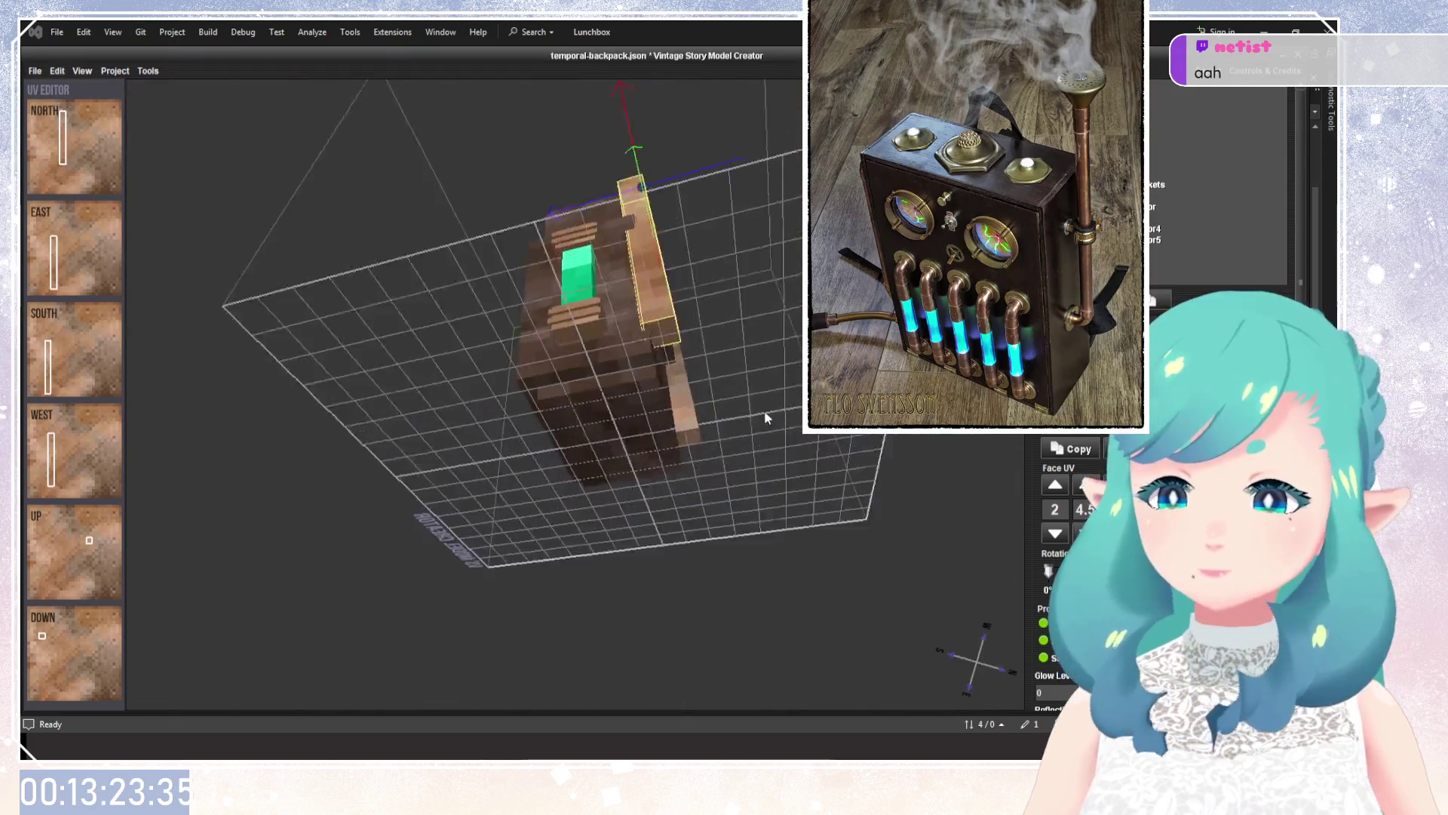
# Select the lower copper ring, the parent group, then the small cube at the tube's base.
pyautogui.click(592, 387)
pyautogui.moveTo(592, 386)
pyautogui.mouseDown(button='middle')
pyautogui.moveTo(402, 494)
pyautogui.moveTo(593, 485)
pyautogui.moveTo(704, 382)
pyautogui.moveTo(814, 470)
pyautogui.mouseUp(button='middle')
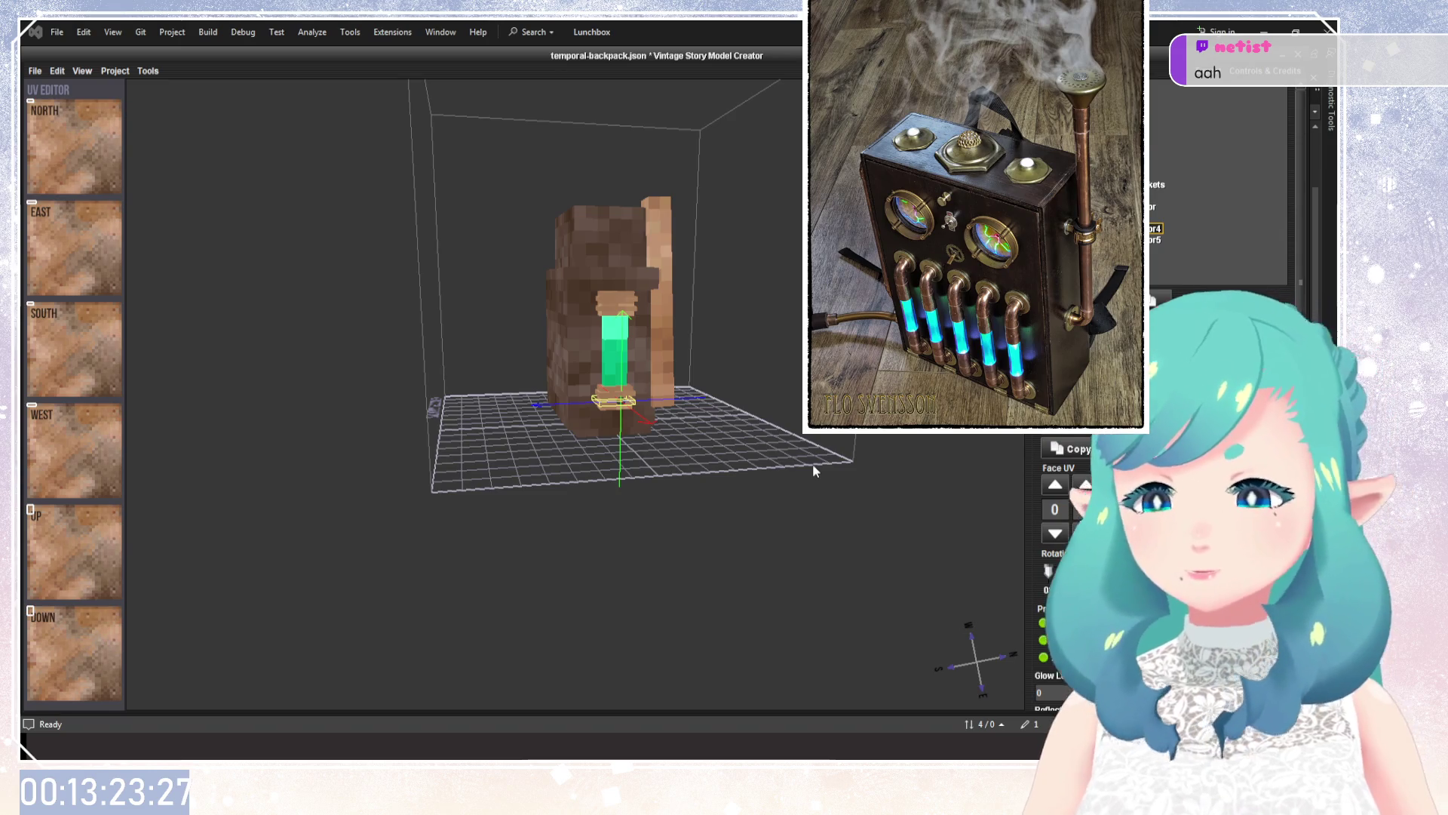
pyautogui.moveTo(815, 463)
pyautogui.mouseDown(button='middle')
pyautogui.moveTo(880, 459)
pyautogui.moveTo(725, 442)
pyautogui.moveTo(654, 528)
pyautogui.moveTo(746, 424)
pyautogui.moveTo(447, 513)
pyautogui.moveTo(825, 441)
pyautogui.moveTo(1181, 242)
pyautogui.mouseUp(button='middle')
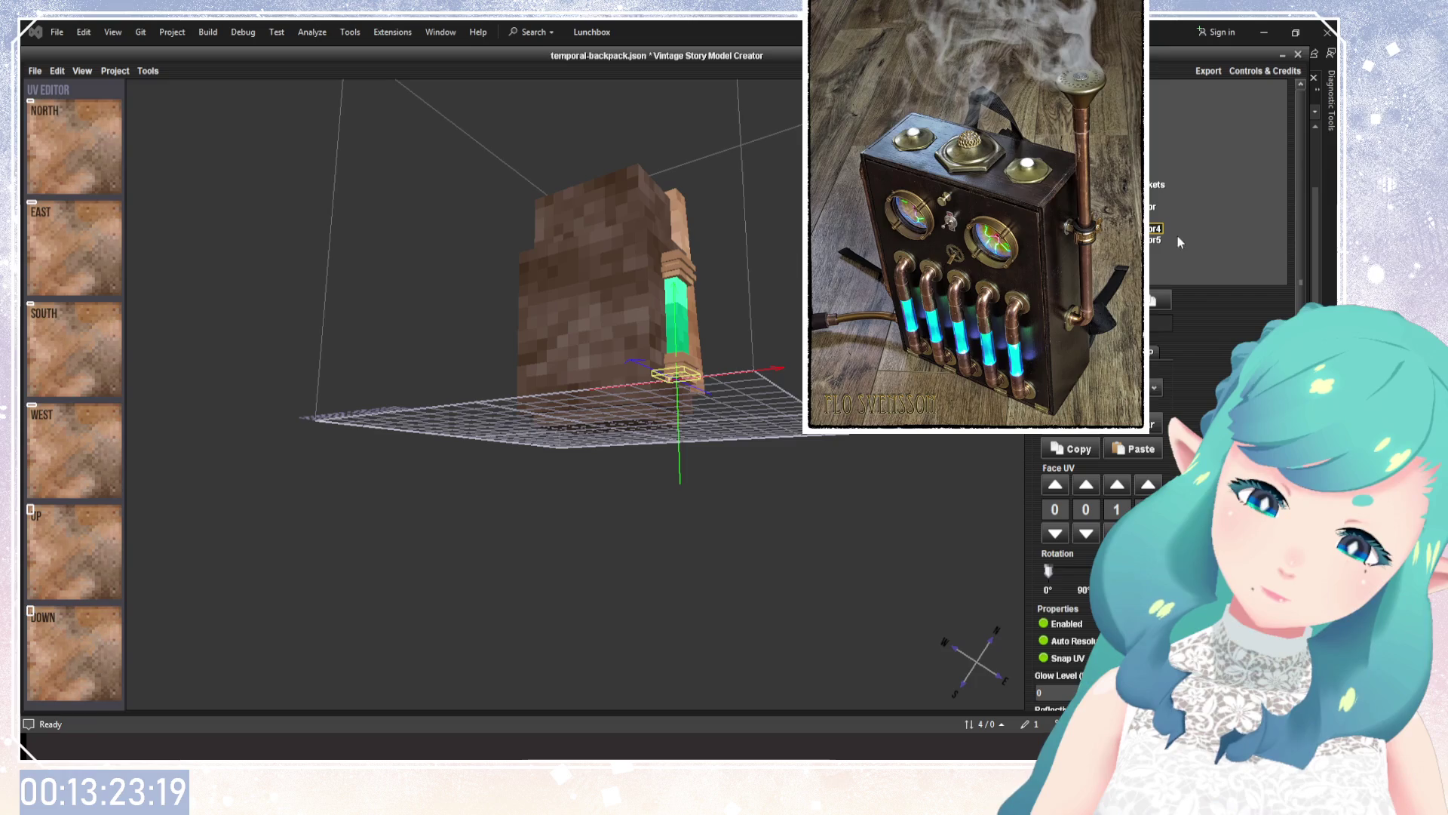
pyautogui.click(1157, 184)
pyautogui.moveTo(664, 362); pyautogui.dragTo(704, 413, button='middle')
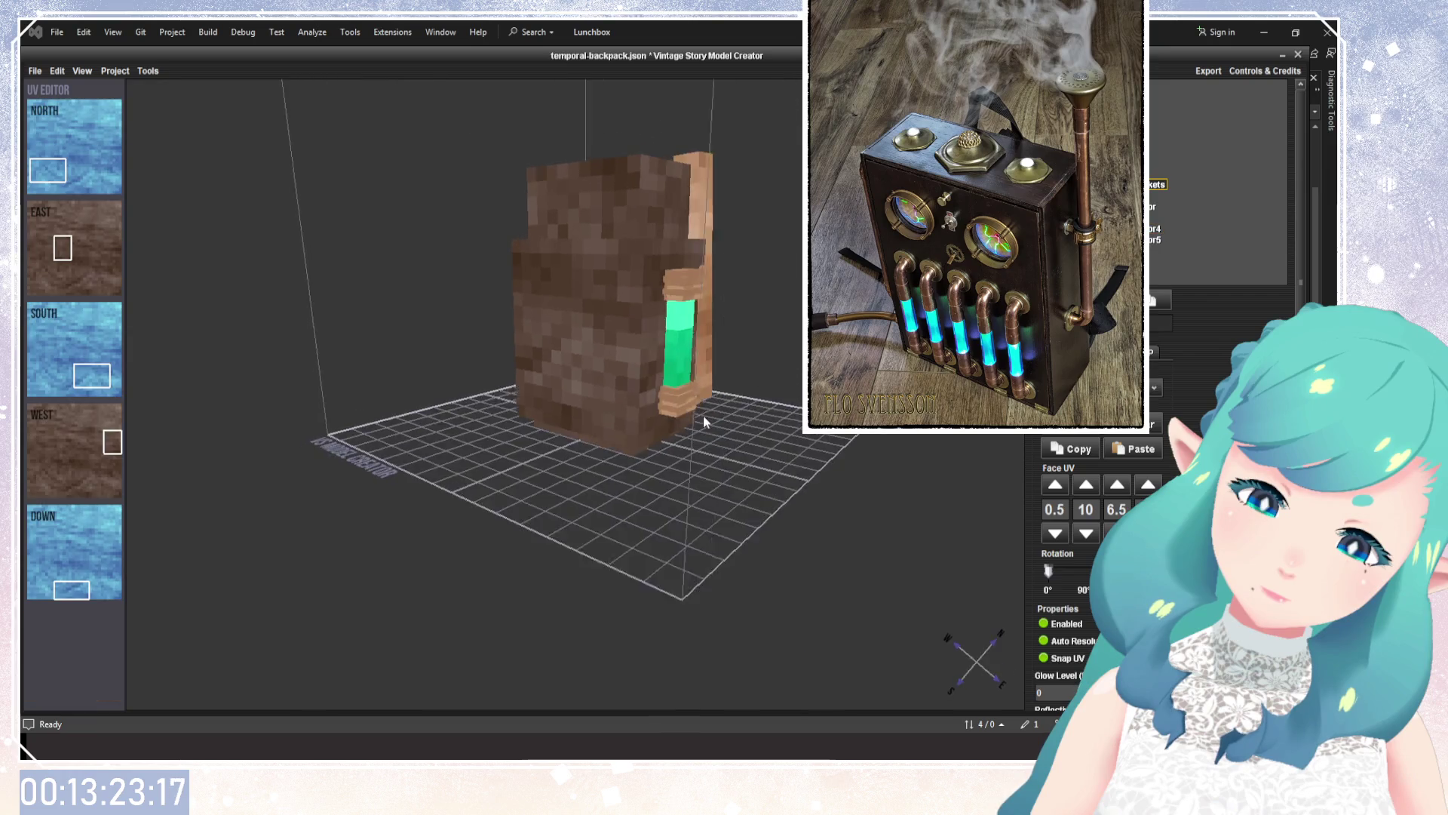
pyautogui.click(675, 392)
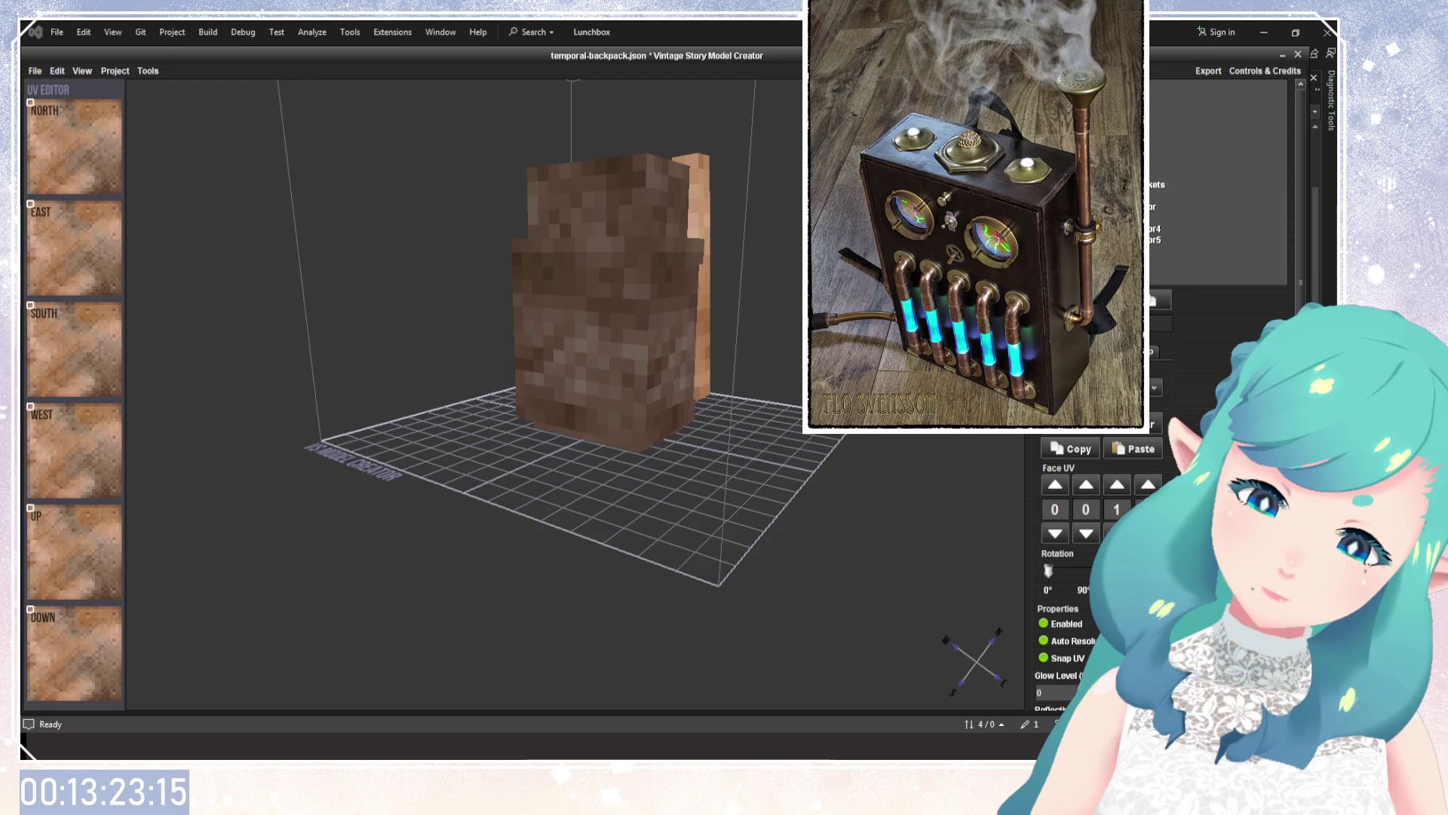
pyautogui.moveTo(675, 393); pyautogui.dragTo(573, 558, button='middle')
pyautogui.moveTo(777, 375)
pyautogui.mouseDown(button='middle')
pyautogui.moveTo(771, 341)
pyautogui.moveTo(724, 326)
pyautogui.moveTo(681, 347)
pyautogui.moveTo(717, 471)
pyautogui.mouseUp(button='middle')
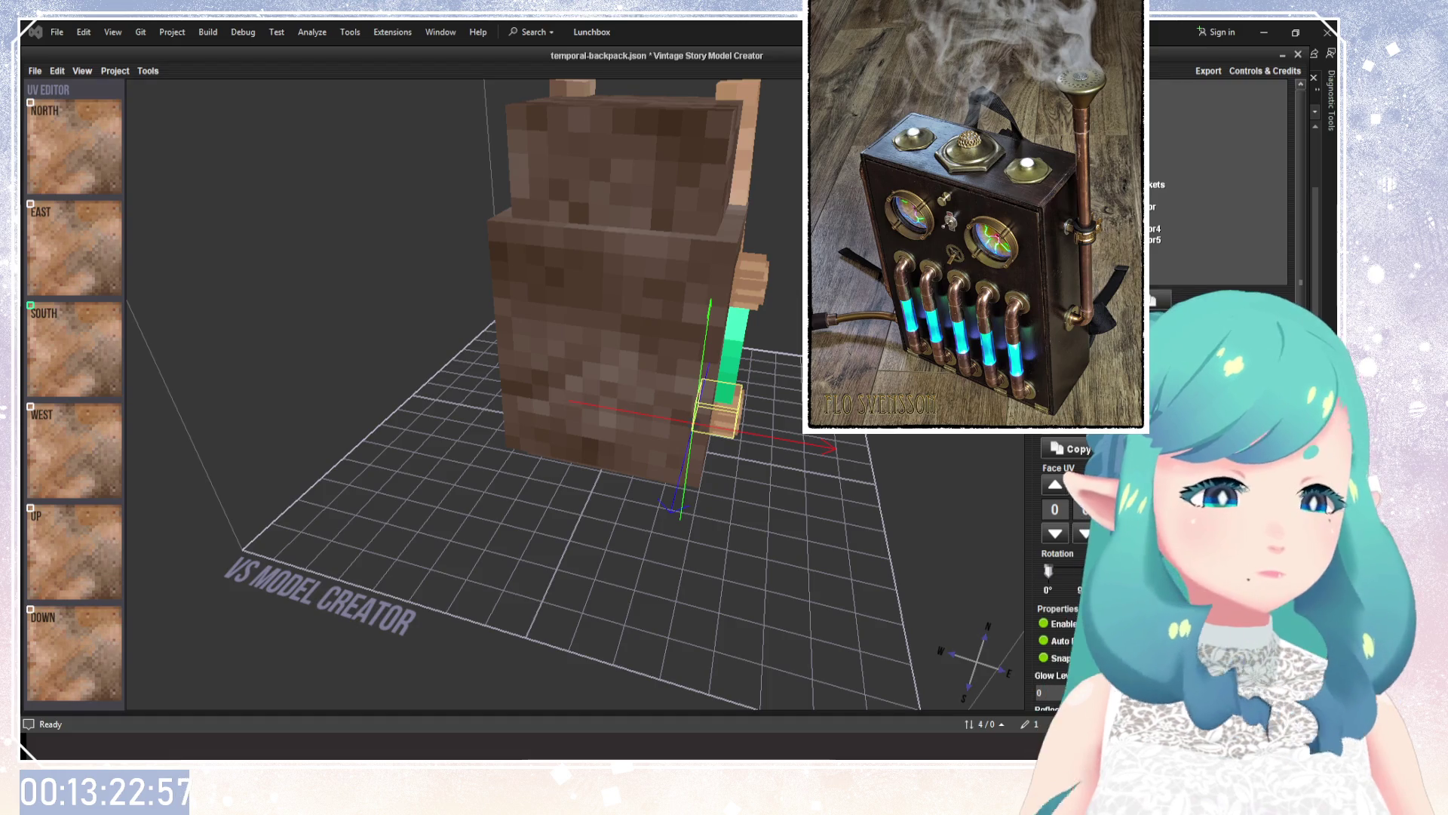
pyautogui.moveTo(422, 301)
pyautogui.mouseDown()
pyautogui.moveTo(465, 297)
pyautogui.moveTo(301, 356)
pyautogui.mouseUp()
pyautogui.moveTo(463, 344); pyautogui.dragTo(715, 430)
pyautogui.scroll(2, 715, 430)
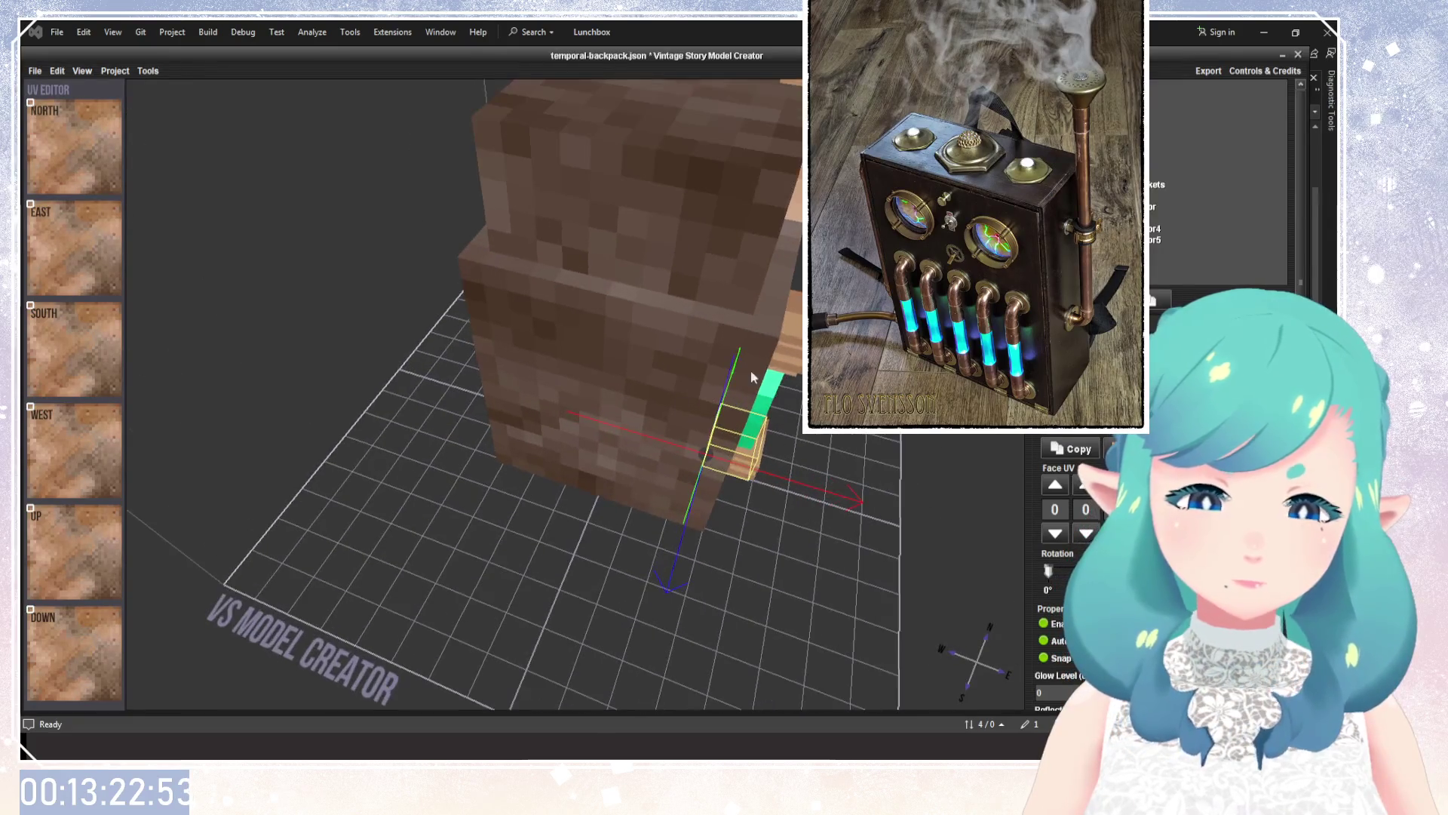
pyautogui.click(641, 362)
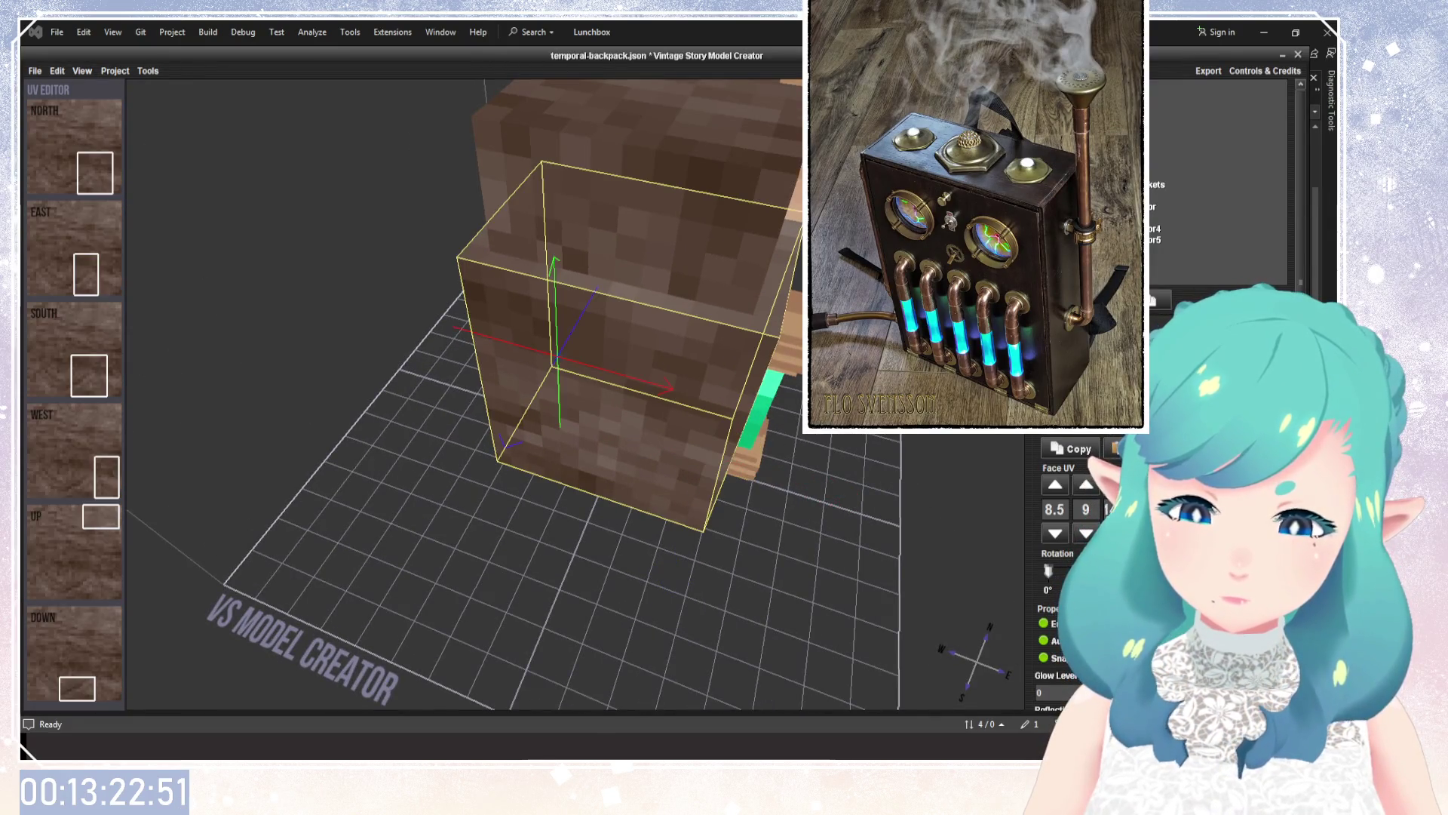
pyautogui.moveTo(642, 362); pyautogui.dragTo(528, 355)
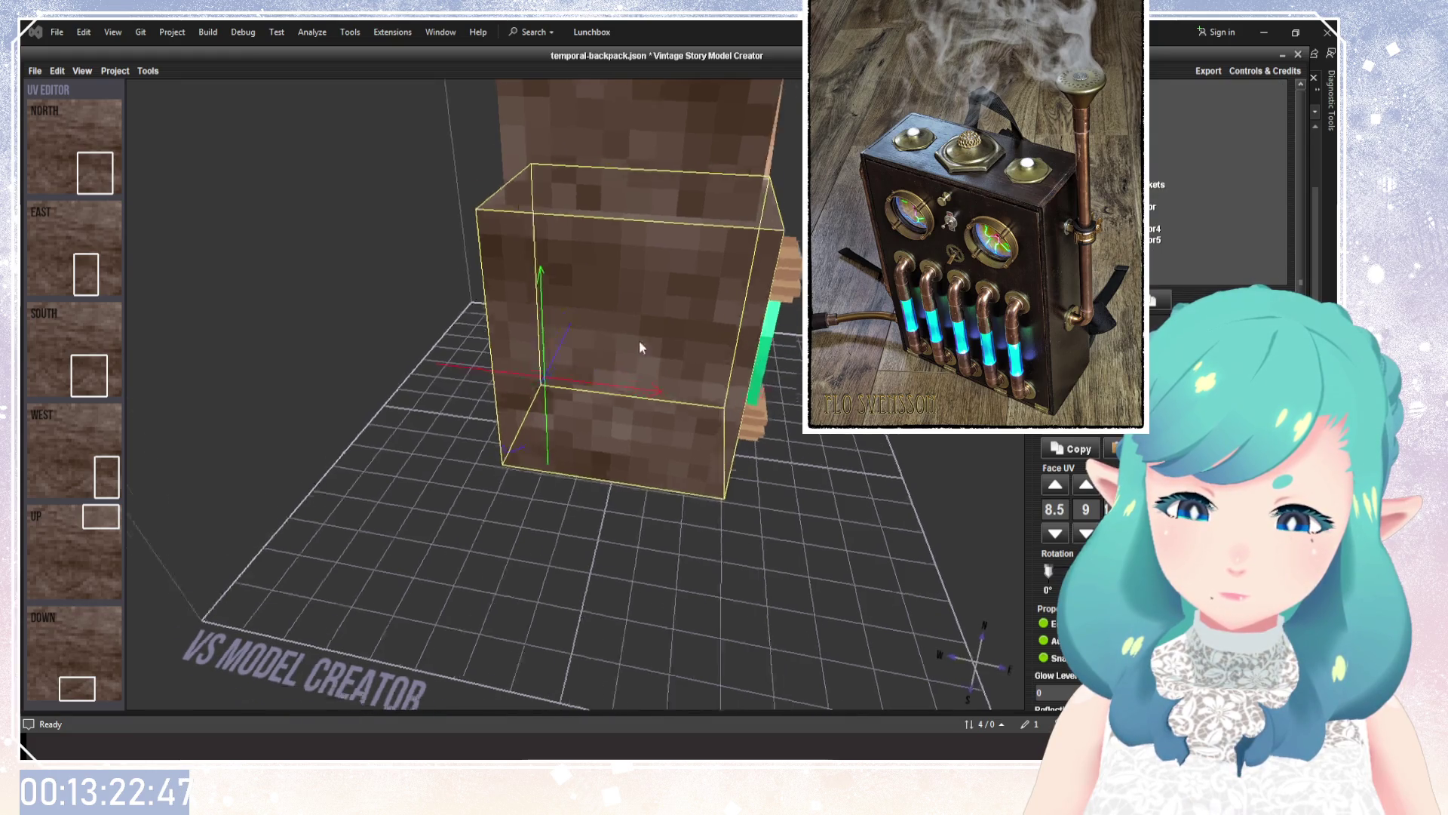
pyautogui.moveTo(640, 341); pyautogui.dragTo(508, 309)
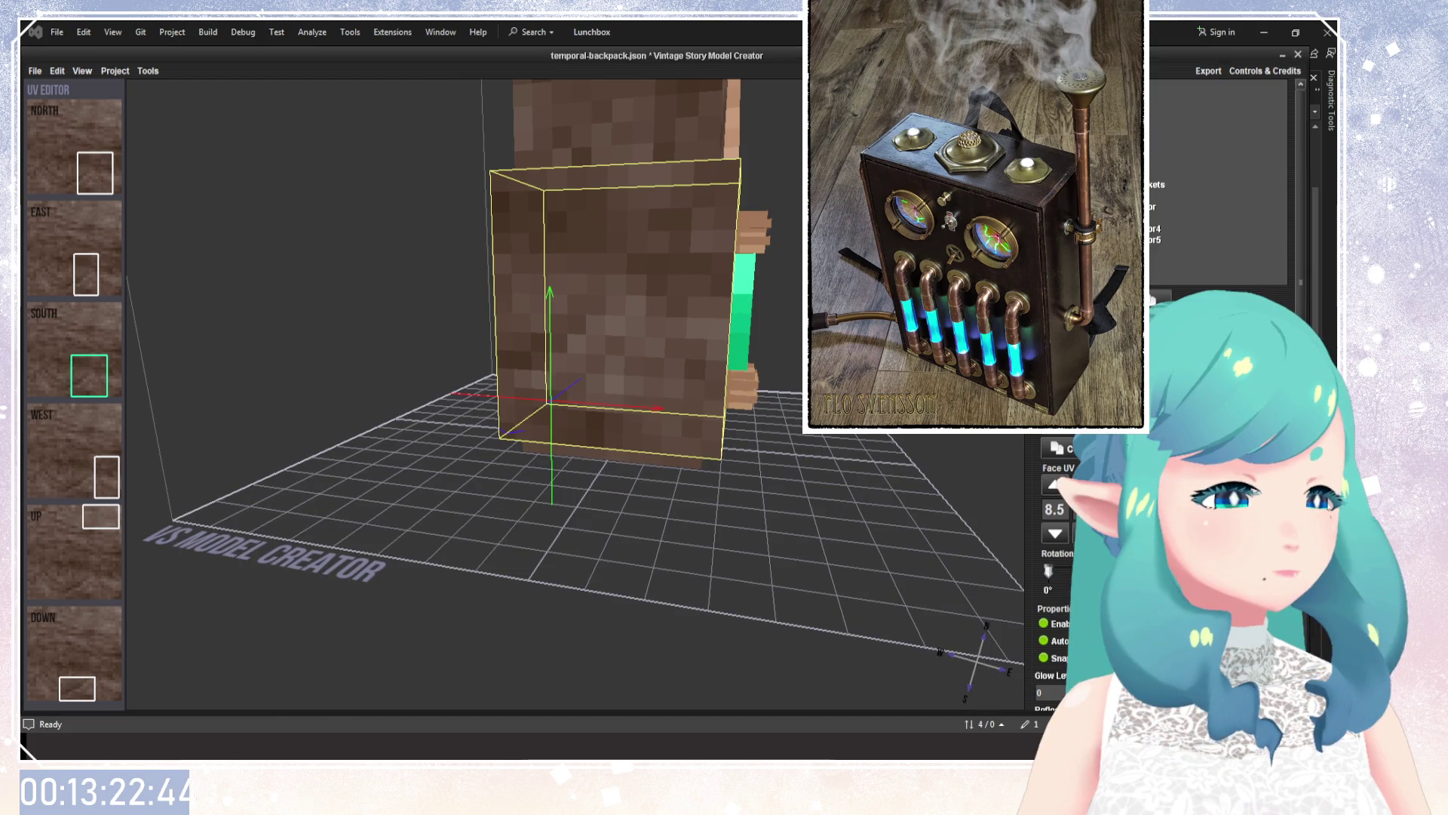
pyautogui.moveTo(762, 324)
pyautogui.mouseDown()
pyautogui.moveTo(708, 315)
pyautogui.moveTo(613, 349)
pyautogui.mouseUp()
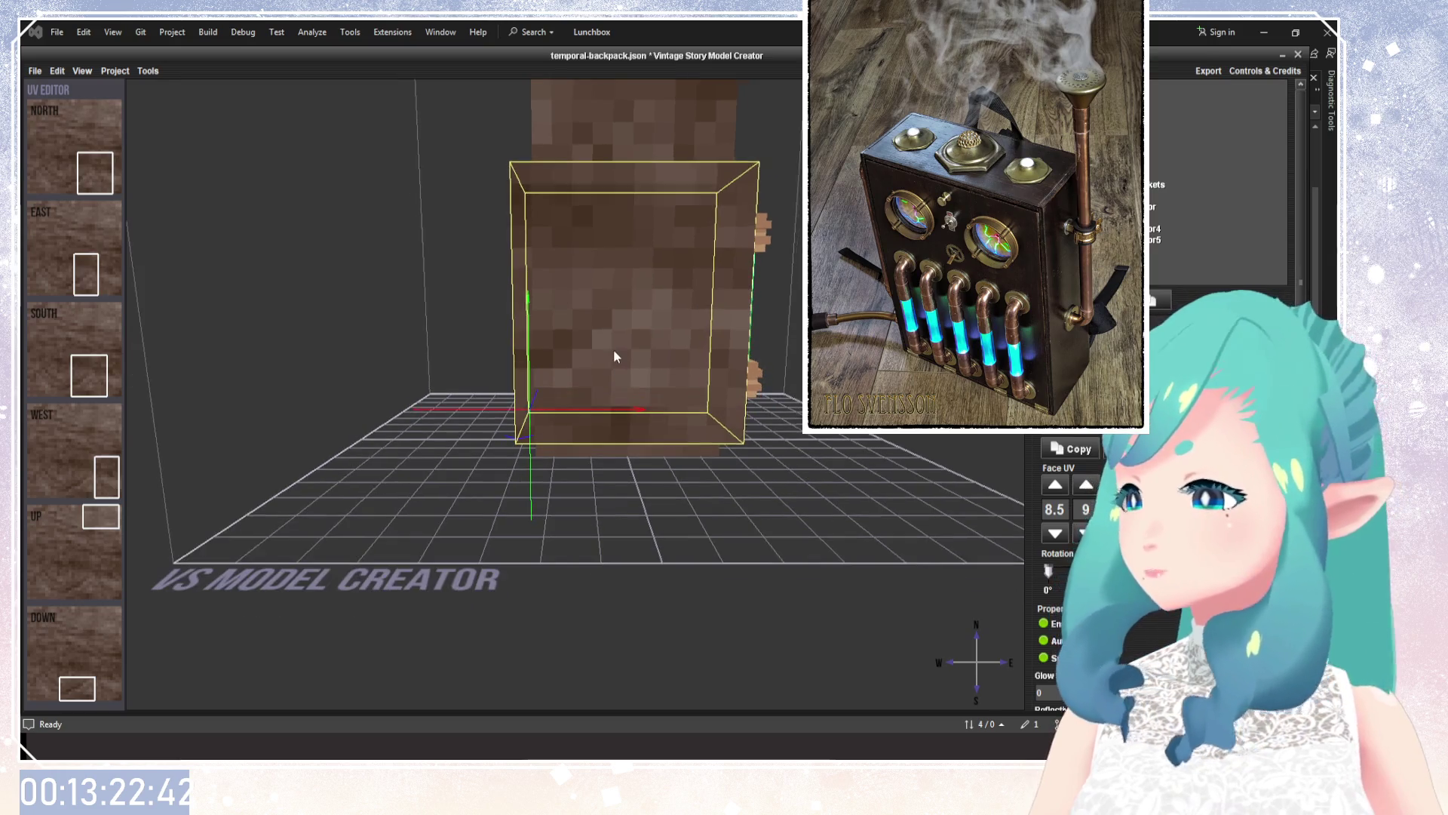
pyautogui.scroll(2, 589, 394)
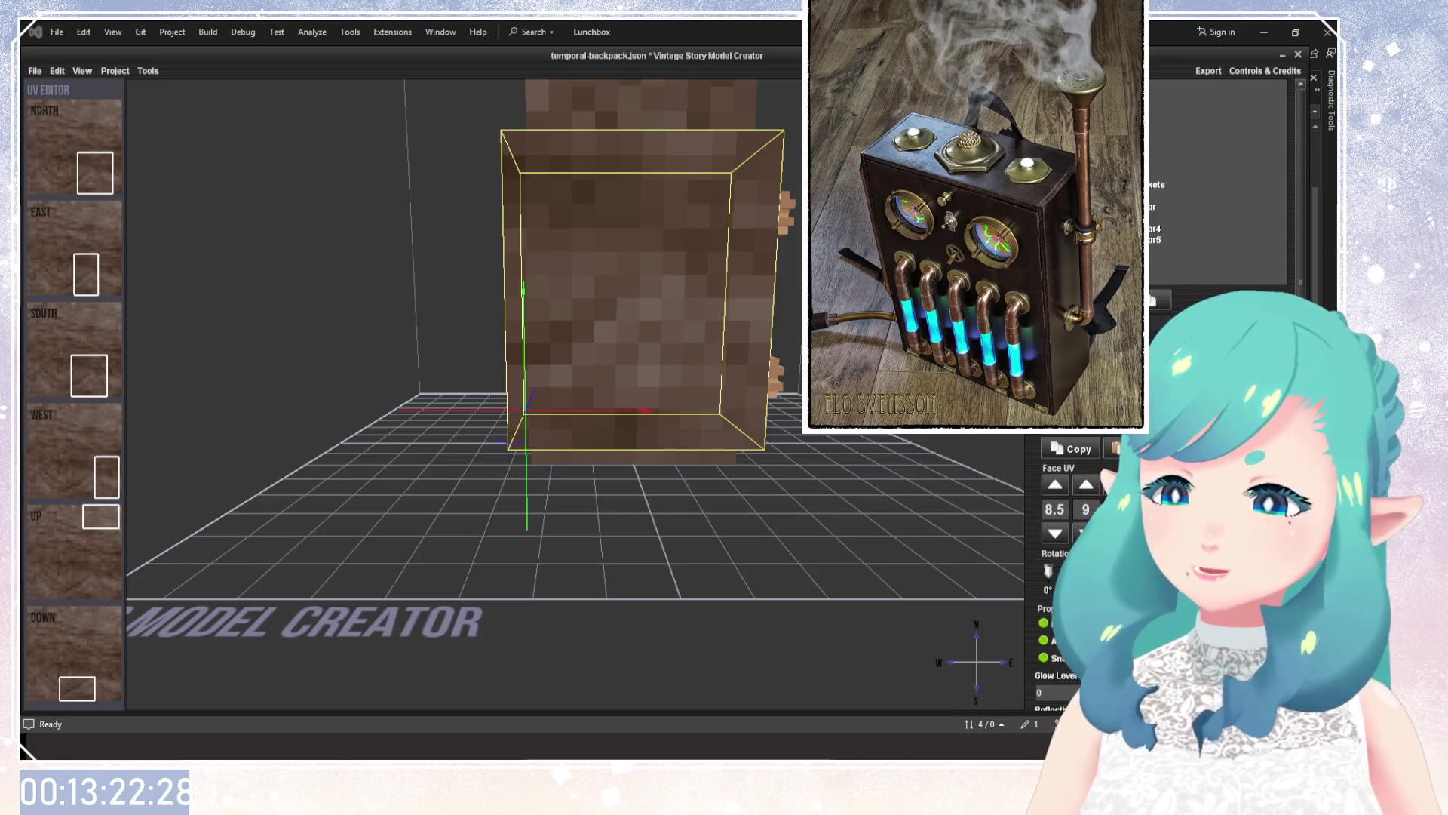
pyautogui.moveTo(441, 390); pyautogui.dragTo(411, 392)
pyautogui.moveTo(679, 344)
pyautogui.mouseDown()
pyautogui.moveTo(371, 397)
pyautogui.moveTo(523, 394)
pyautogui.moveTo(726, 338)
pyautogui.mouseUp()
pyautogui.scroll(-5, 410, 420)
pyautogui.scroll(5, 563, 273)
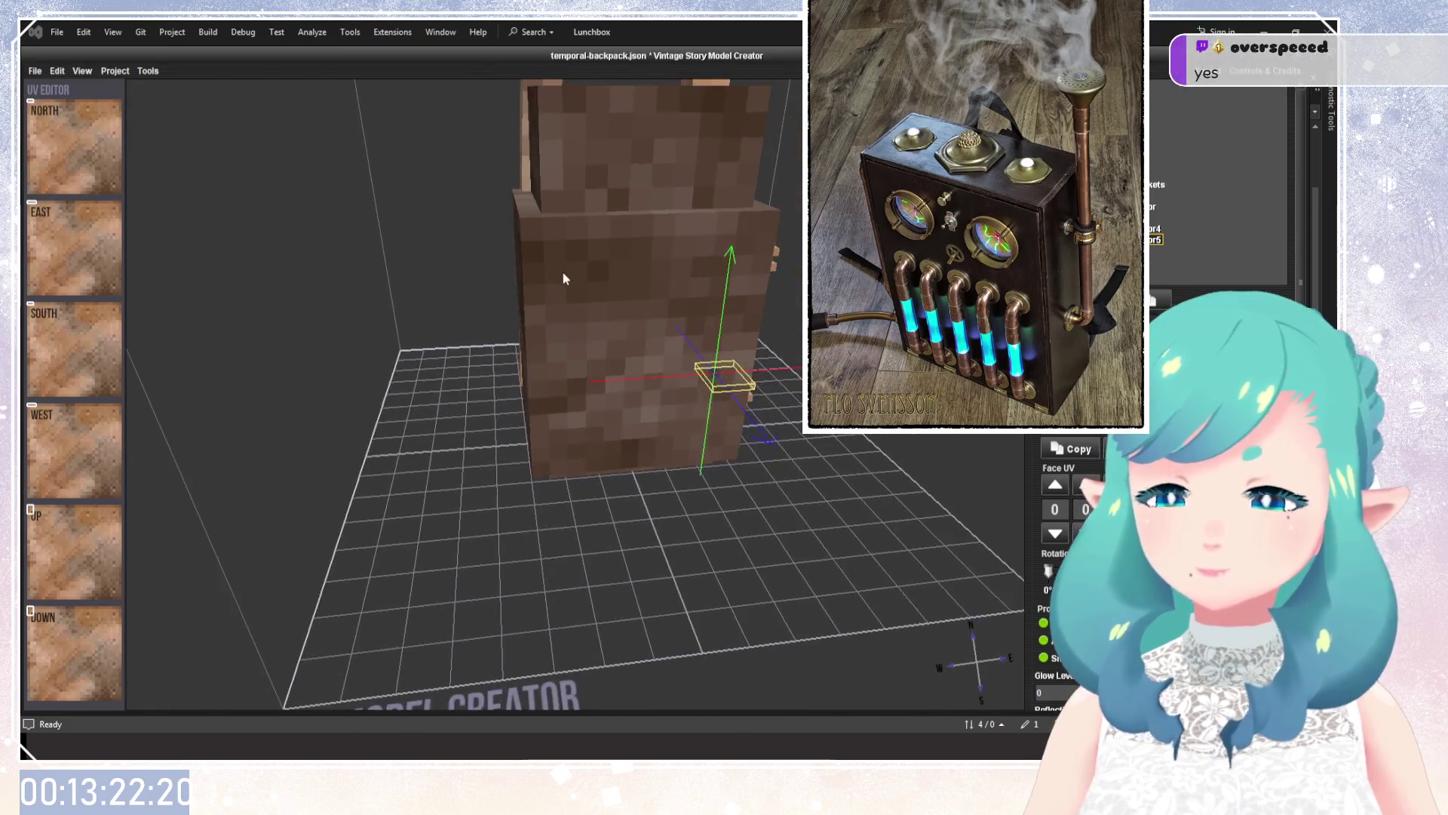
pyautogui.moveTo(526, 282)
pyautogui.mouseDown()
pyautogui.moveTo(672, 384)
pyautogui.moveTo(609, 367)
pyautogui.moveTo(483, 238)
pyautogui.moveTo(408, 257)
pyautogui.mouseUp()
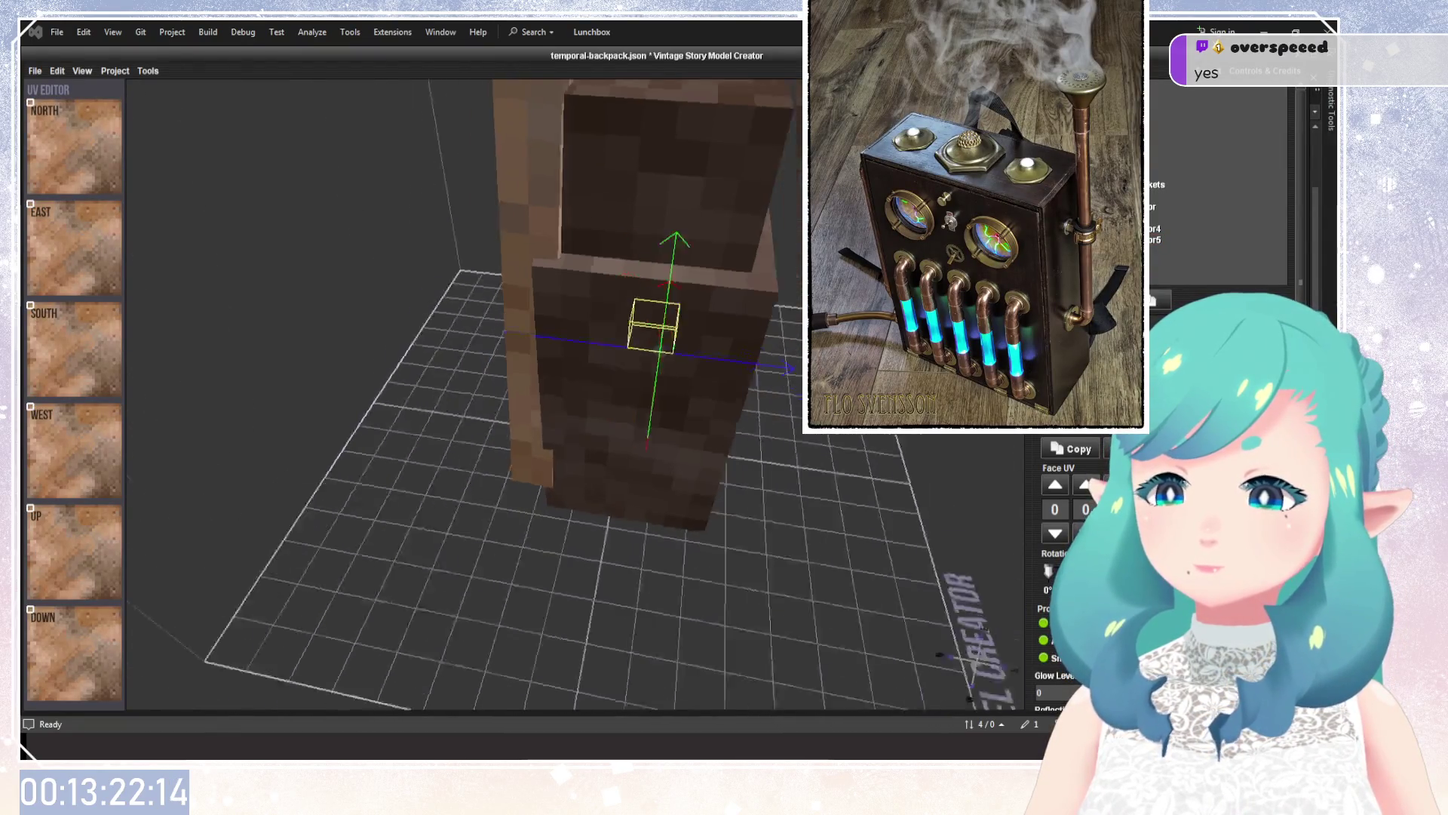
# Reselect the small cube, check it from the front, and raise its Position one unit.
pyautogui.click(641, 227)
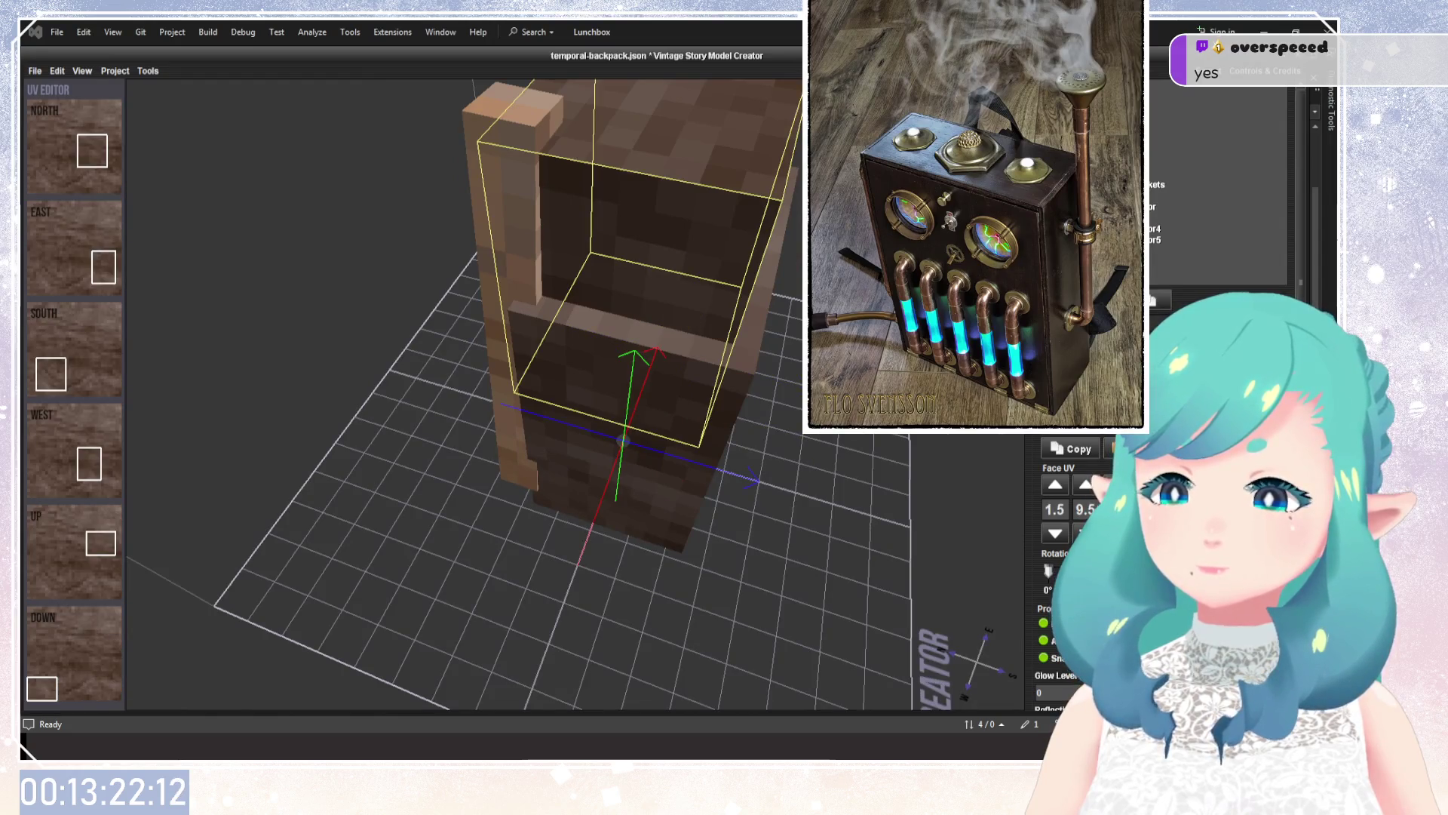
pyautogui.click(542, 367)
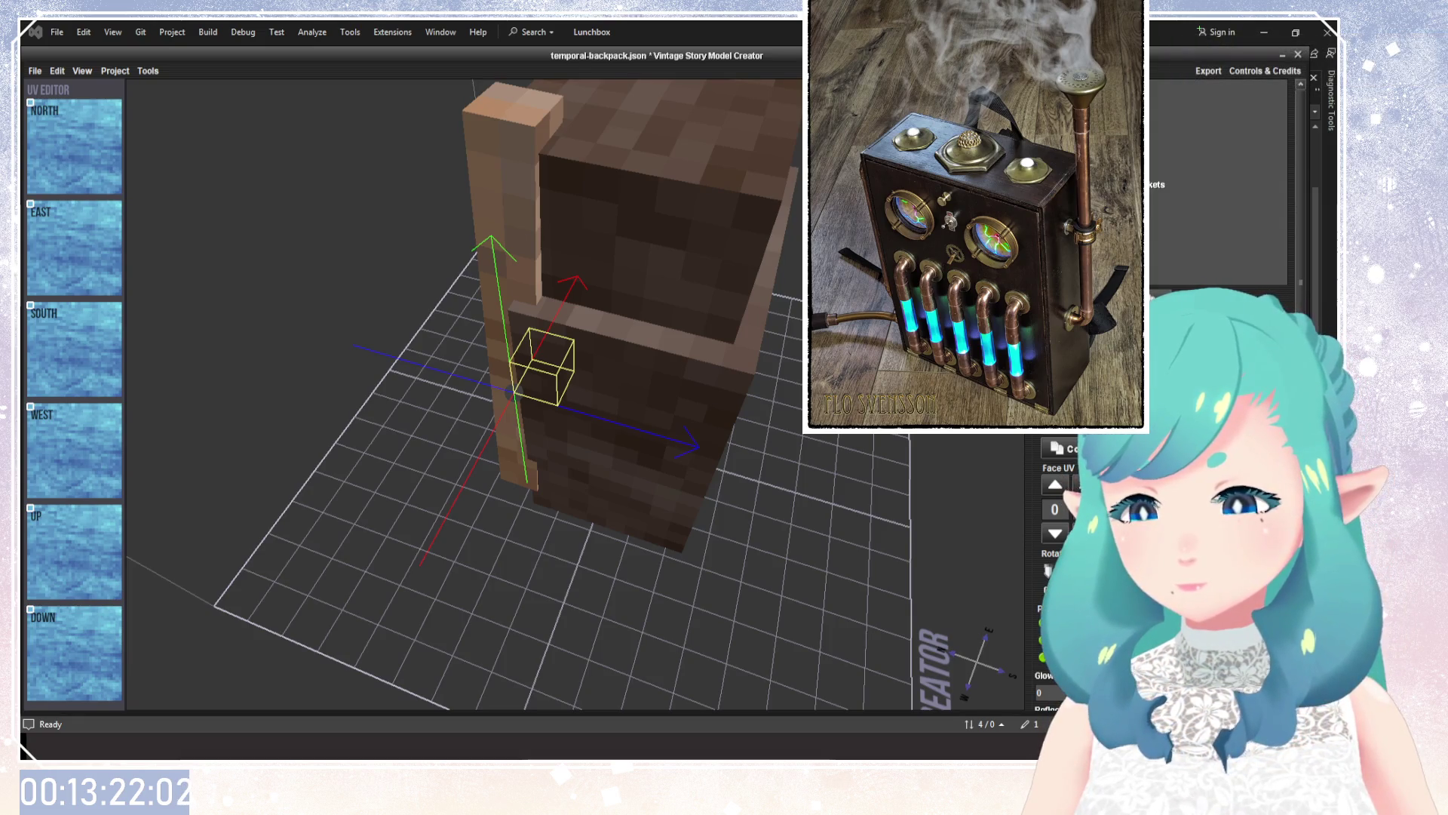
pyautogui.moveTo(679, 355); pyautogui.dragTo(823, 355)
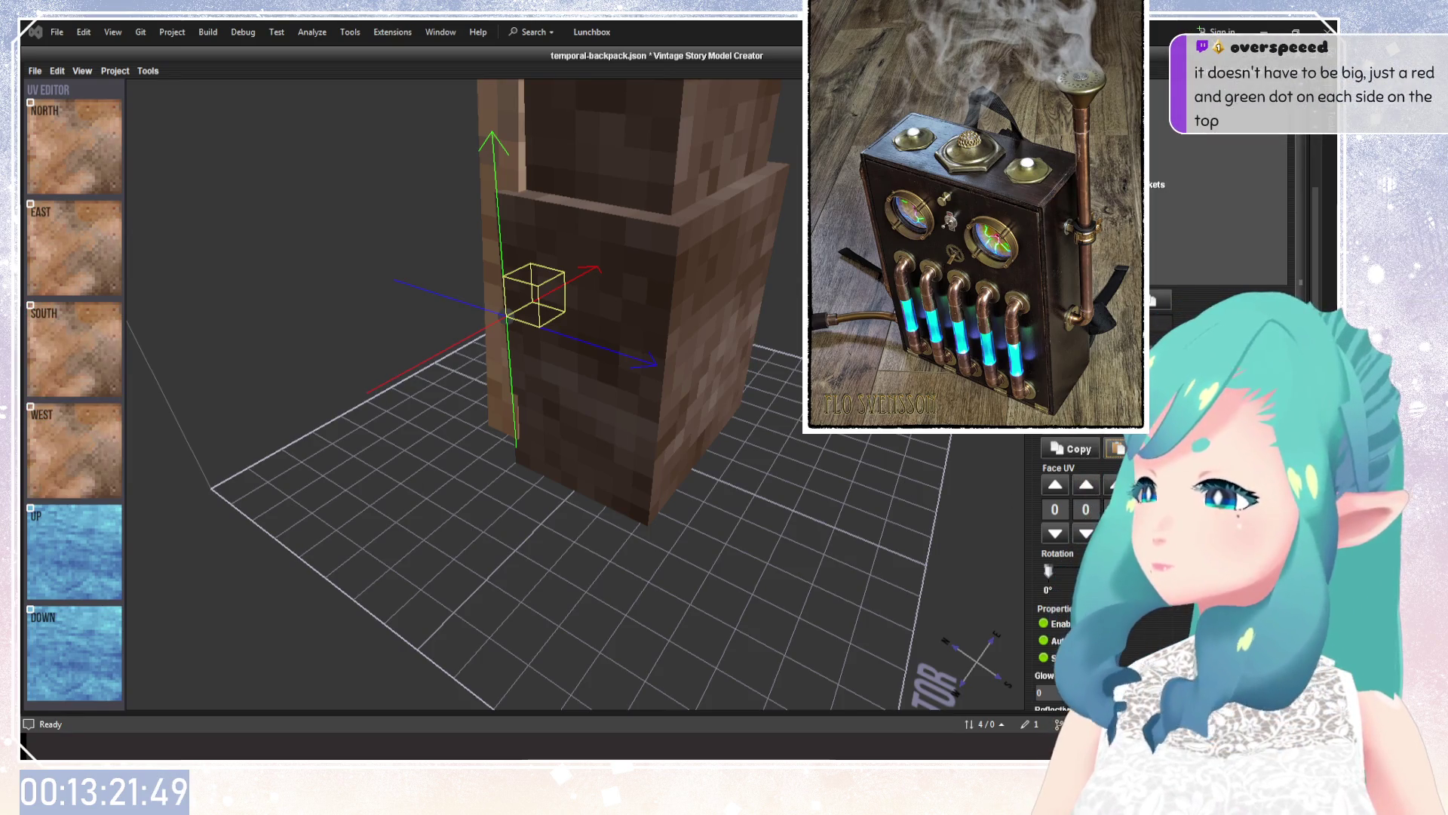
pyautogui.moveTo(454, 470); pyautogui.dragTo(441, 460)
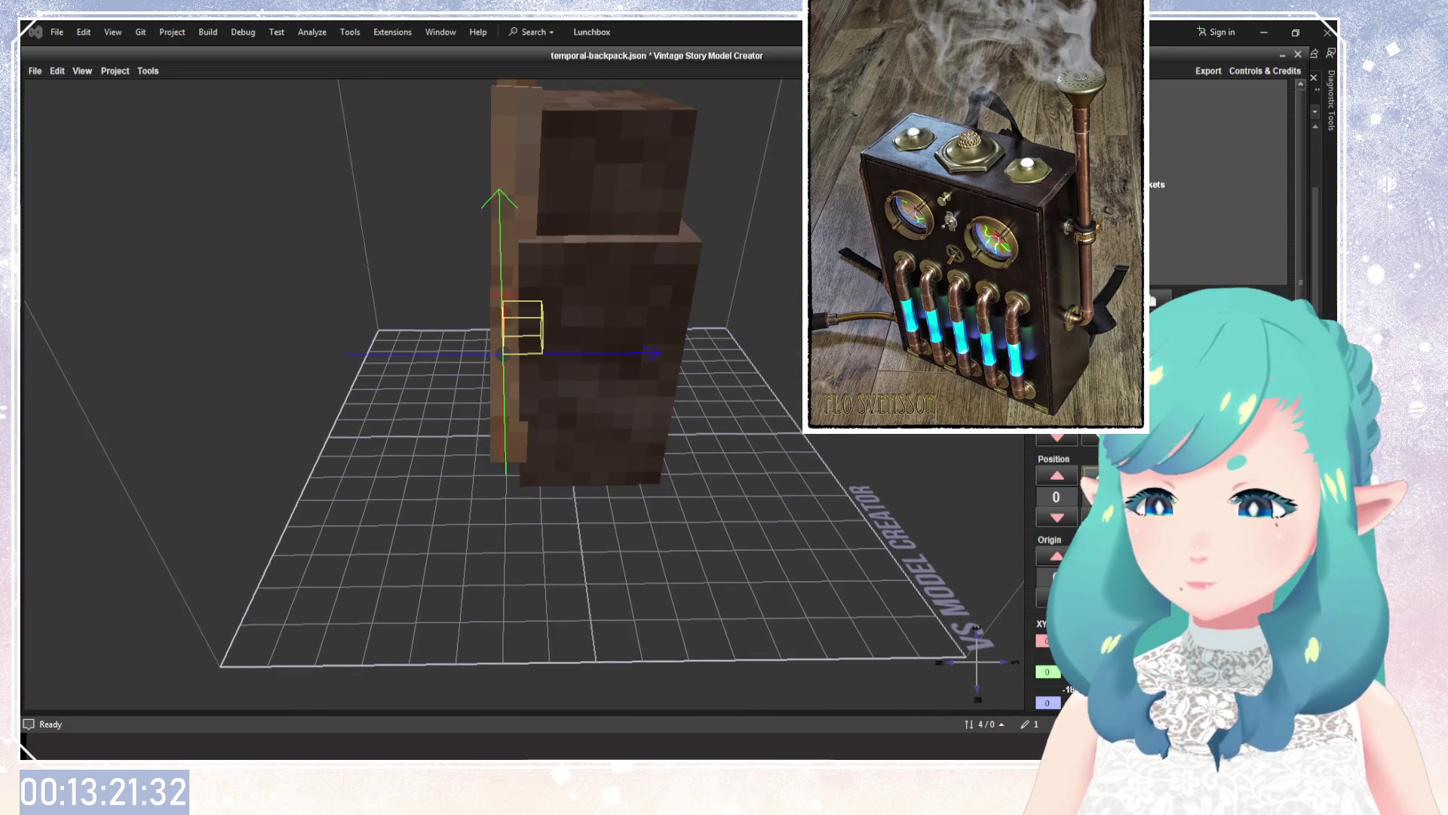
pyautogui.click(1058, 477)
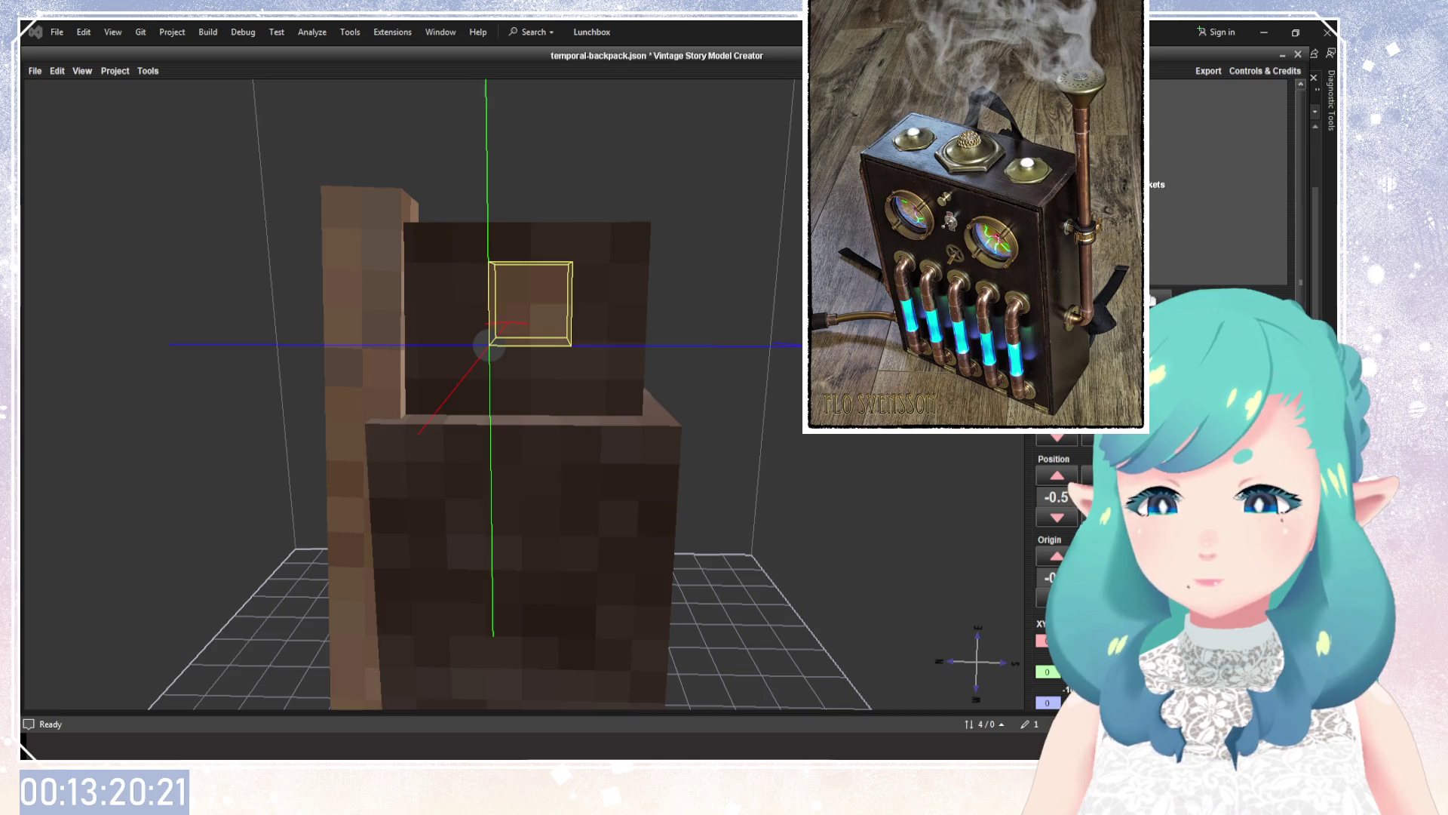
# Select the lower small cube on the backpack.
pyautogui.moveTo(786, 367); pyautogui.dragTo(765, 373)
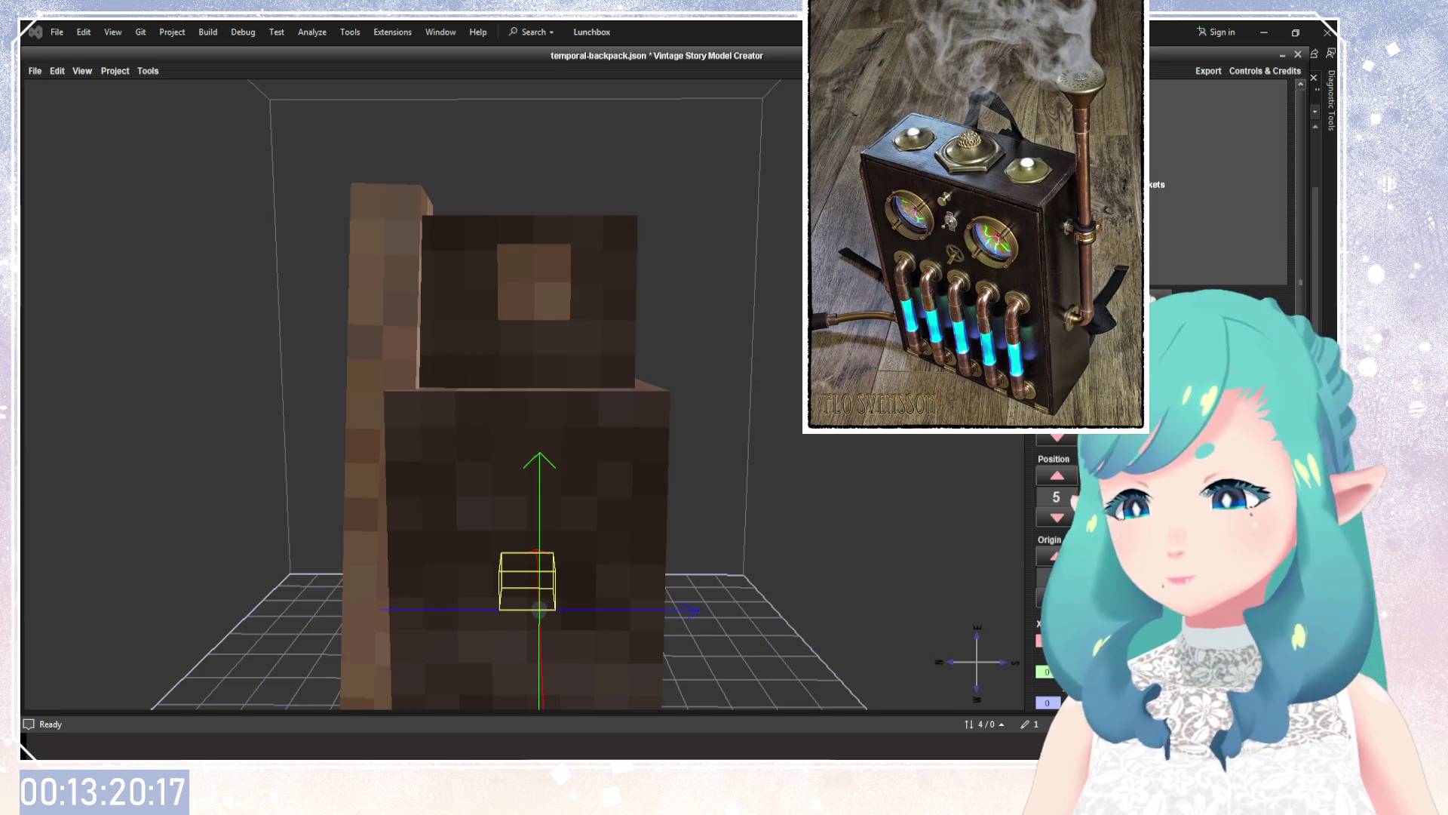
# Select the square panel on the upper box, nudge it down, then undo the nudge.
pyautogui.click(981, 150)
pyautogui.press('Down')
pyautogui.press('Down')
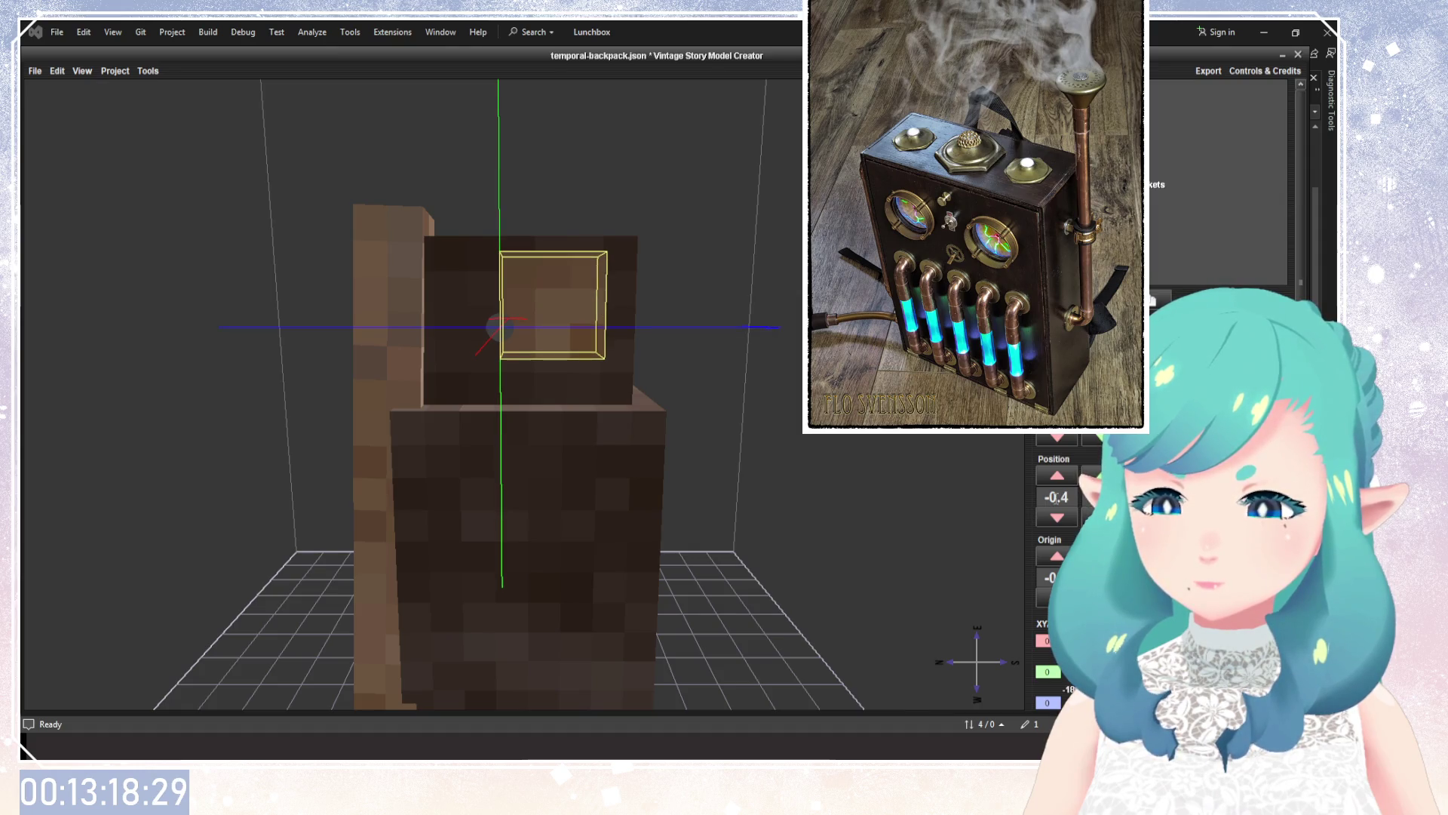
pyautogui.hotkey('ctrl', 'z')
# Orbit and zoom to a level front view of the backpack and enter 5.
pyautogui.moveTo(726, 482); pyautogui.dragTo(595, 485)
pyautogui.scroll(2, 1070, 498)
pyautogui.scroll(1, 1070, 498)
pyautogui.scroll(1, 1070, 498)
pyautogui.moveTo(762, 450); pyautogui.dragTo(743, 448)
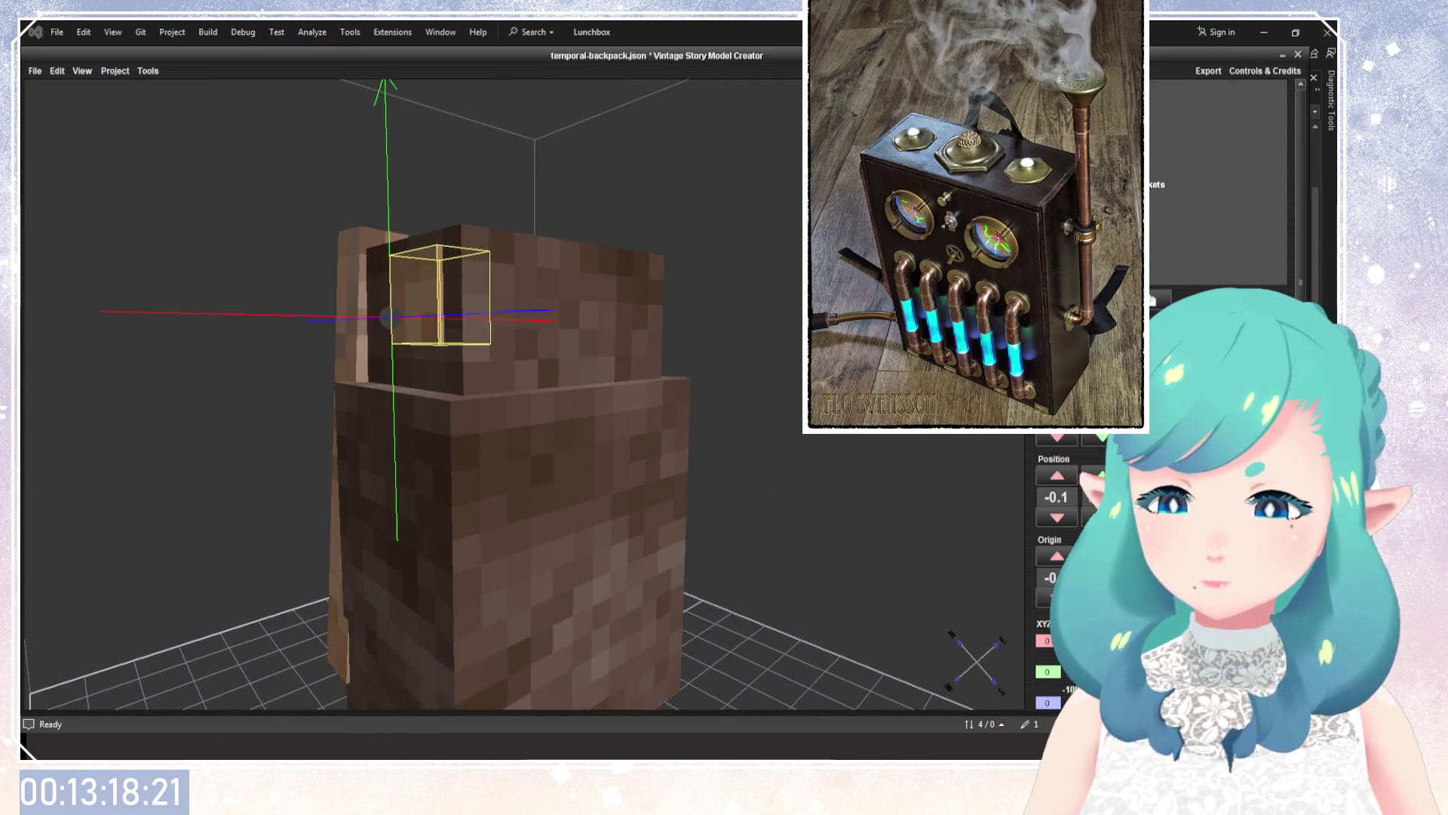
pyautogui.moveTo(845, 490); pyautogui.dragTo(907, 509)
pyautogui.scroll(-1, 1071, 498)
pyautogui.scroll(-1, 1146, 498)
pyautogui.scroll(-1, 1146, 498)
pyautogui.scroll(-1, 1146, 498)
pyautogui.scroll(-1, 1146, 497)
pyautogui.moveTo(747, 475)
pyautogui.mouseDown()
pyautogui.moveTo(788, 513)
pyautogui.moveTo(721, 440)
pyautogui.moveTo(841, 459)
pyautogui.mouseUp()
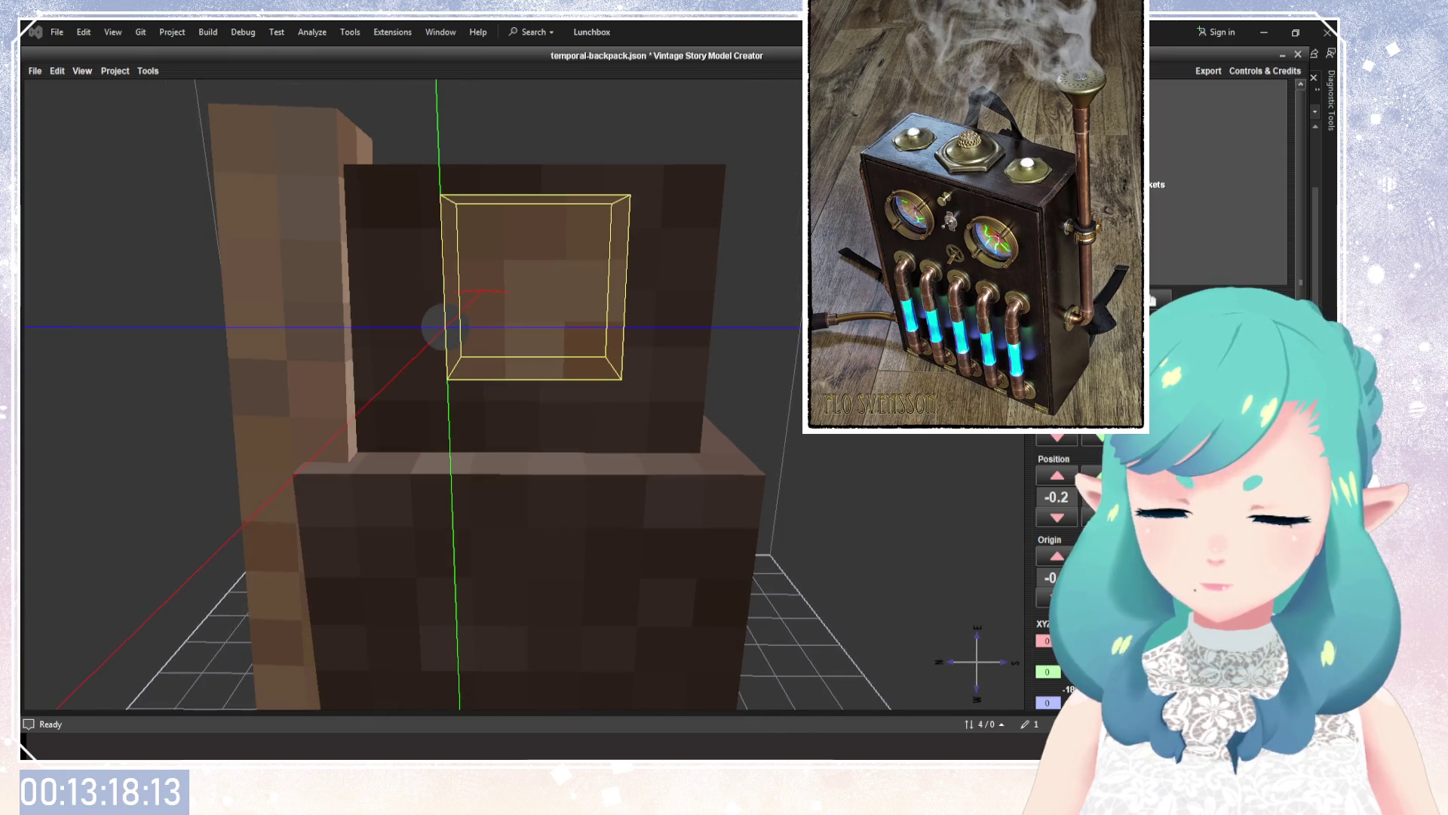
pyautogui.scroll(-1, 1146, 497)
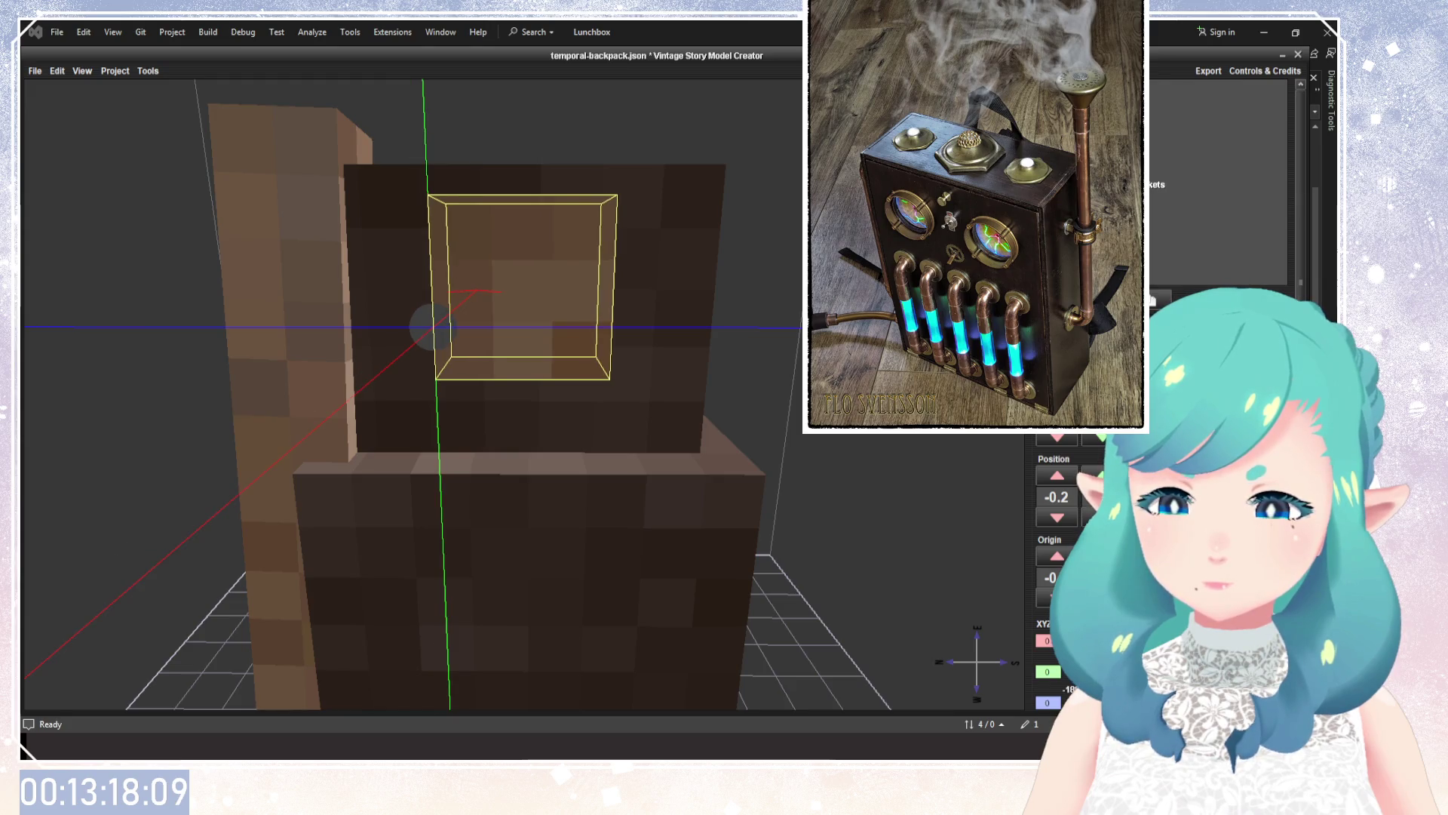
pyautogui.moveTo(858, 469)
pyautogui.mouseDown()
pyautogui.moveTo(863, 442)
pyautogui.moveTo(863, 460)
pyautogui.mouseUp()
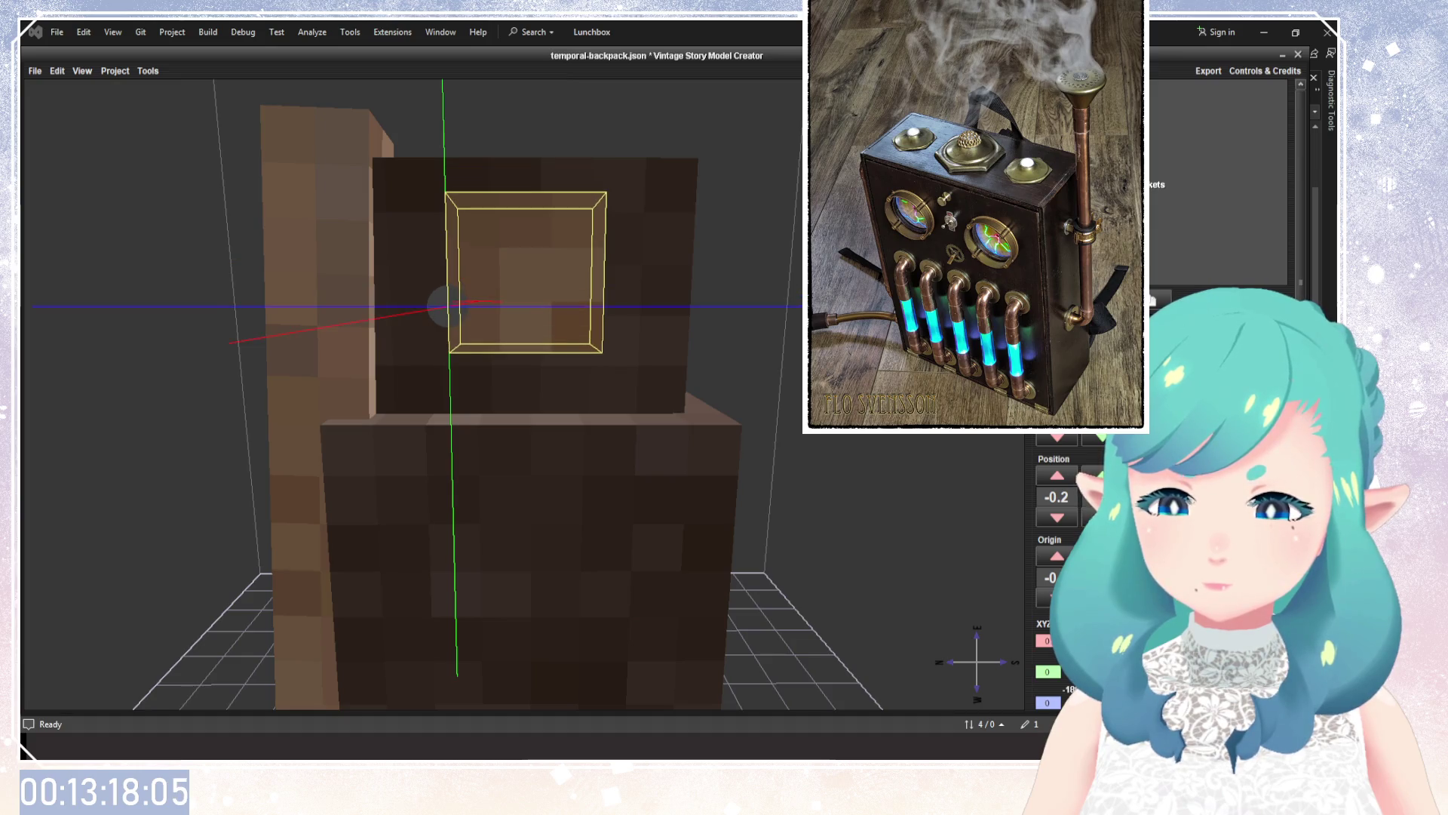
pyautogui.moveTo(985, 487); pyautogui.dragTo(954, 476)
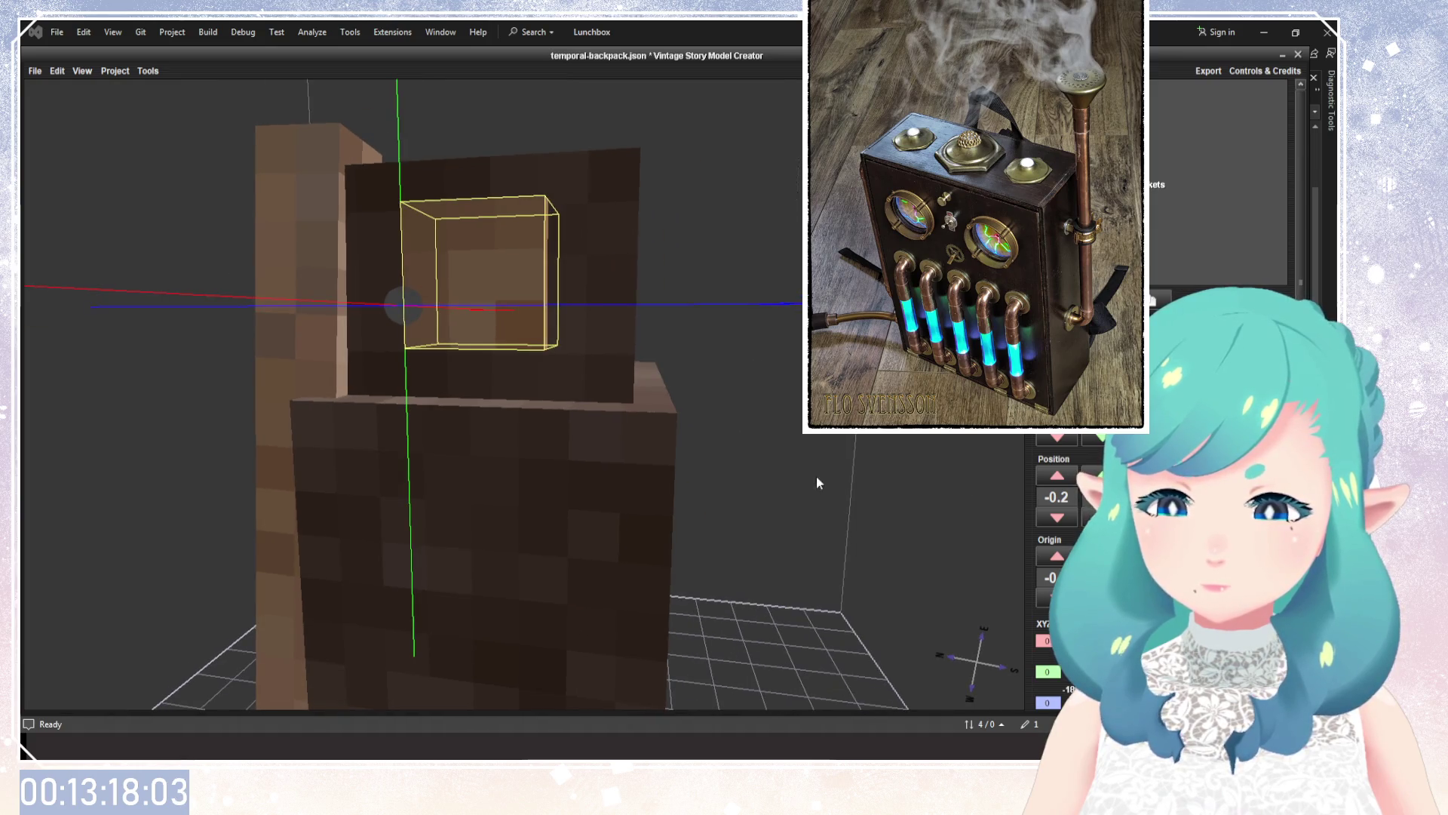
pyautogui.moveTo(816, 481); pyautogui.dragTo(857, 483)
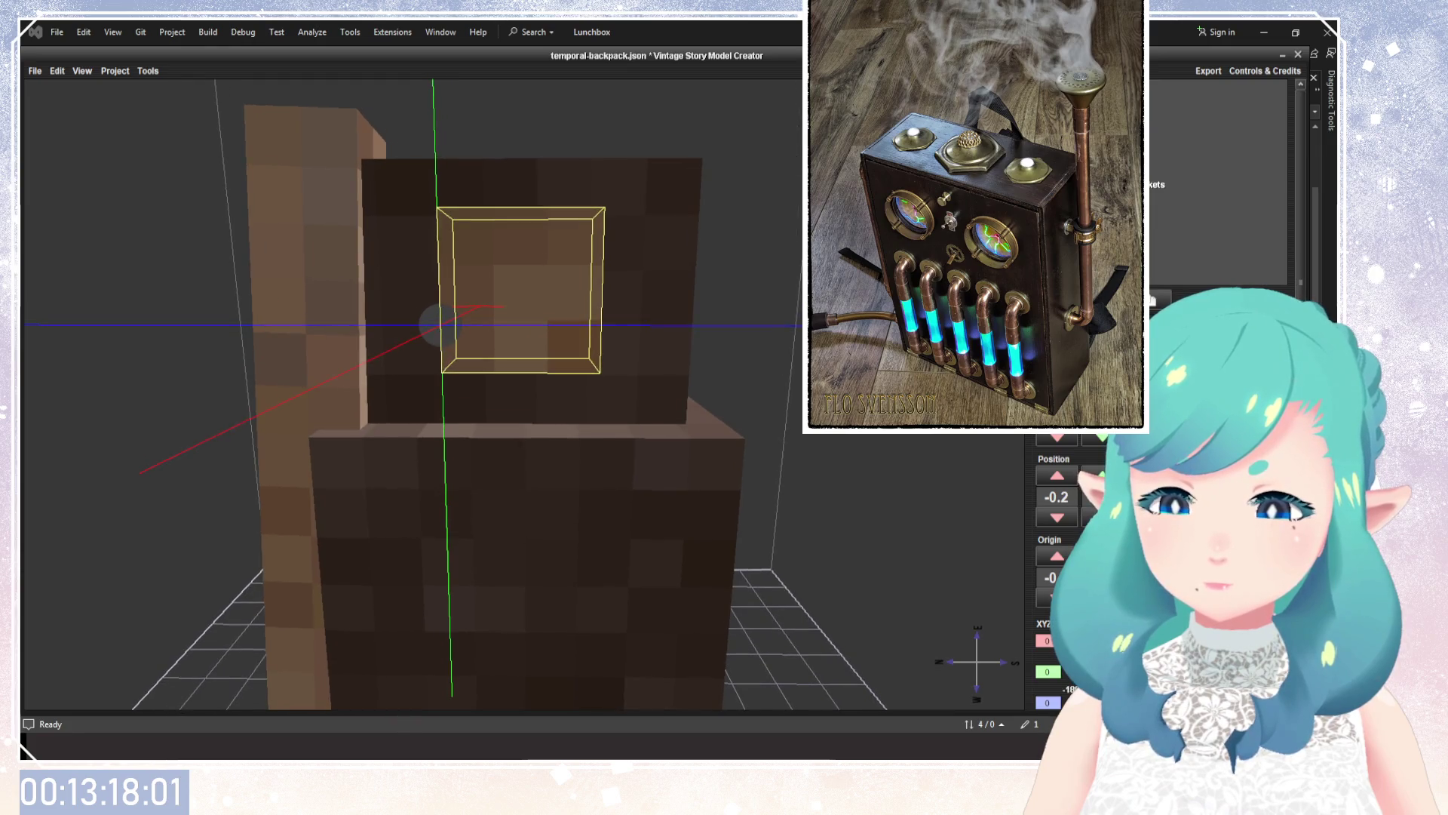
pyautogui.write('5')
pyautogui.moveTo(829, 483); pyautogui.dragTo(853, 482)
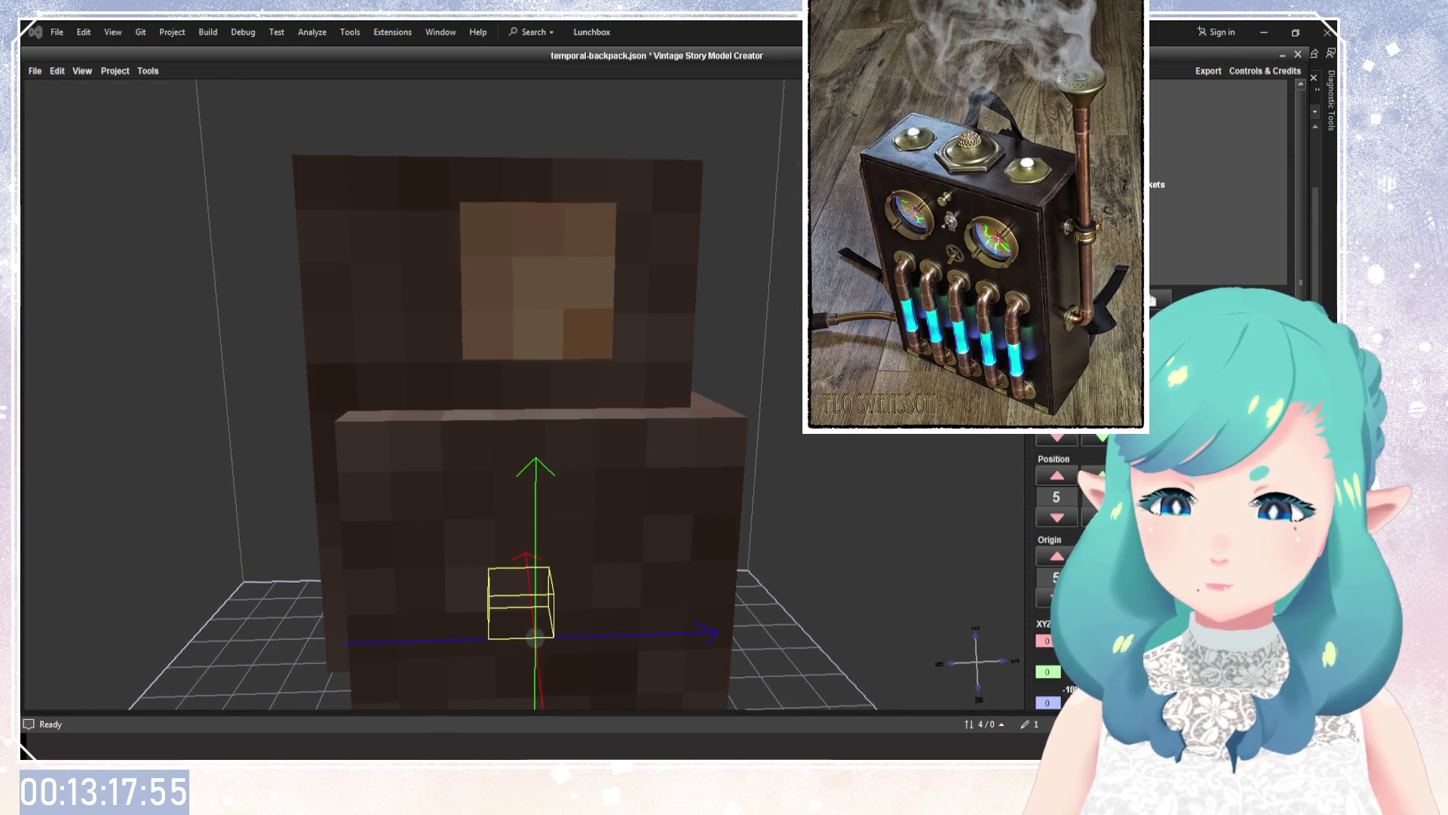
# Undo that change, then nudge the square panel down until its position settles at -0.2.
pyautogui.hotkey('ctrl', 'z')
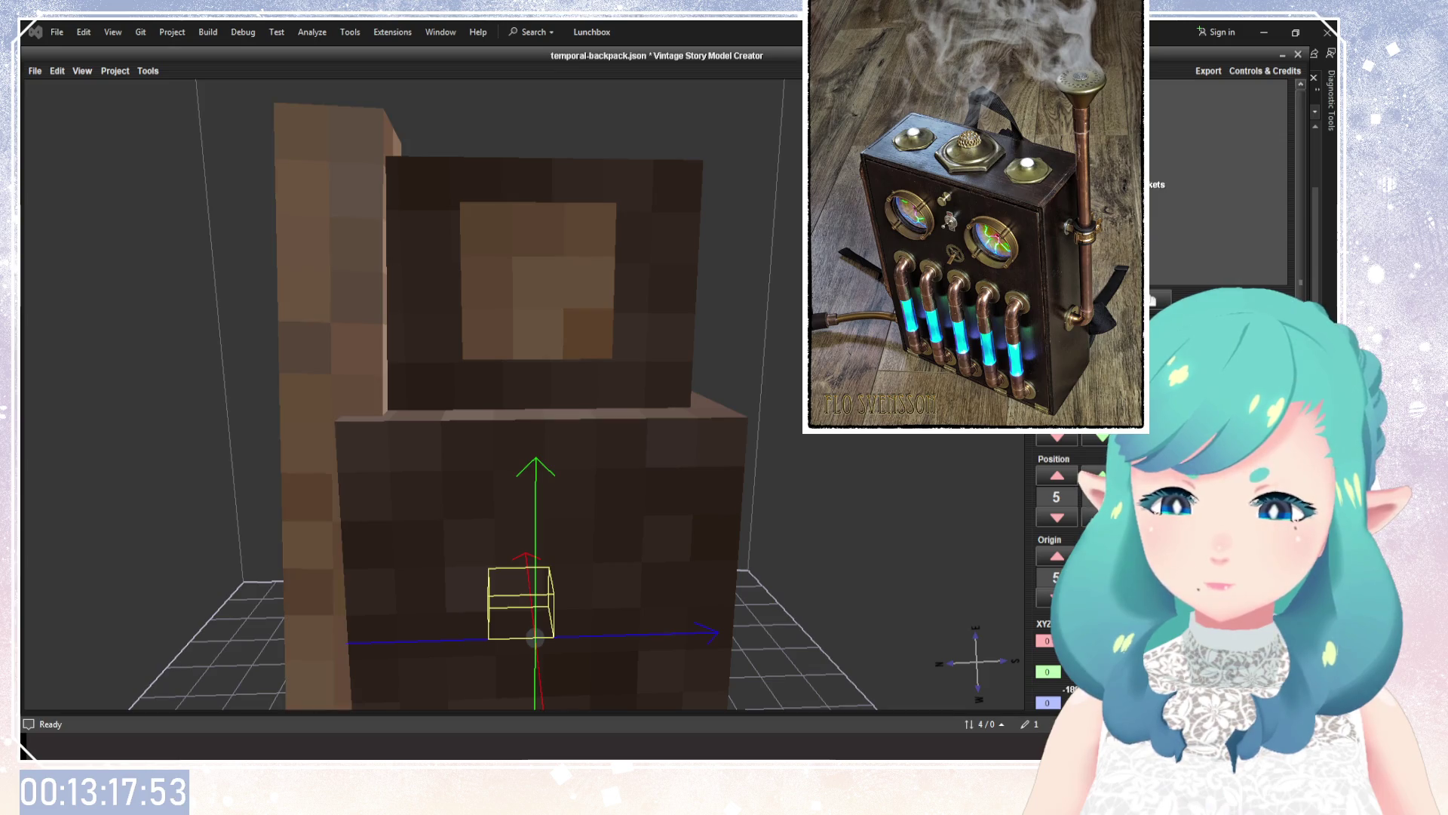
pyautogui.moveTo(453, 392)
pyautogui.mouseDown()
pyautogui.moveTo(498, 393)
pyautogui.moveTo(475, 392)
pyautogui.mouseUp()
pyautogui.scroll(2, 453, 393)
pyautogui.press('Down')
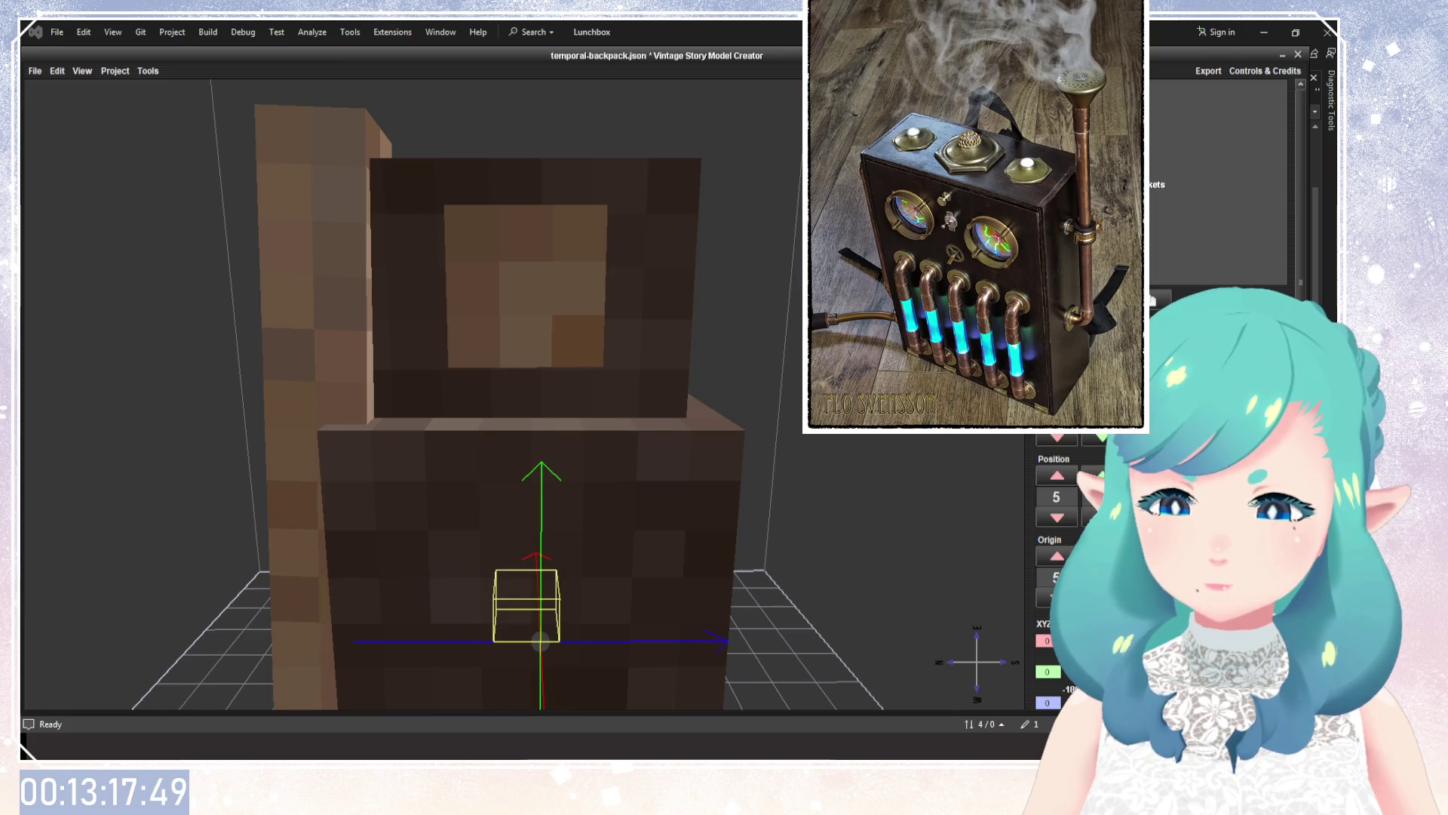
pyautogui.press('Up')
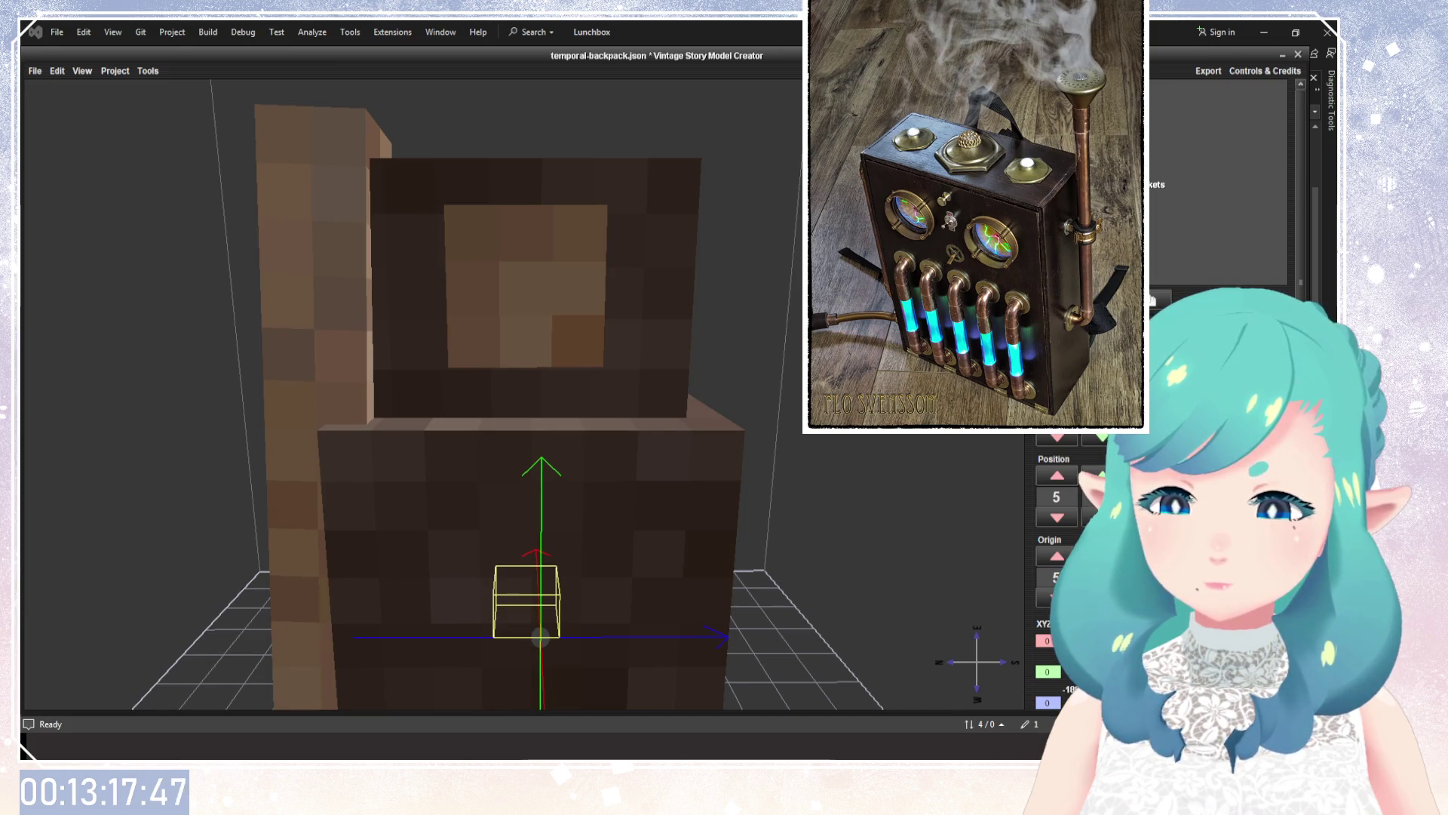
pyautogui.click(526, 286)
pyautogui.press('Down')
pyautogui.press('Down')
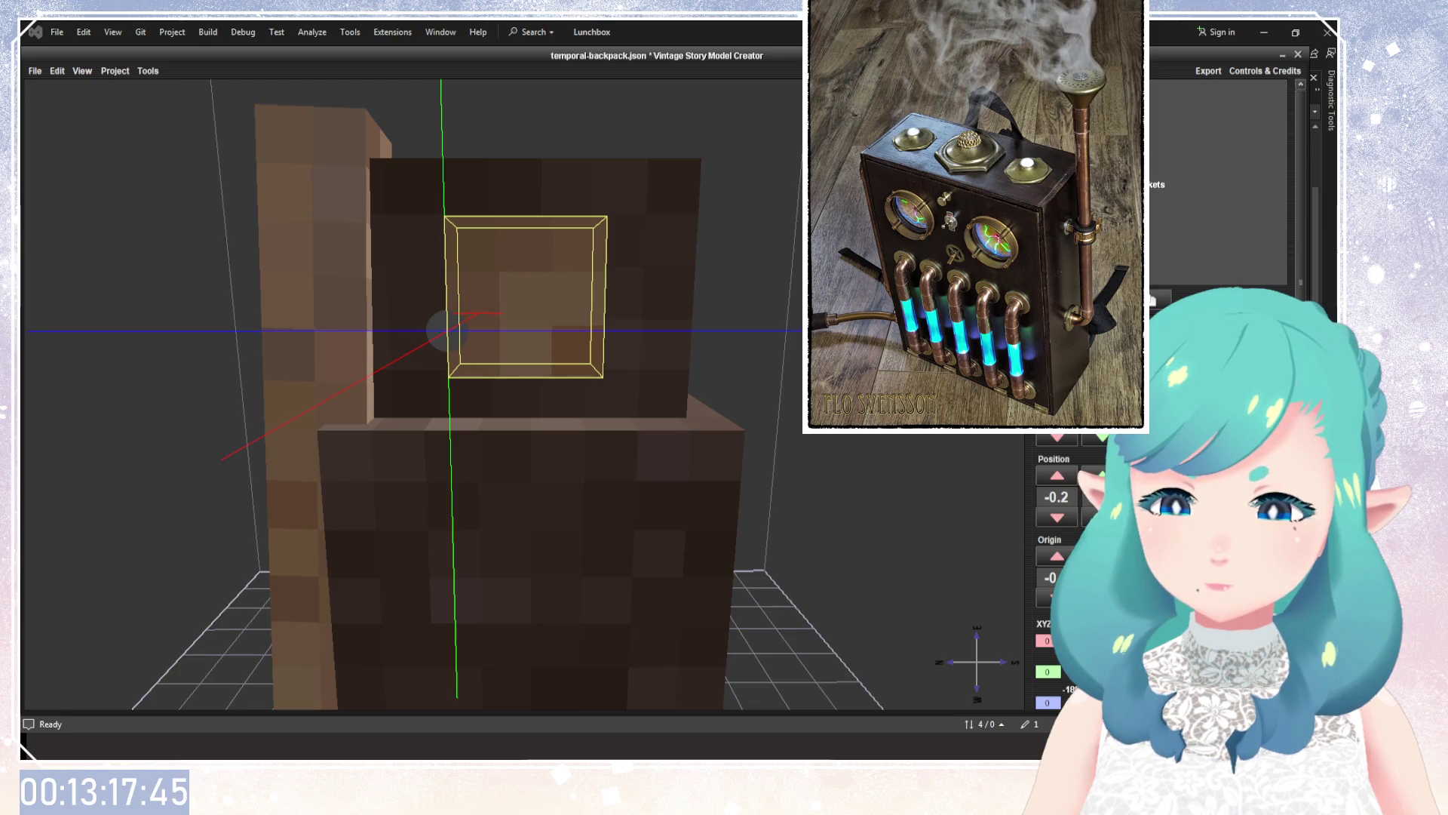
pyautogui.press('Up')
pyautogui.press('Up')
pyautogui.press('Down')
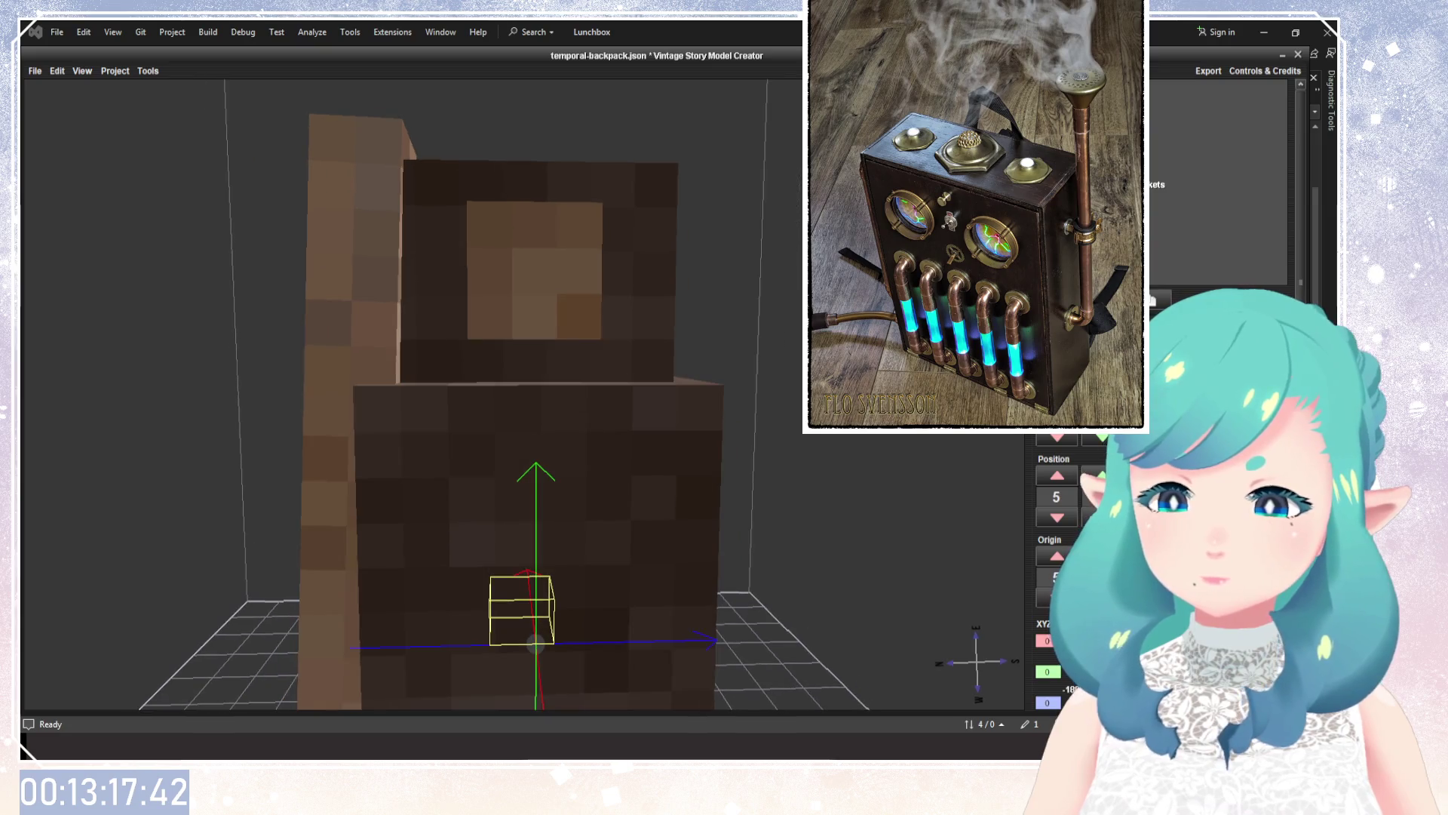
pyautogui.moveTo(679, 453)
pyautogui.mouseDown()
pyautogui.moveTo(776, 441)
pyautogui.moveTo(556, 446)
pyautogui.moveTo(890, 445)
pyautogui.mouseUp()
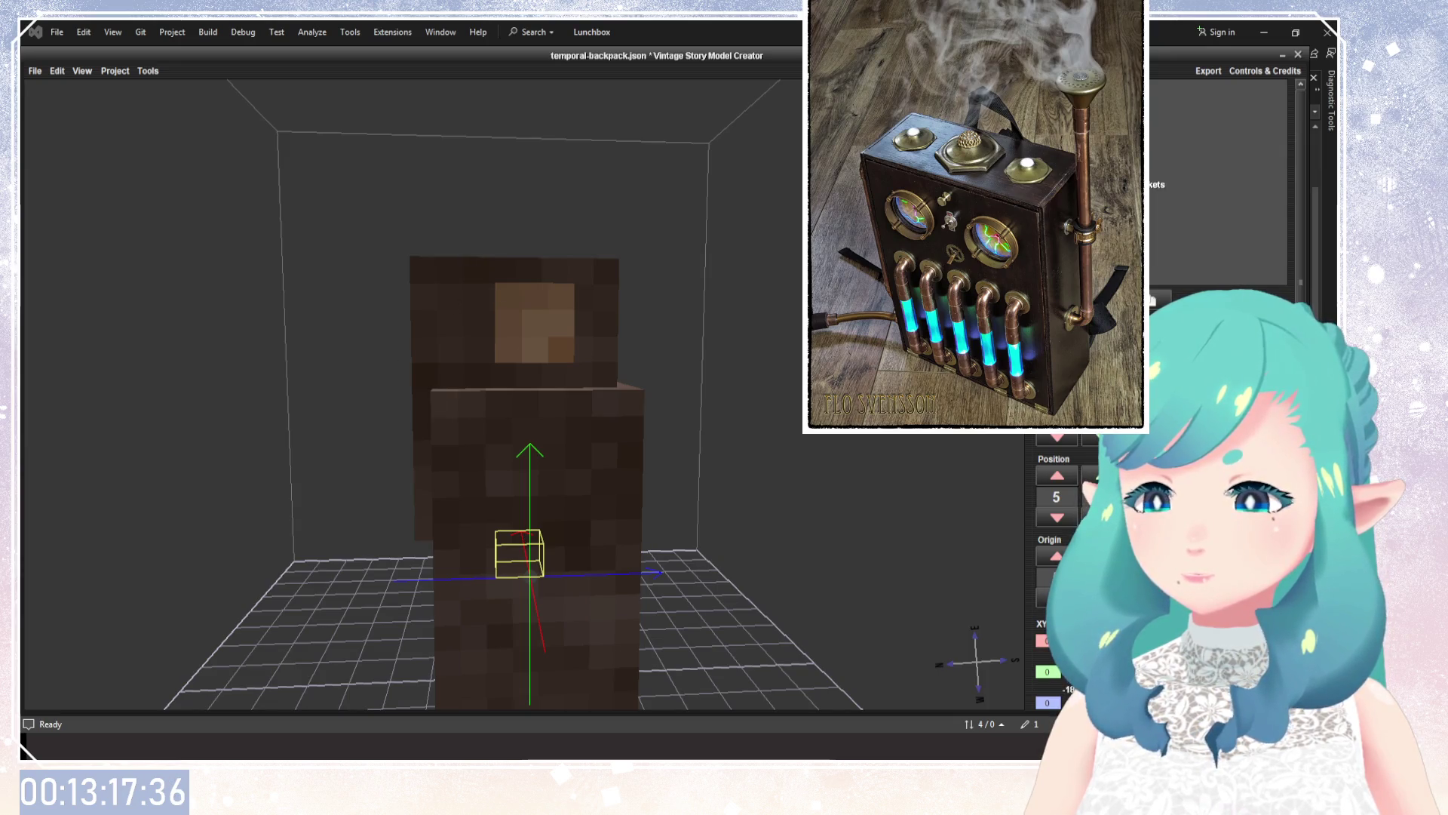
pyautogui.moveTo(591, 430)
pyautogui.mouseDown()
pyautogui.moveTo(538, 455)
pyautogui.moveTo(697, 493)
pyautogui.mouseUp()
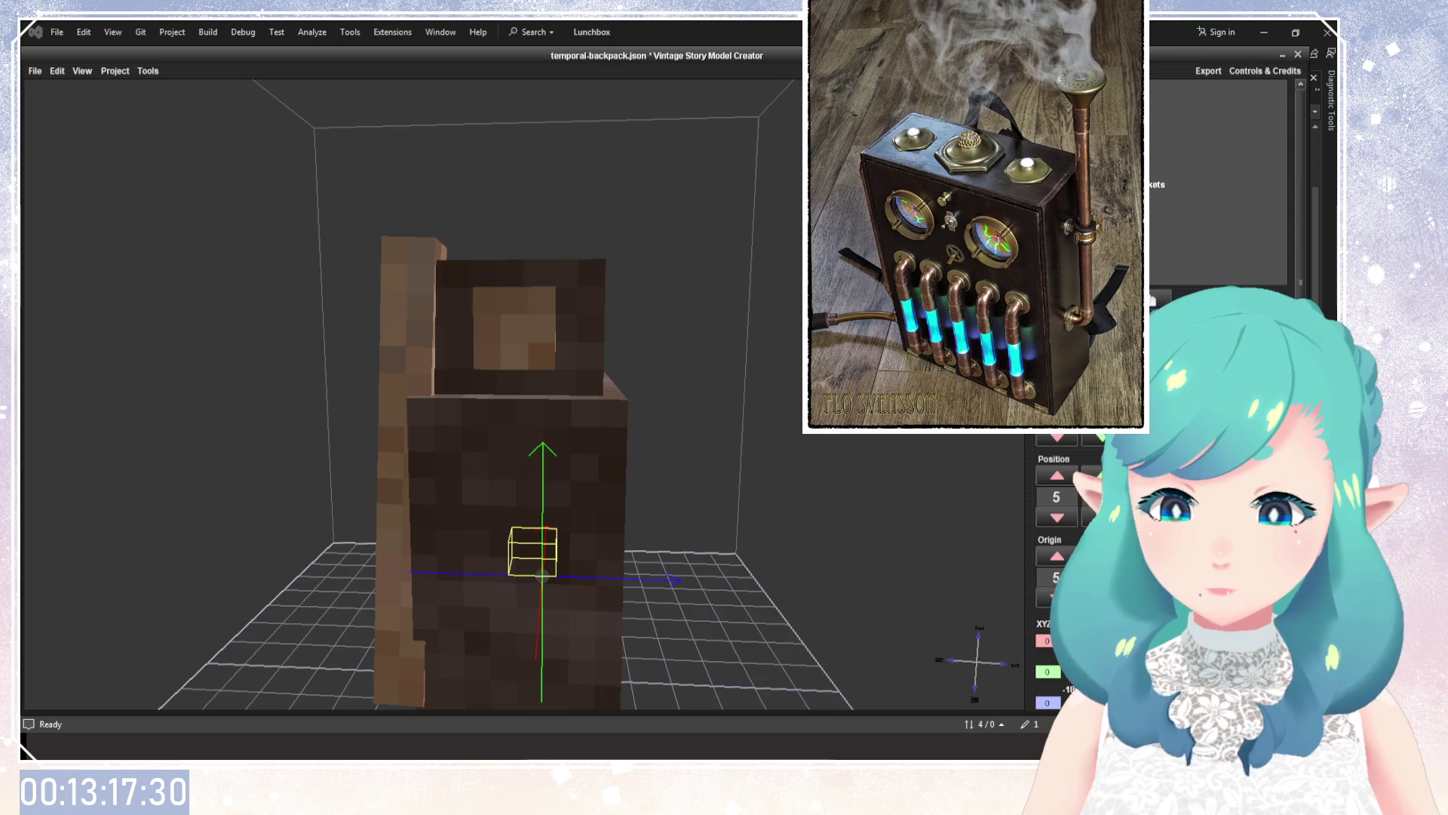
# Select the small cube inside the front square panel and bring up its UV Editor.
pyautogui.click(502, 341)
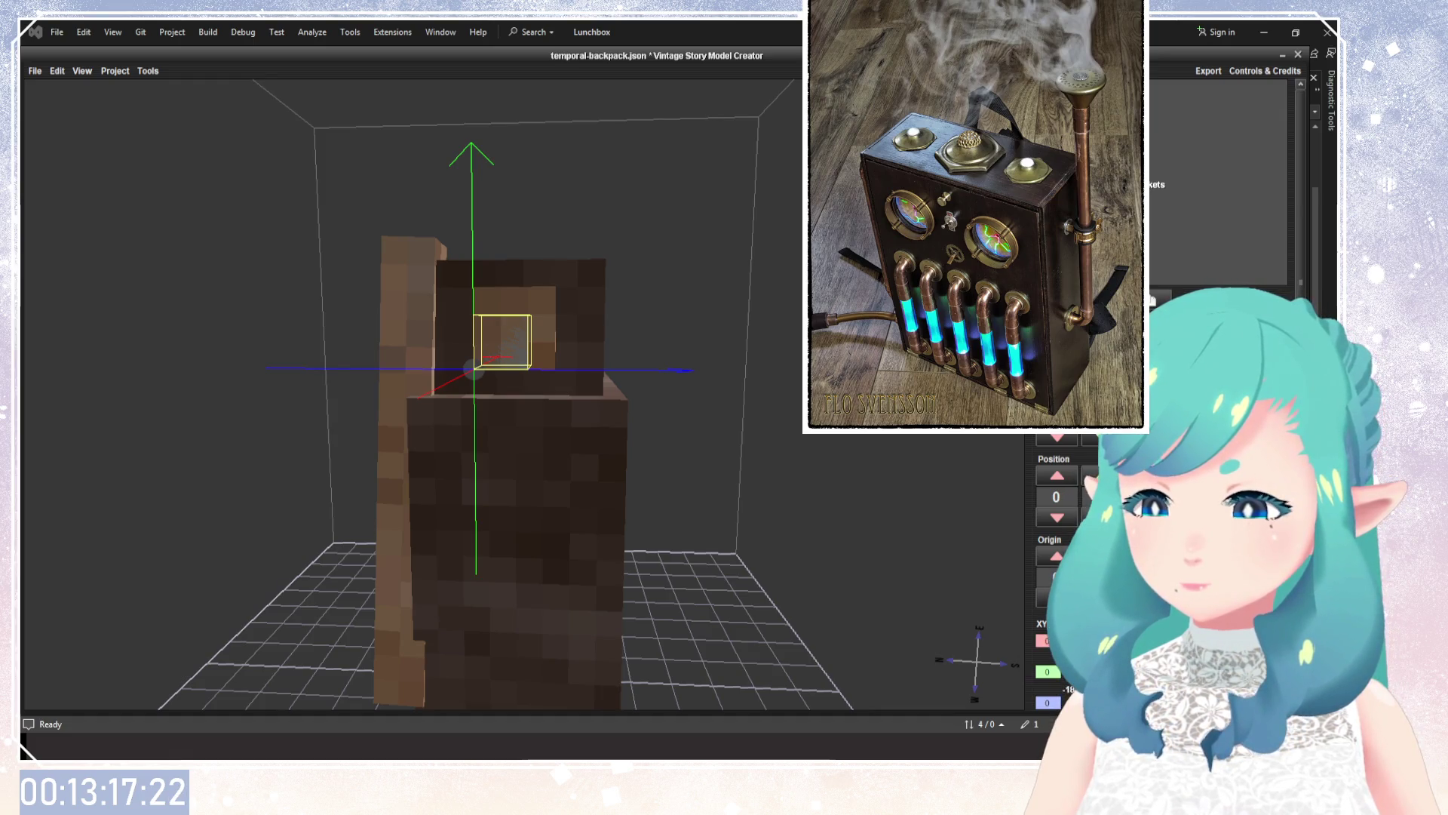
pyautogui.press('u')
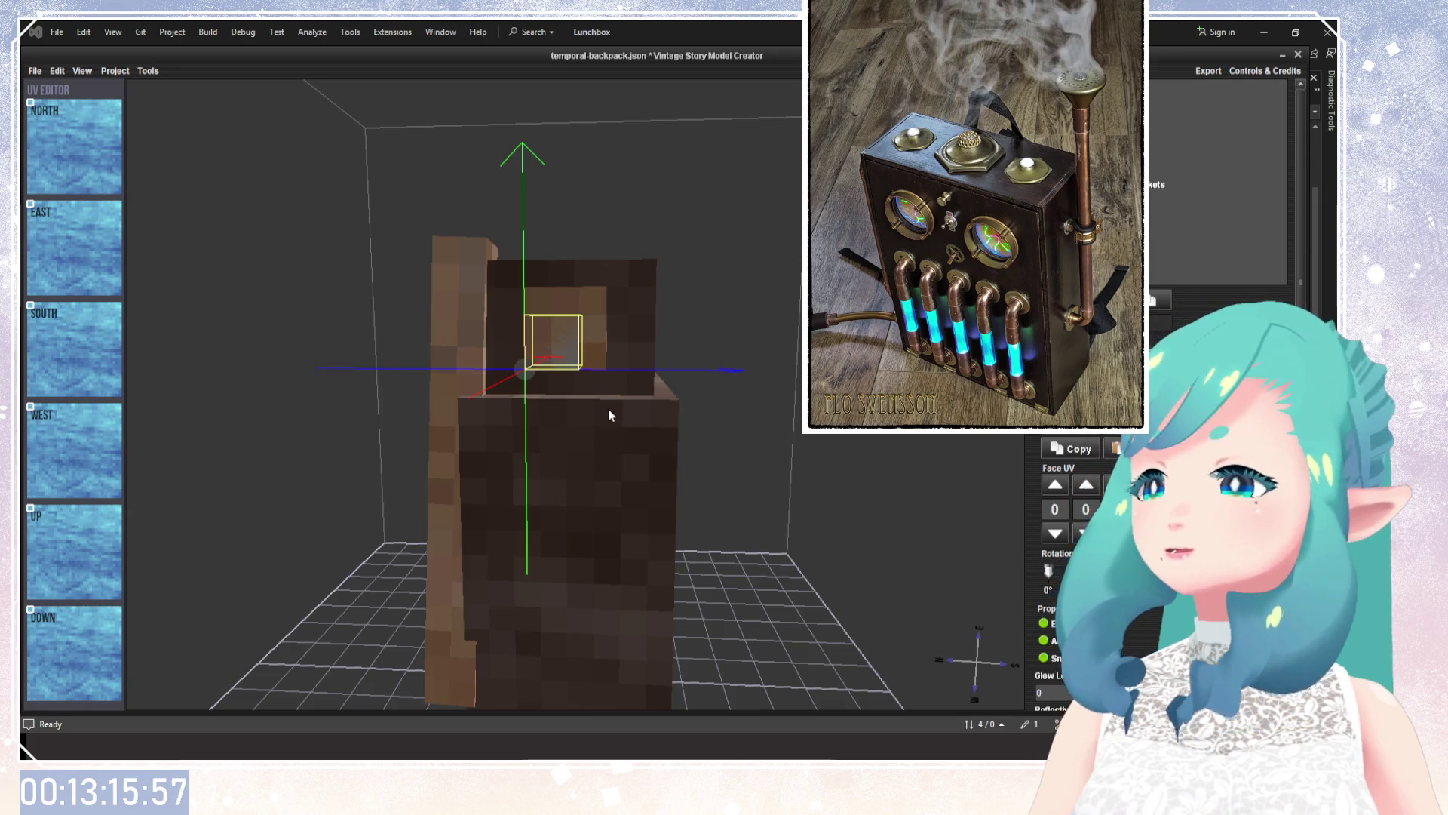
# Assign the red texture to the small cube's North, East and South faces, then close the UV Editor.
pyautogui.click(315, 391)
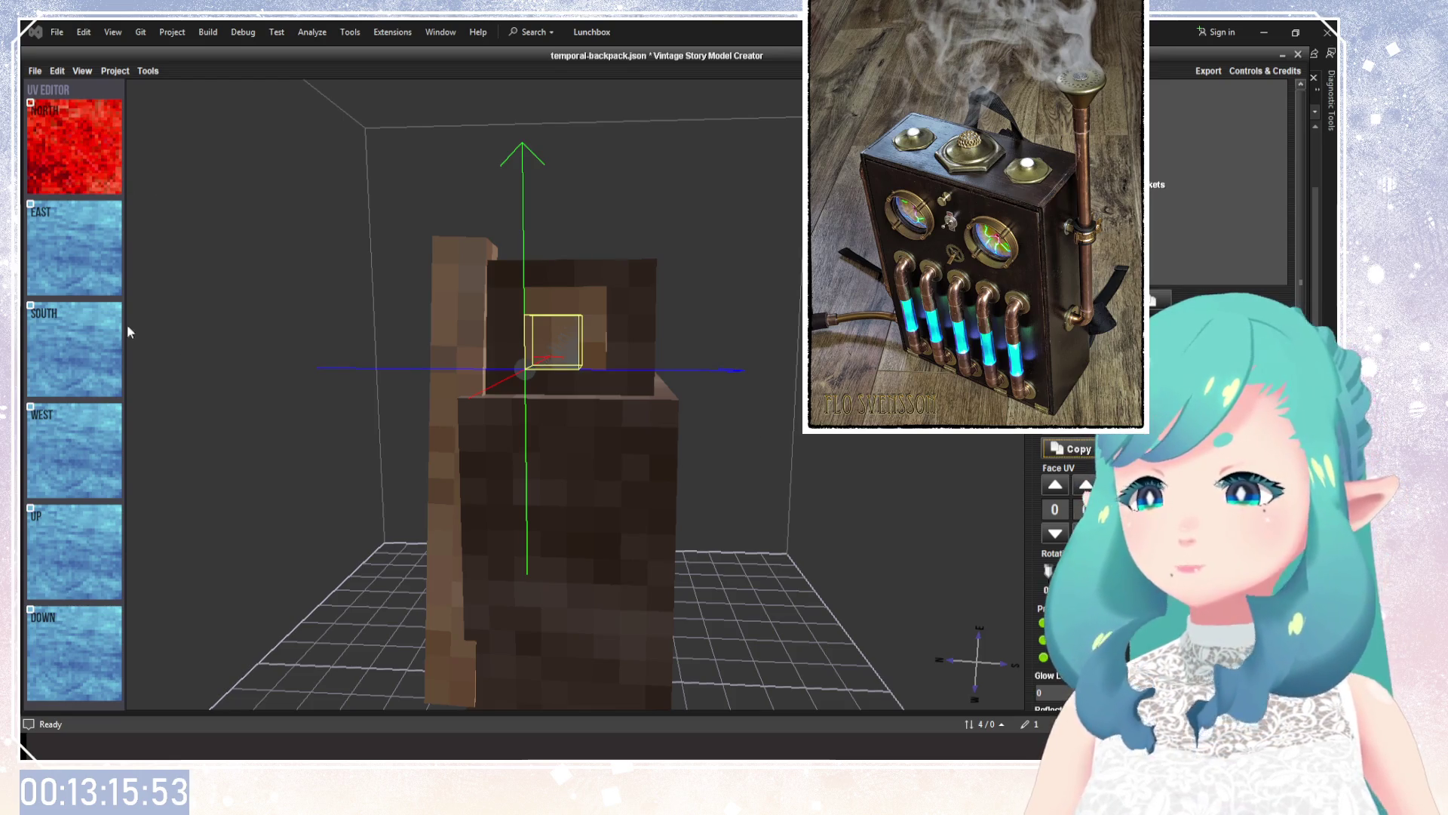
pyautogui.click(74, 247)
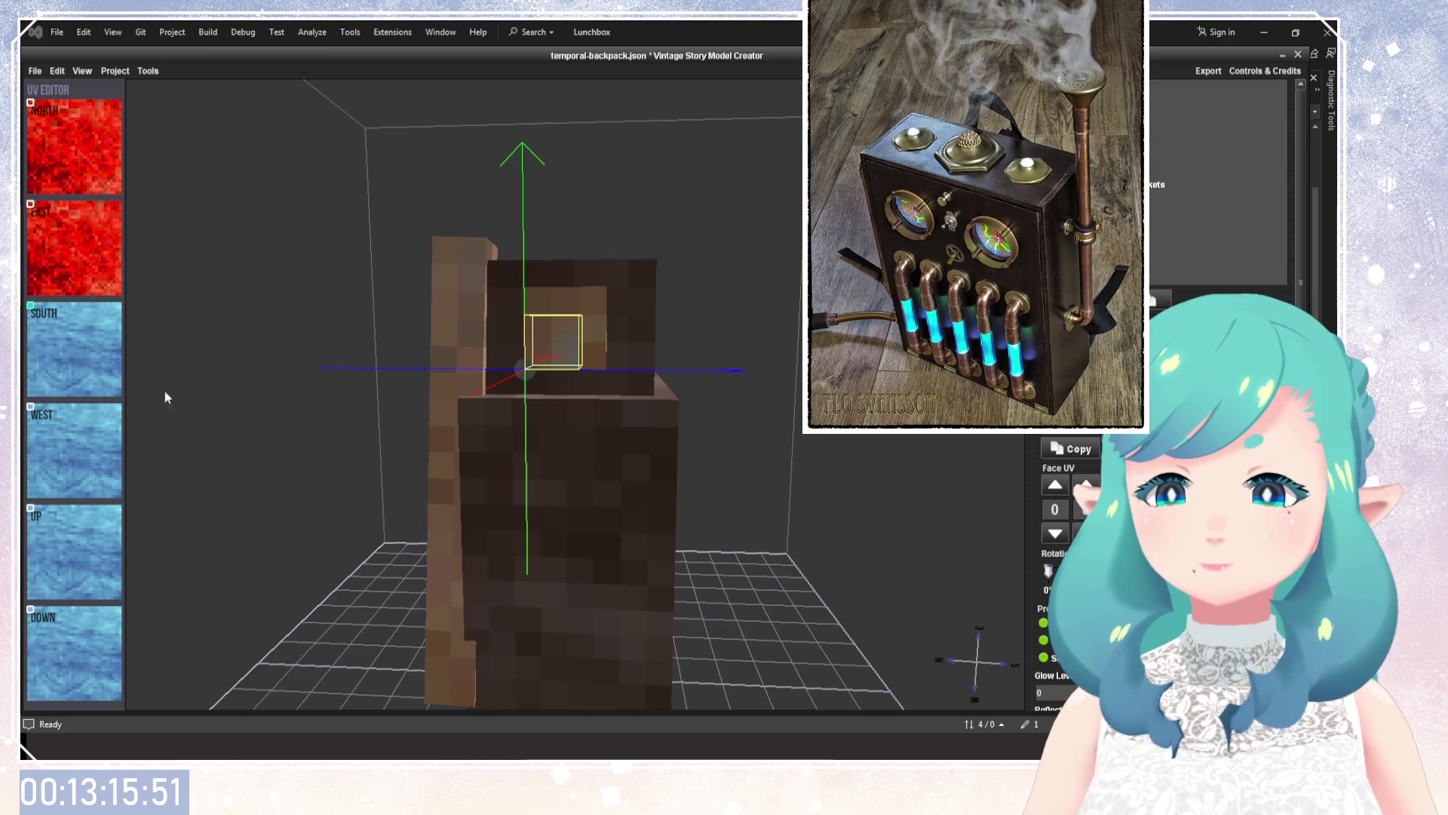
pyautogui.click(74, 350)
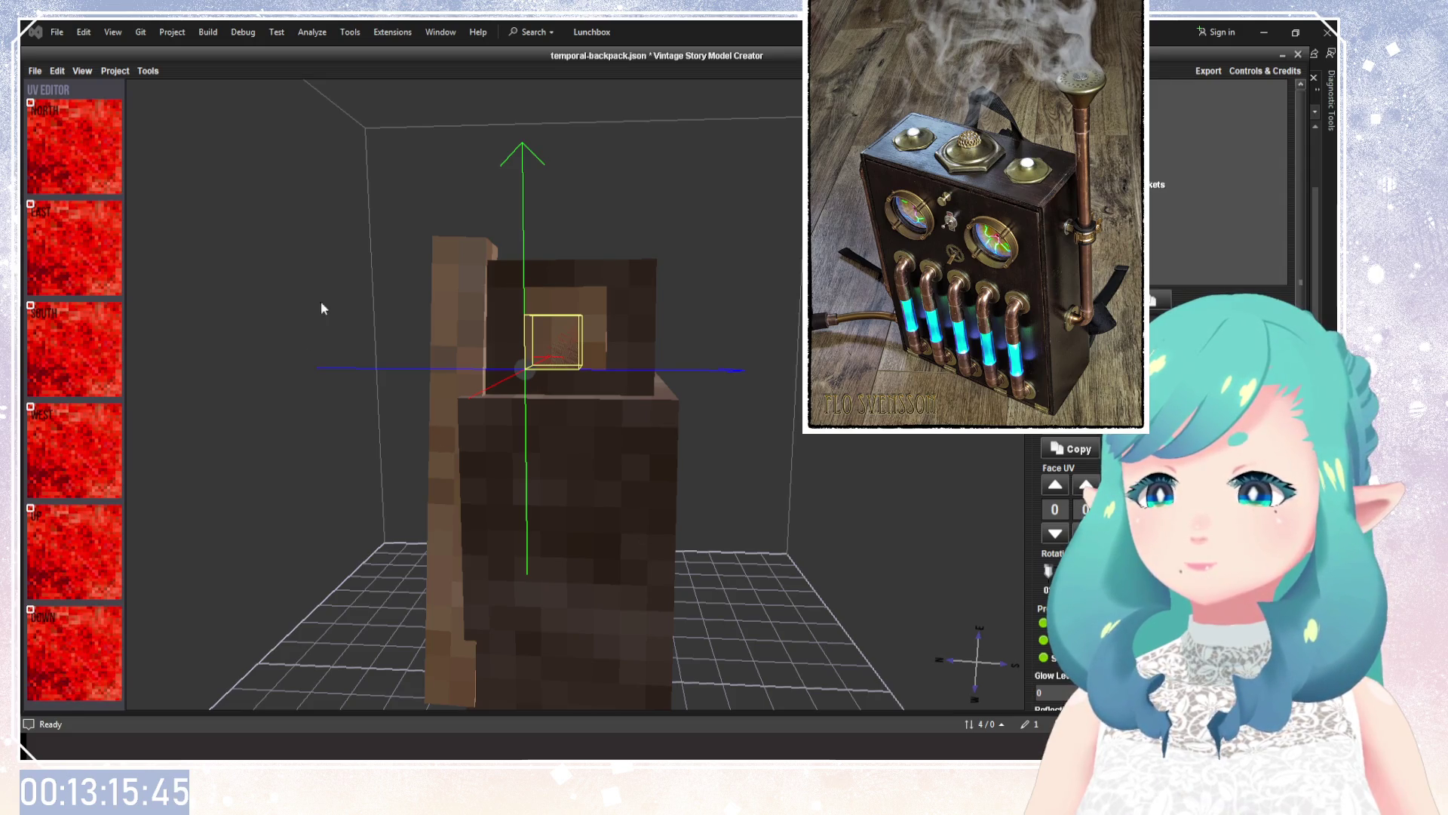
pyautogui.click(1052, 298)
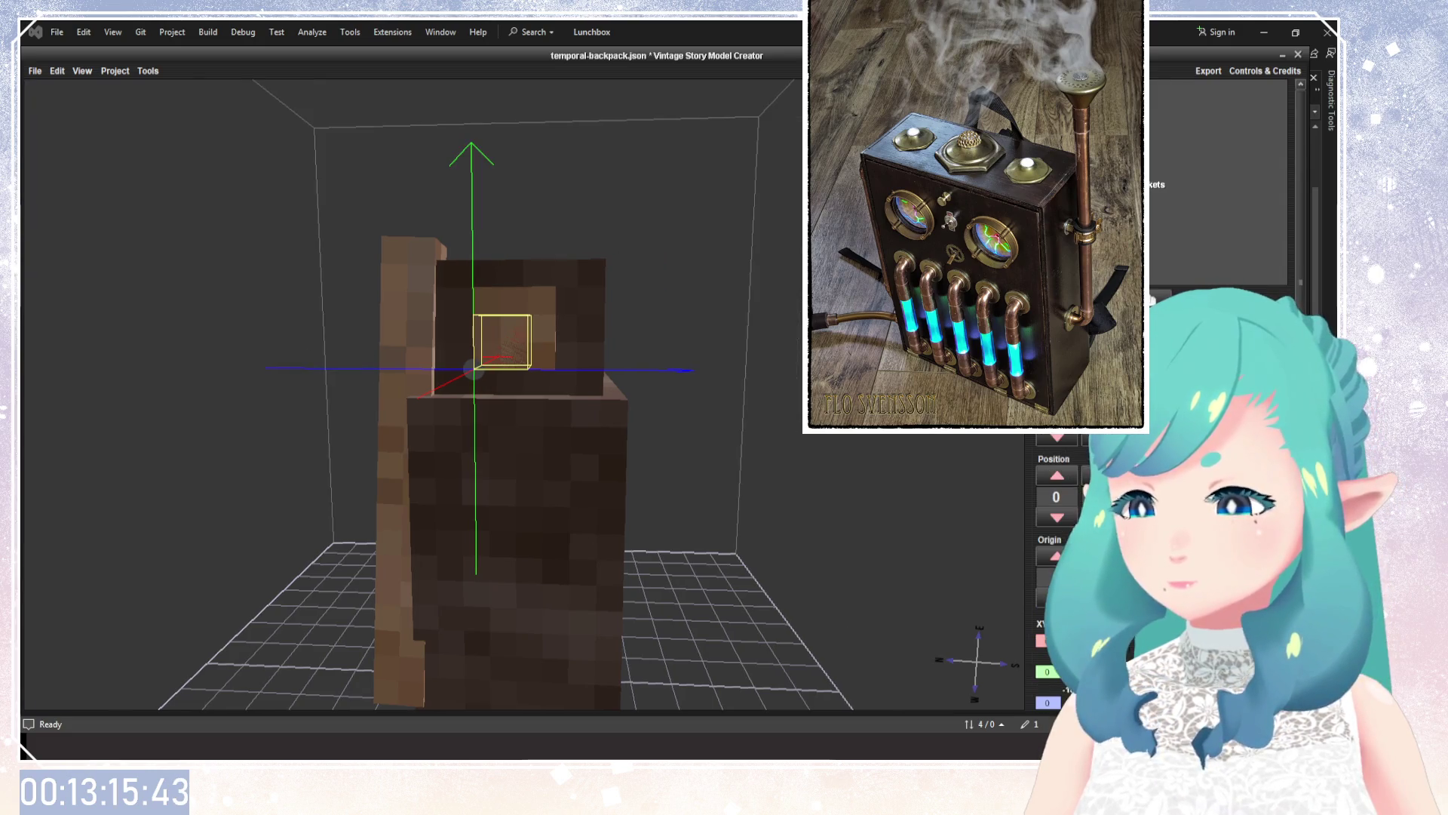
# Change the red cube's position value from 1 to -1, then reselect it.
pyautogui.click(1103, 475)
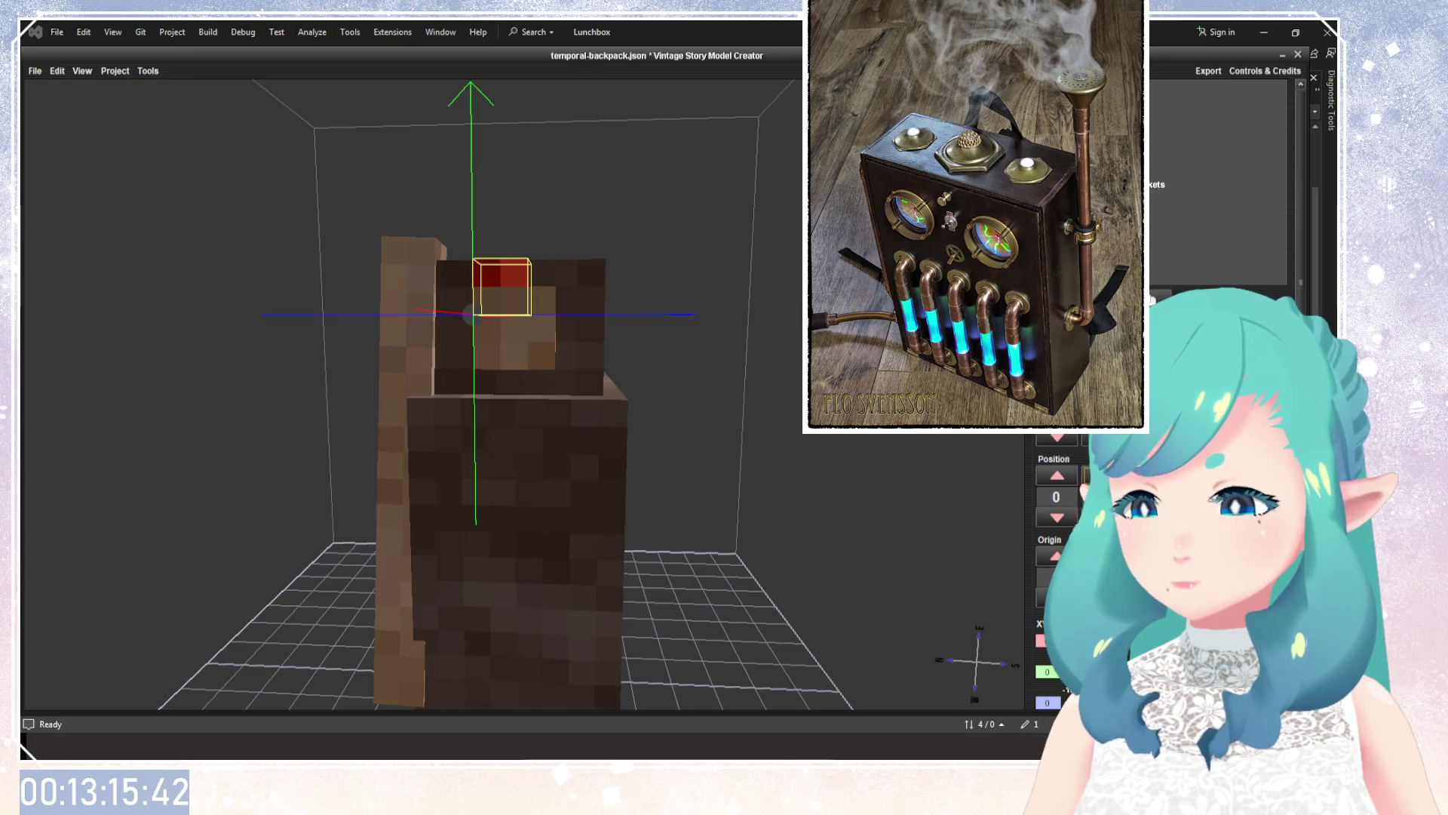
pyautogui.click(1066, 478)
pyautogui.click(1062, 517)
pyautogui.click(1062, 517)
pyautogui.moveTo(877, 515); pyautogui.dragTo(902, 439)
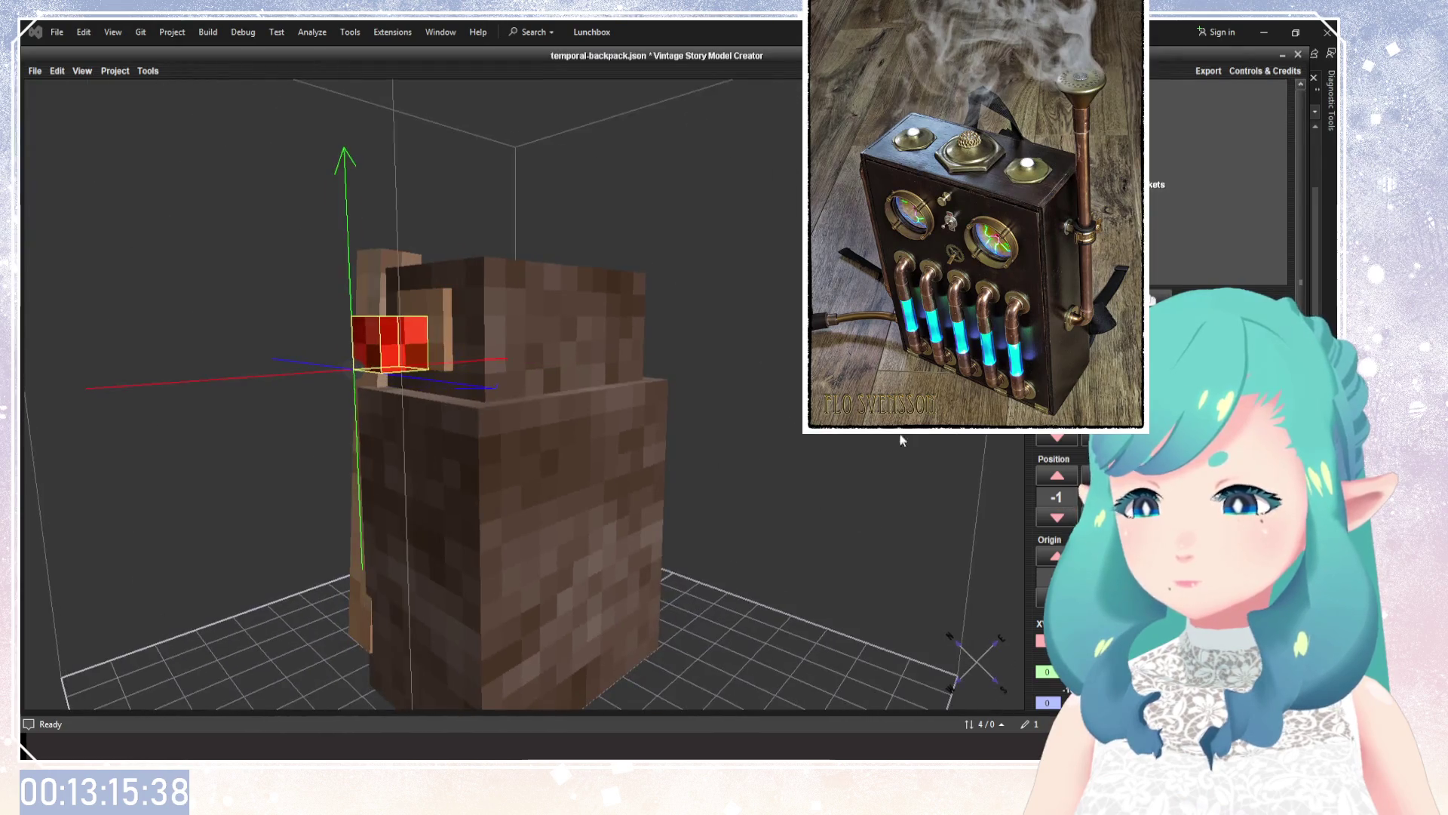
pyautogui.moveTo(676, 403)
pyautogui.mouseDown()
pyautogui.moveTo(764, 400)
pyautogui.moveTo(715, 475)
pyautogui.moveTo(644, 379)
pyautogui.mouseUp()
pyautogui.click(505, 381)
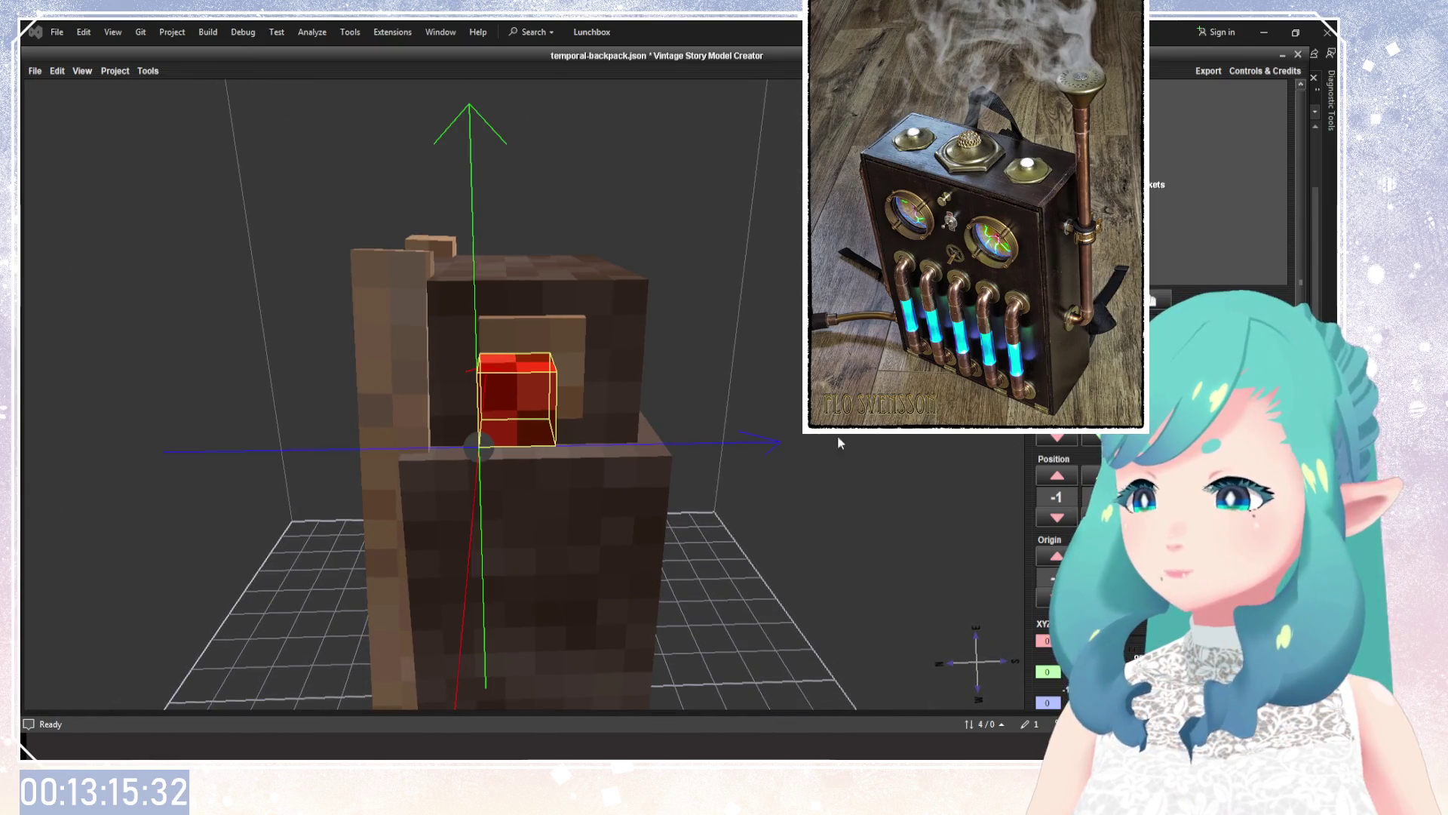
pyautogui.moveTo(839, 439); pyautogui.dragTo(785, 427)
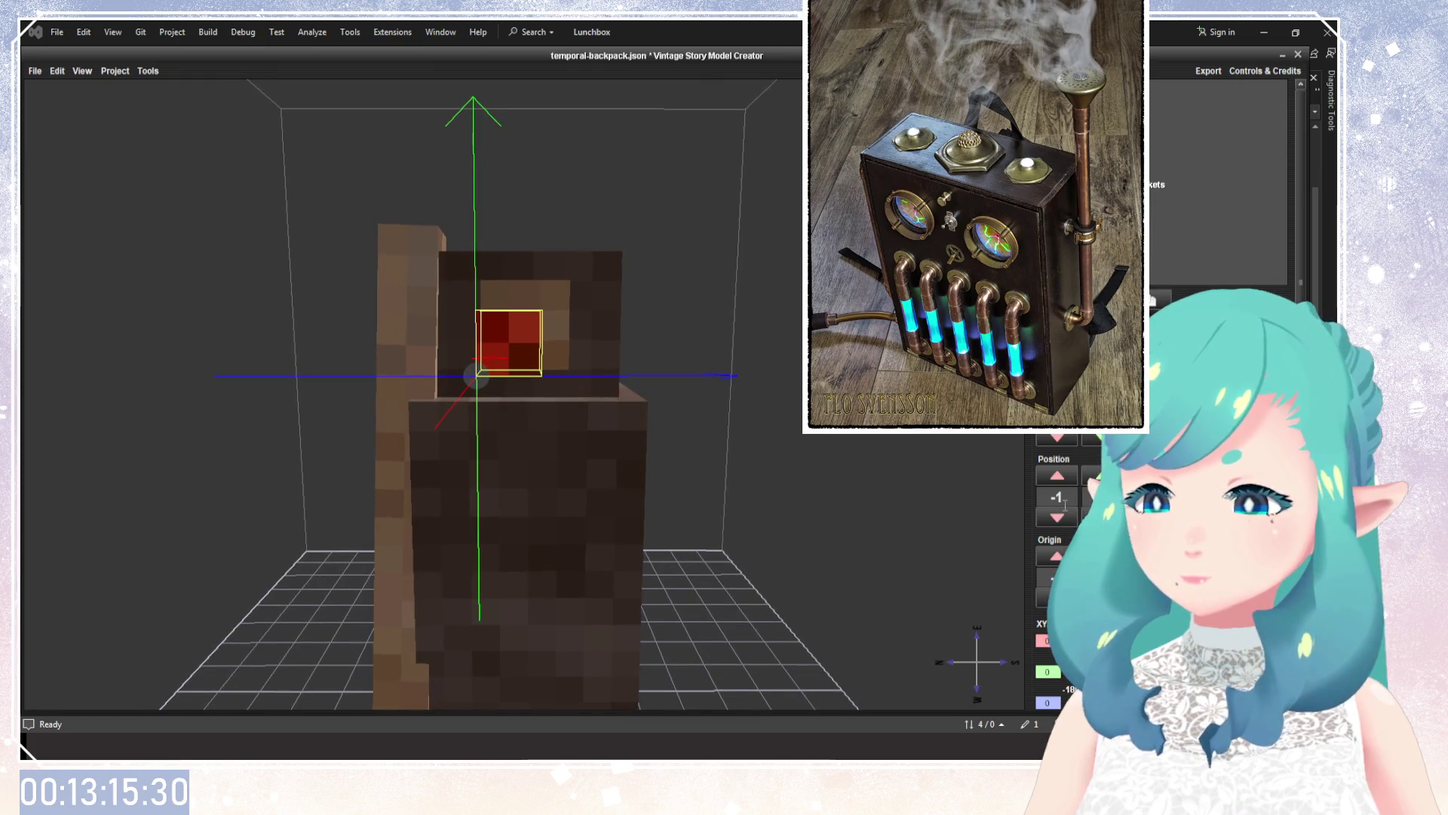
pyautogui.moveTo(857, 518); pyautogui.dragTo(681, 519)
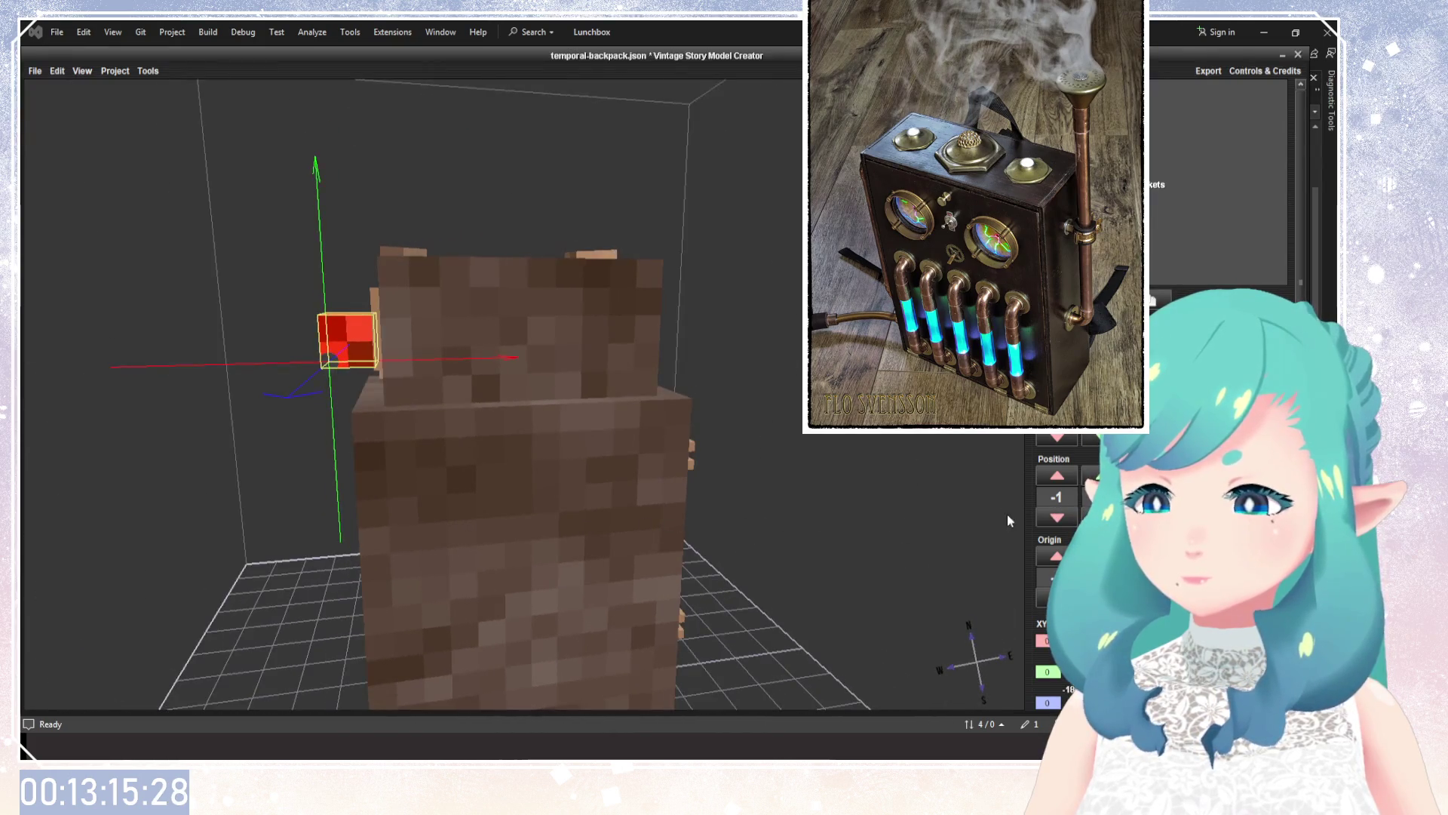
# Nudge the red cube's Position X until it sits centred in the panel recess.
pyautogui.scroll(3, 1055, 495)
pyautogui.scroll(4, 1054, 496)
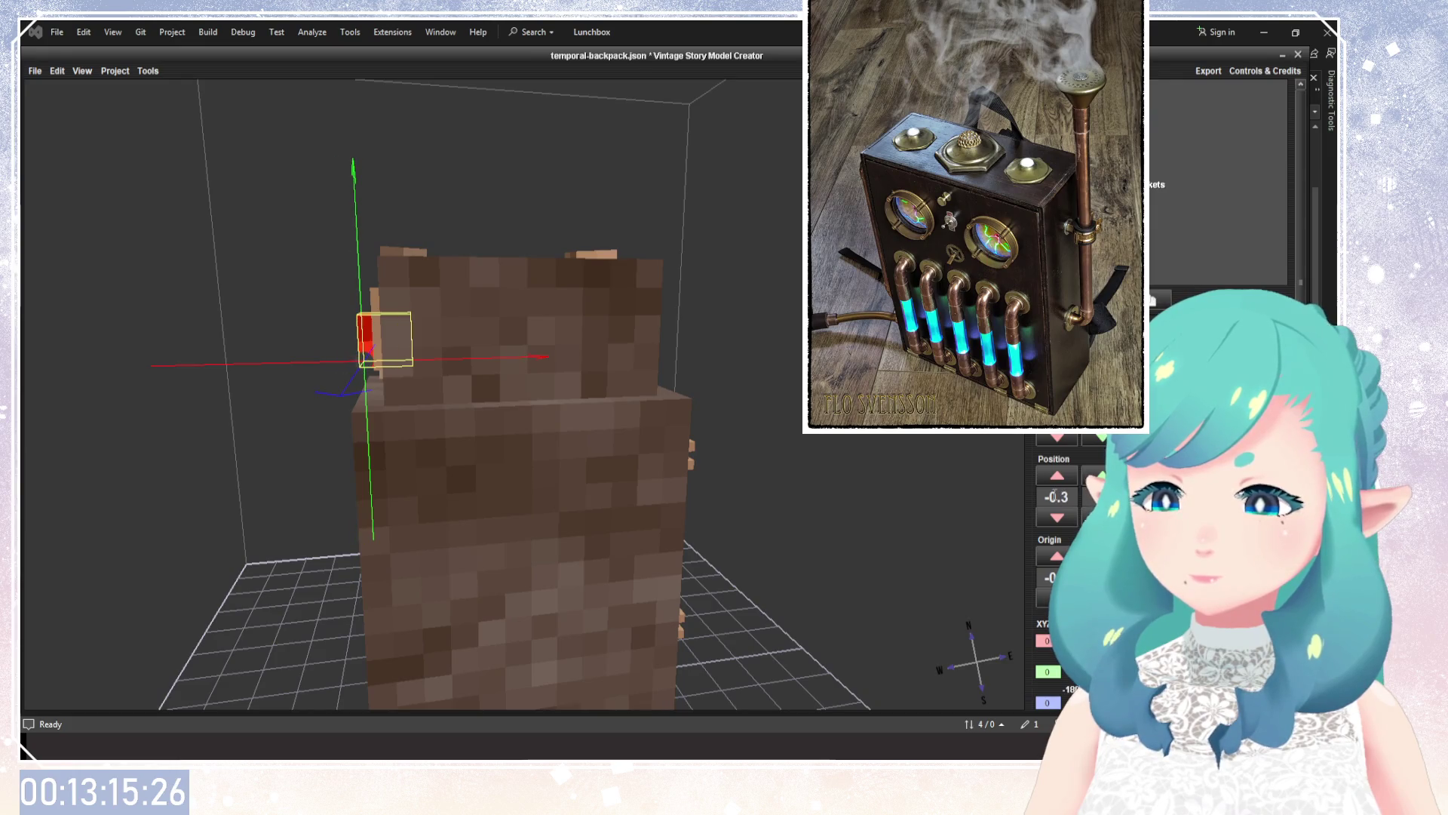
pyautogui.scroll(1, 1054, 496)
pyautogui.moveTo(916, 509)
pyautogui.mouseDown()
pyautogui.moveTo(928, 485)
pyautogui.moveTo(727, 510)
pyautogui.mouseUp()
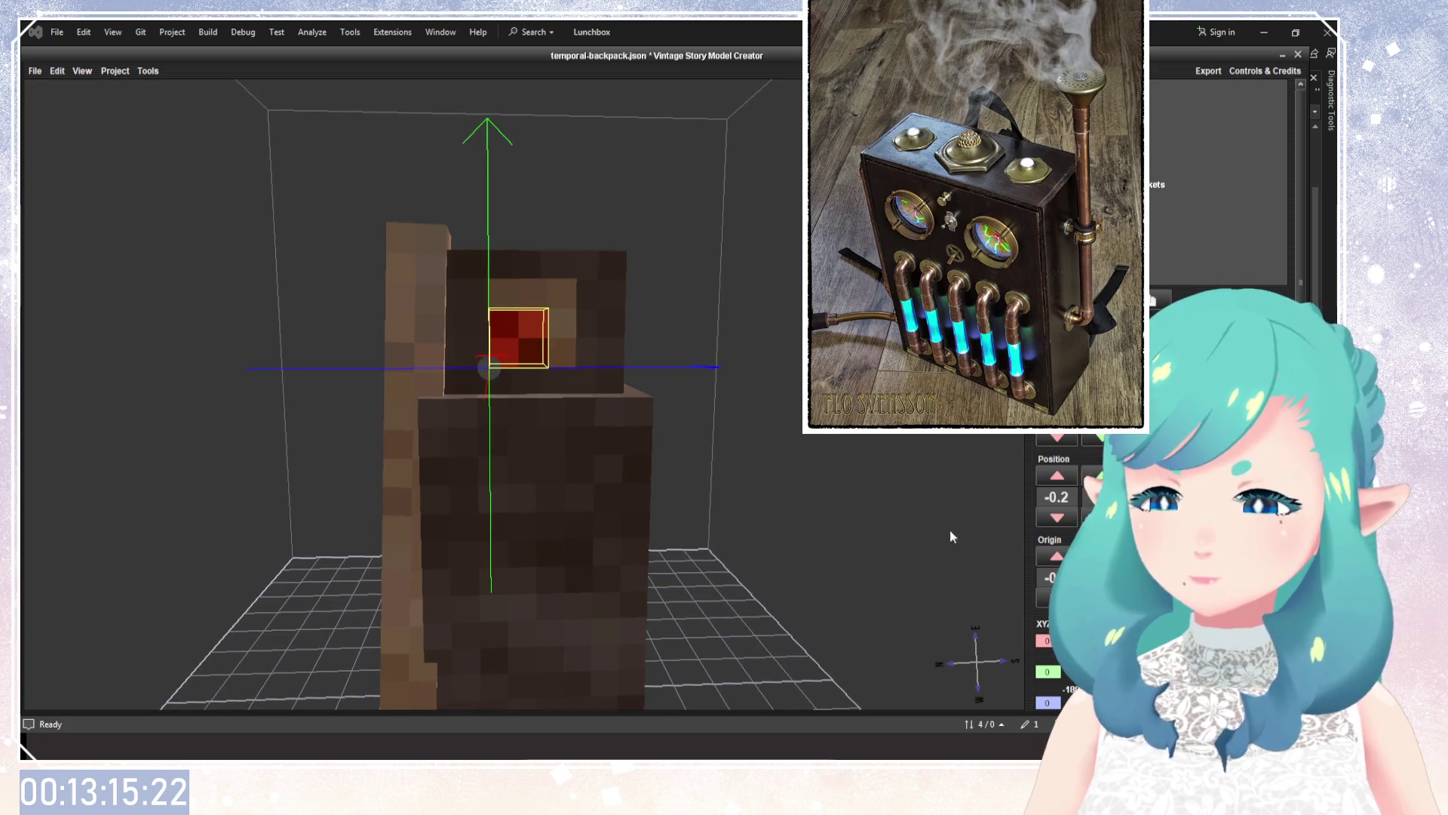
pyautogui.moveTo(951, 535); pyautogui.dragTo(787, 533)
pyautogui.scroll(1, 1106, 497)
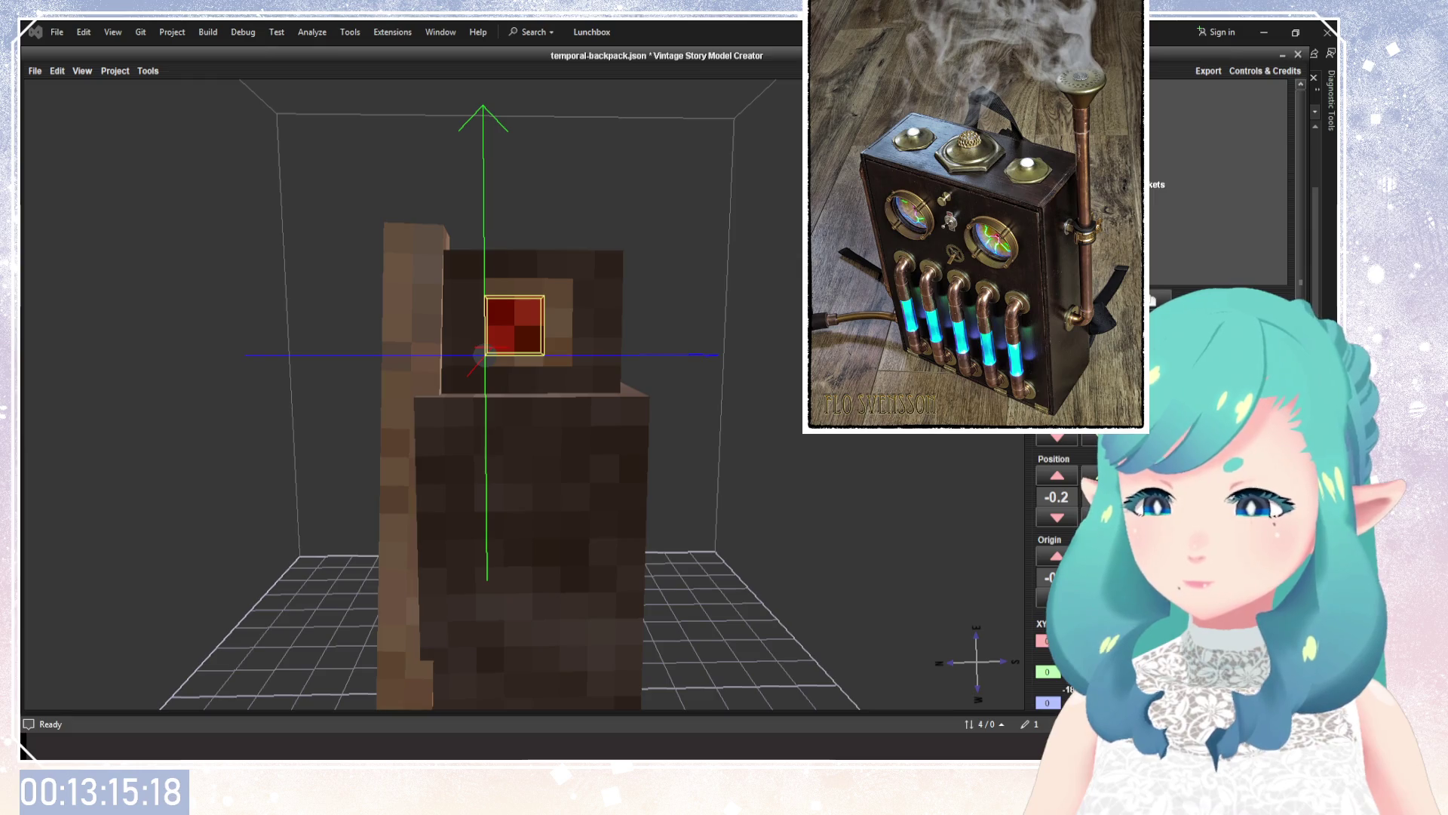
pyautogui.scroll(1, 1105, 496)
pyautogui.scroll(1, 1105, 496)
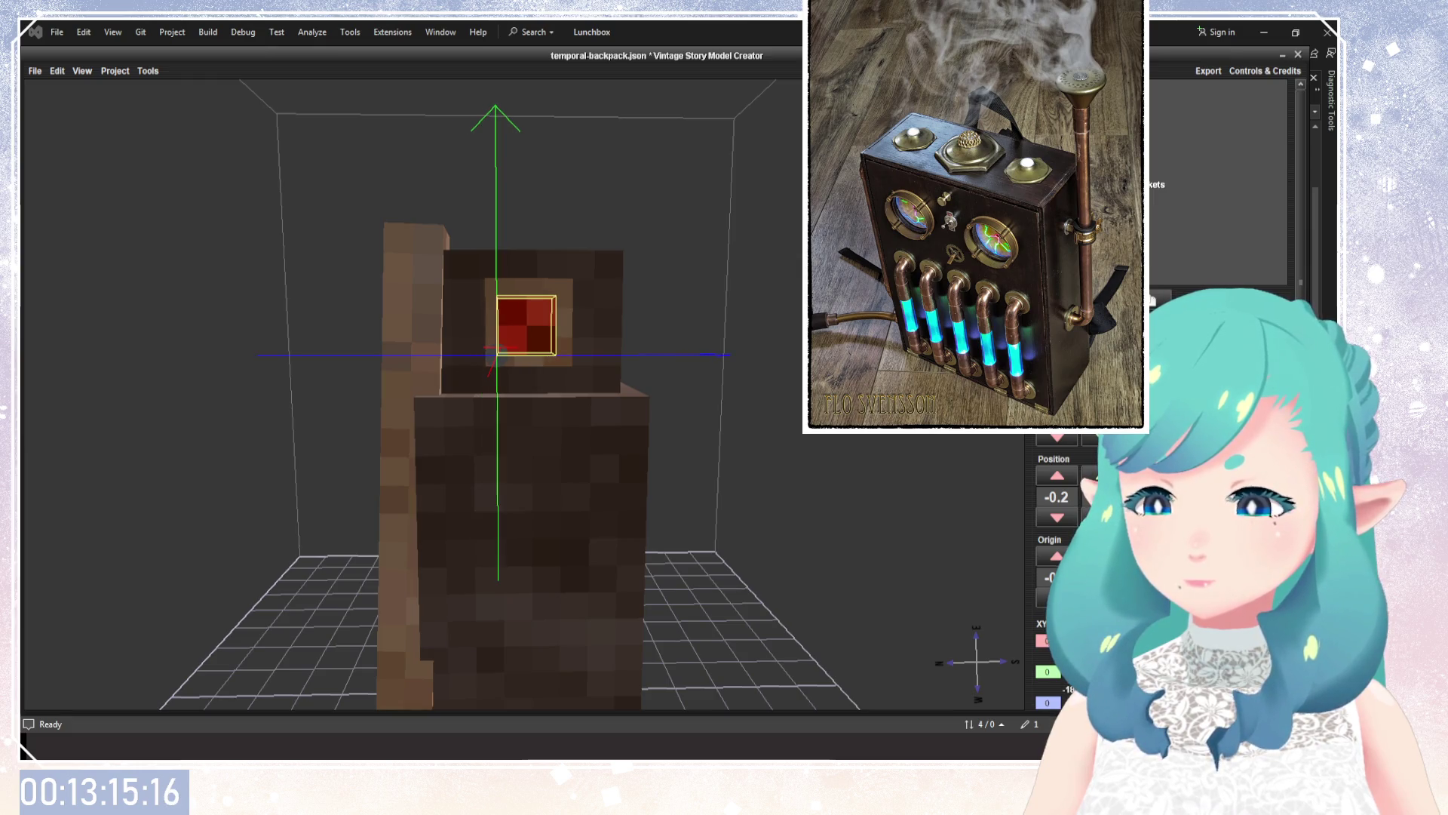
pyautogui.scroll(-1, 1106, 497)
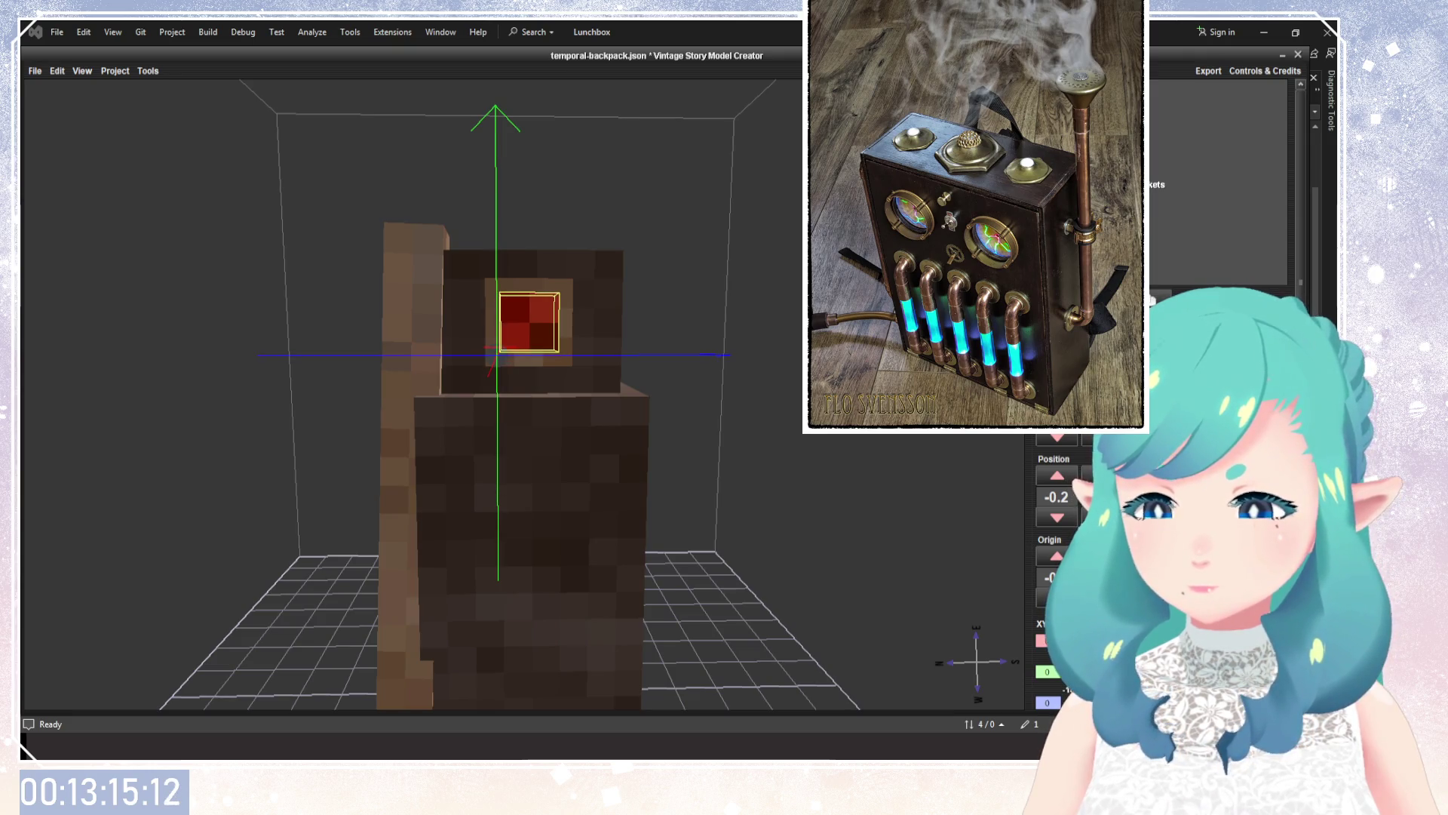
pyautogui.scroll(-1, 1056, 528)
pyautogui.scroll(-1, 1056, 528)
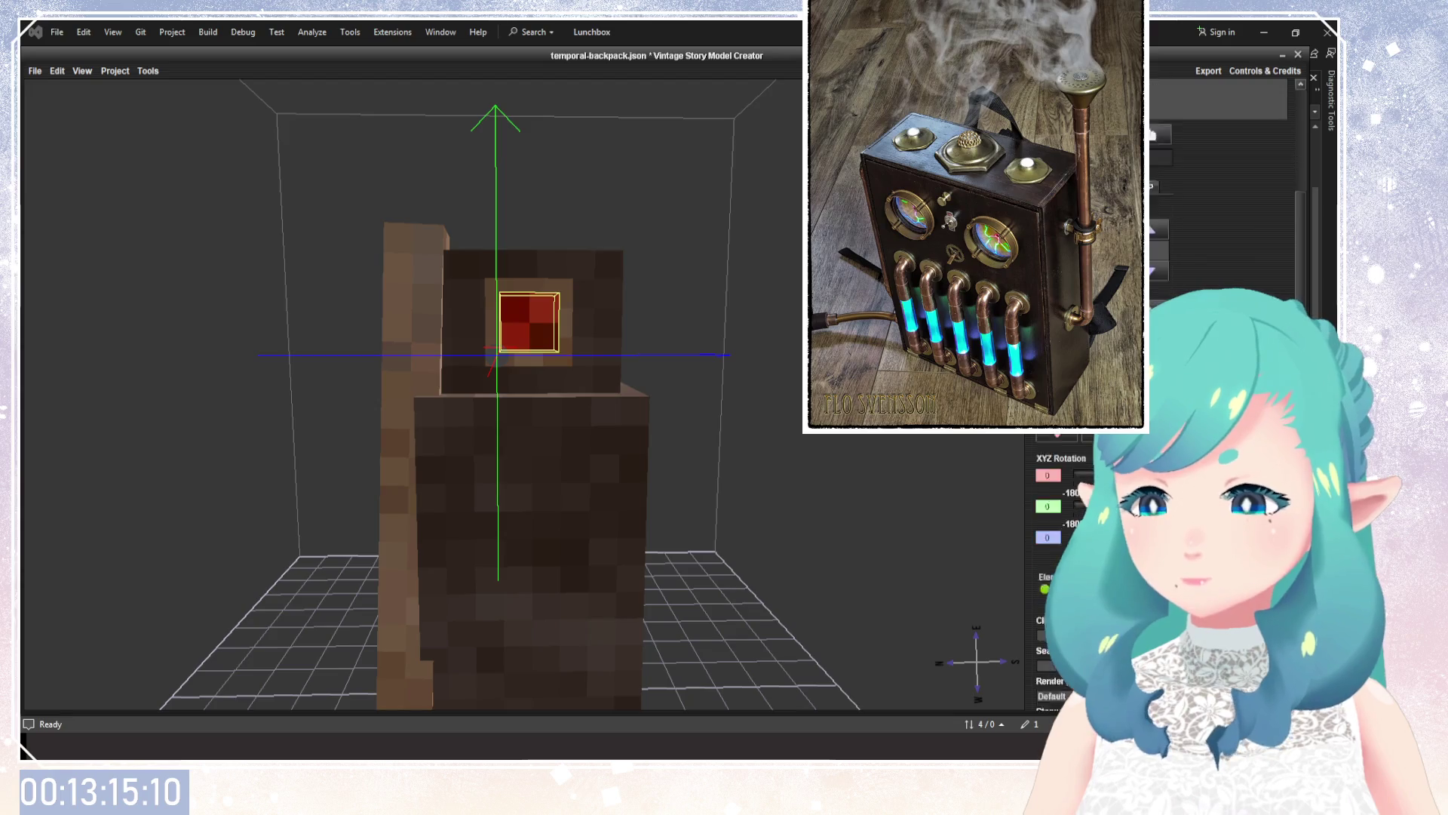
# Set the red cube's Glow Level to 35 in the UV Editor.
pyautogui.scroll(-1, 1056, 528)
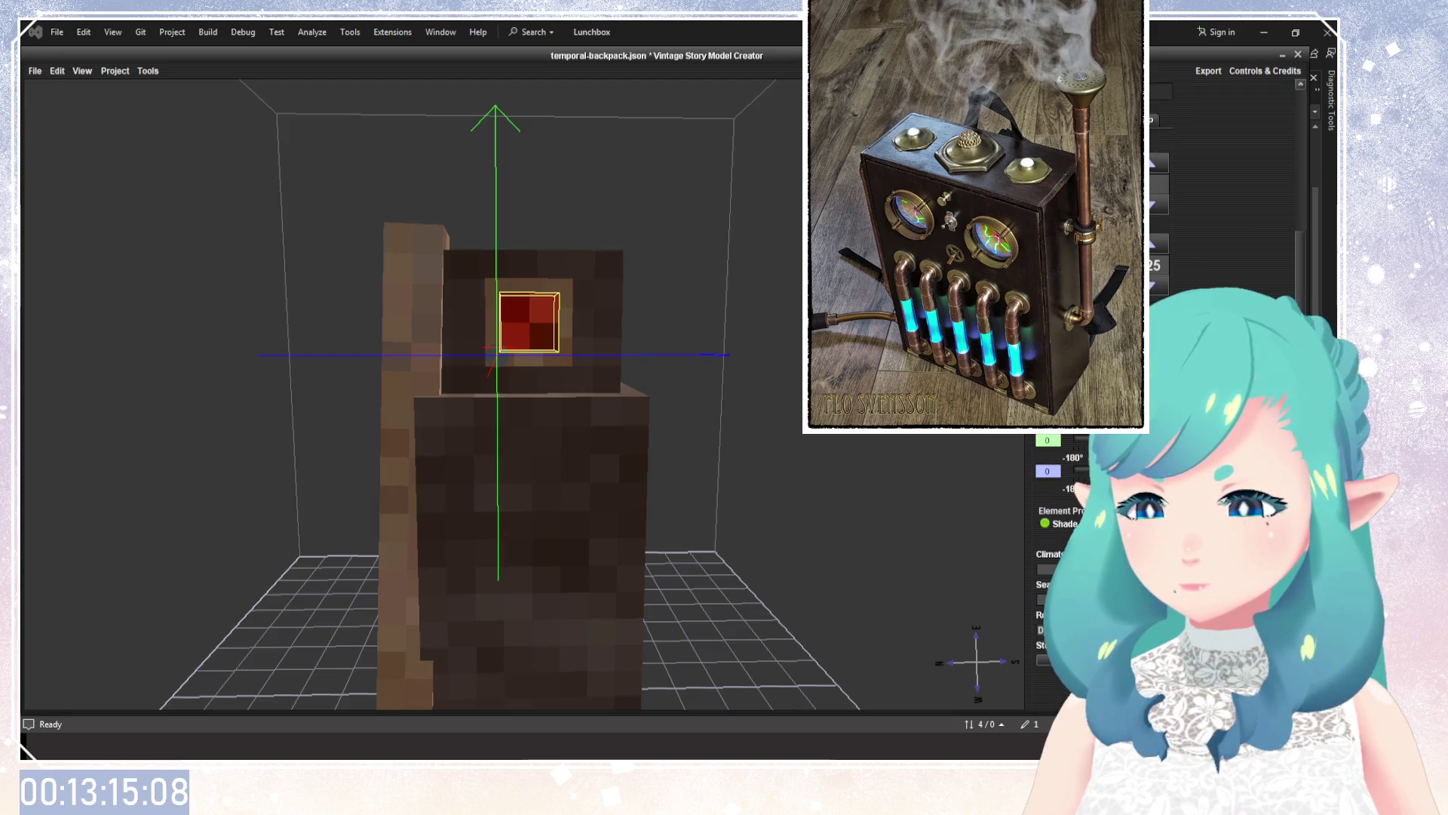
pyautogui.scroll(3, 1056, 528)
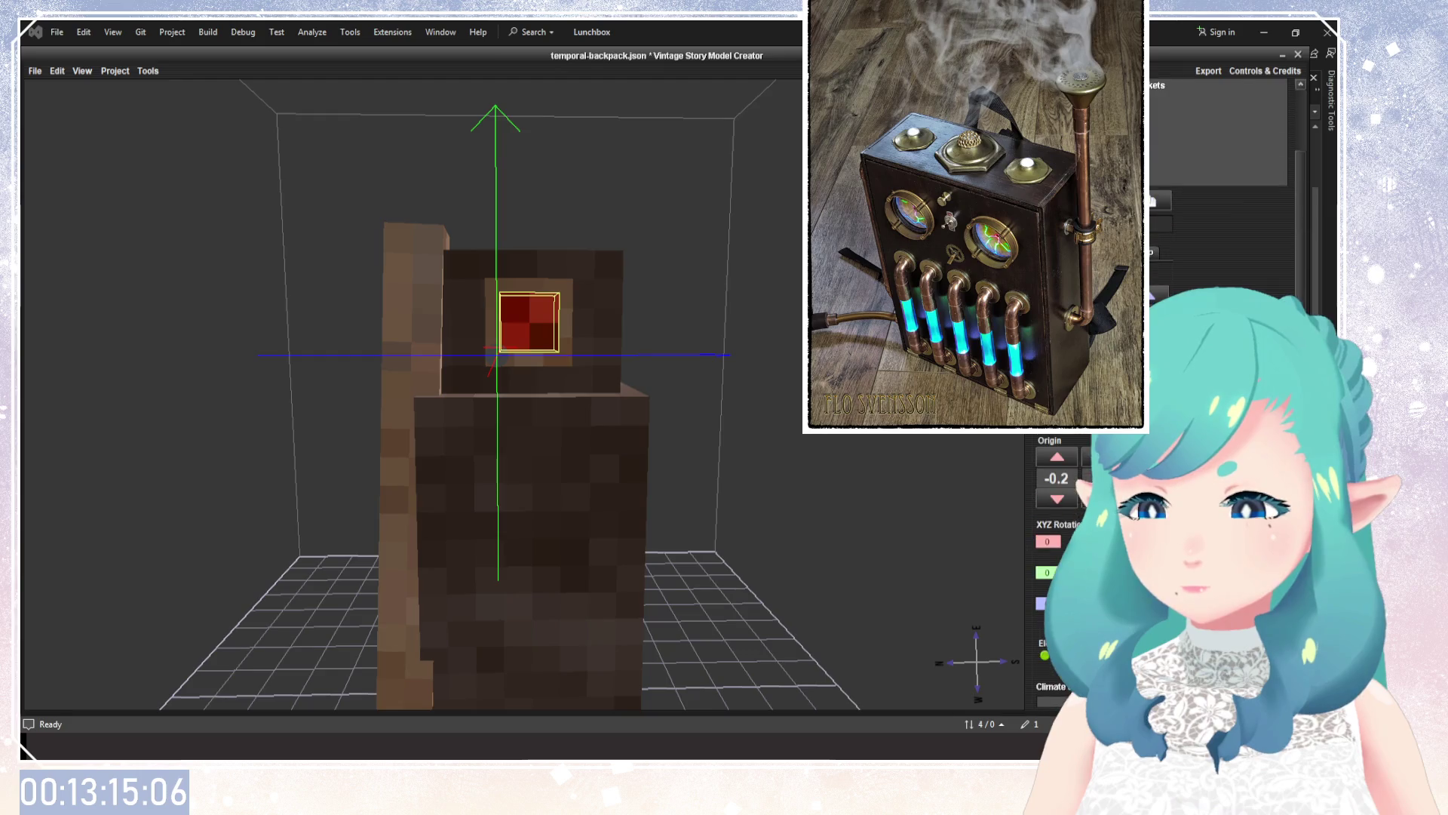
pyautogui.press('u')
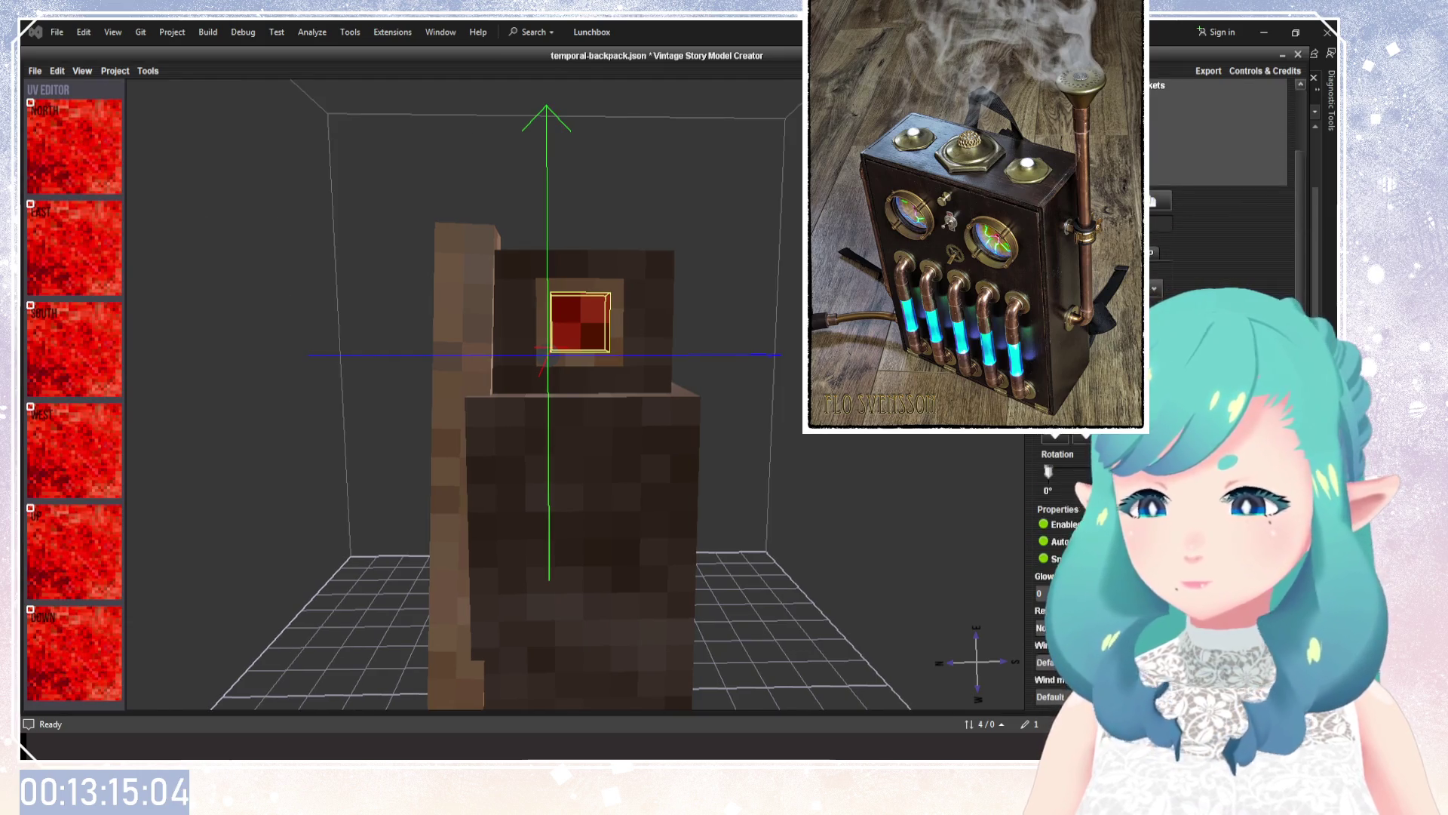
pyautogui.scroll(-5, 1082, 465)
pyautogui.write('35')
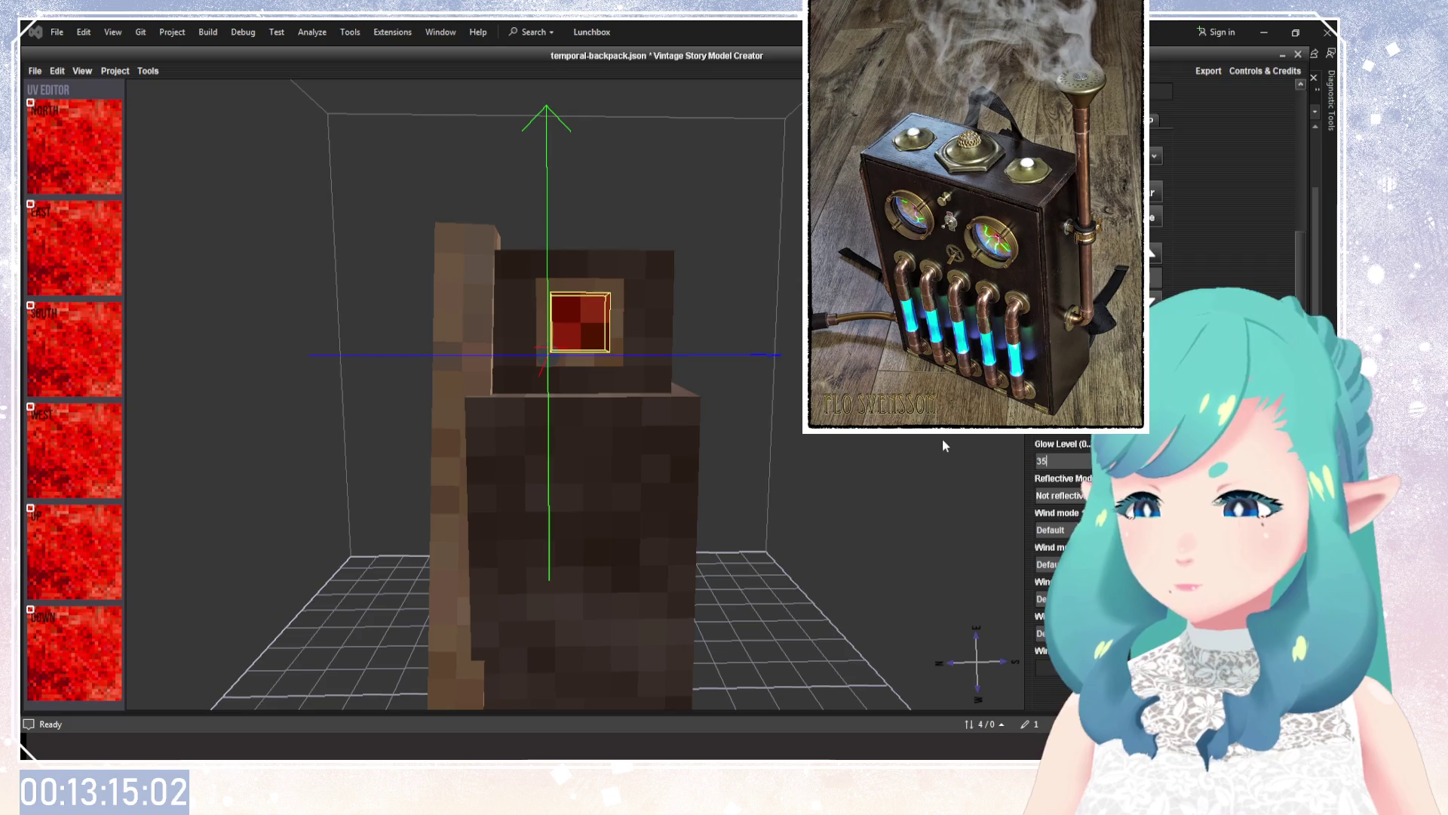
pyautogui.hotkey('ctrl', 'z')
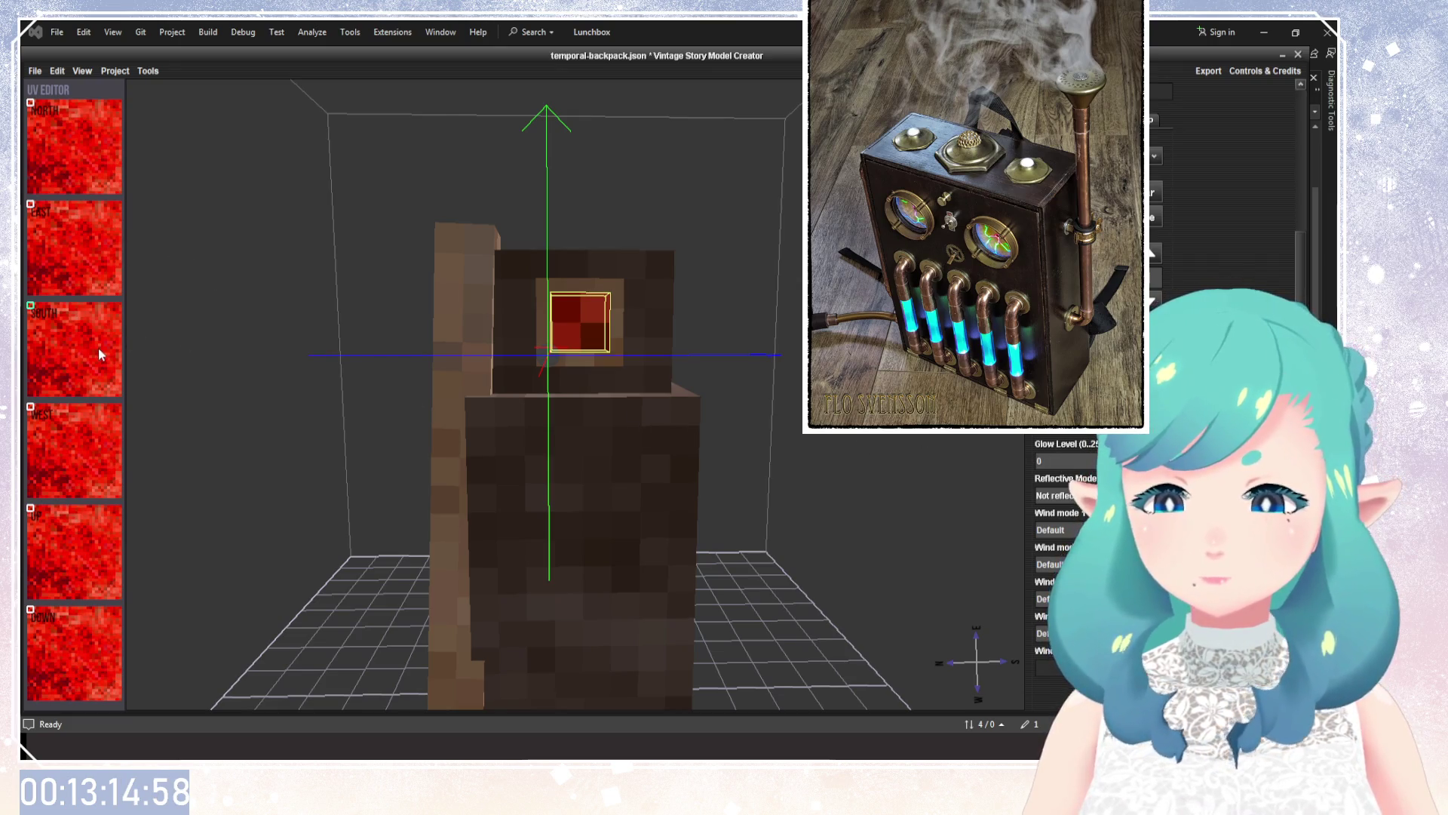
pyautogui.click(1058, 456)
pyautogui.write('35')
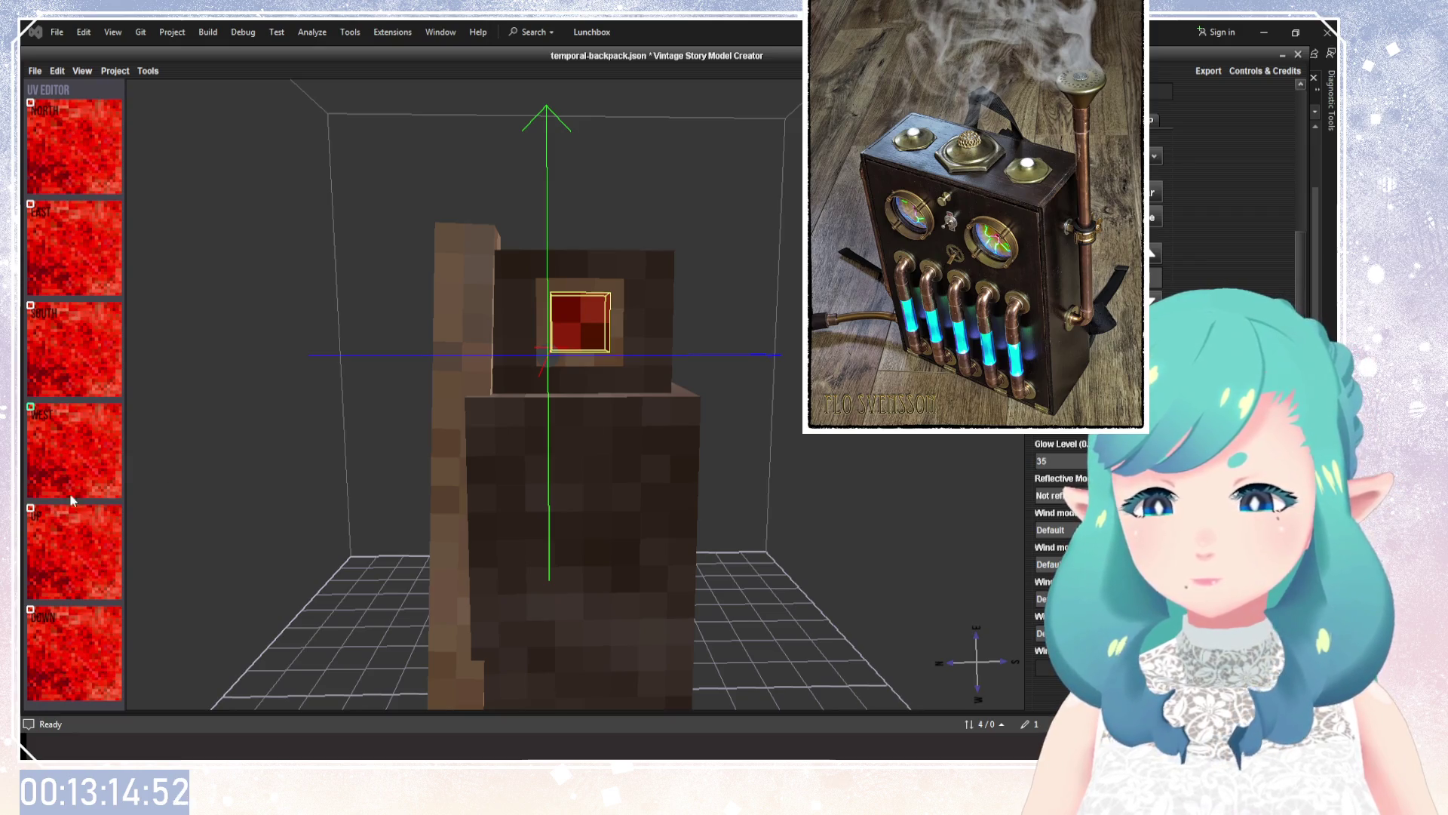
pyautogui.hotkey('ctrl', 'z')
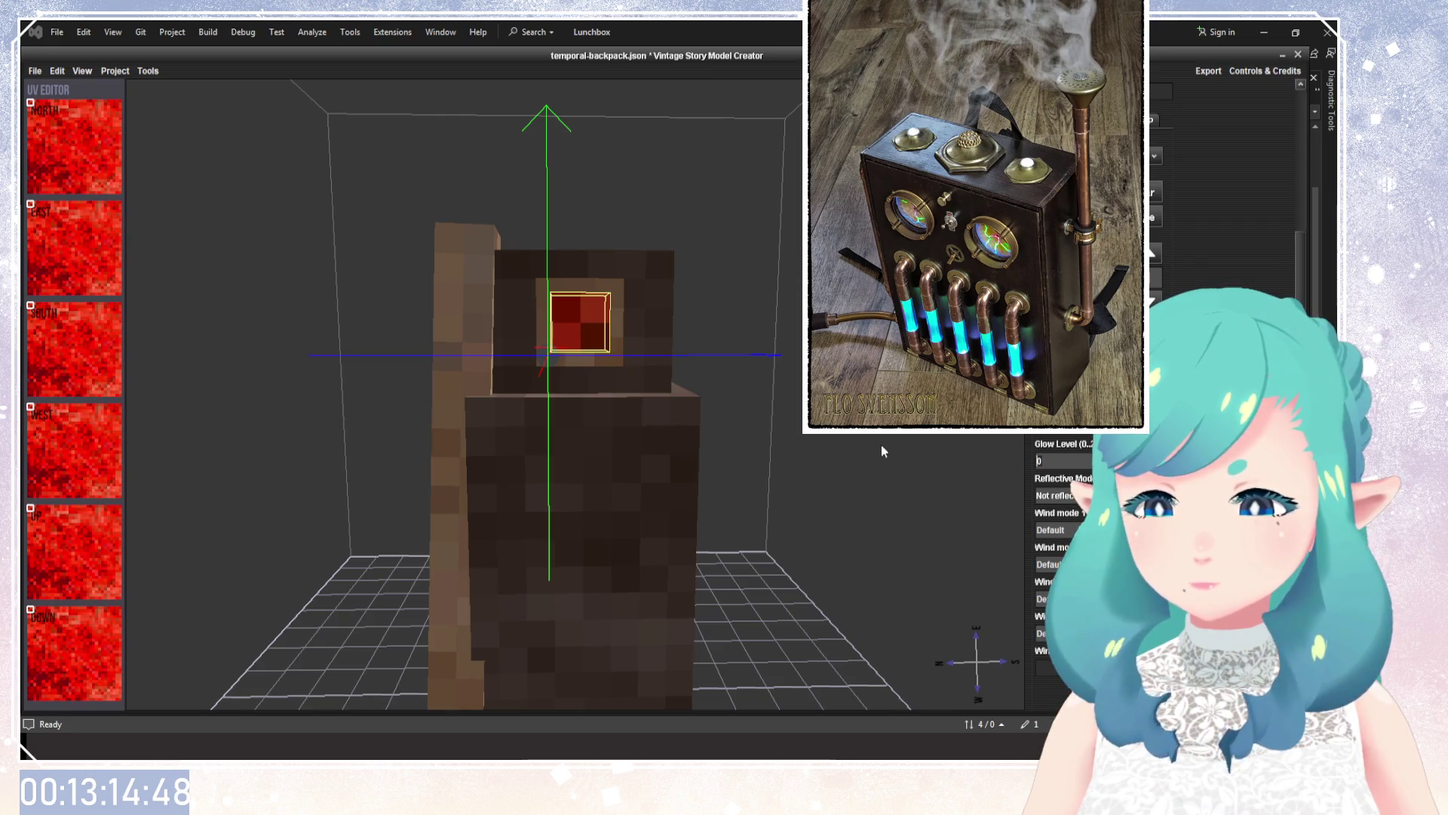
pyautogui.hotkey('ctrl', 'y')
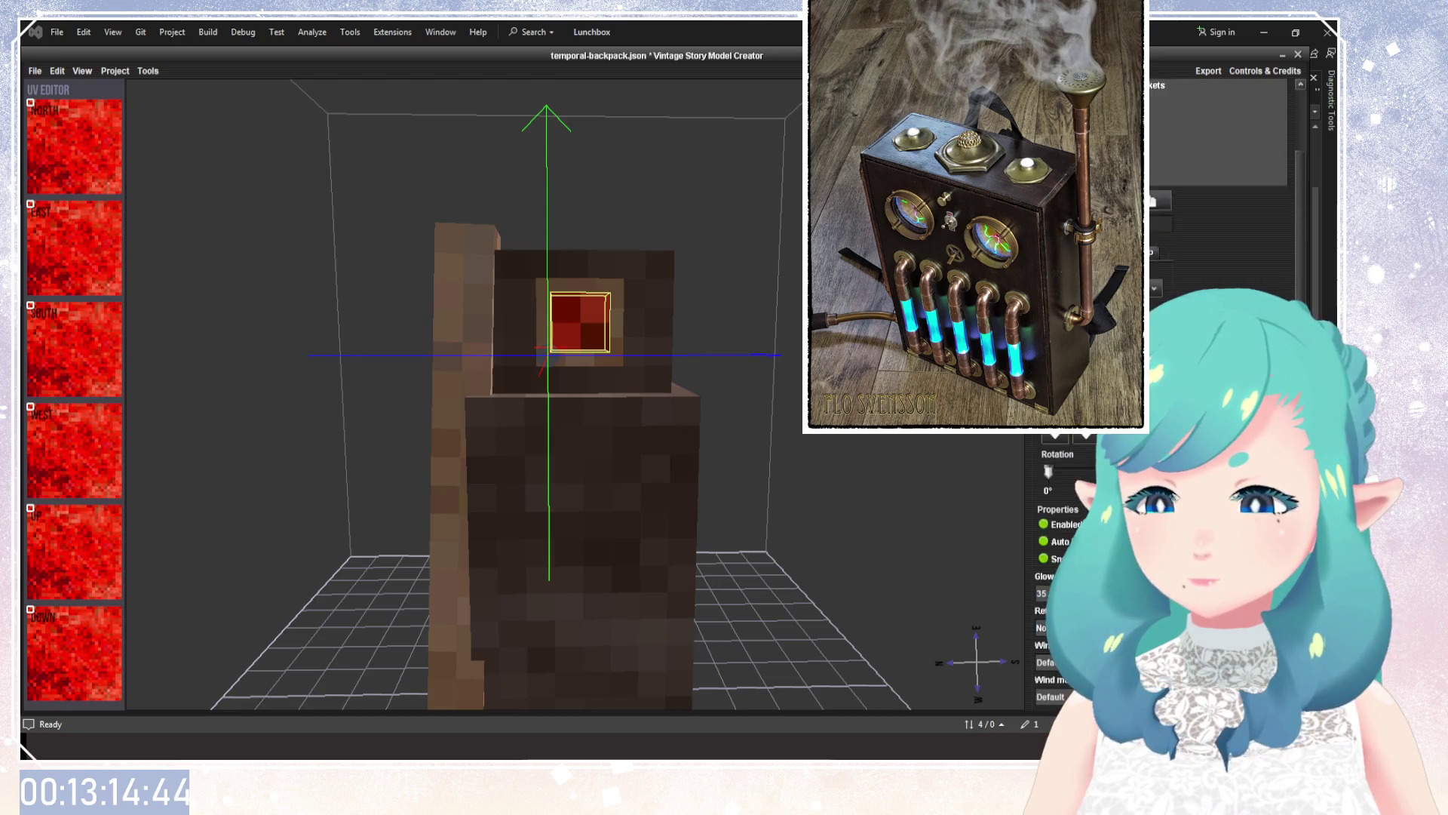
pyautogui.click(1154, 268)
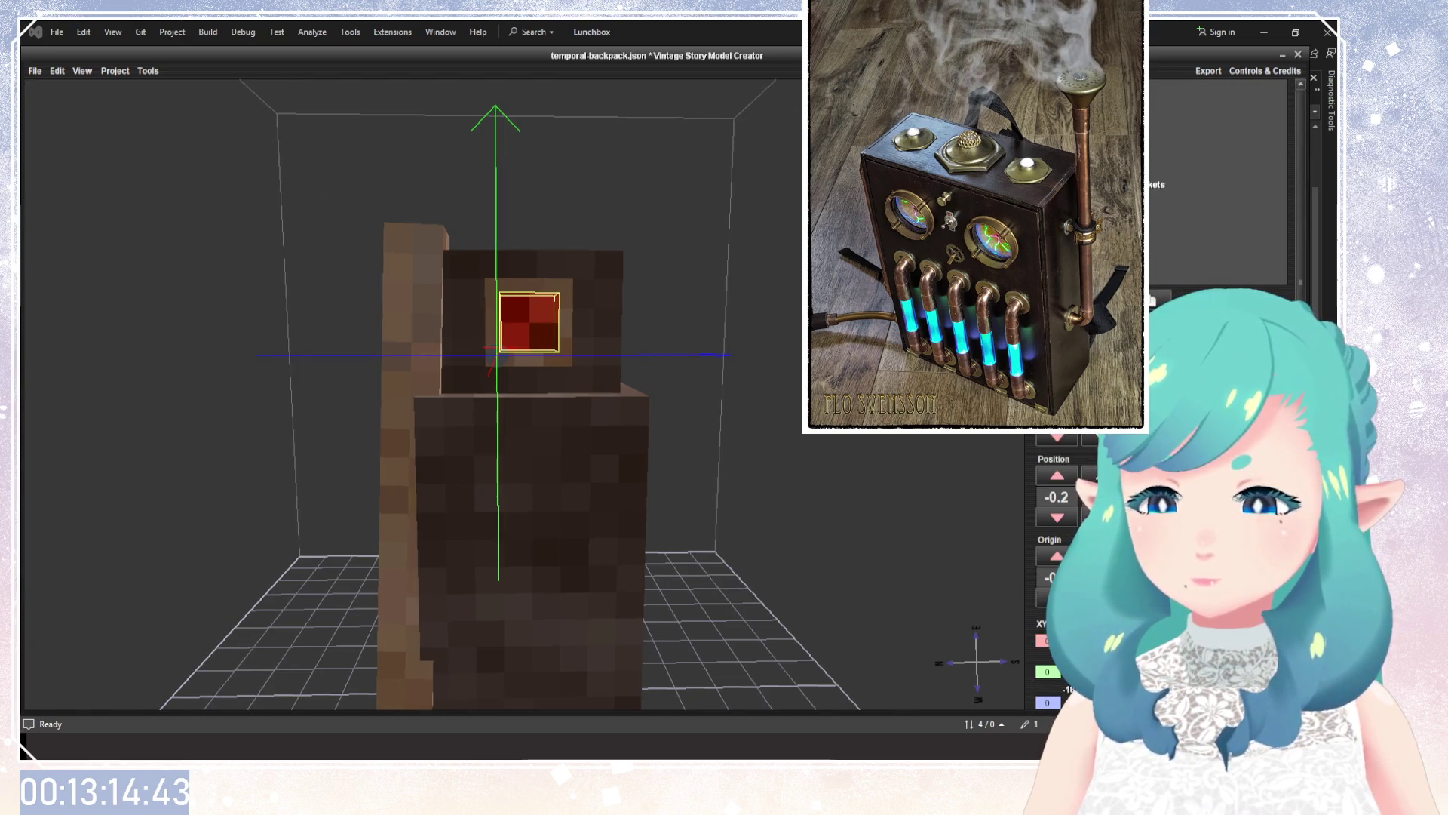
# Orbit to the backpack's side and select the red cube on the front panel.
pyautogui.click(1158, 184)
pyautogui.moveTo(649, 377)
pyautogui.mouseDown()
pyautogui.moveTo(736, 377)
pyautogui.moveTo(630, 477)
pyautogui.moveTo(673, 518)
pyautogui.mouseUp()
pyautogui.scroll(-3, 630, 481)
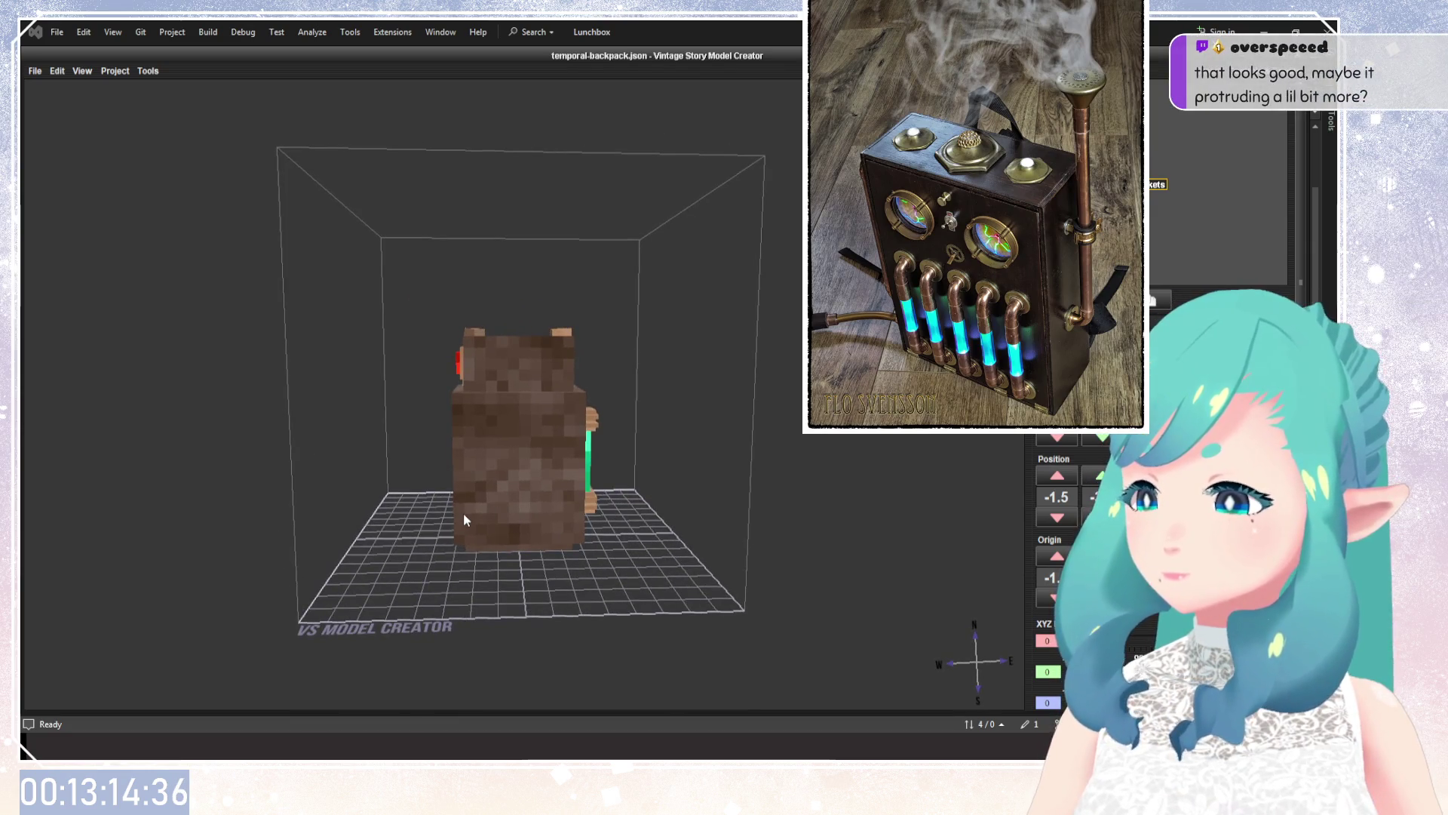
pyautogui.moveTo(463, 513); pyautogui.dragTo(564, 381)
pyautogui.scroll(5, 534, 396)
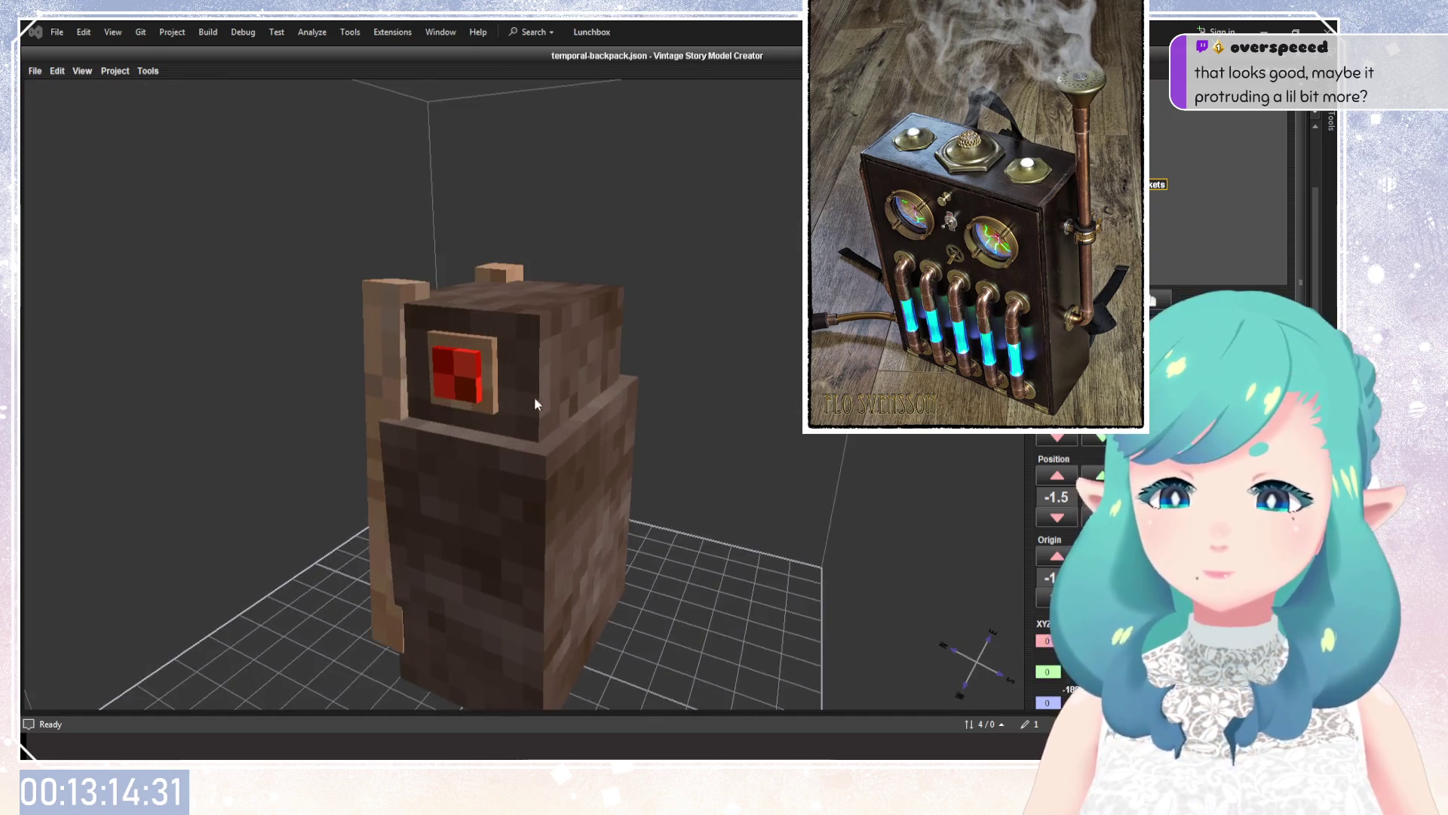
pyautogui.click(516, 354)
pyautogui.moveTo(663, 329); pyautogui.dragTo(720, 369)
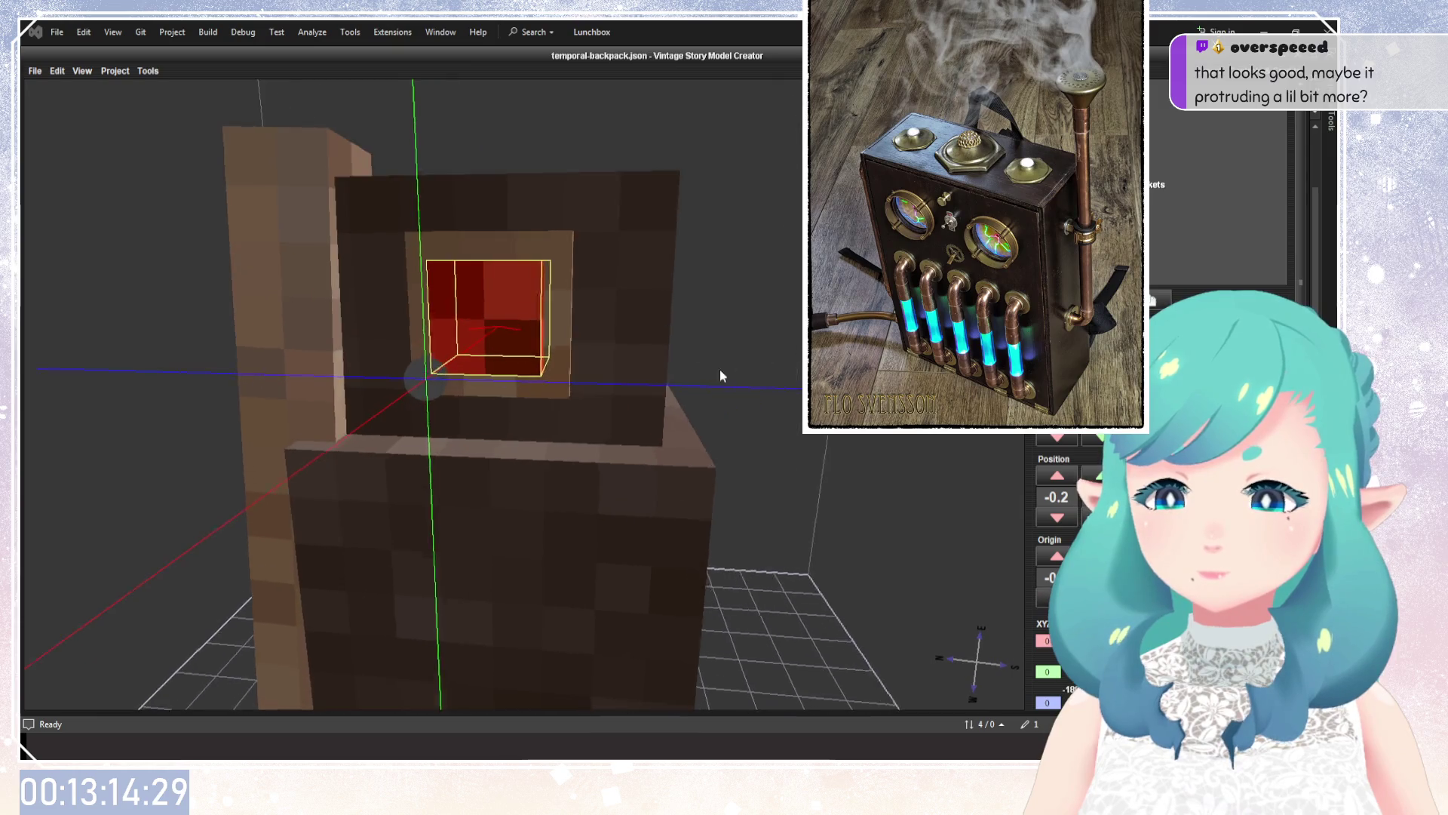
pyautogui.scroll(3, 584, 382)
pyautogui.moveTo(584, 382); pyautogui.dragTo(745, 460)
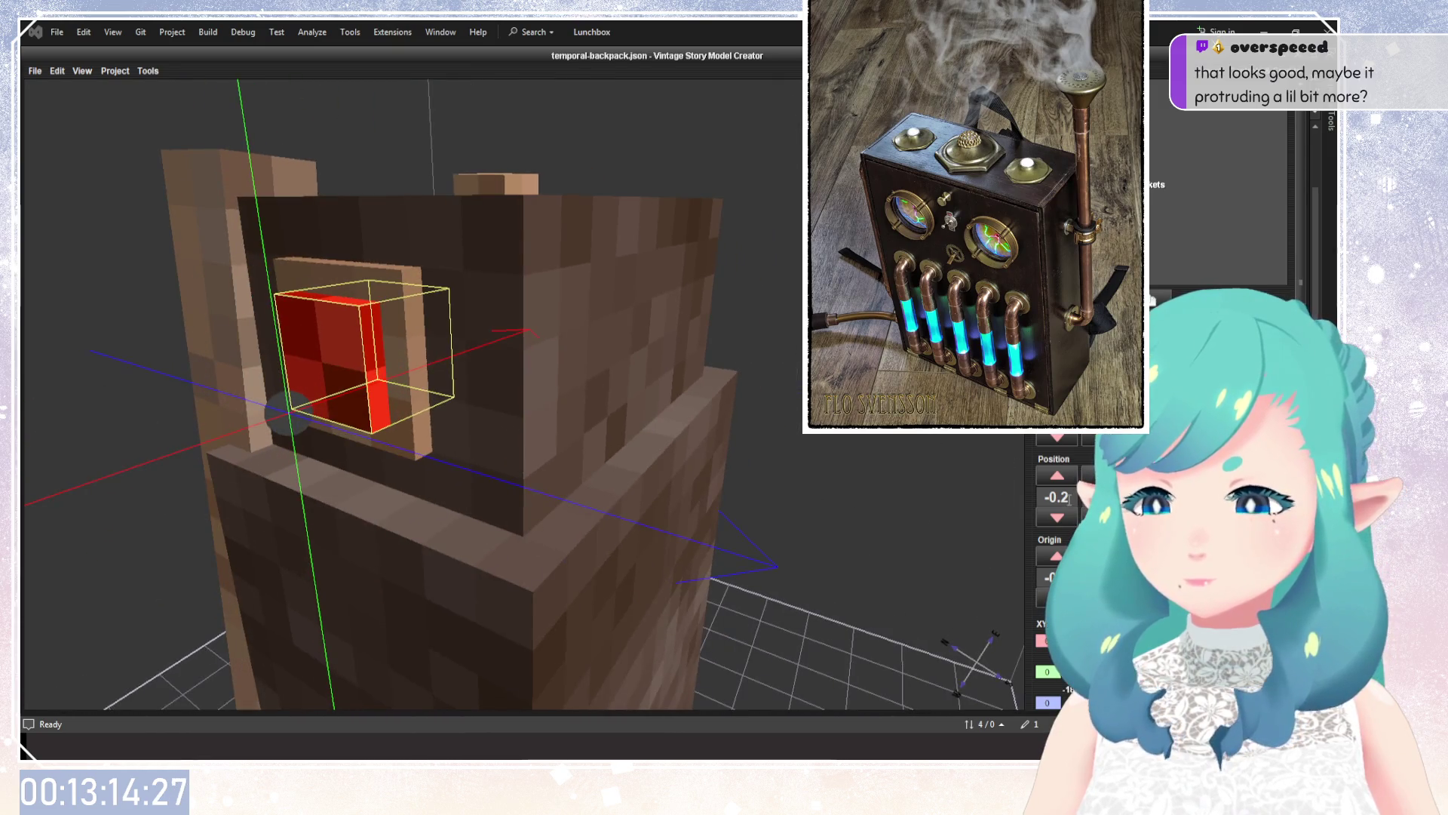
# Change the red cube's Position from -0.2 to -0.3 so it protrudes further.
pyautogui.scroll(-1, 1068, 498)
pyautogui.scroll(-1, 1068, 498)
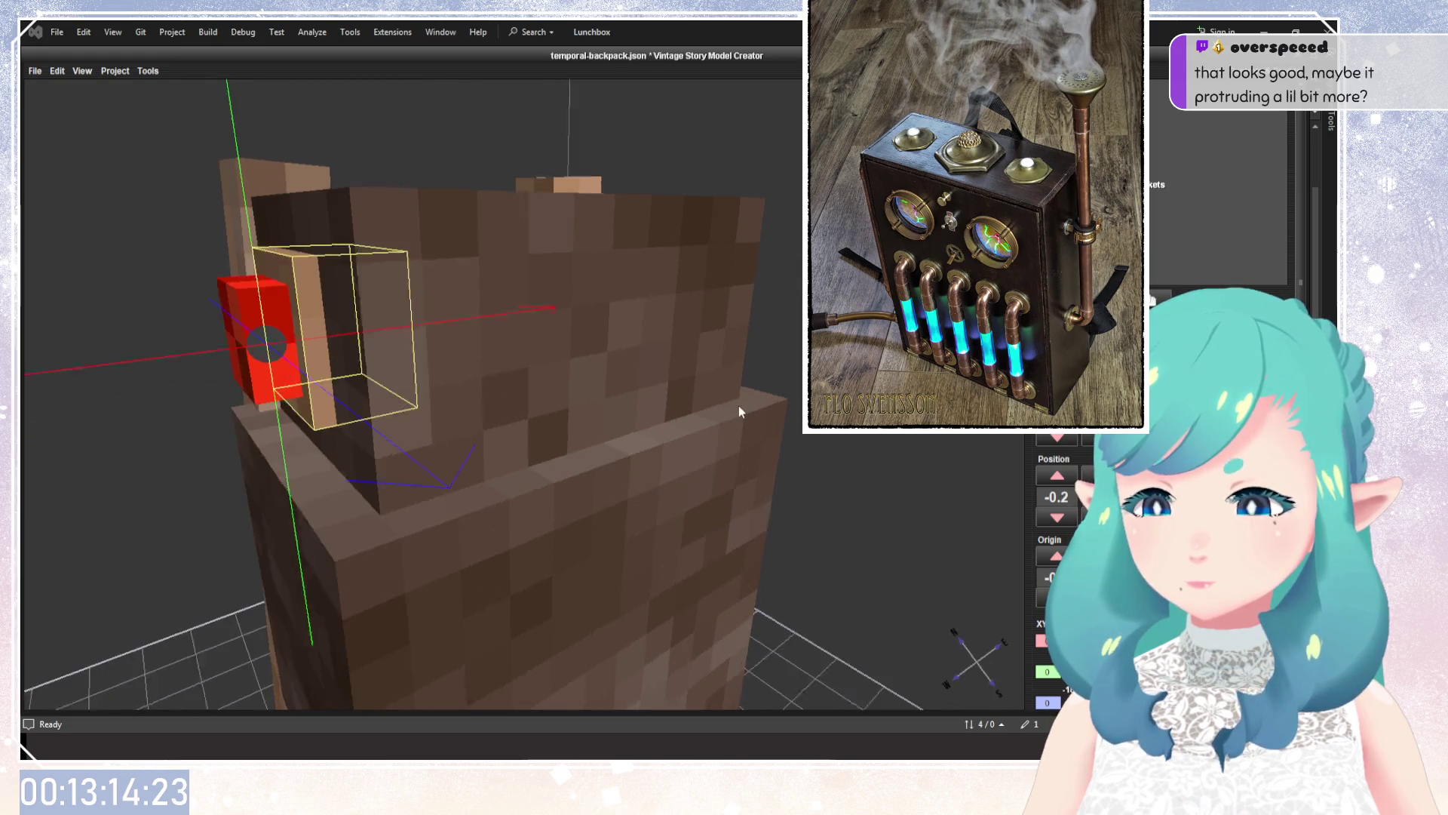
pyautogui.scroll(-1, 1068, 499)
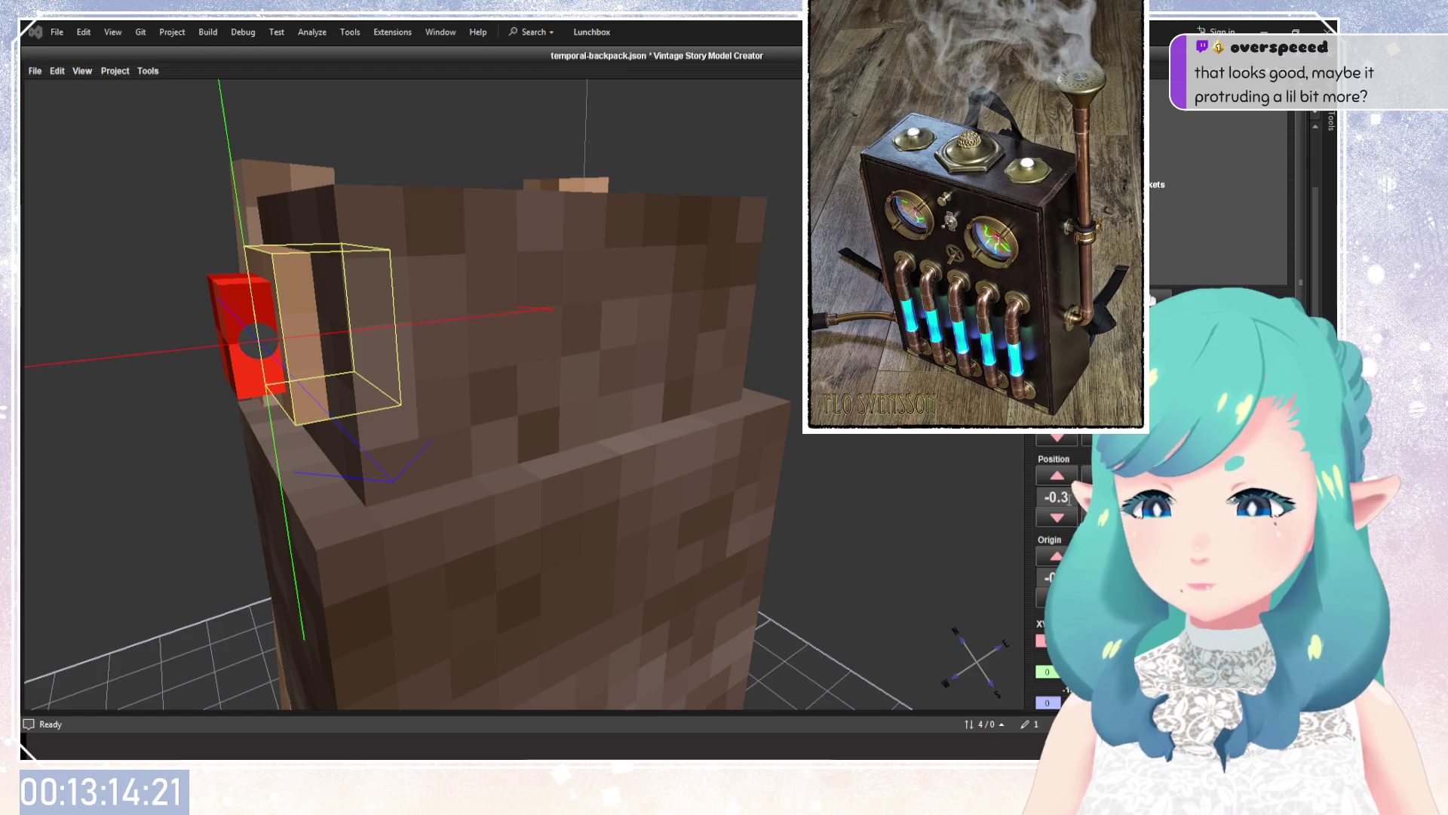
pyautogui.scroll(-1, 1069, 498)
pyautogui.scroll(1, 1069, 498)
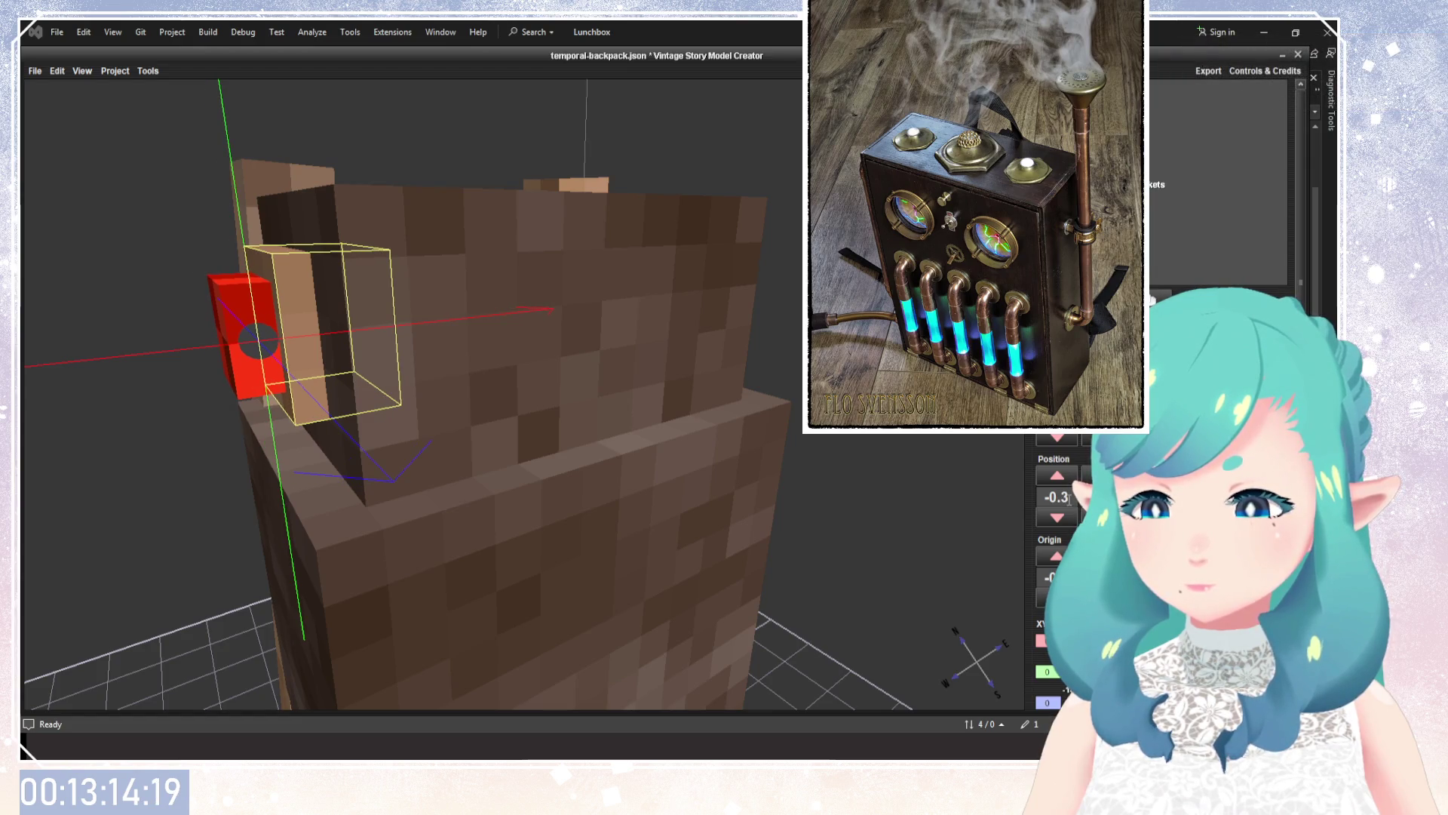
pyautogui.scroll(-1, 1060, 494)
pyautogui.scroll(1, 1071, 498)
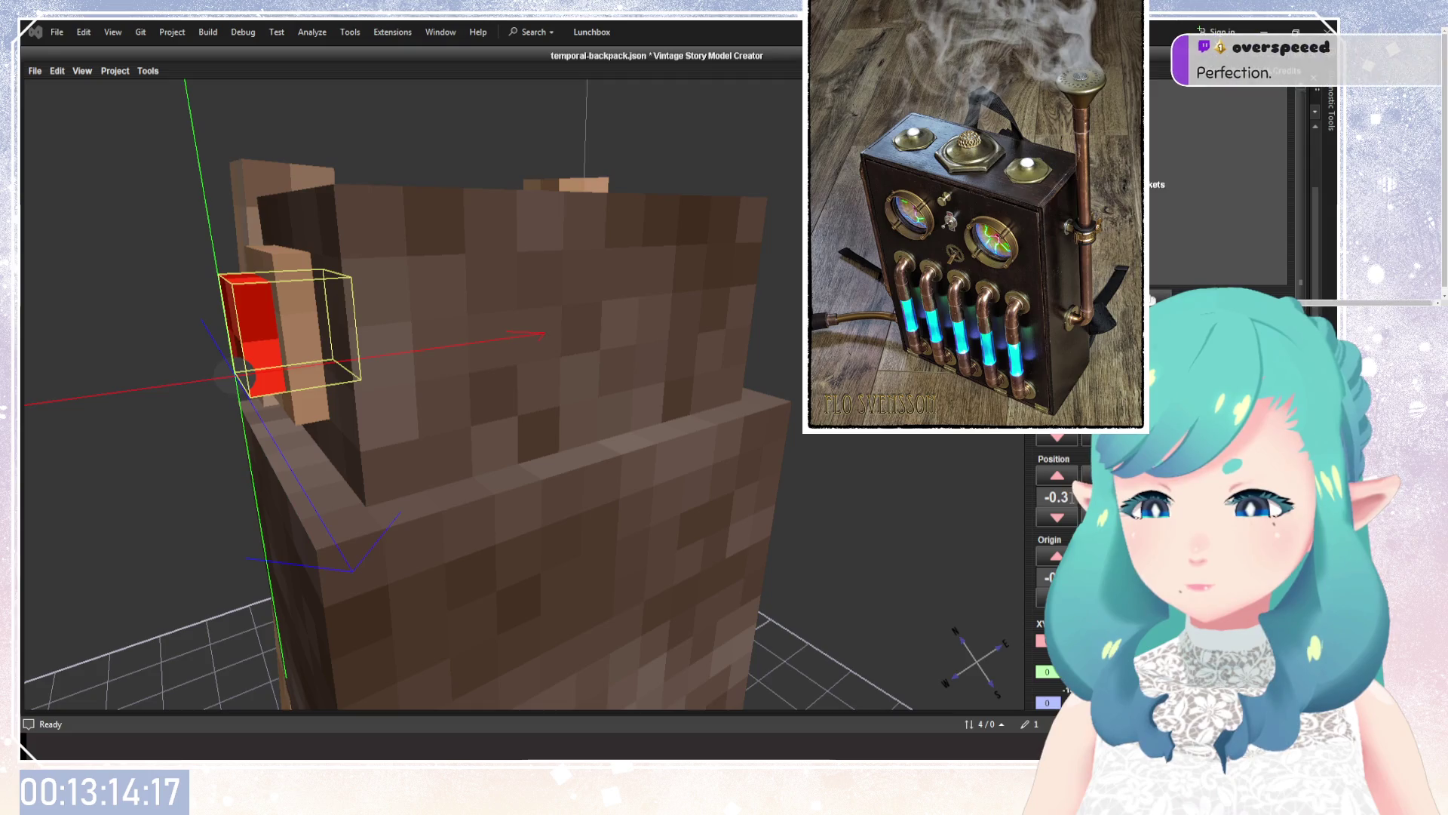
pyautogui.moveTo(528, 392)
pyautogui.mouseDown()
pyautogui.moveTo(664, 399)
pyautogui.moveTo(828, 445)
pyautogui.moveTo(656, 474)
pyautogui.moveTo(636, 421)
pyautogui.moveTo(664, 483)
pyautogui.moveTo(777, 489)
pyautogui.moveTo(815, 486)
pyautogui.moveTo(298, 458)
pyautogui.moveTo(639, 492)
pyautogui.moveTo(583, 510)
pyautogui.moveTo(661, 539)
pyautogui.moveTo(841, 543)
pyautogui.moveTo(463, 543)
pyautogui.moveTo(527, 420)
pyautogui.mouseUp()
pyautogui.click(664, 398)
pyautogui.scroll(-5, 819, 457)
pyautogui.scroll(-3, 636, 421)
pyautogui.scroll(3, 640, 455)
pyautogui.moveTo(640, 456)
pyautogui.mouseDown()
pyautogui.moveTo(640, 488)
pyautogui.moveTo(804, 559)
pyautogui.moveTo(711, 627)
pyautogui.moveTo(685, 581)
pyautogui.moveTo(442, 537)
pyautogui.moveTo(650, 533)
pyautogui.moveTo(872, 562)
pyautogui.moveTo(717, 555)
pyautogui.moveTo(590, 581)
pyautogui.moveTo(737, 572)
pyautogui.mouseUp()
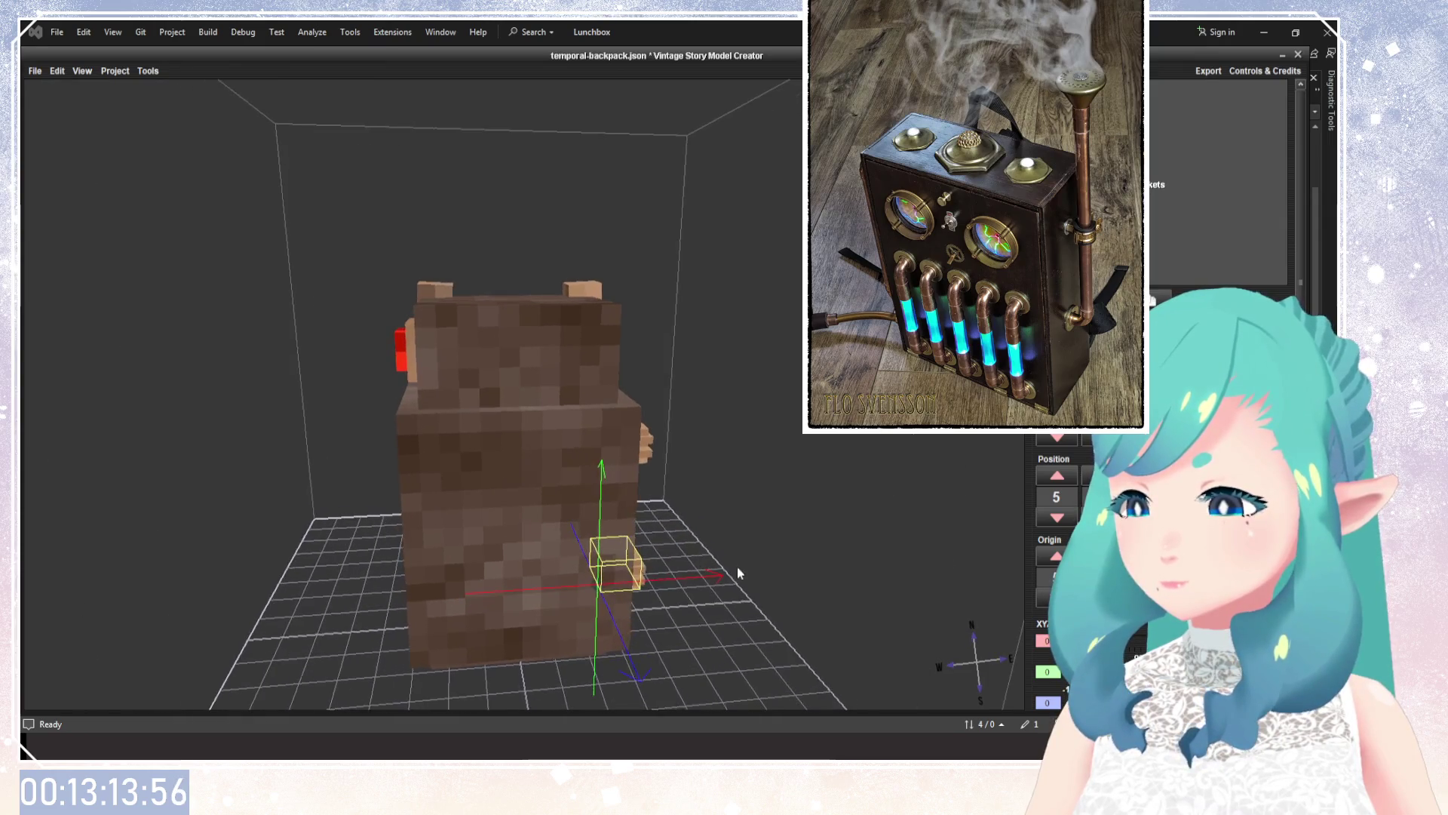
pyautogui.scroll(2, 737, 572)
pyautogui.click(1158, 184)
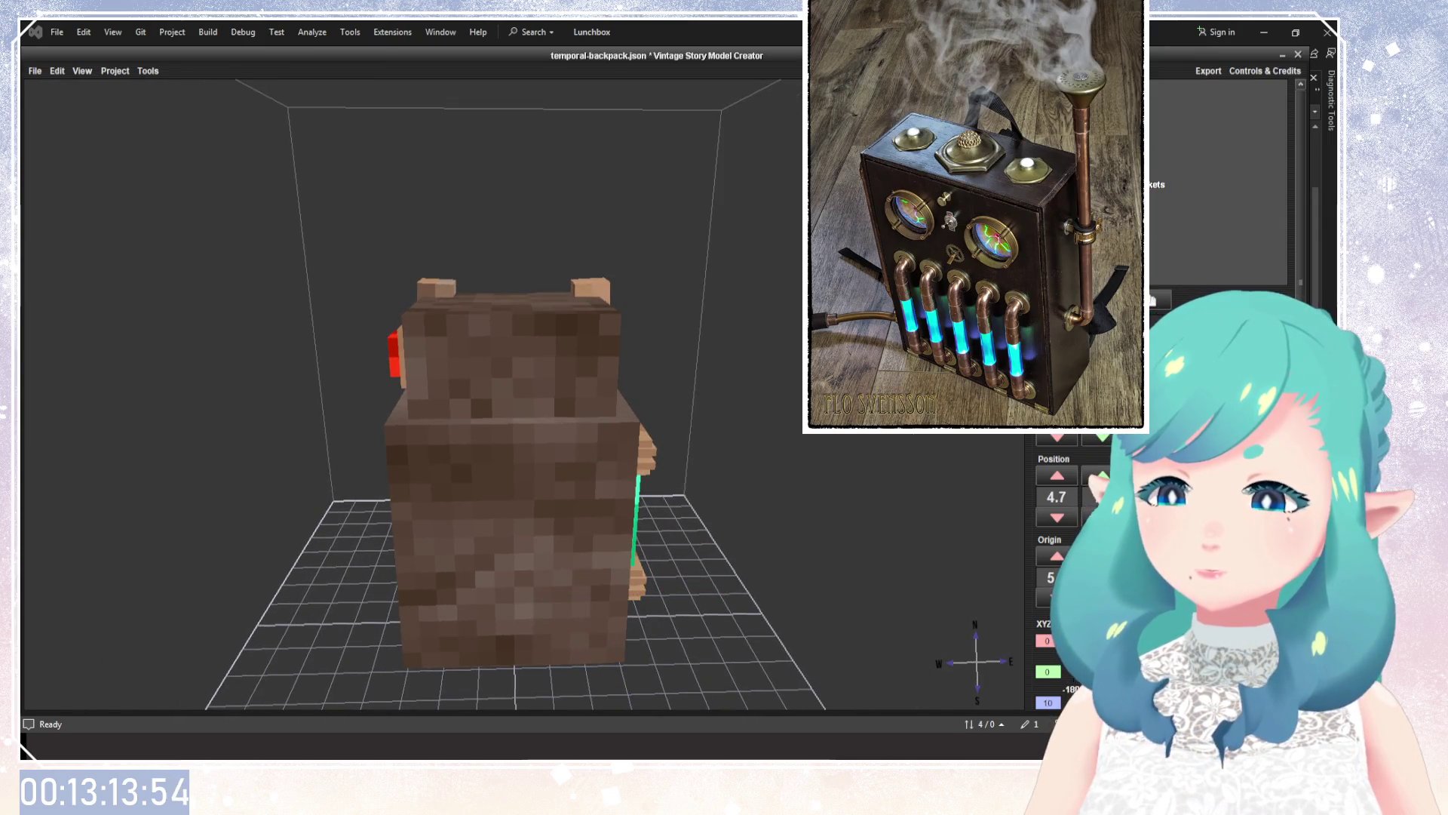
pyautogui.click(630, 392)
pyautogui.moveTo(630, 392); pyautogui.dragTo(739, 268)
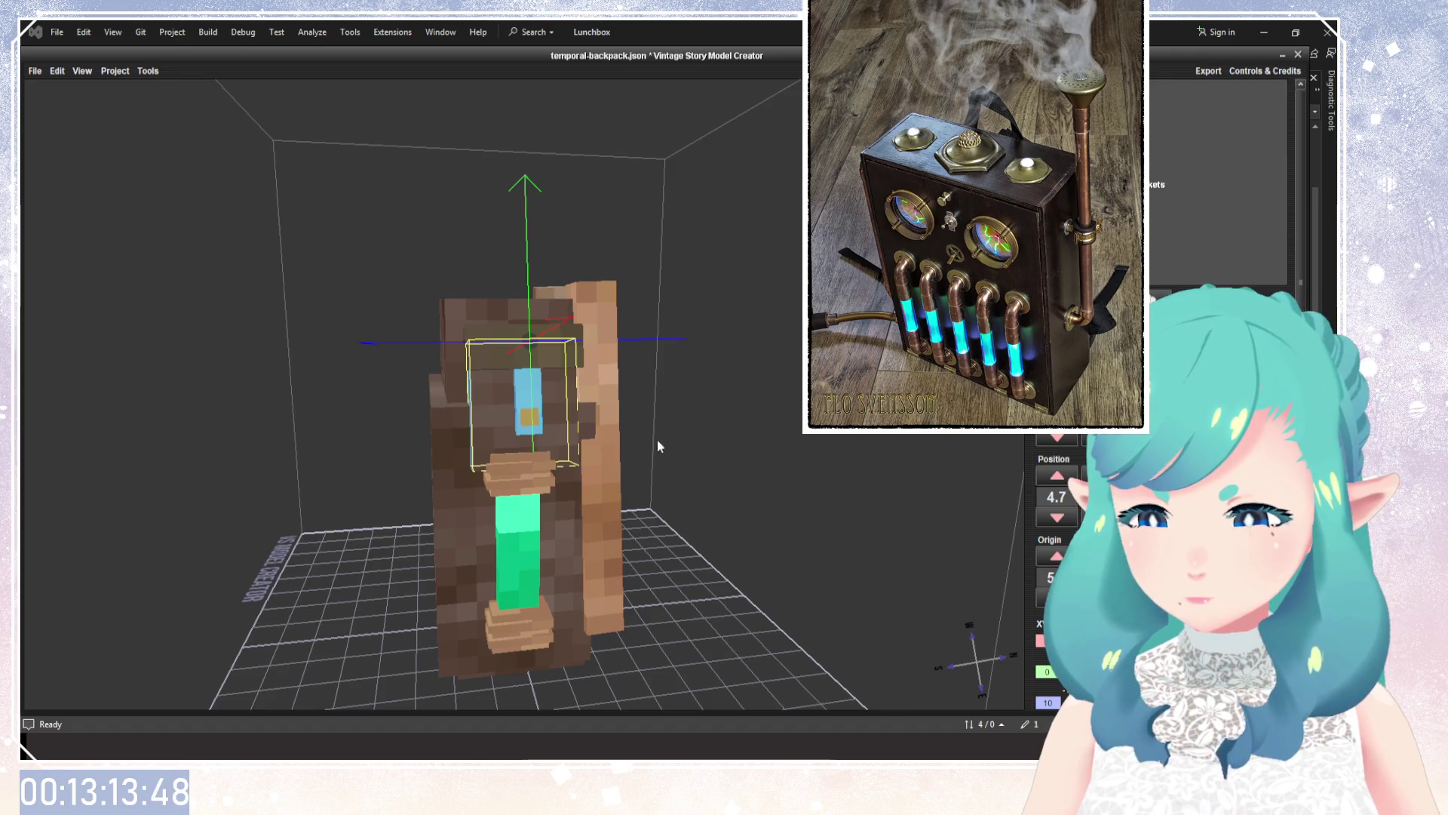
pyautogui.moveTo(658, 446); pyautogui.dragTo(847, 463)
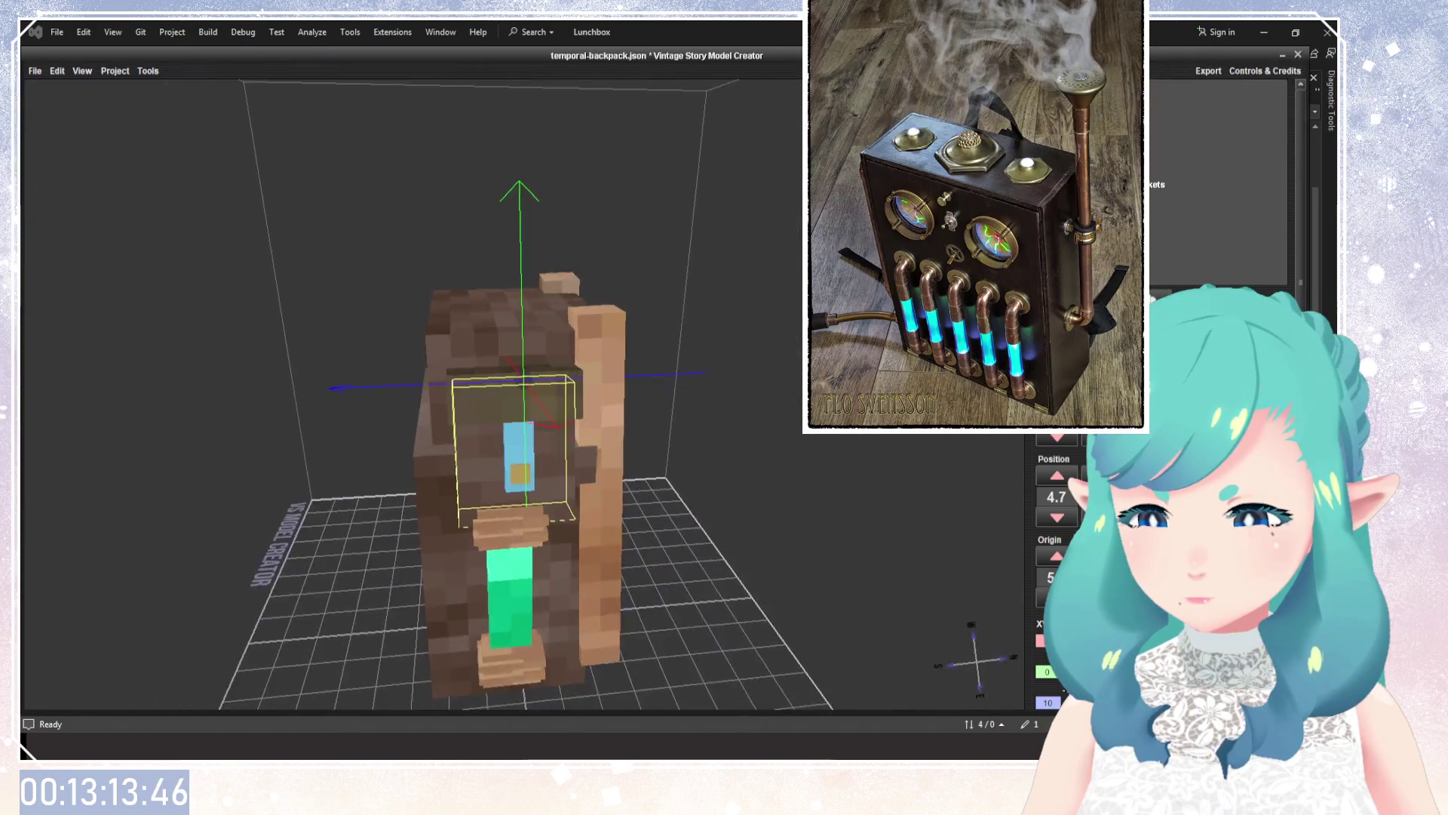
pyautogui.moveTo(847, 462)
pyautogui.mouseDown()
pyautogui.moveTo(837, 436)
pyautogui.moveTo(730, 349)
pyautogui.moveTo(863, 537)
pyautogui.moveTo(576, 448)
pyautogui.mouseUp()
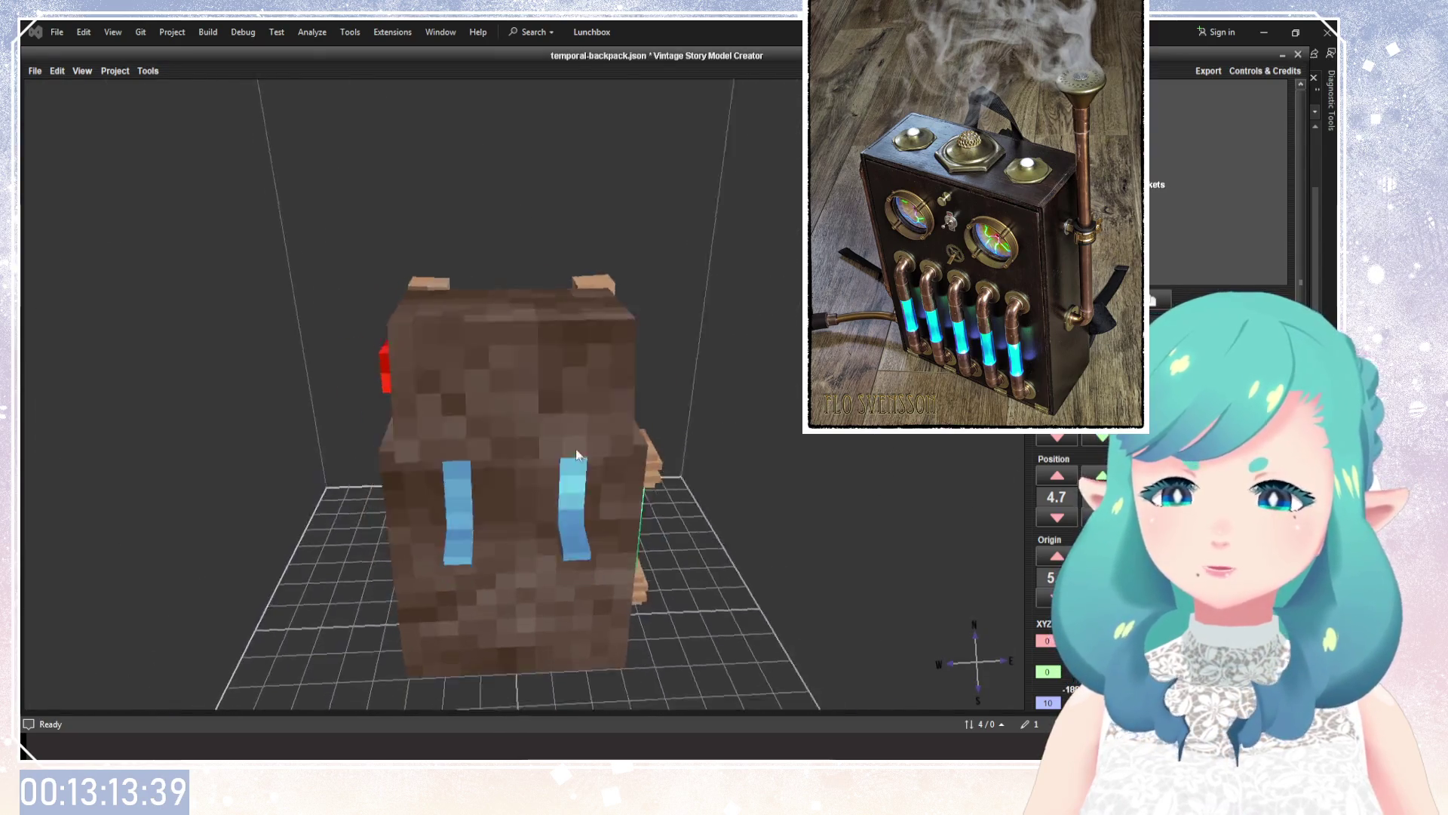
# Select the SW1 and TopSW2 strap pieces, view from the front, and save with Ctrl+S.
pyautogui.click(445, 423)
pyautogui.click(1160, 142)
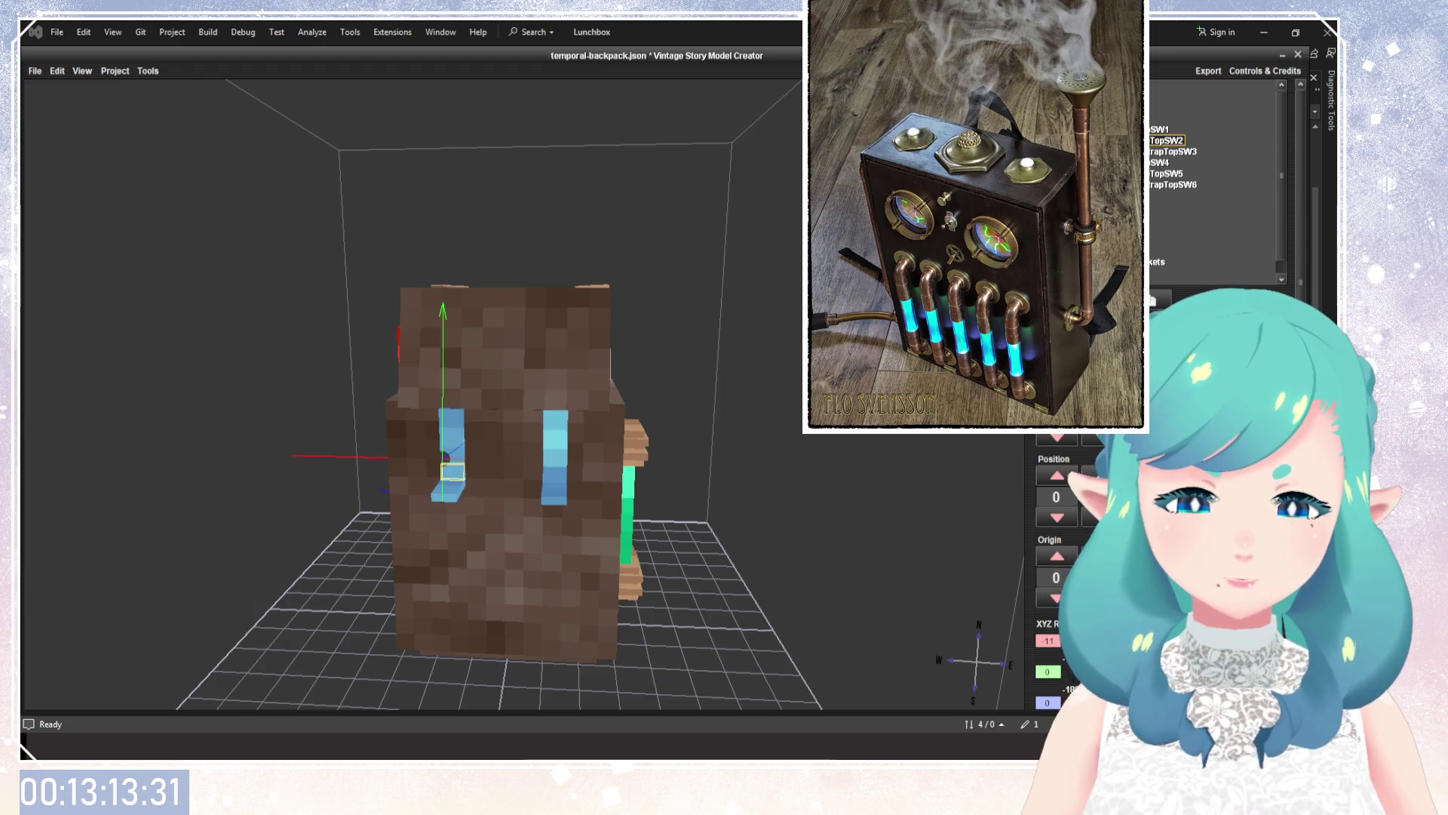
pyautogui.moveTo(725, 438); pyautogui.dragTo(717, 464)
pyautogui.hotkey('ctrl', 's')
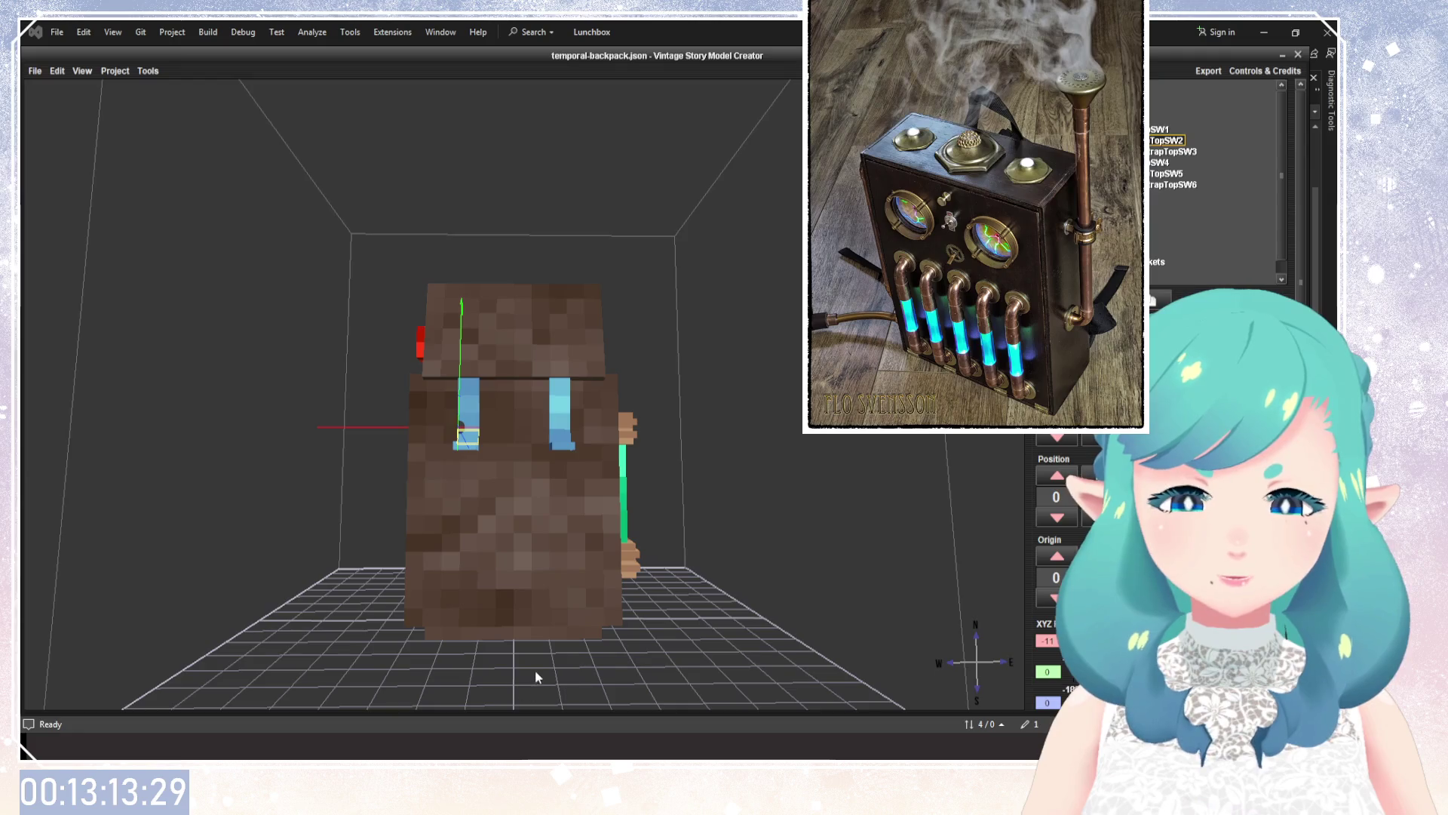
pyautogui.moveTo(547, 607); pyautogui.dragTo(512, 632)
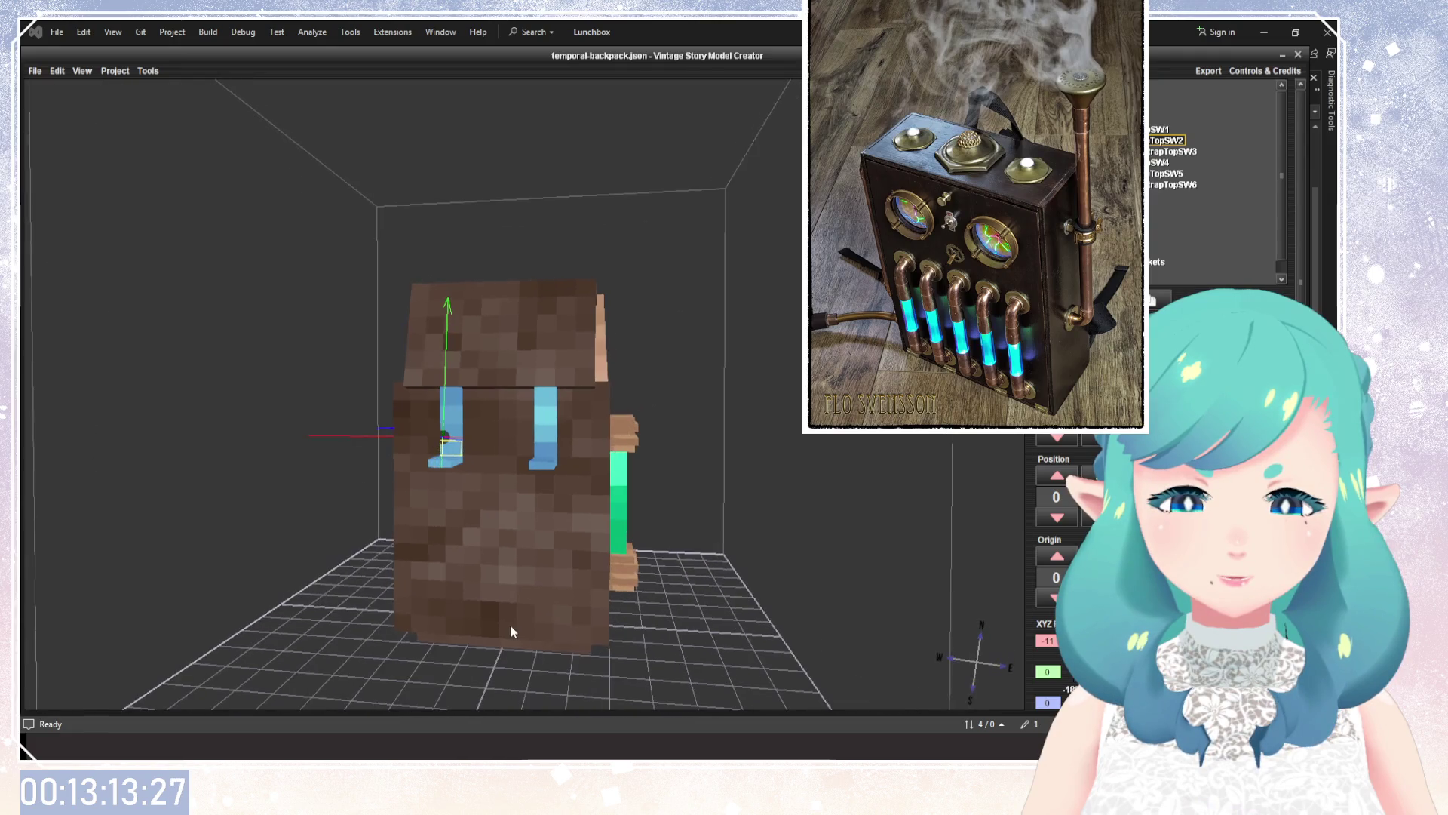
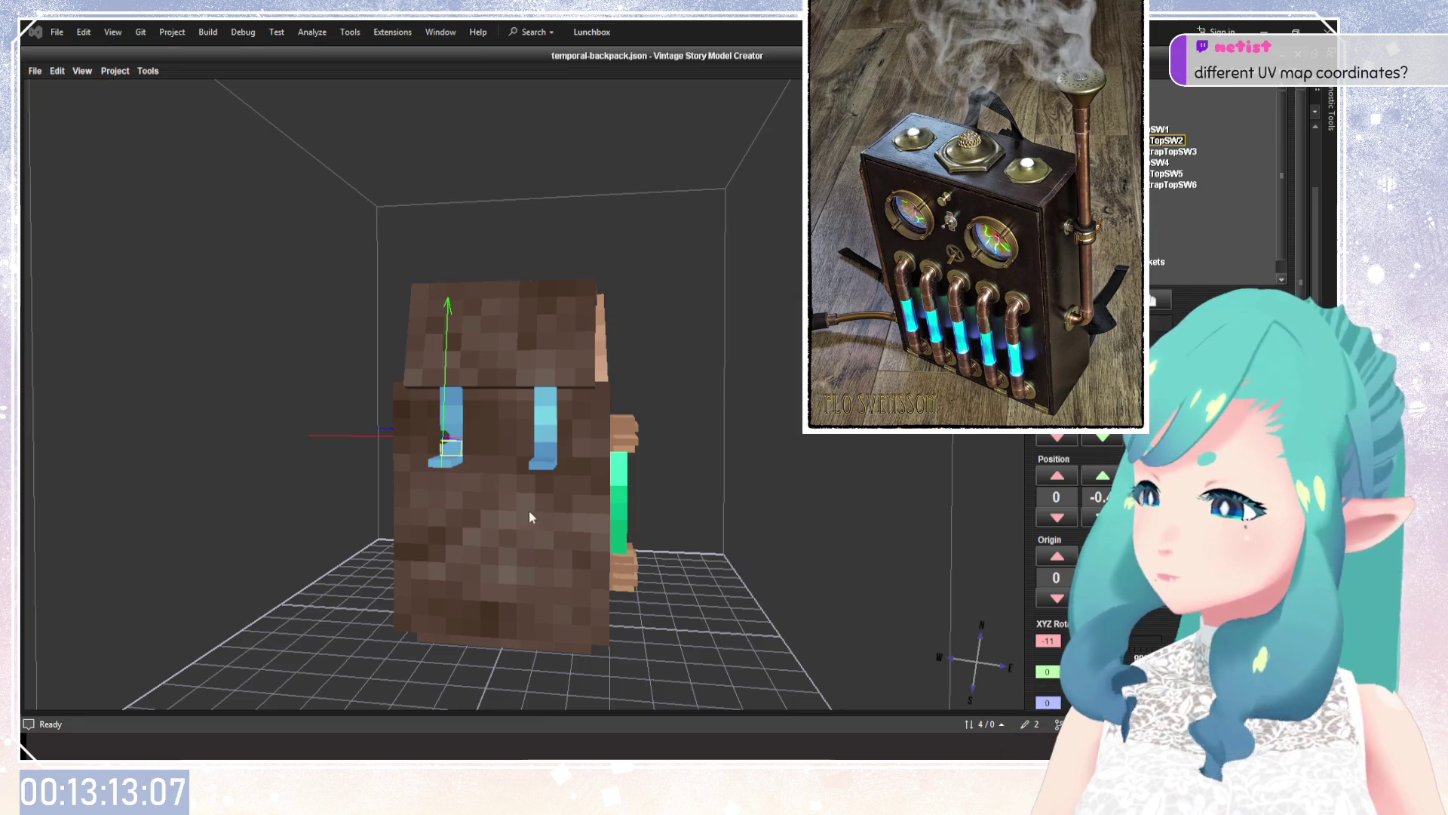
# Select the right strap pieces and then the group of pocket elements in the element tree.
pyautogui.moveTo(492, 505)
pyautogui.mouseDown()
pyautogui.moveTo(464, 428)
pyautogui.moveTo(556, 566)
pyautogui.mouseUp()
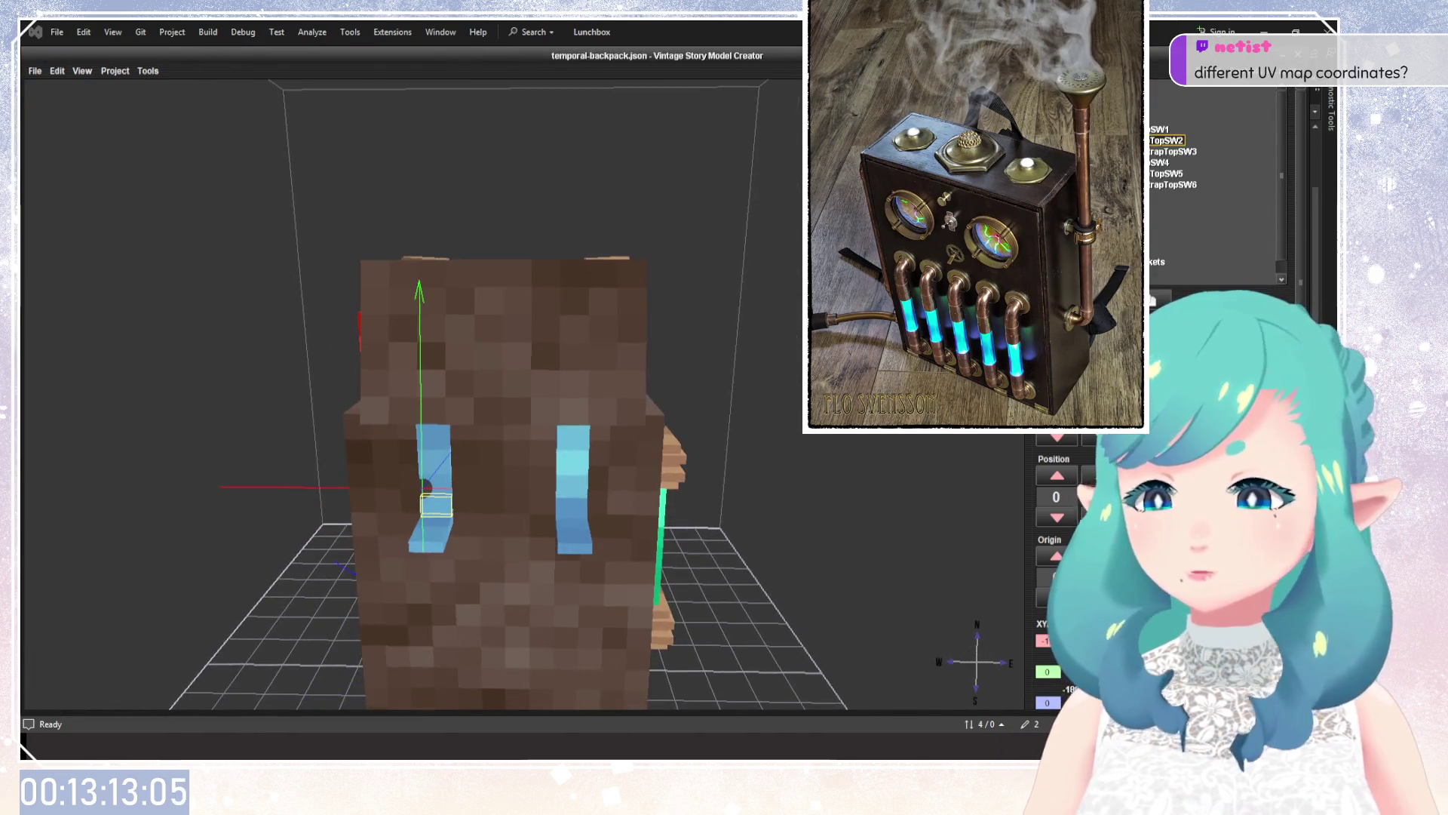
pyautogui.click(1154, 174)
pyautogui.click(1154, 178)
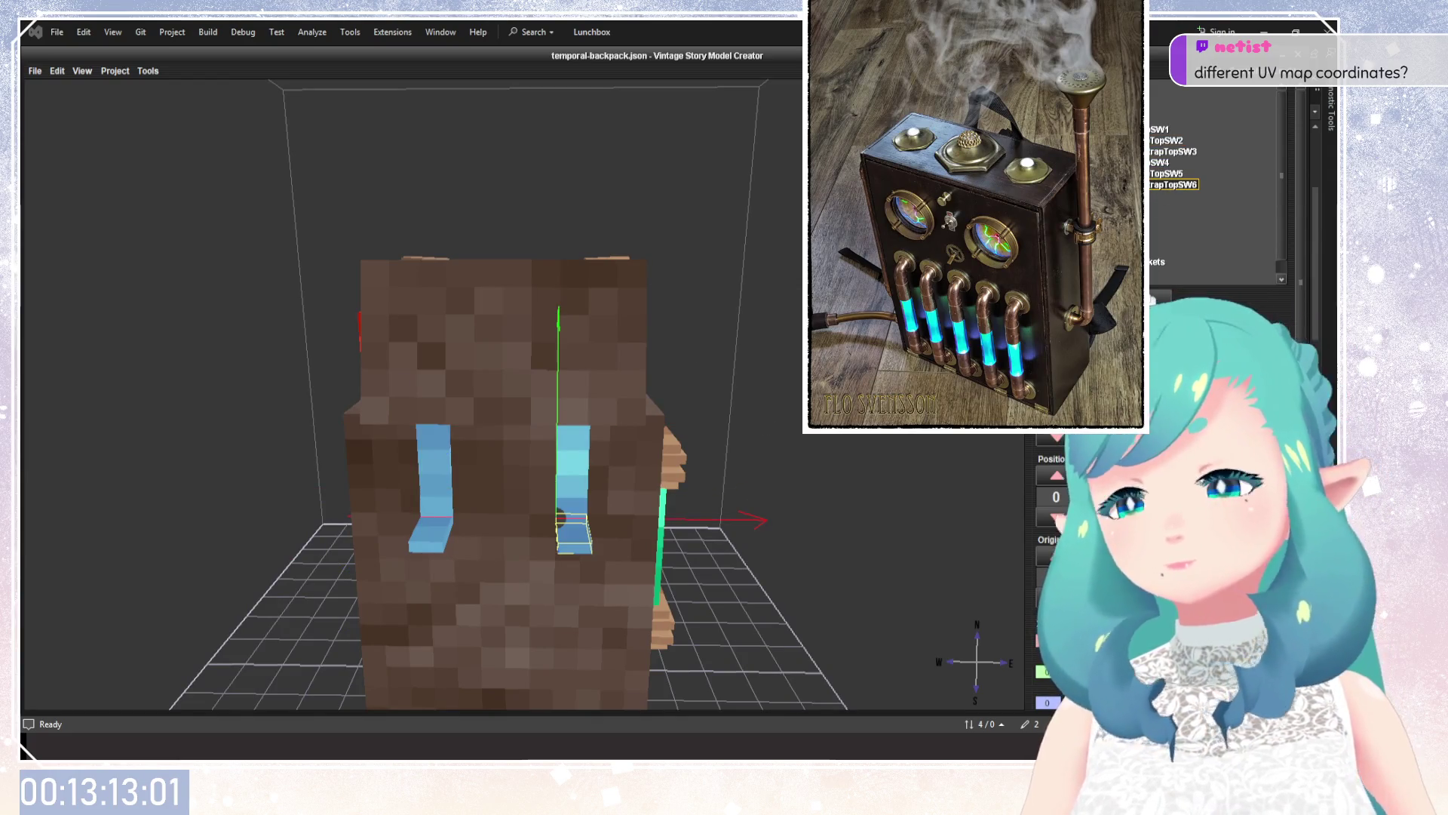
pyautogui.press('Left')
pyautogui.press('Left')
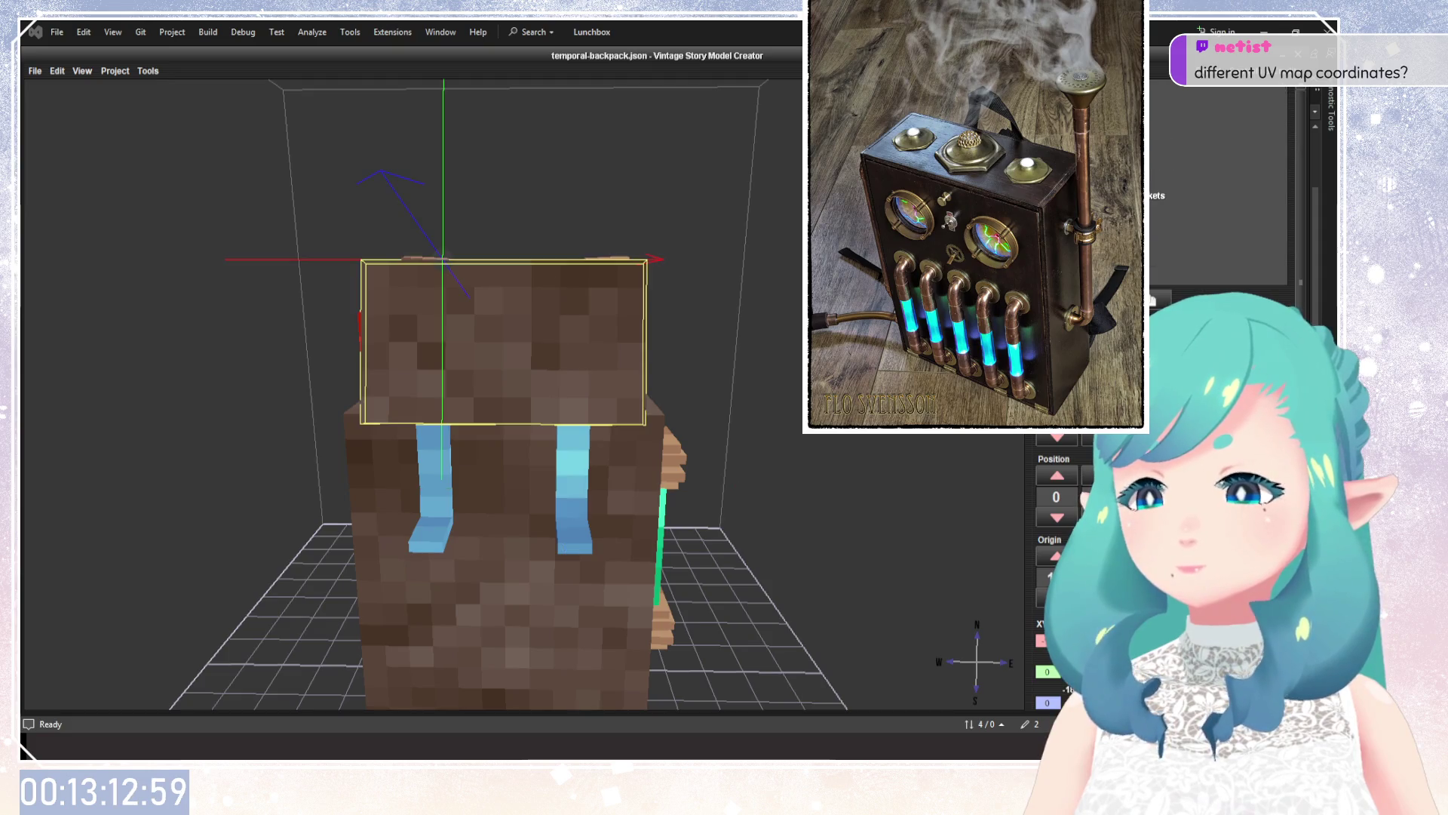
pyautogui.press('Down')
pyautogui.click(1156, 184)
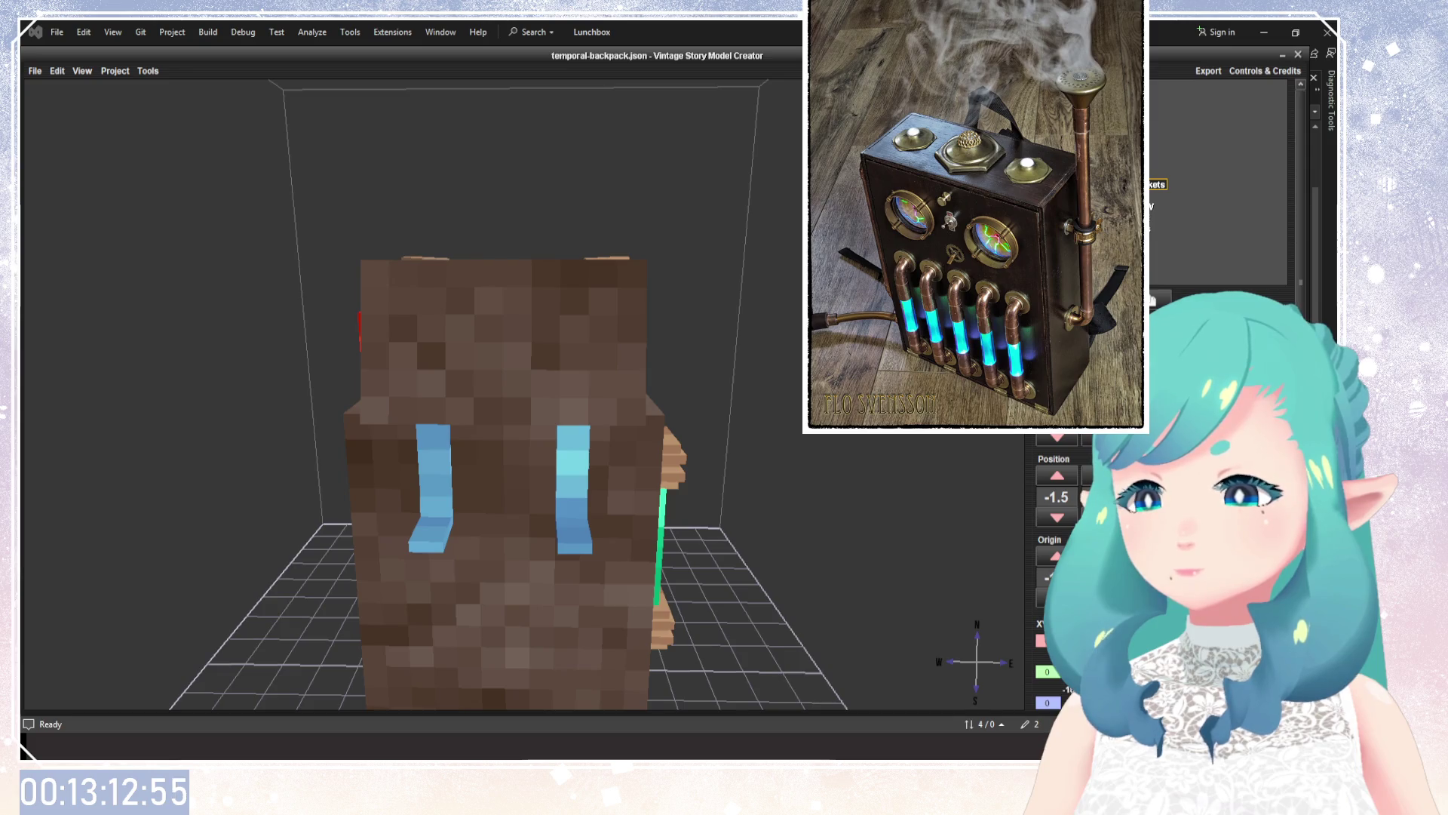
pyautogui.scroll(-2, 691, 292)
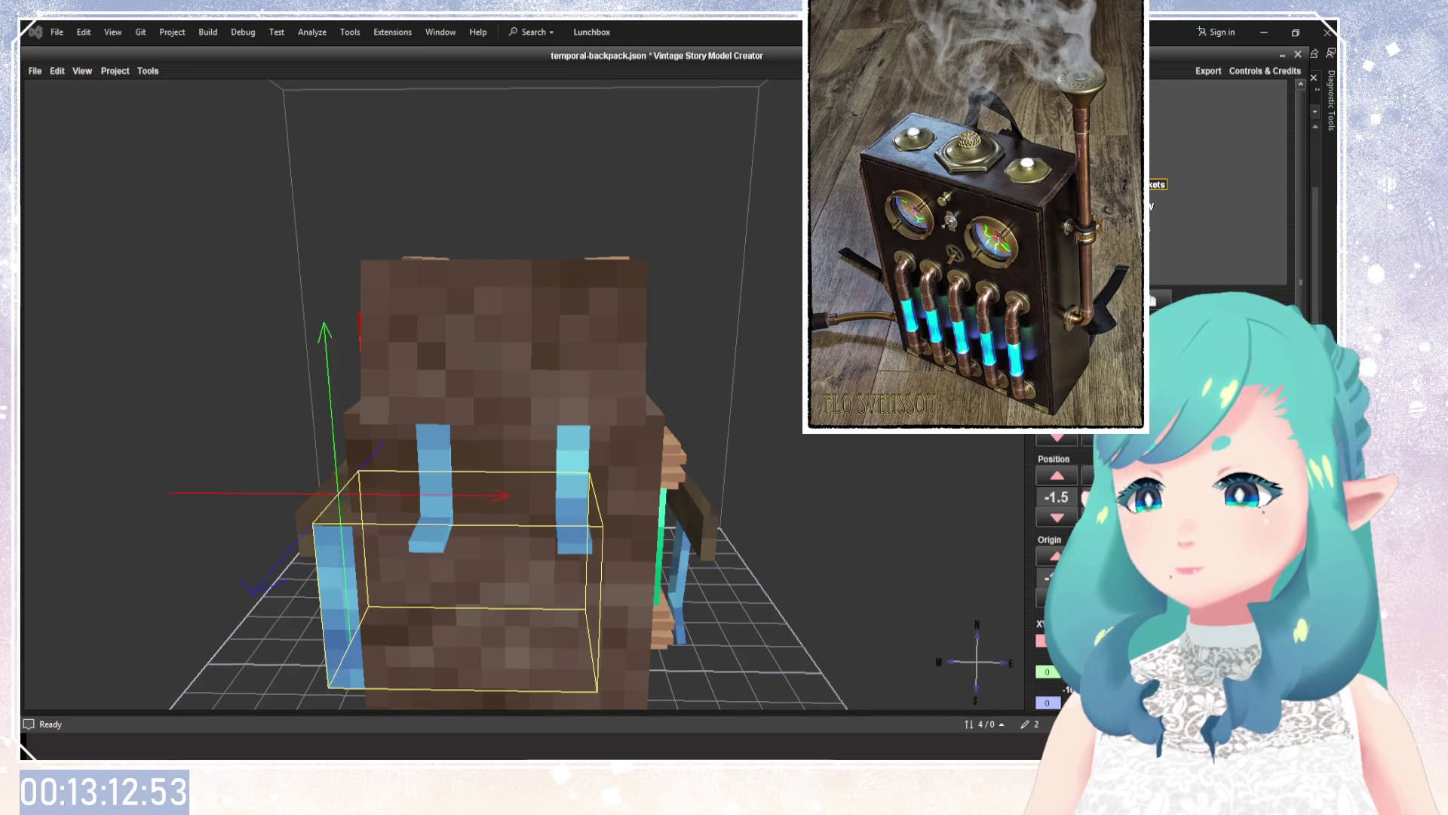
pyautogui.moveTo(691, 293); pyautogui.dragTo(516, 277)
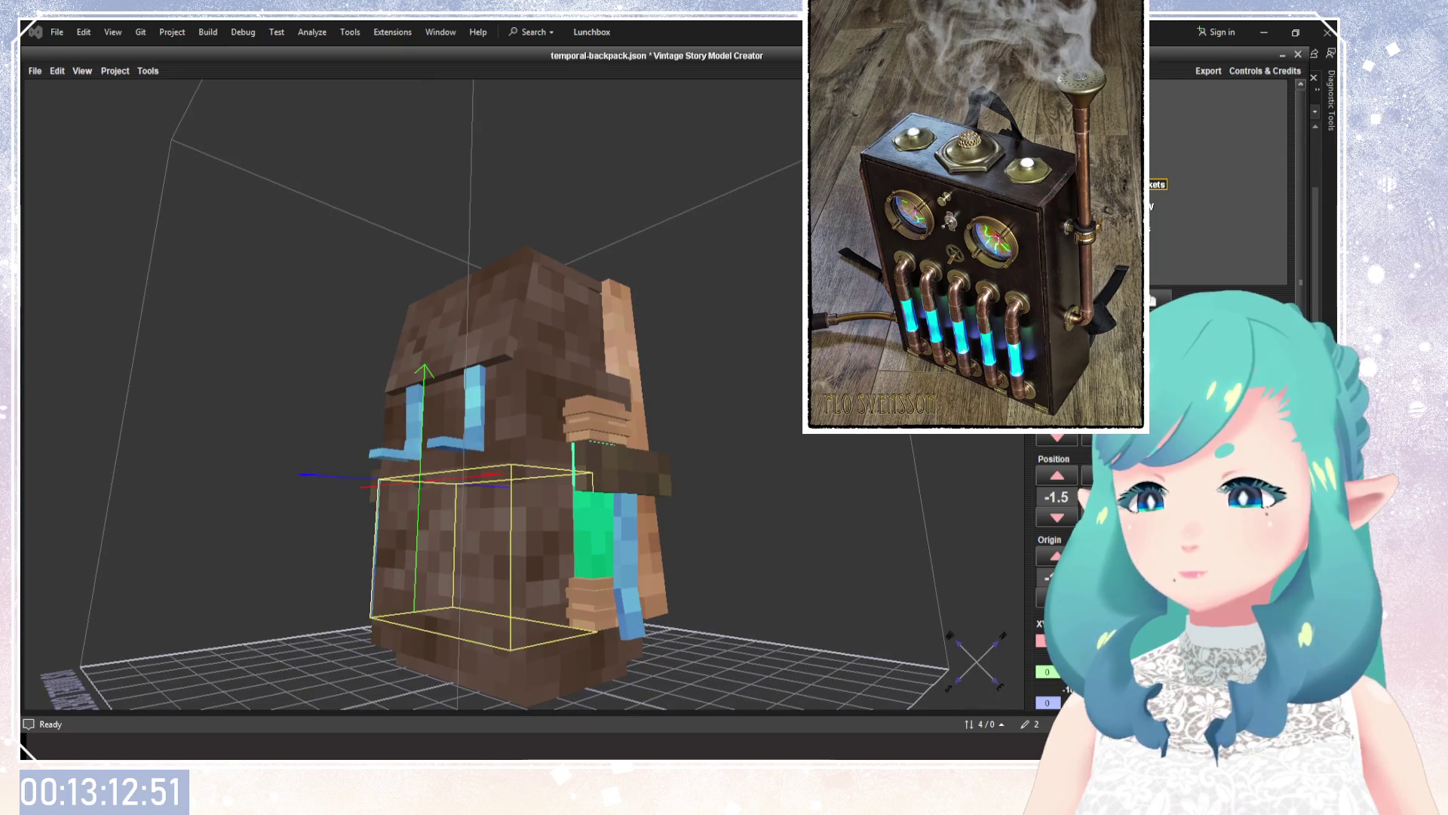
pyautogui.moveTo(646, 378)
pyautogui.mouseDown()
pyautogui.moveTo(685, 490)
pyautogui.moveTo(586, 491)
pyautogui.mouseUp()
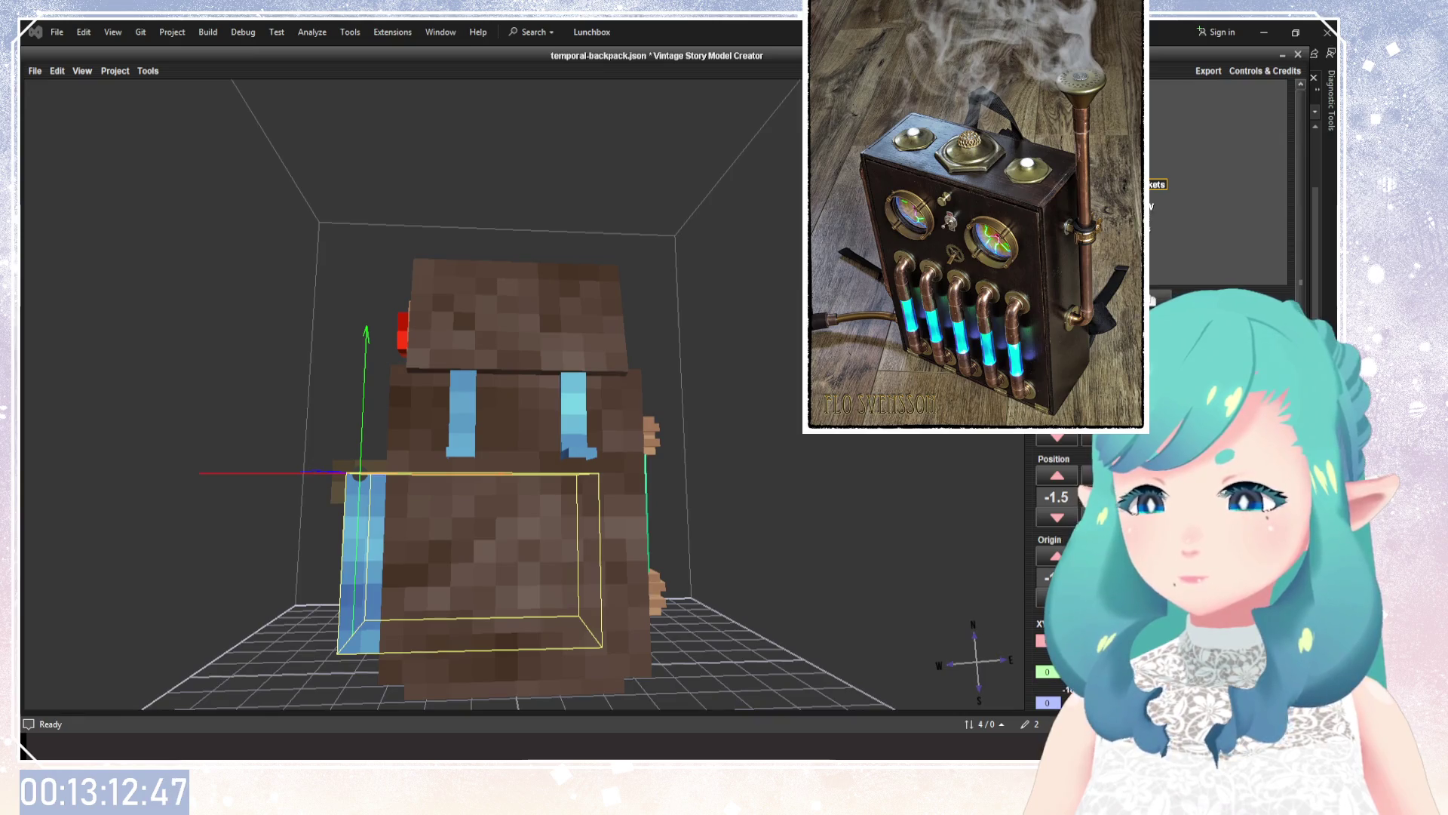
# Step through the strap and body elements, then bring in the buckled front pocket.
pyautogui.click(1128, 228)
pyautogui.press('Up')
pyautogui.press('Up')
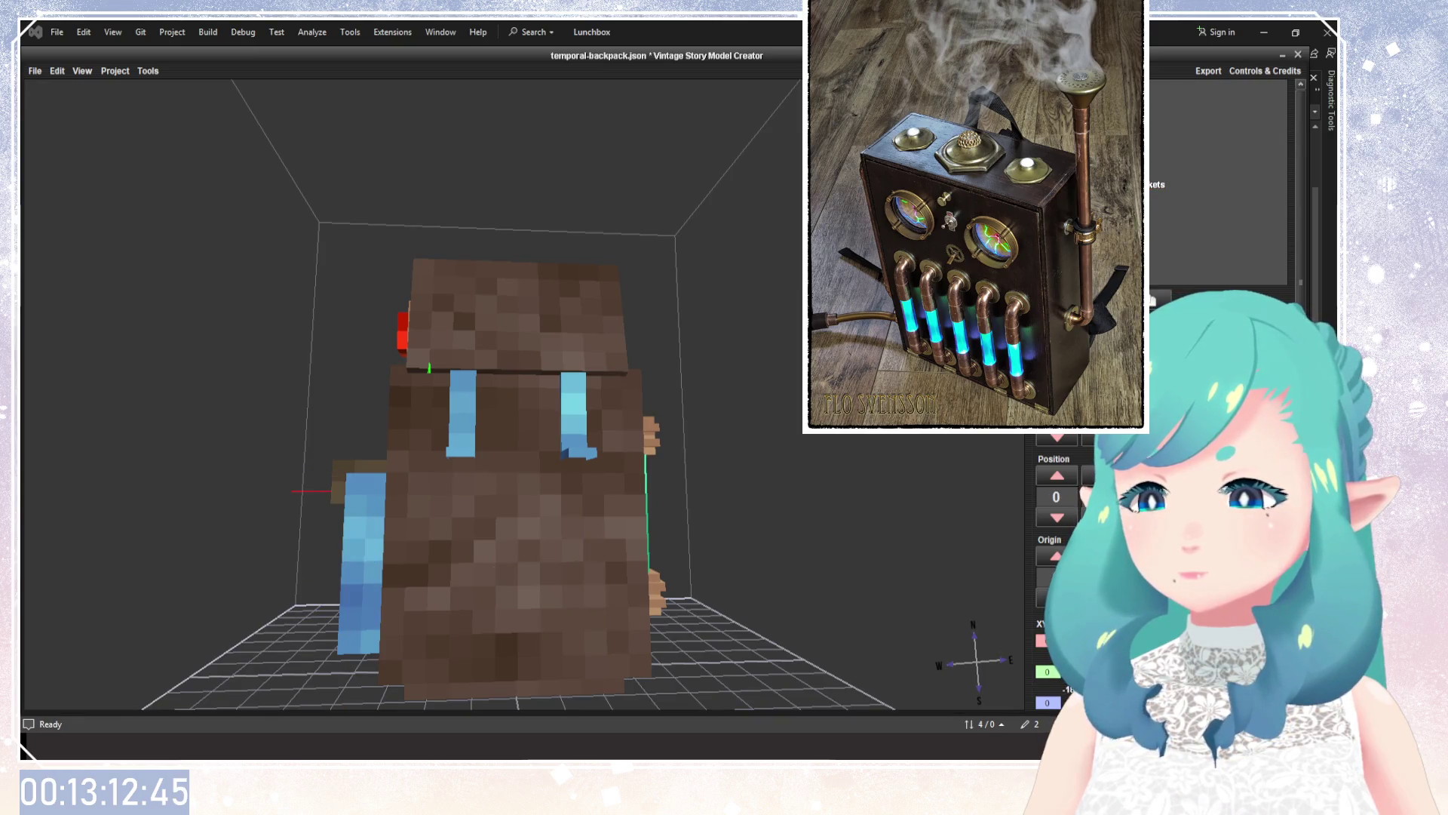
pyautogui.press('Right')
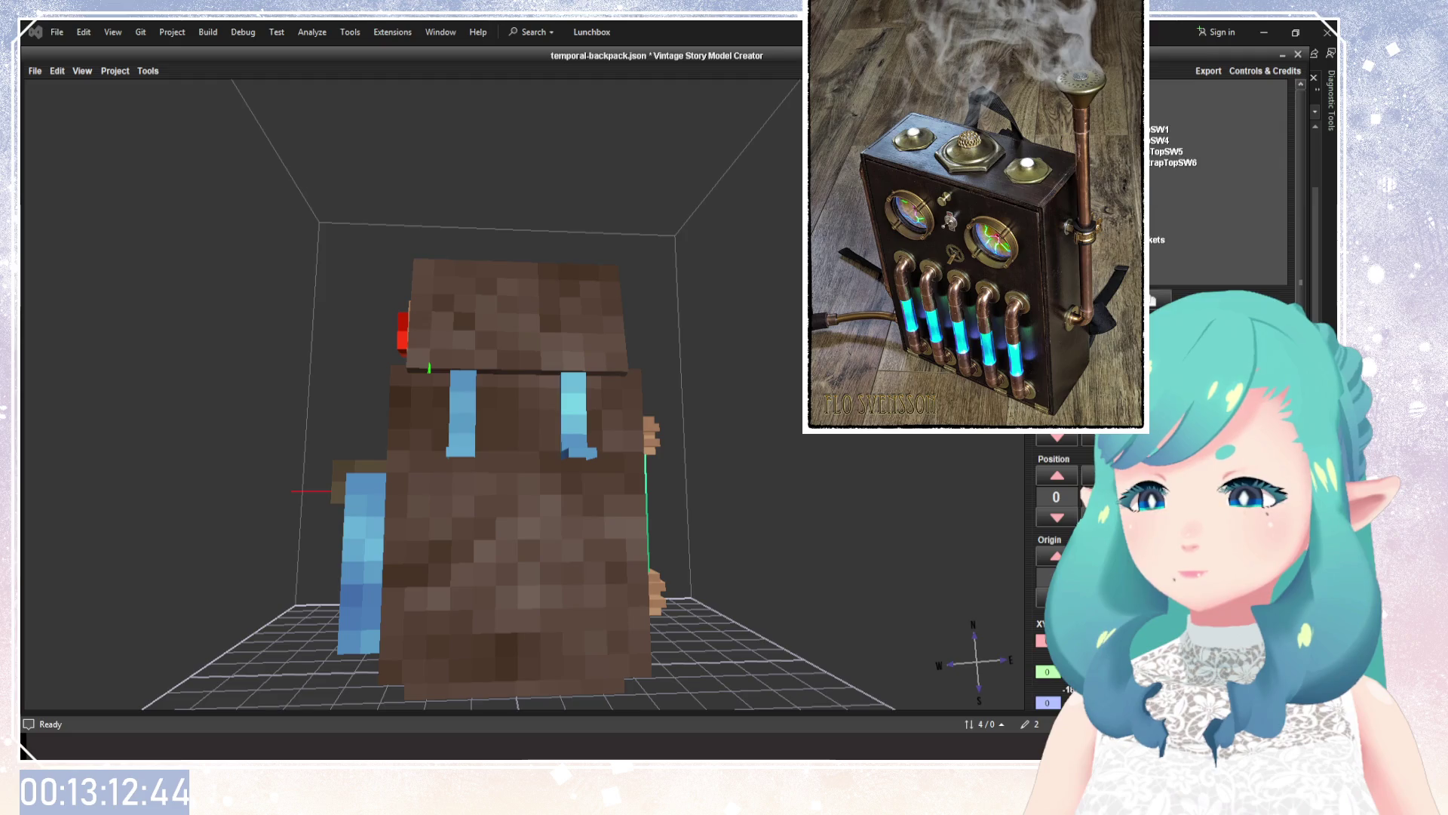
pyautogui.press('Left')
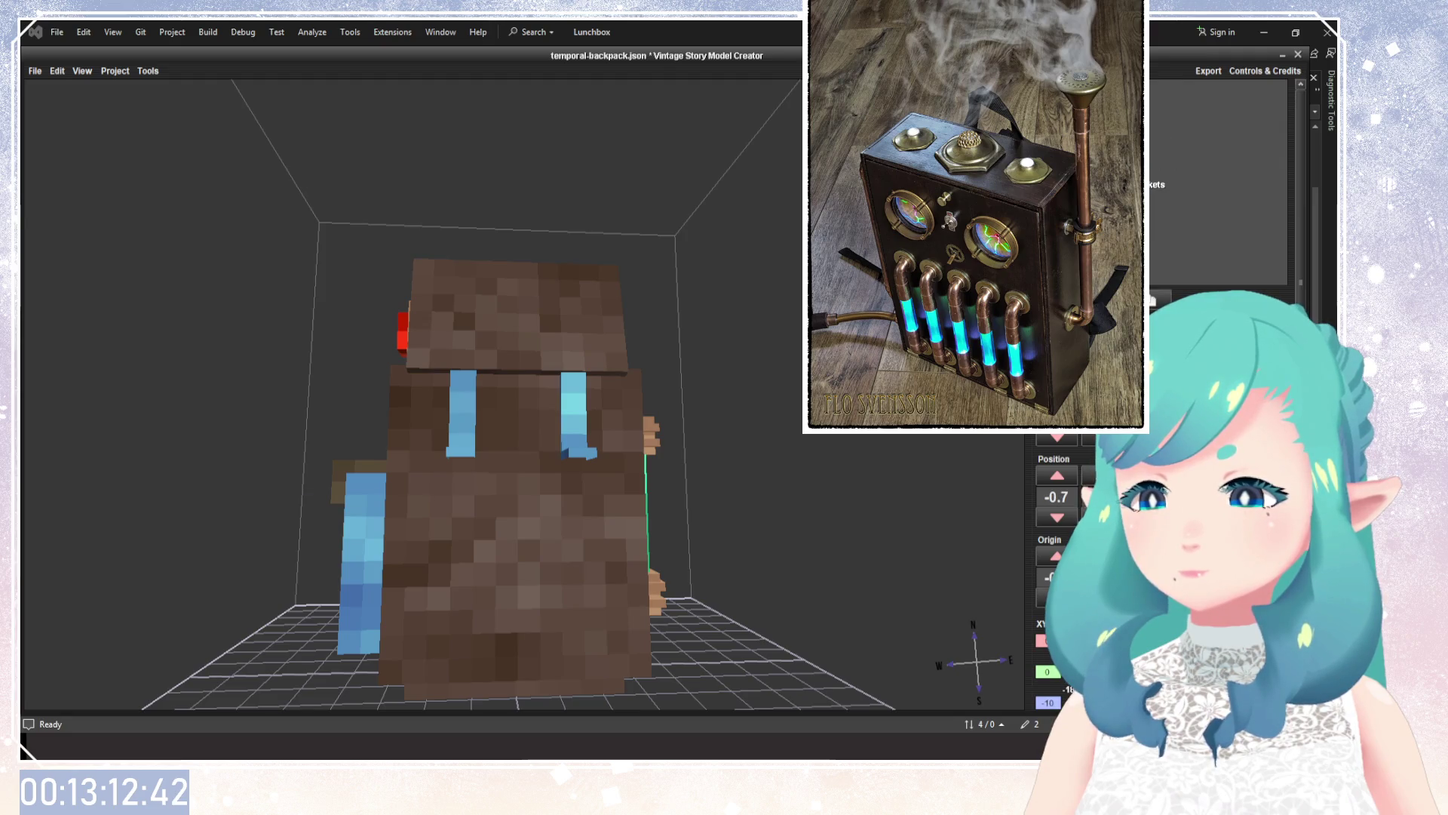
pyautogui.press('Down')
pyautogui.press('Up')
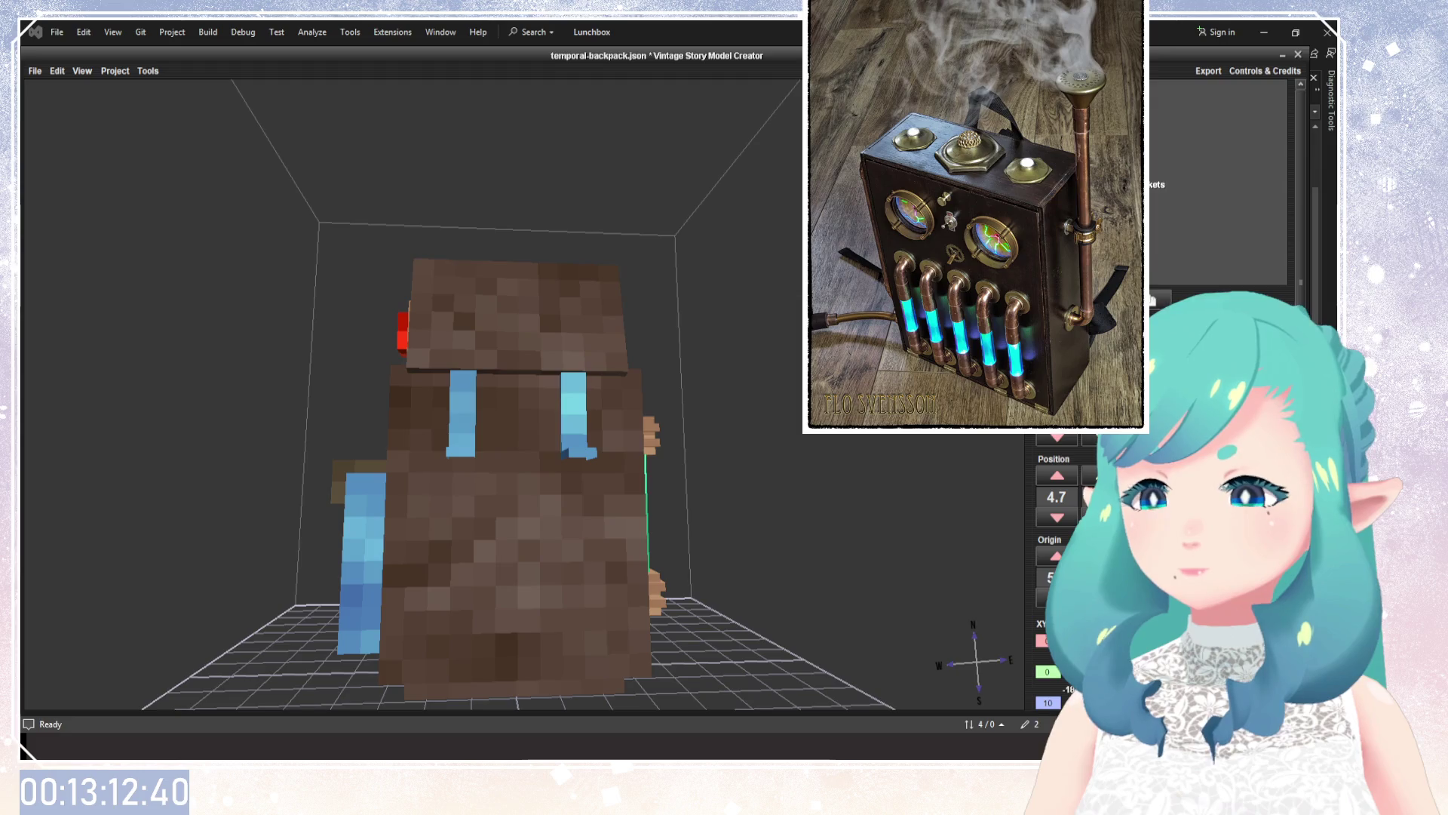
pyautogui.press('Down')
pyautogui.press('Up')
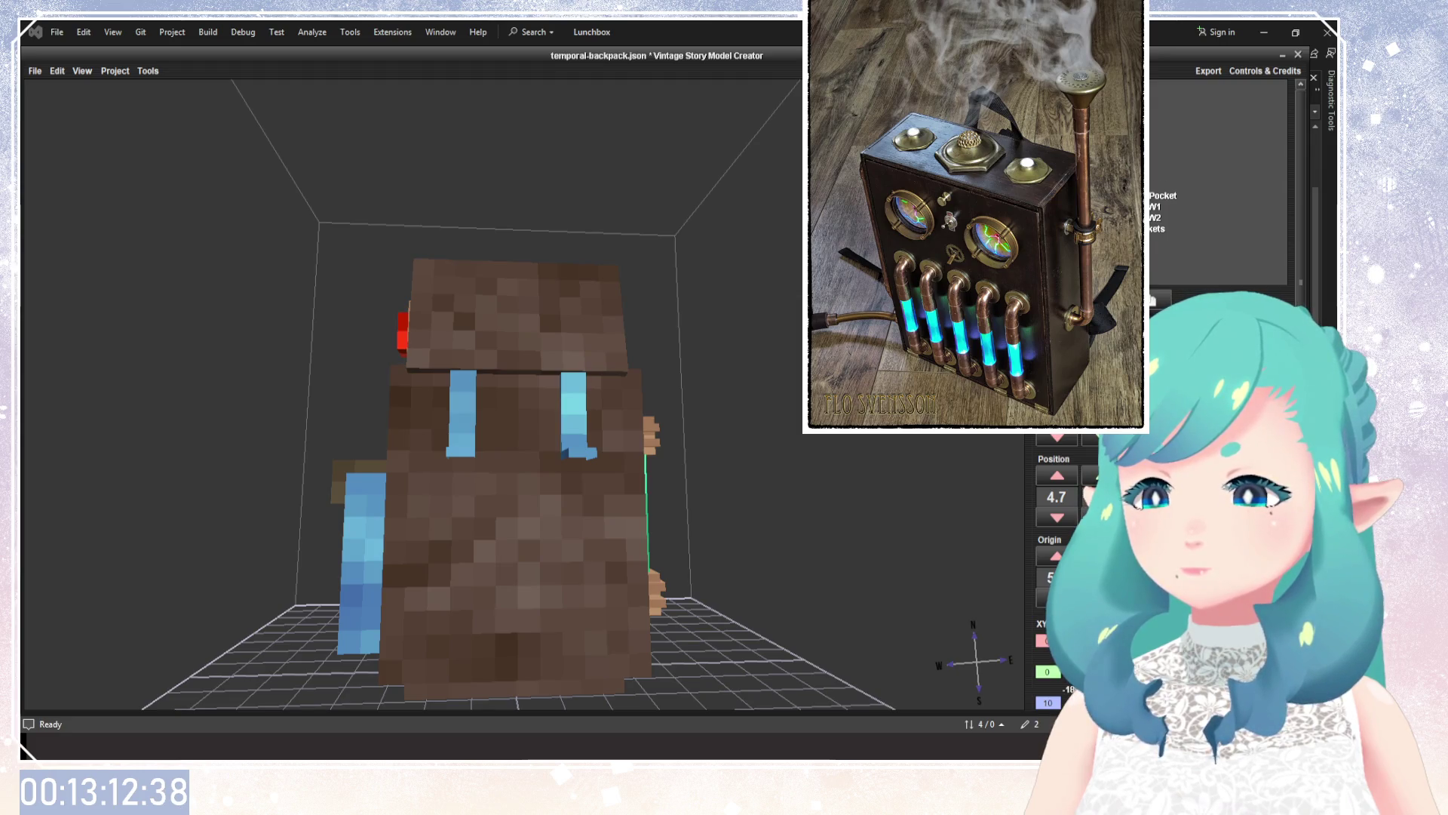
pyautogui.hotkey('ctrl', 'z')
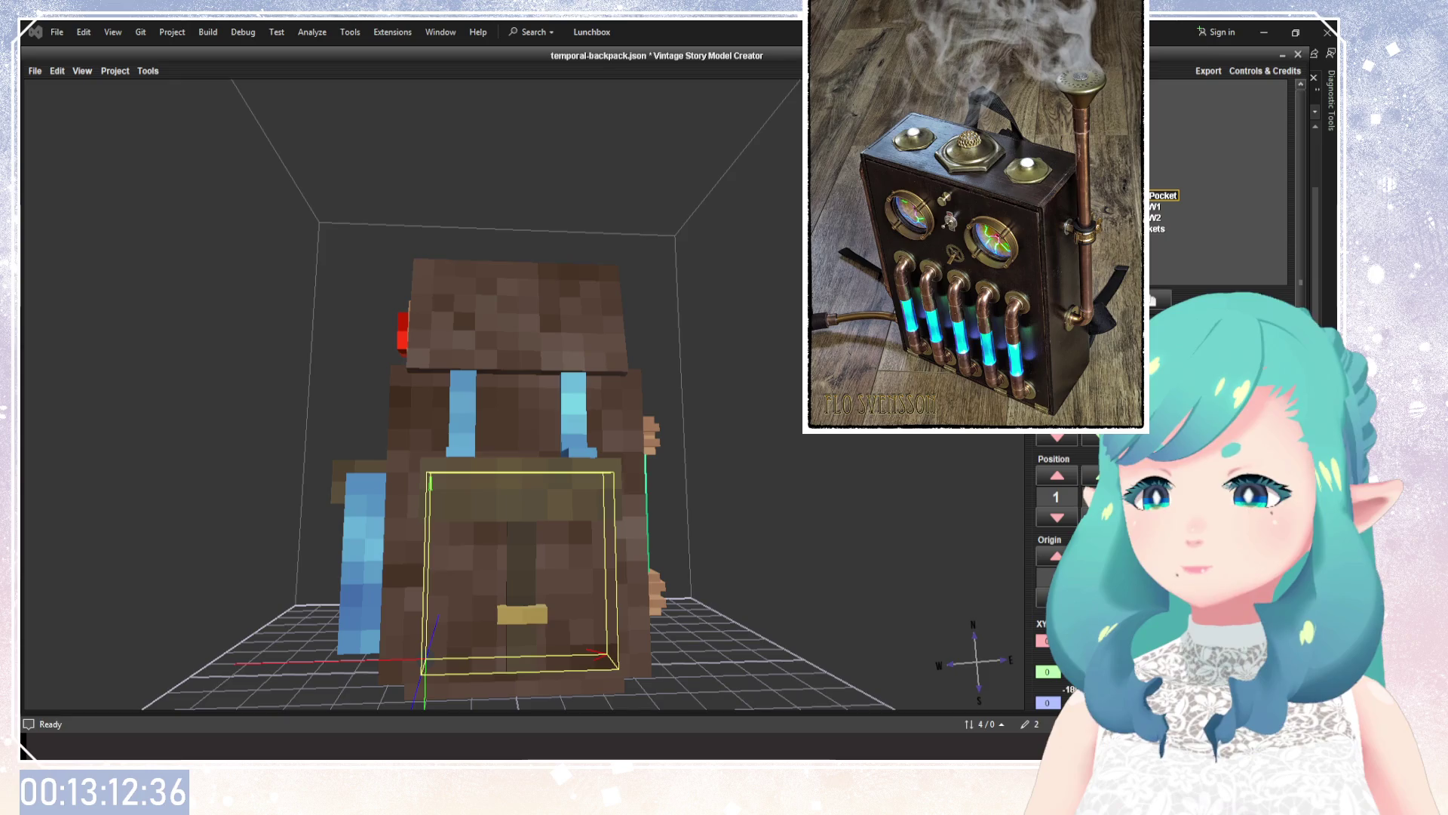
# Orbit around the backpack, selecting the strap buckle and the long back strap.
pyautogui.moveTo(740, 418)
pyautogui.mouseDown()
pyautogui.moveTo(763, 504)
pyautogui.moveTo(679, 459)
pyautogui.mouseUp()
pyautogui.scroll(-3, 763, 504)
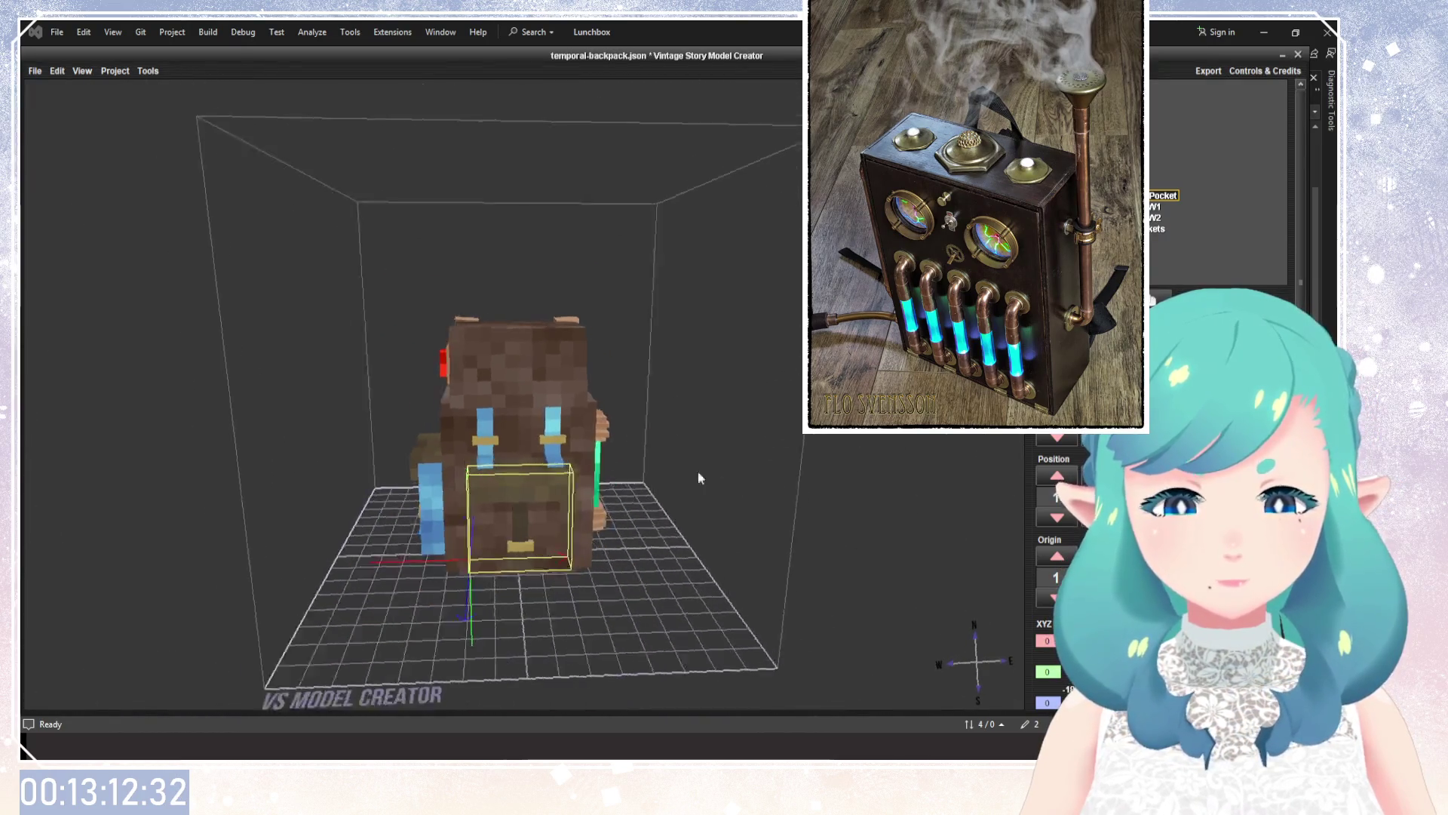
pyautogui.click(594, 361)
pyautogui.moveTo(595, 360)
pyautogui.mouseDown()
pyautogui.moveTo(768, 499)
pyautogui.moveTo(450, 475)
pyautogui.moveTo(578, 428)
pyautogui.mouseUp()
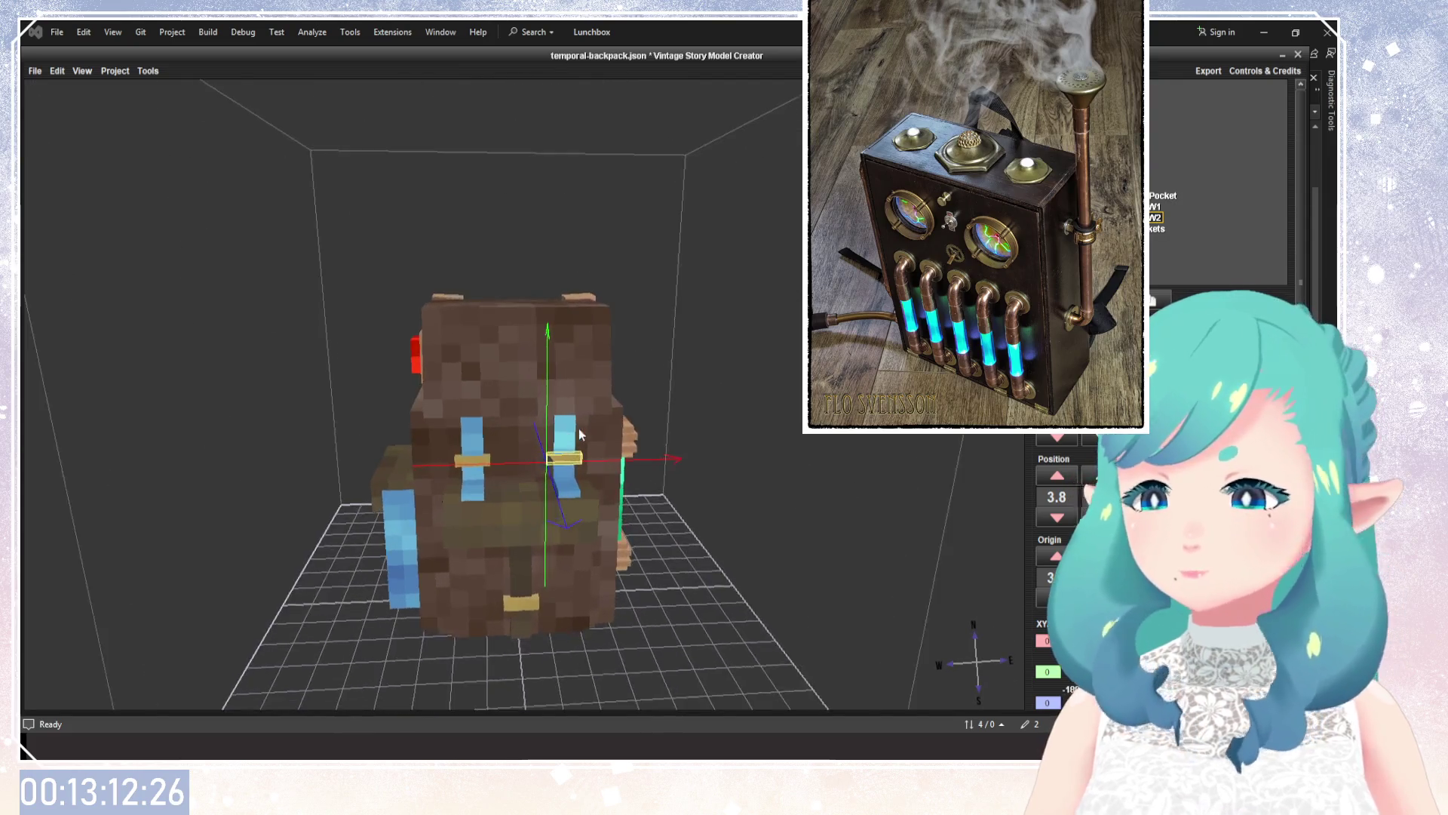
pyautogui.scroll(5, 578, 429)
pyautogui.moveTo(495, 559)
pyautogui.mouseDown()
pyautogui.moveTo(581, 576)
pyautogui.moveTo(418, 546)
pyautogui.mouseUp()
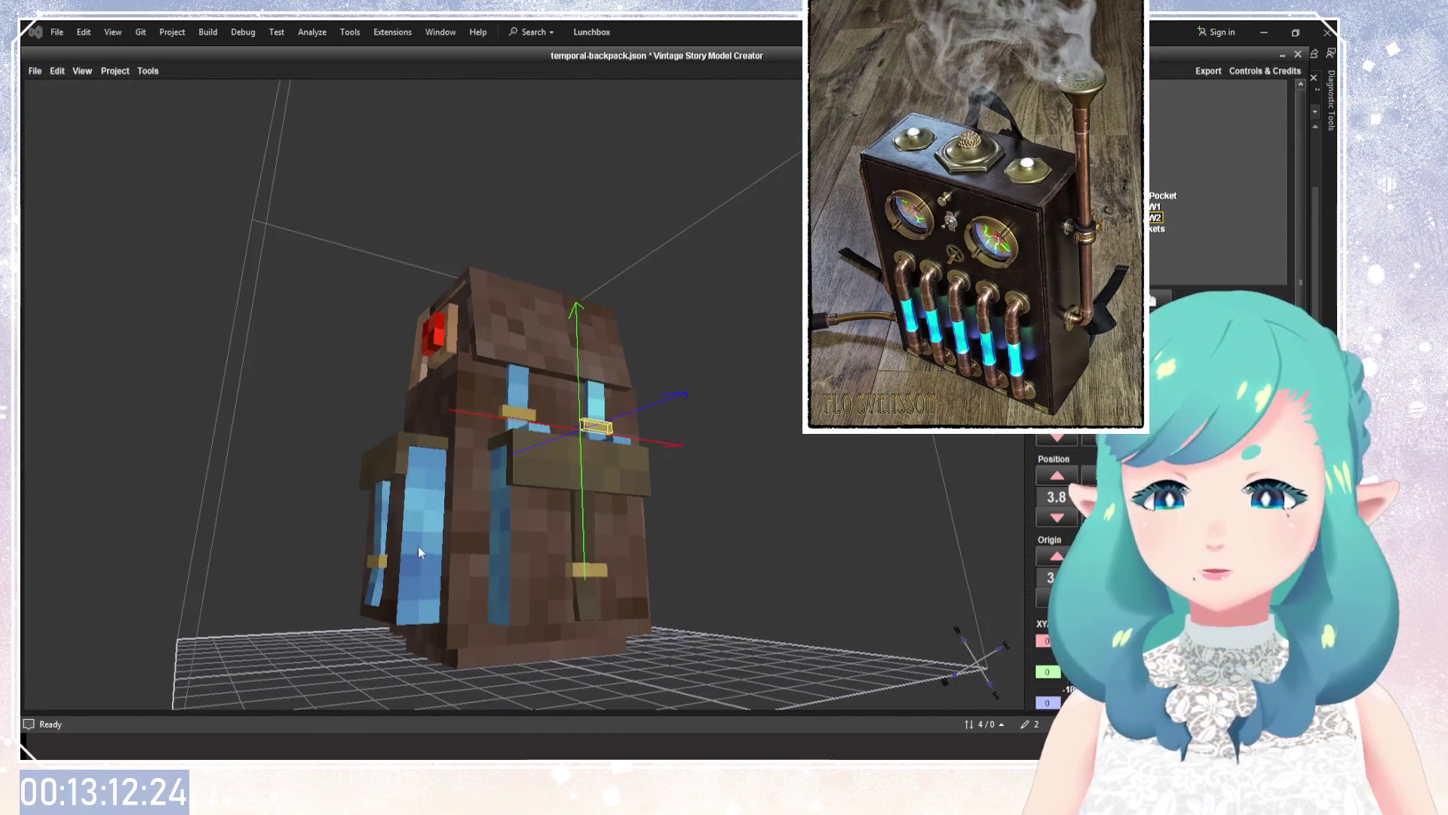
pyautogui.moveTo(417, 496); pyautogui.dragTo(541, 423)
pyautogui.moveTo(654, 459); pyautogui.dragTo(589, 453)
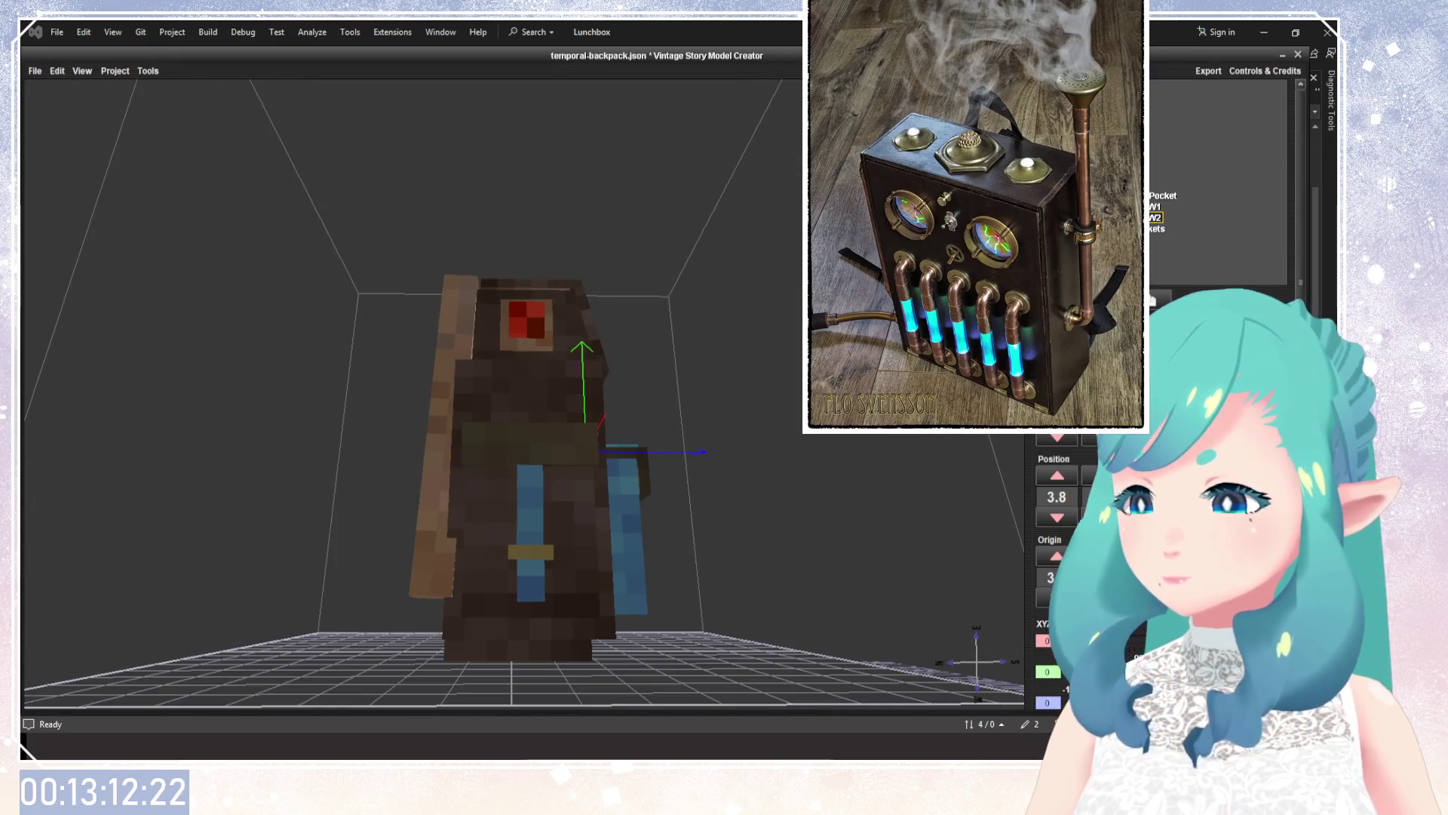
pyautogui.click(441, 438)
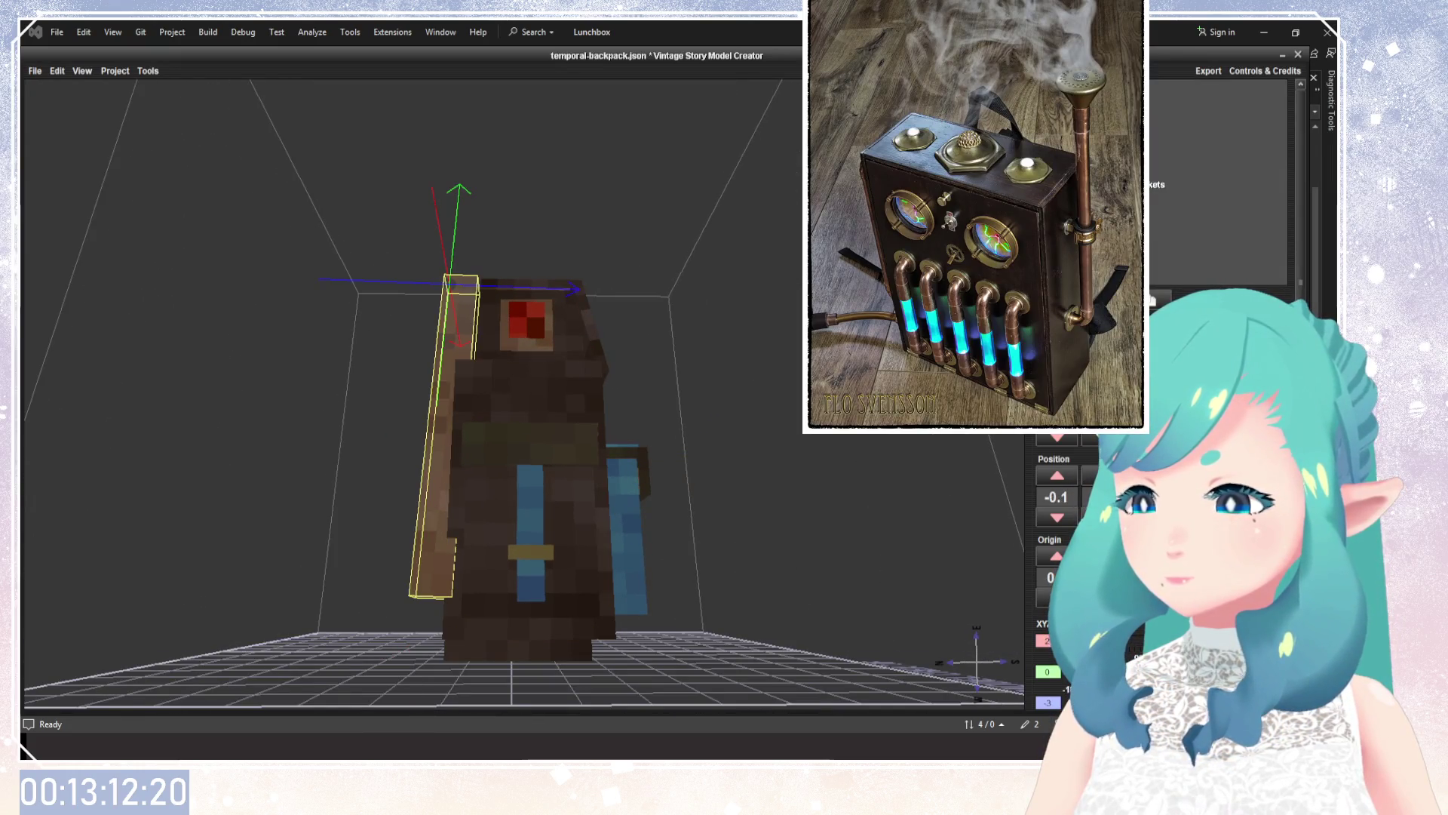
pyautogui.press('Down')
pyautogui.press('Down')
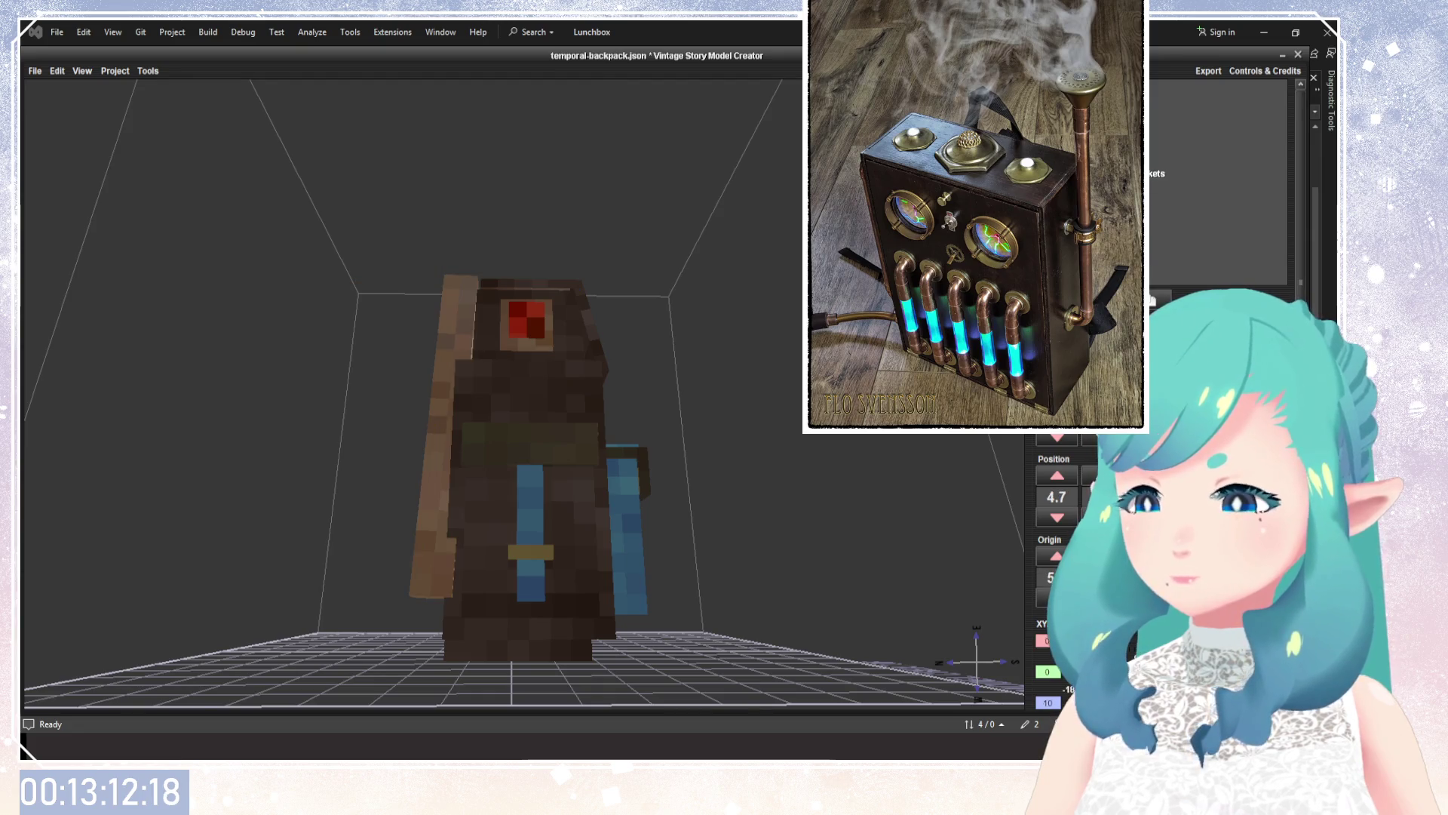
pyautogui.press('Up')
# Save the model, then add, remove and restore a bar and strap over the green tube.
pyautogui.moveTo(378, 356); pyautogui.dragTo(685, 356)
pyautogui.hotkey('ctrl', 's')
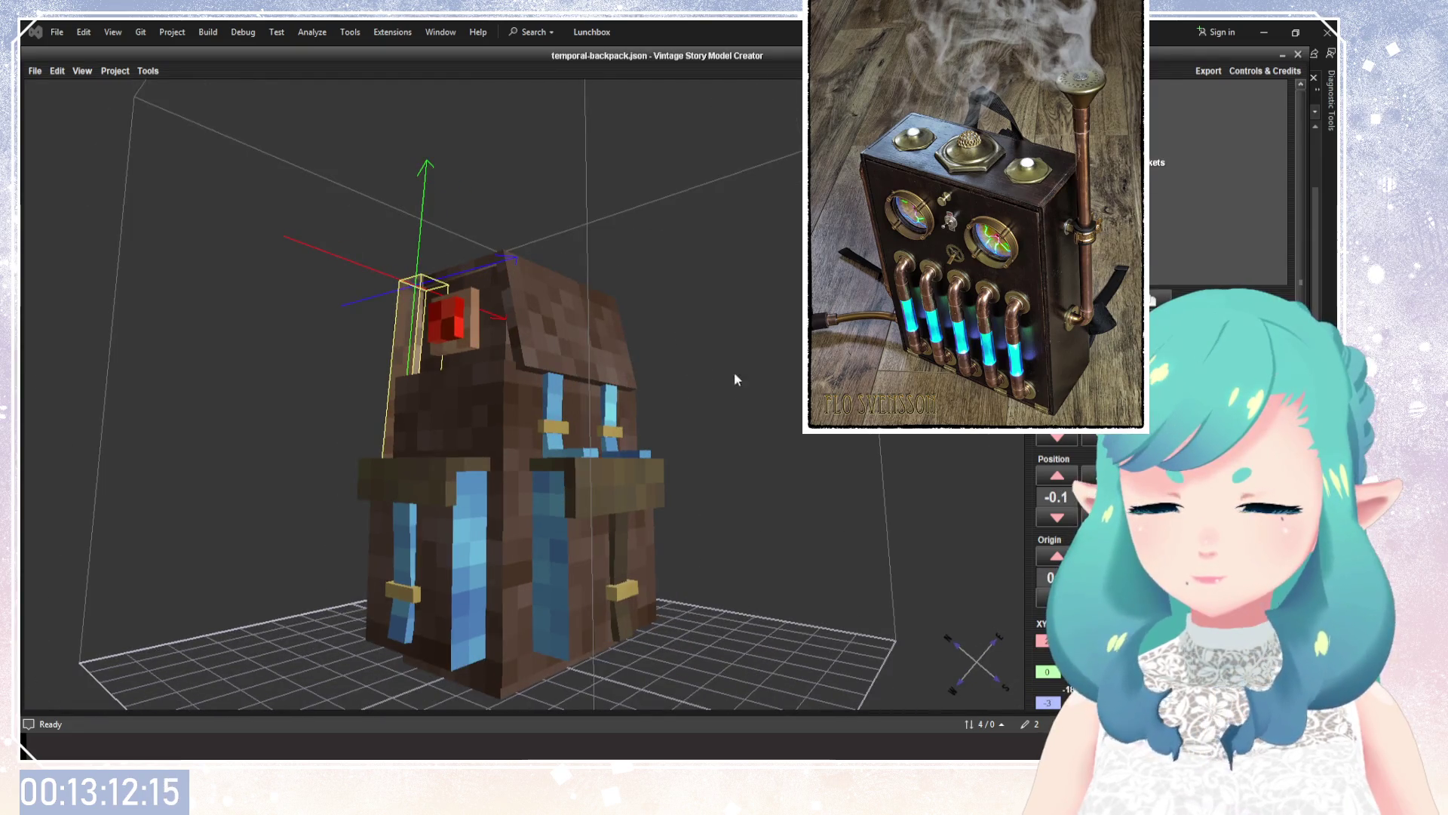
pyautogui.moveTo(789, 408); pyautogui.dragTo(905, 411)
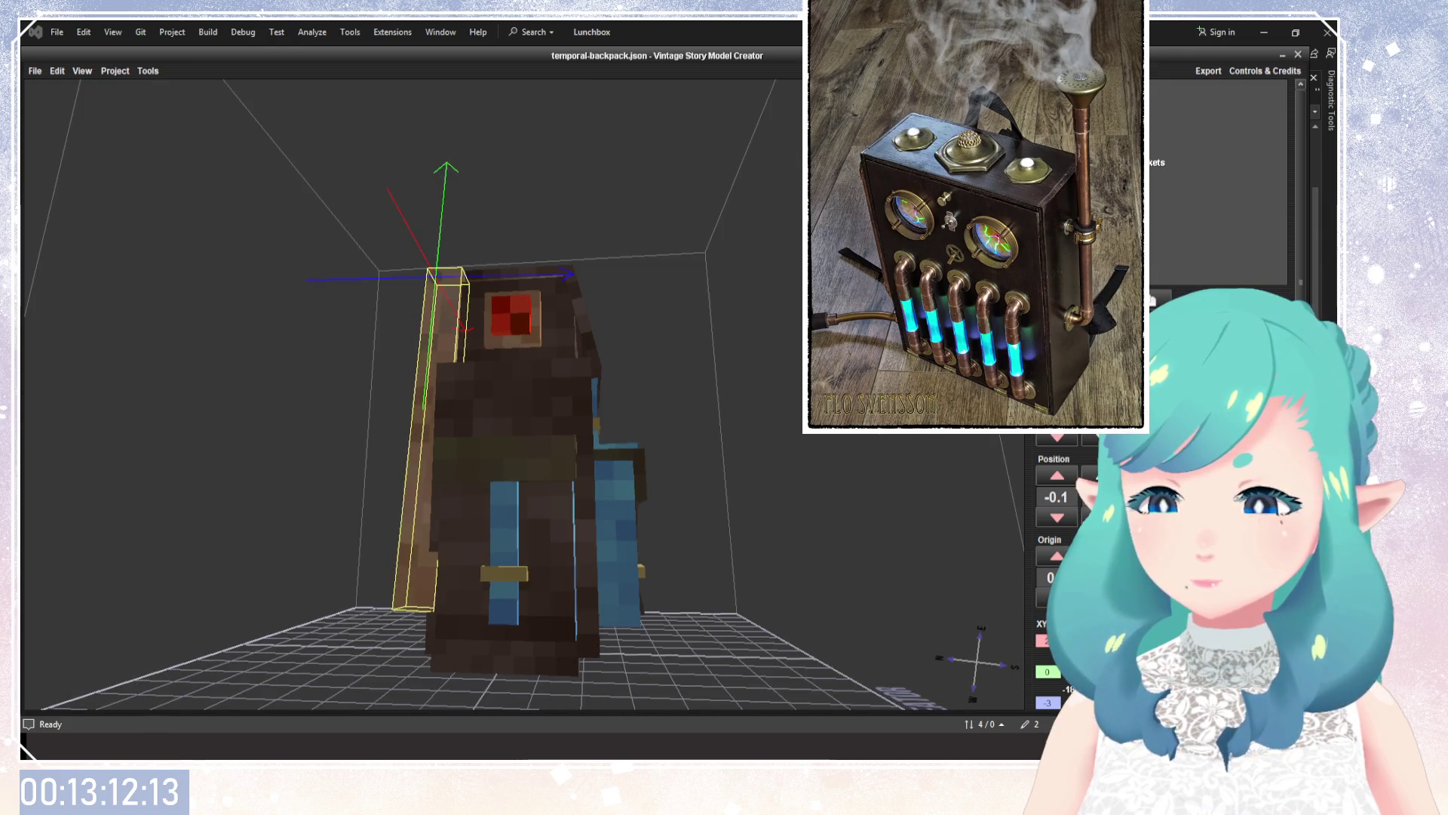
pyautogui.press('Down')
pyautogui.press('Down')
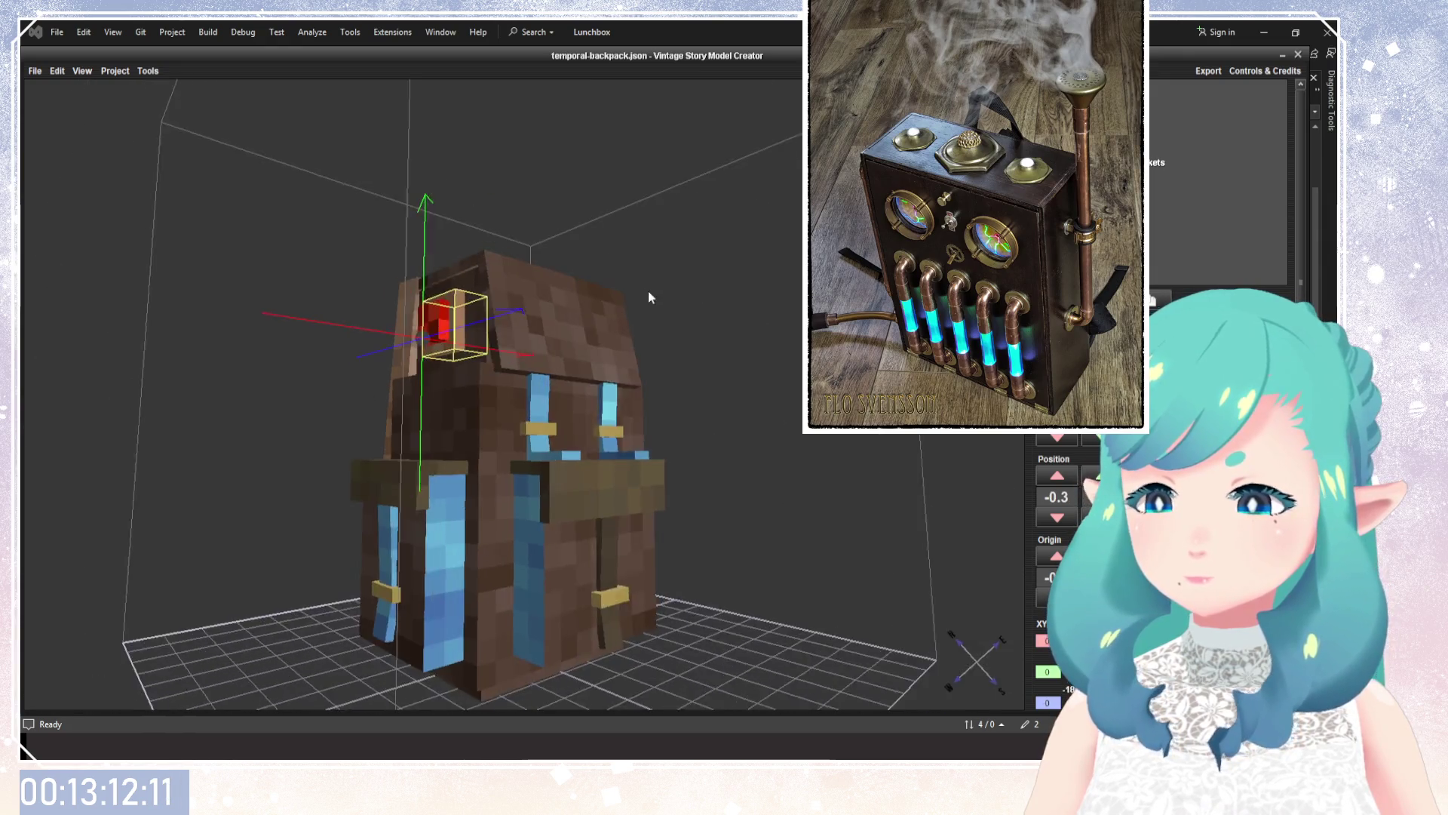
pyautogui.moveTo(646, 298); pyautogui.dragTo(1174, 182)
pyautogui.press('Down')
pyautogui.moveTo(980, 188); pyautogui.dragTo(1152, 186)
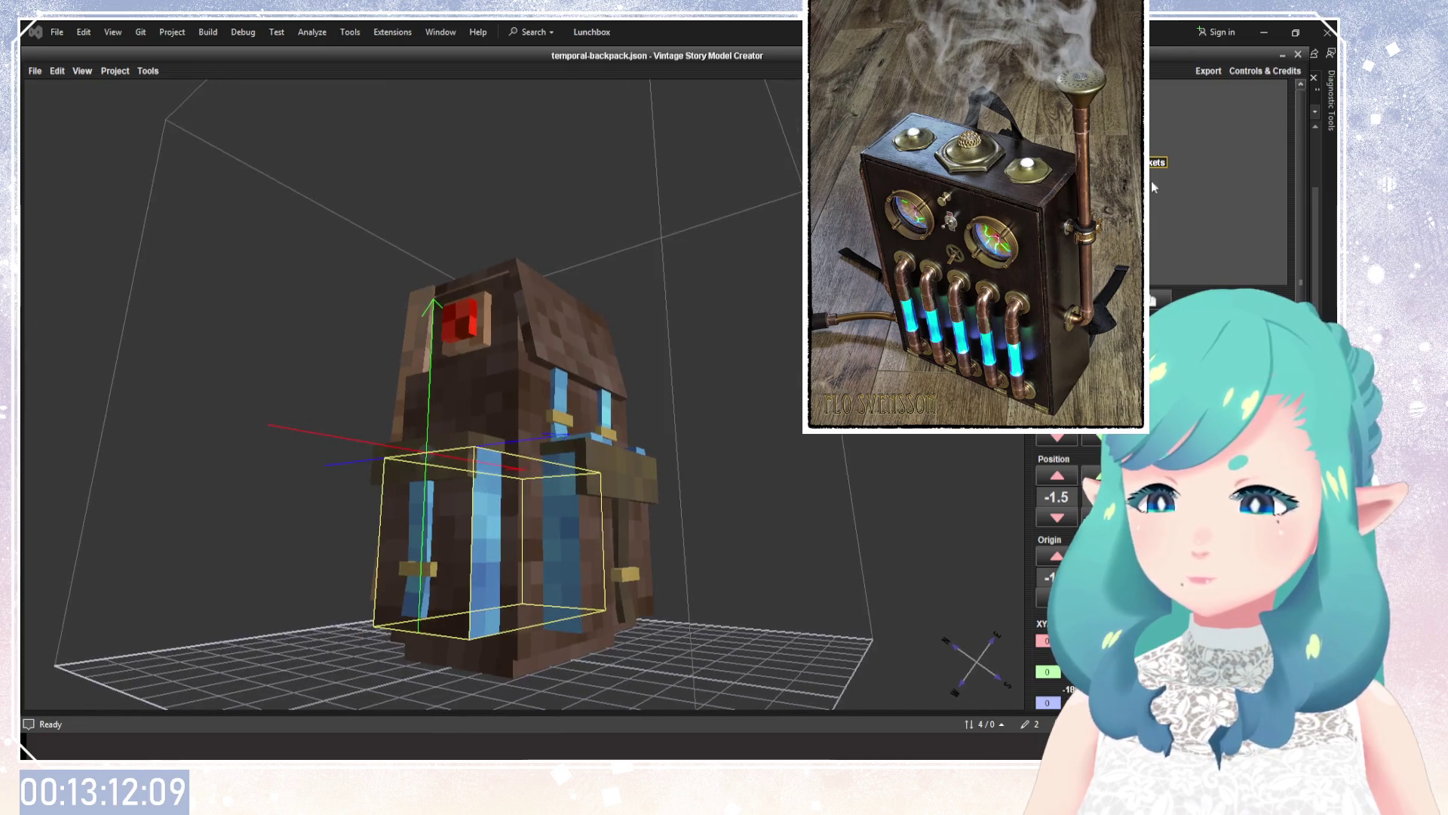
pyautogui.press('Down')
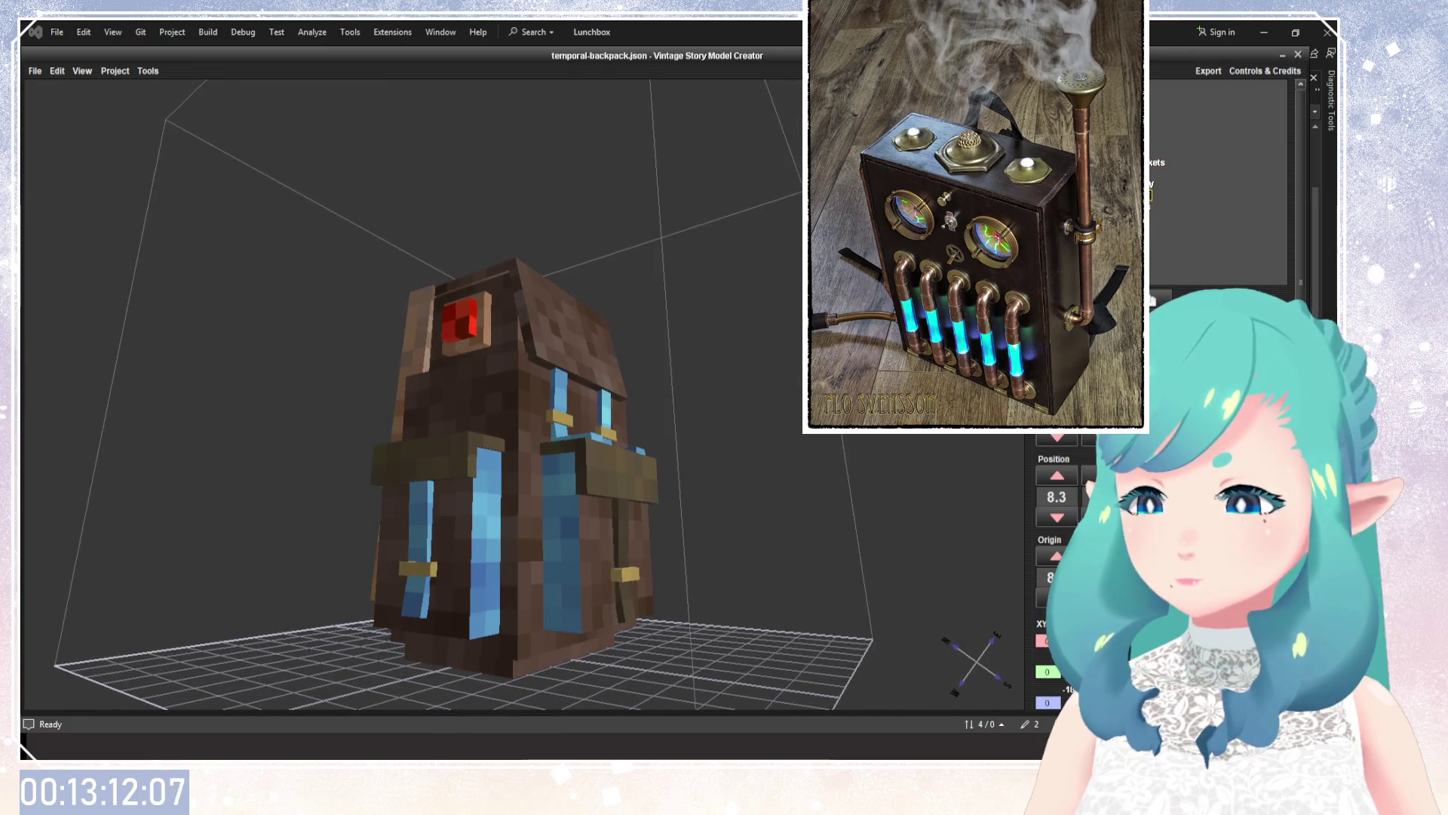
pyautogui.moveTo(781, 293); pyautogui.dragTo(468, 302)
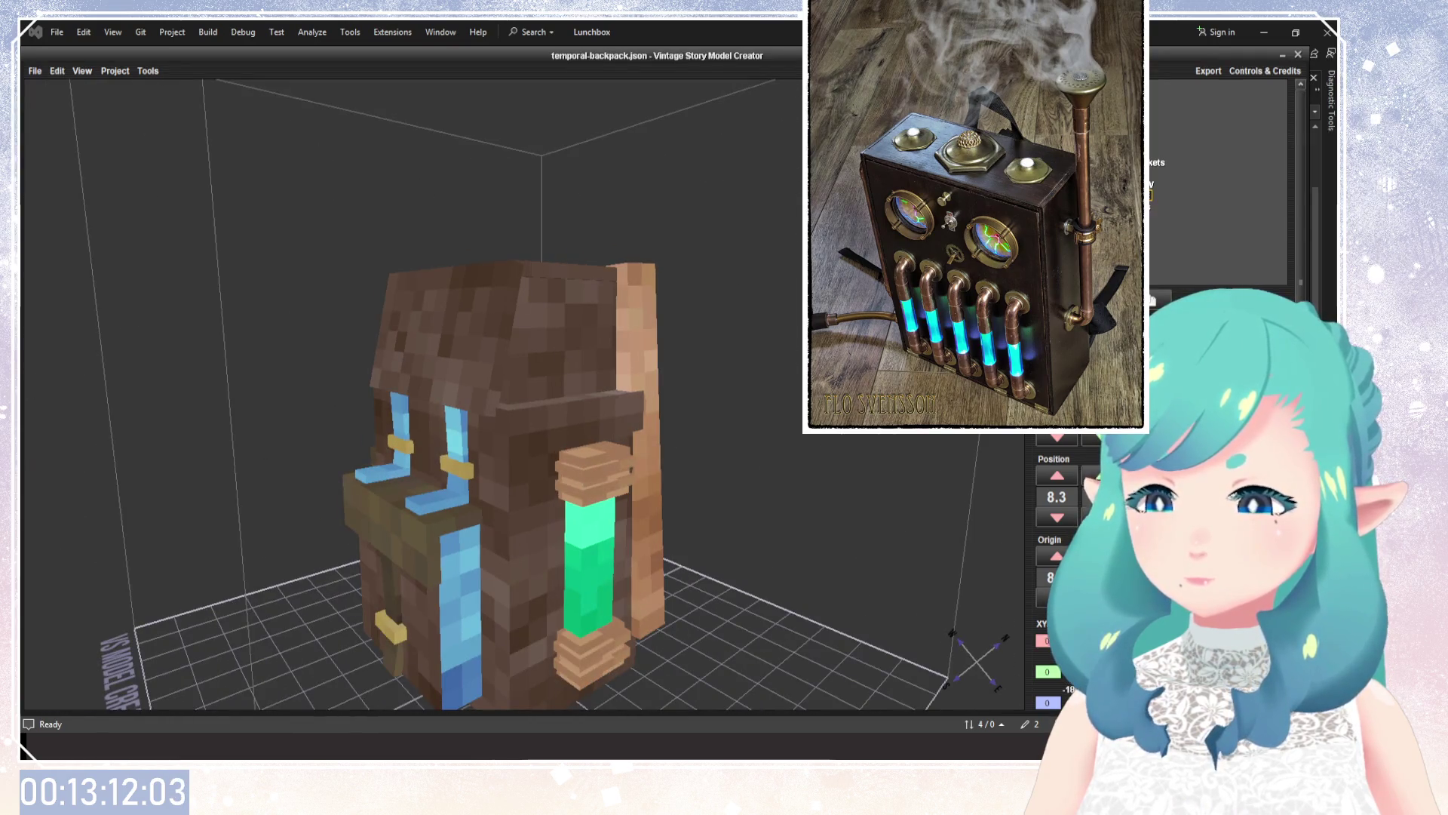
pyautogui.hotkey('ctrl', 'z')
pyautogui.press('Delete')
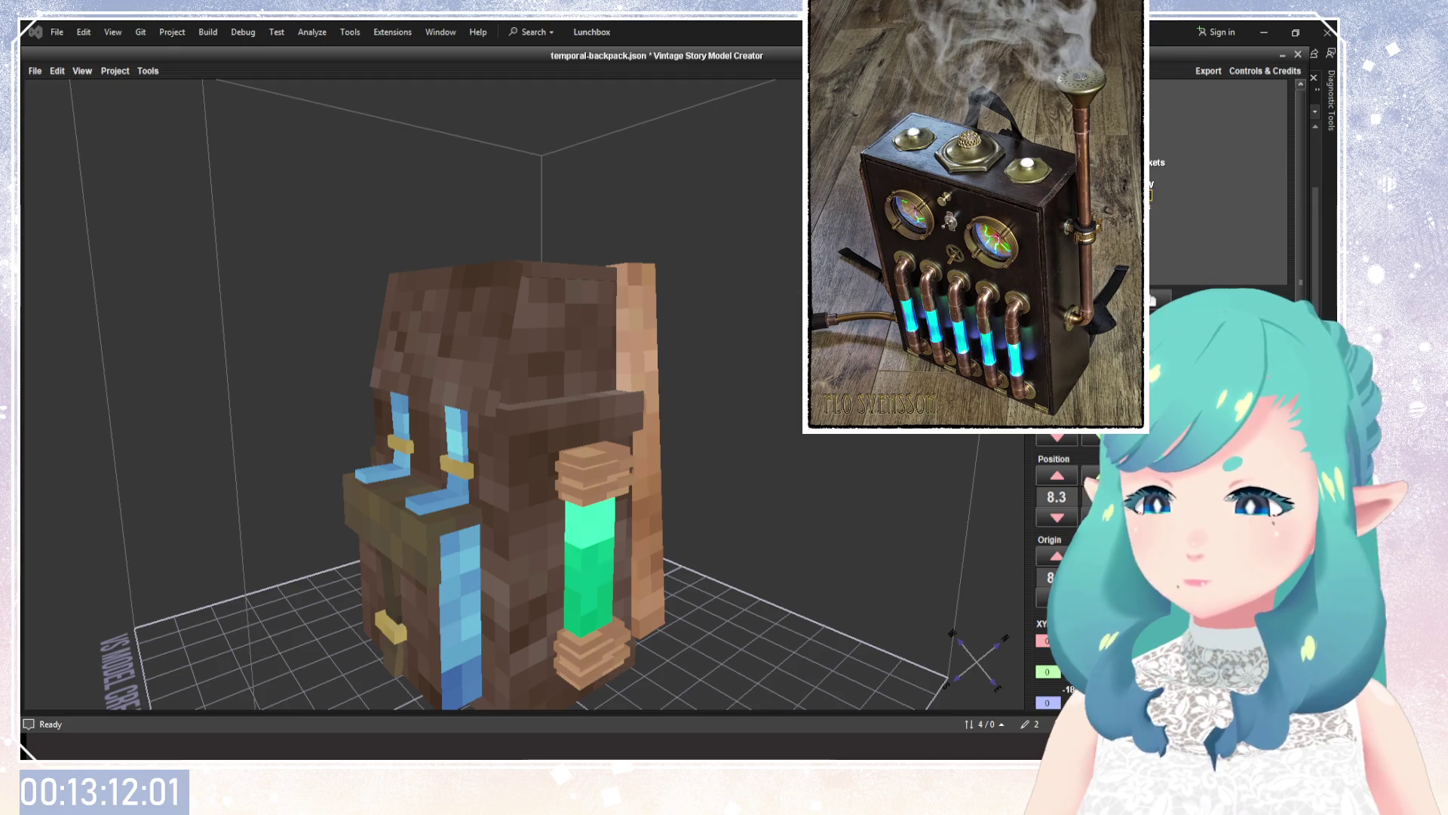
pyautogui.hotkey('ctrl', 'z')
# Check StrapE4, E3 and the side boxes, then open the slanted strap piece's face texture mapping.
pyautogui.moveTo(769, 394); pyautogui.dragTo(528, 392)
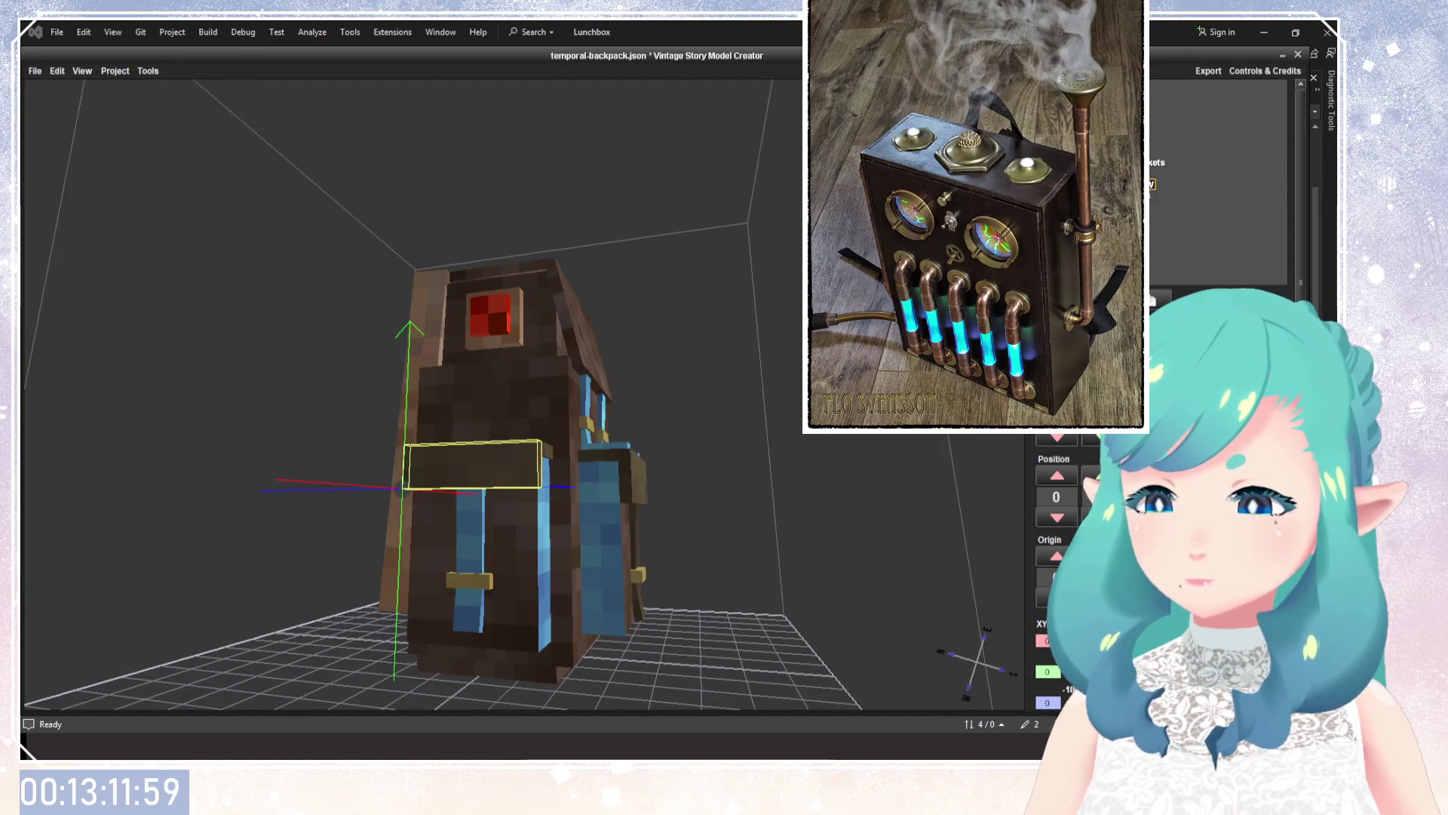
pyautogui.click(1154, 196)
pyautogui.click(1154, 208)
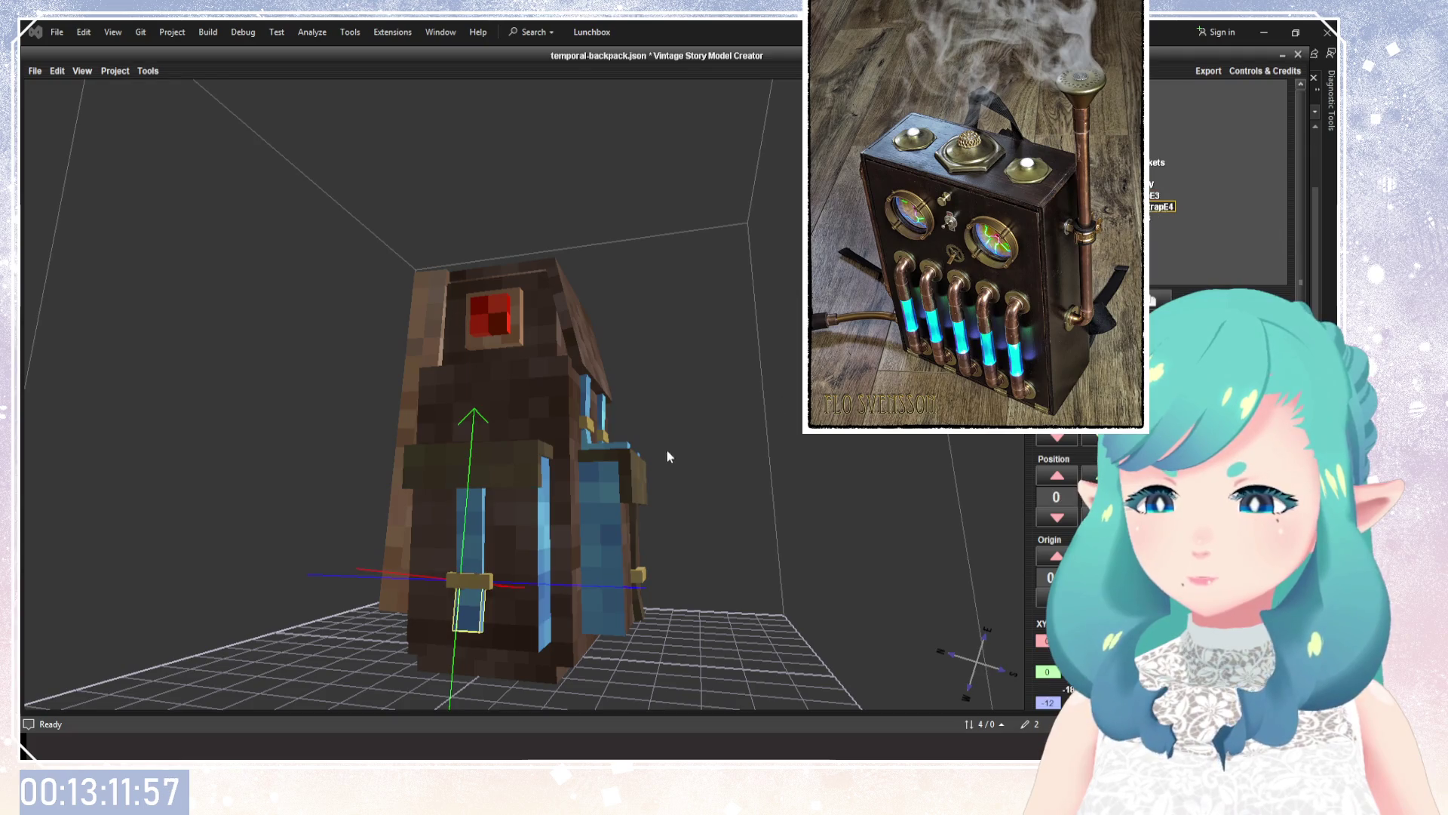
pyautogui.moveTo(667, 456); pyautogui.dragTo(868, 492)
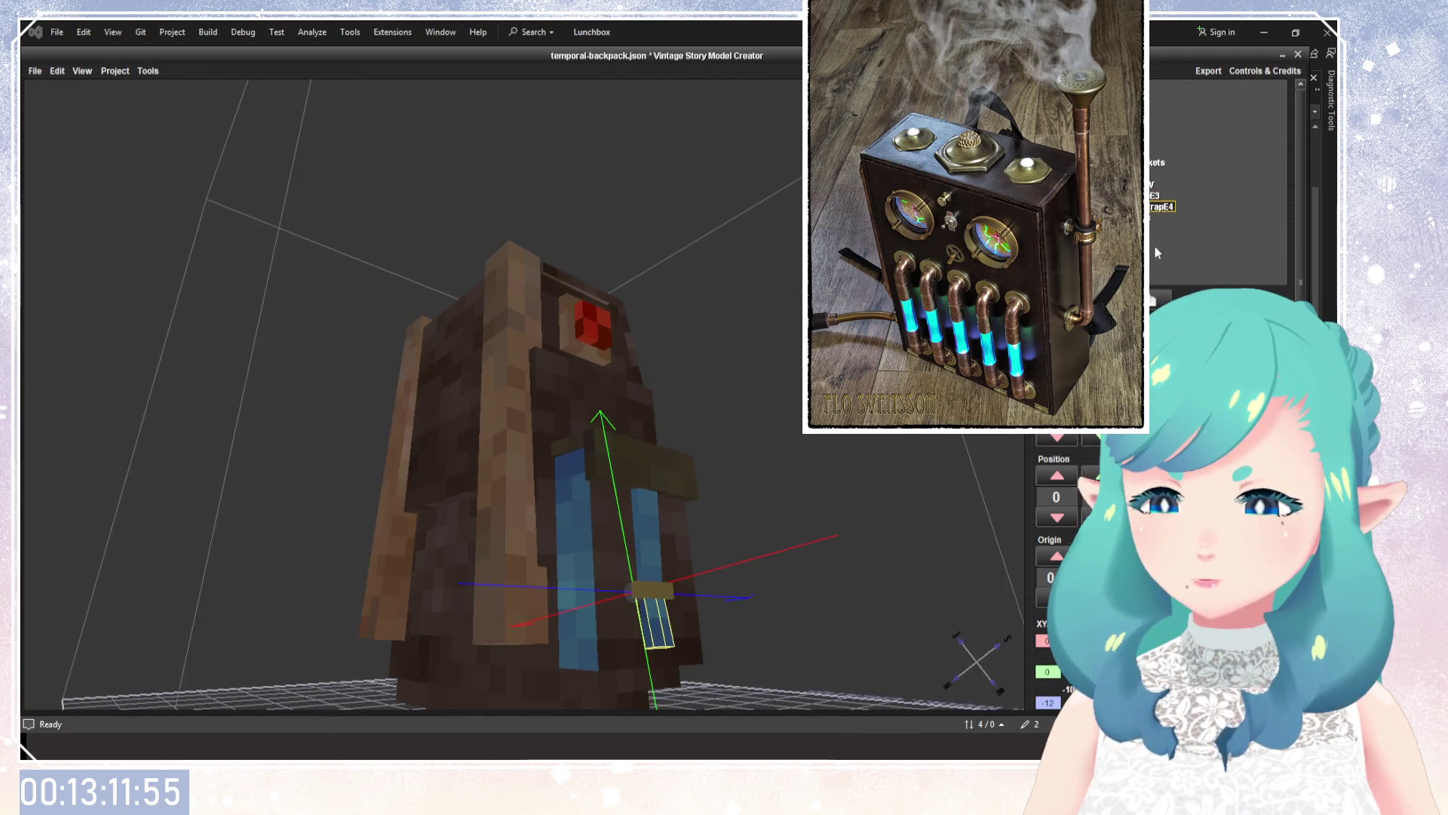
pyautogui.click(1154, 195)
pyautogui.moveTo(816, 434); pyautogui.dragTo(875, 422)
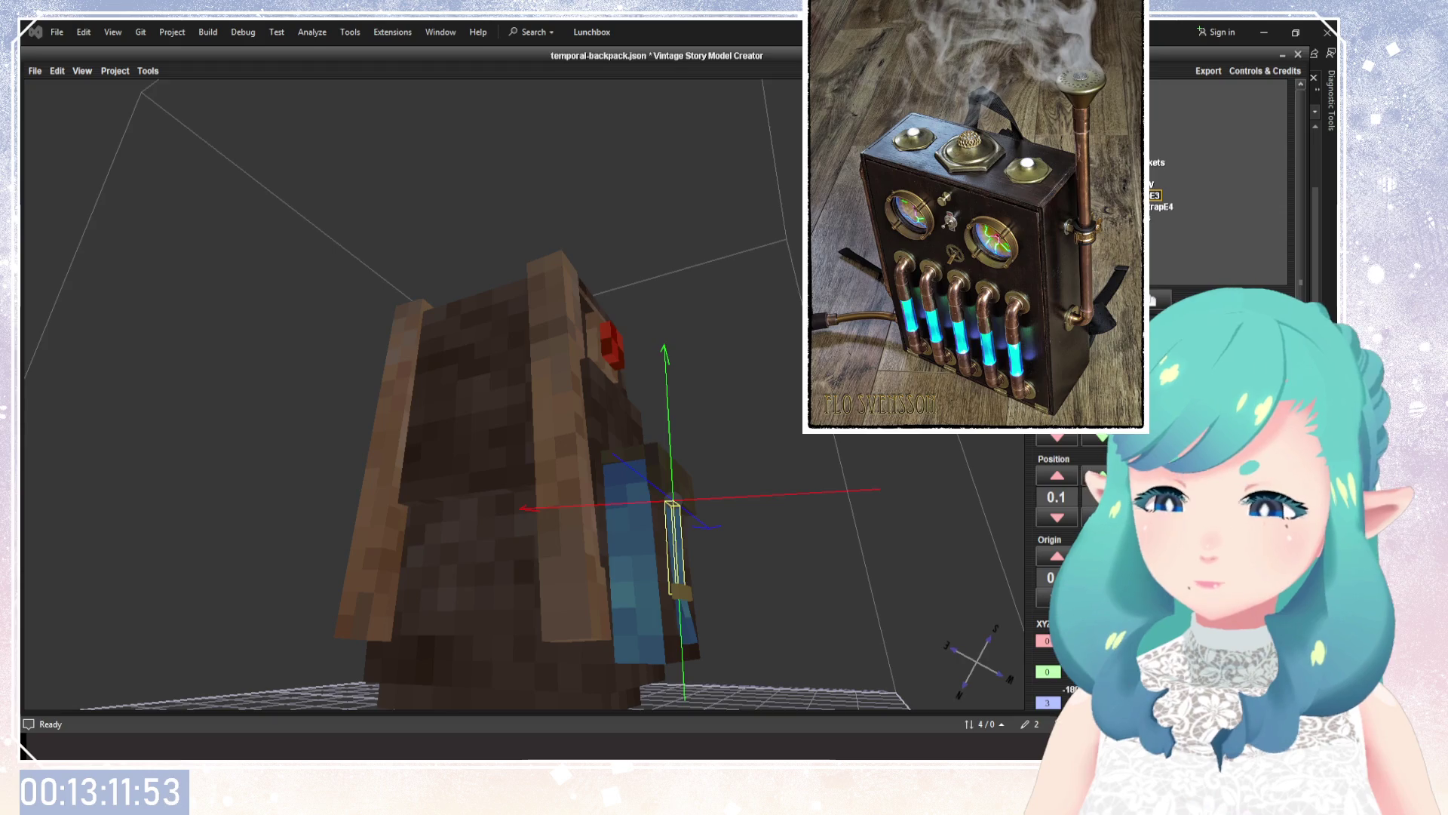
pyautogui.click(1152, 184)
pyautogui.click(1140, 173)
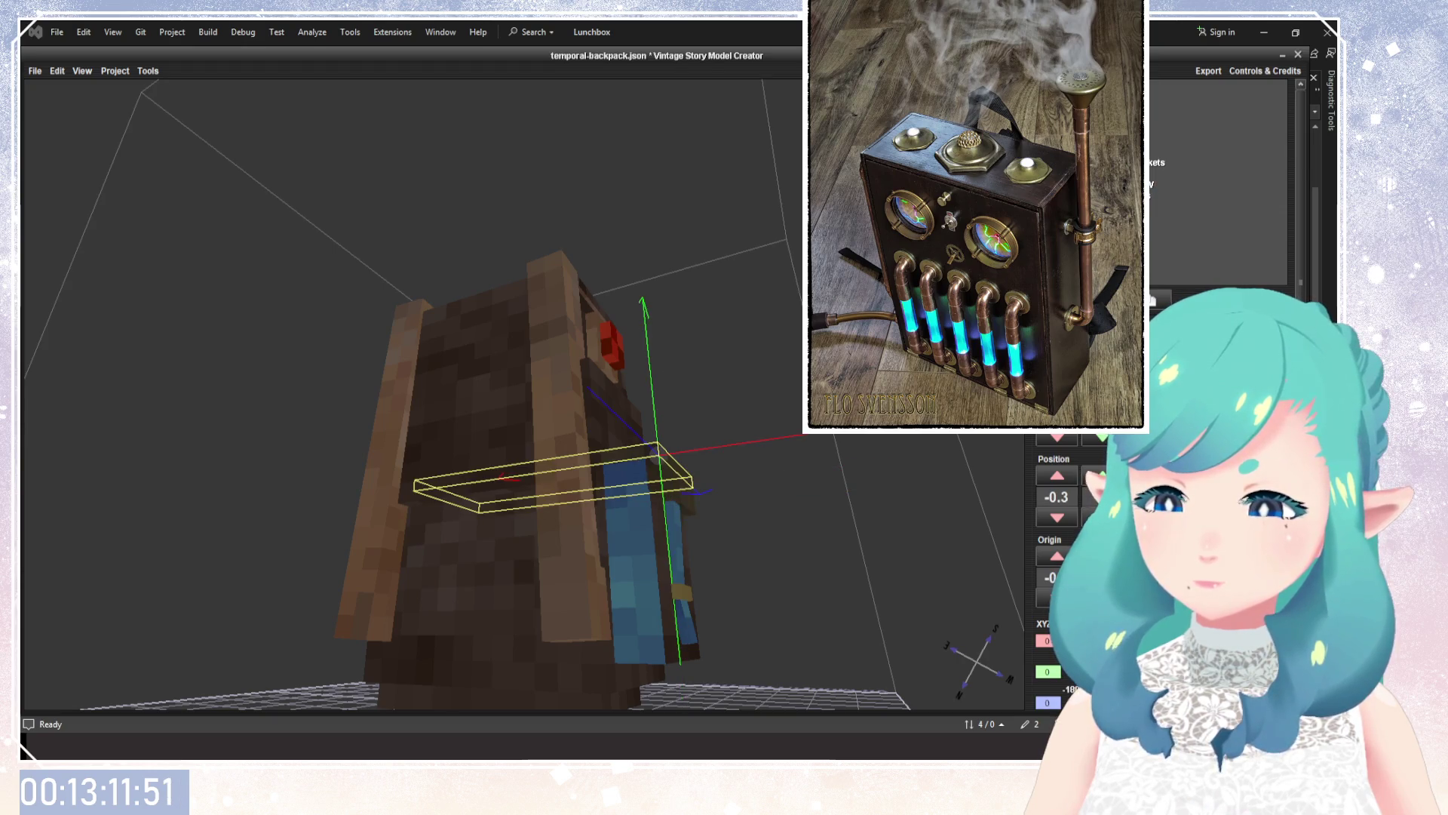
pyautogui.click(1154, 162)
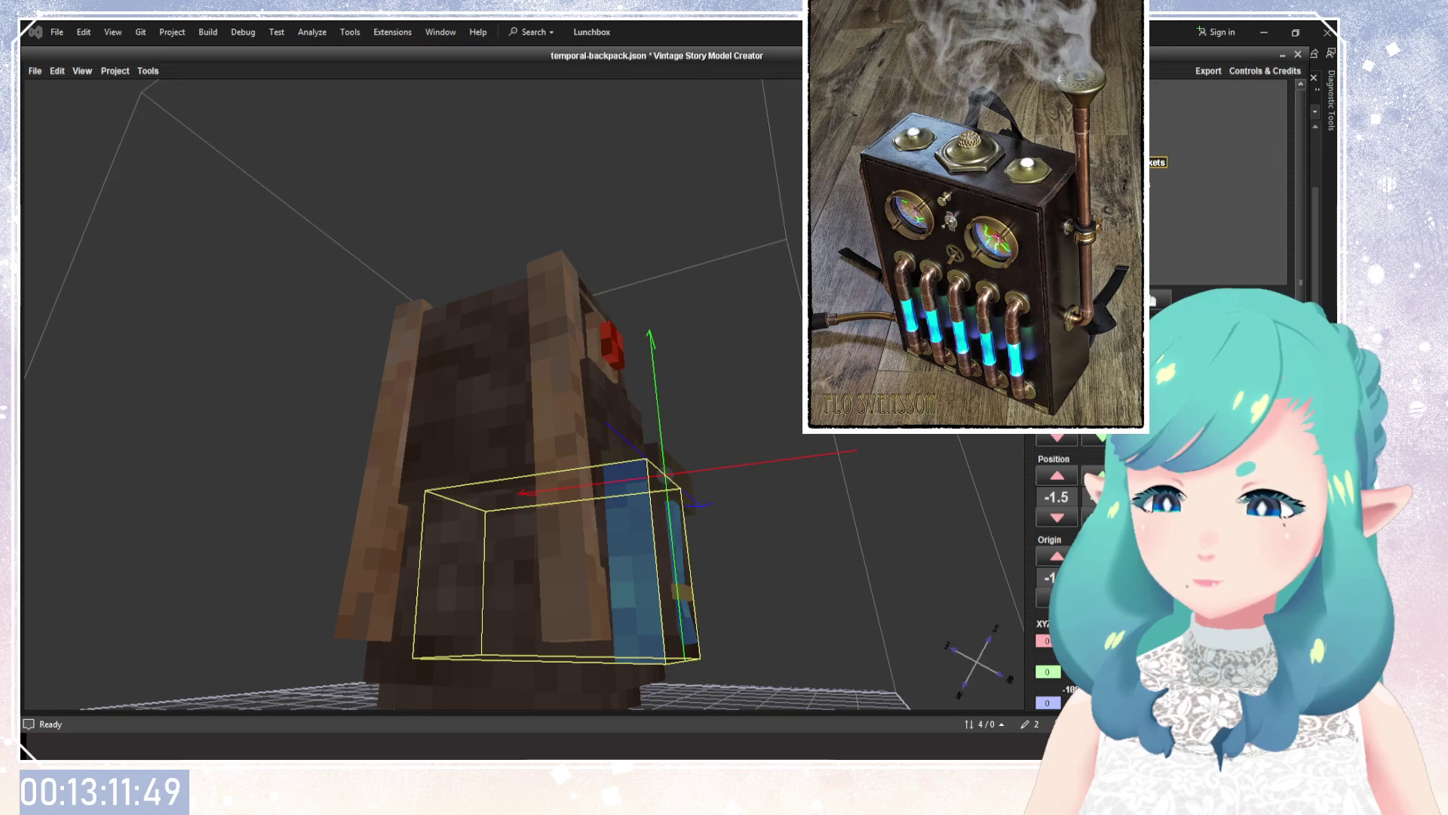
pyautogui.moveTo(649, 355); pyautogui.dragTo(740, 346)
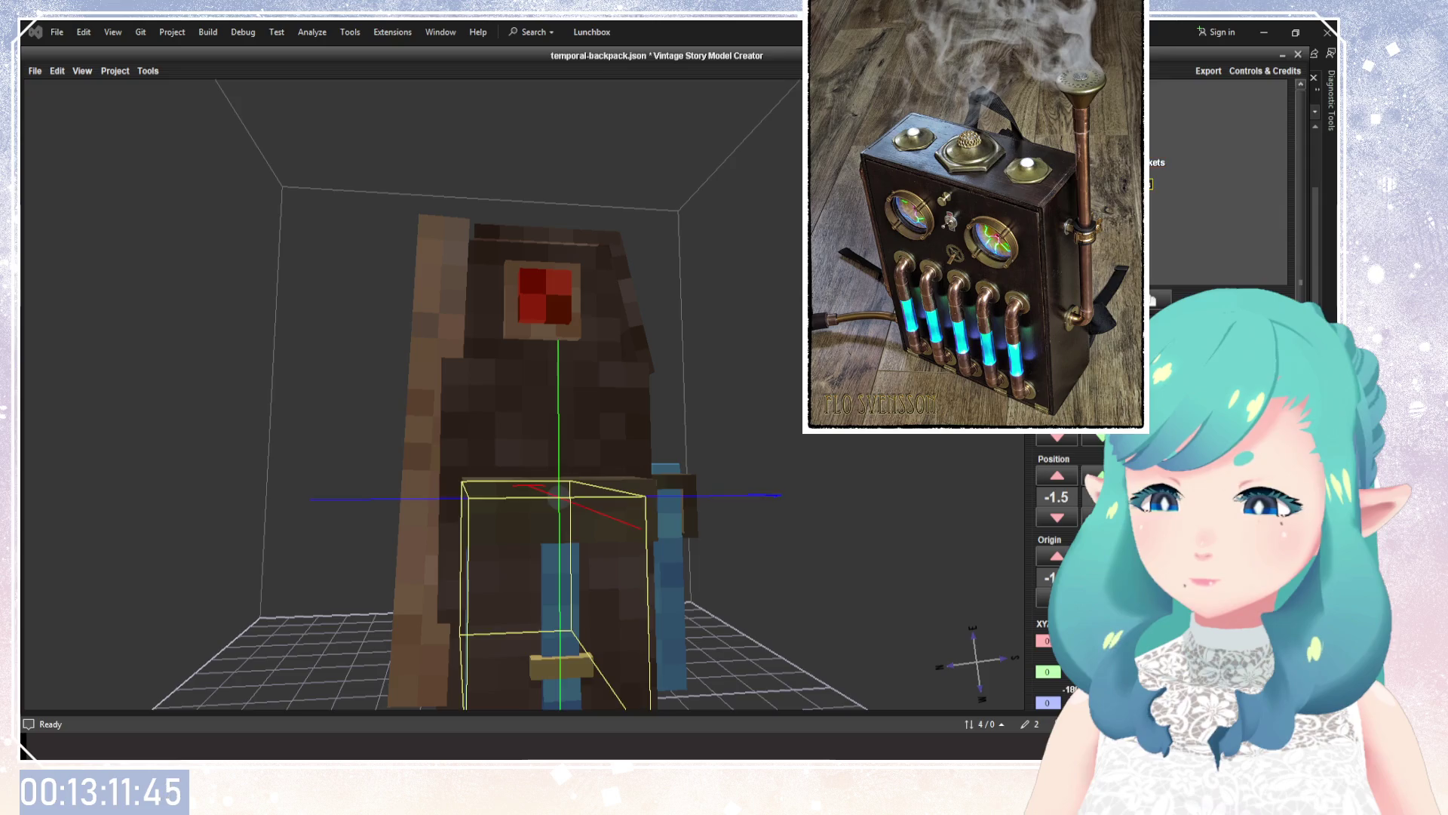
pyautogui.press('Down')
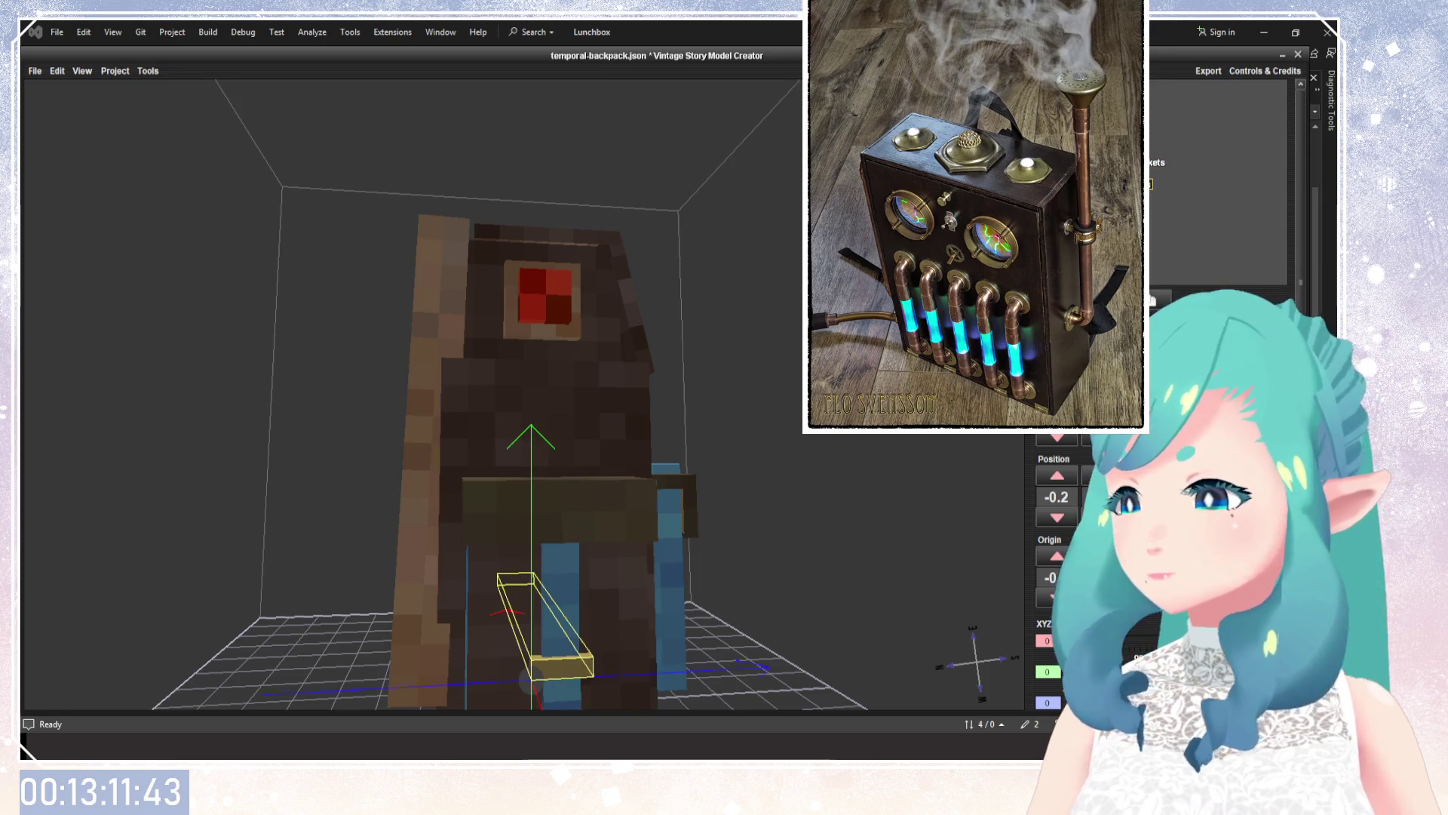
pyautogui.click(1057, 90)
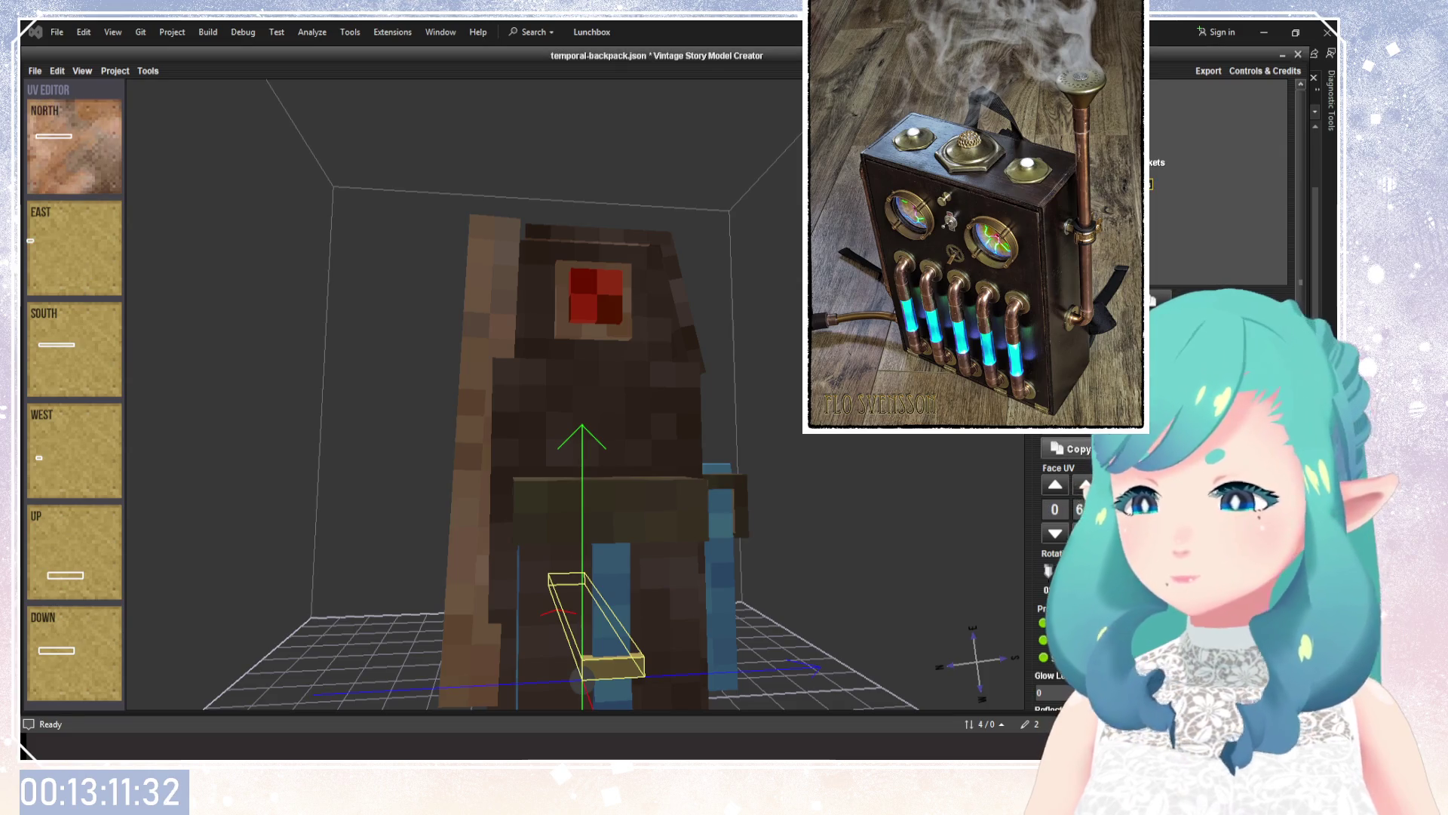
# Enter 1.5, reset the face UV offset to 0, and texture the East, South, West, Up and Down faces.
pyautogui.write('1.5')
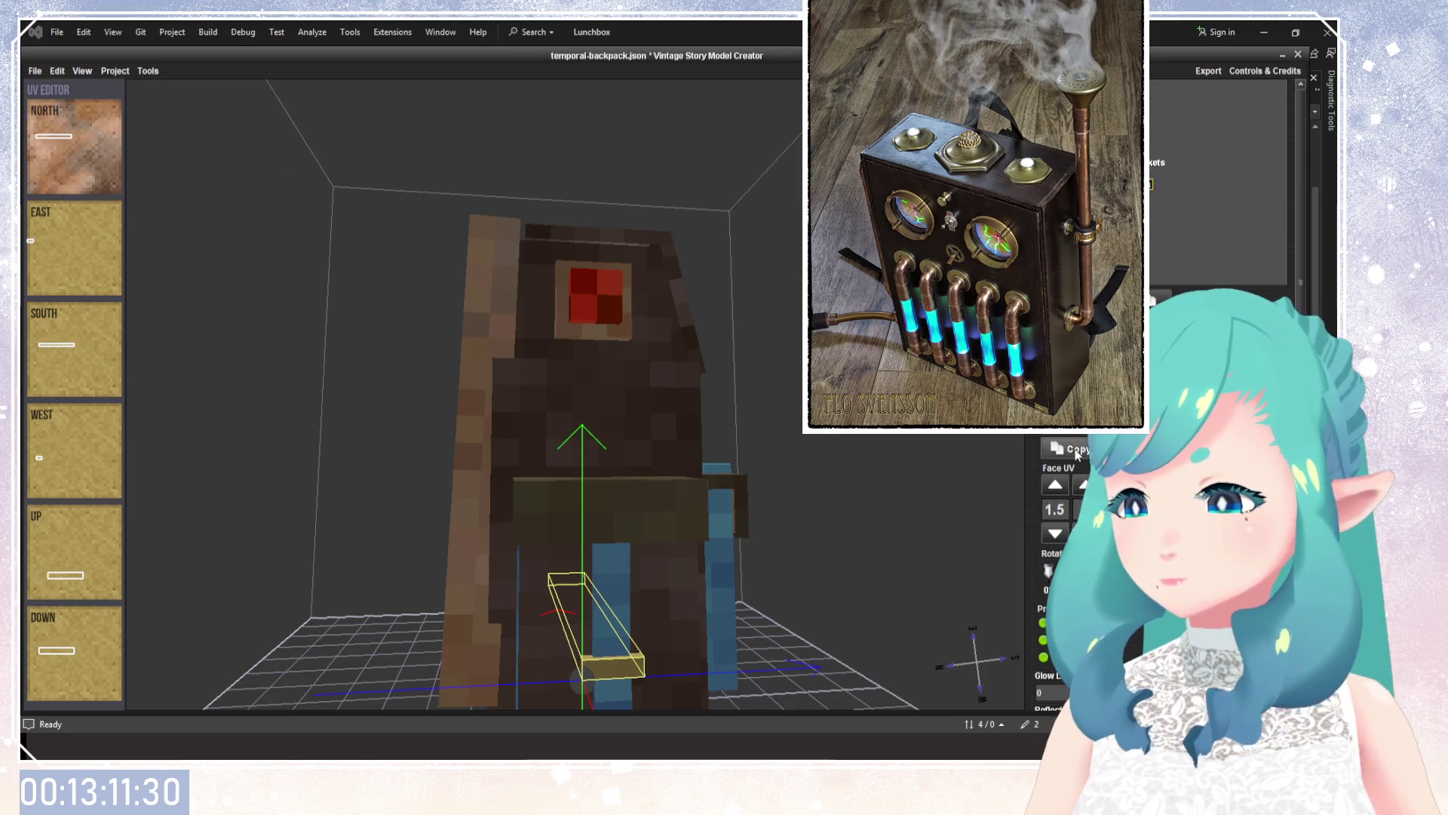
pyautogui.click(92, 298)
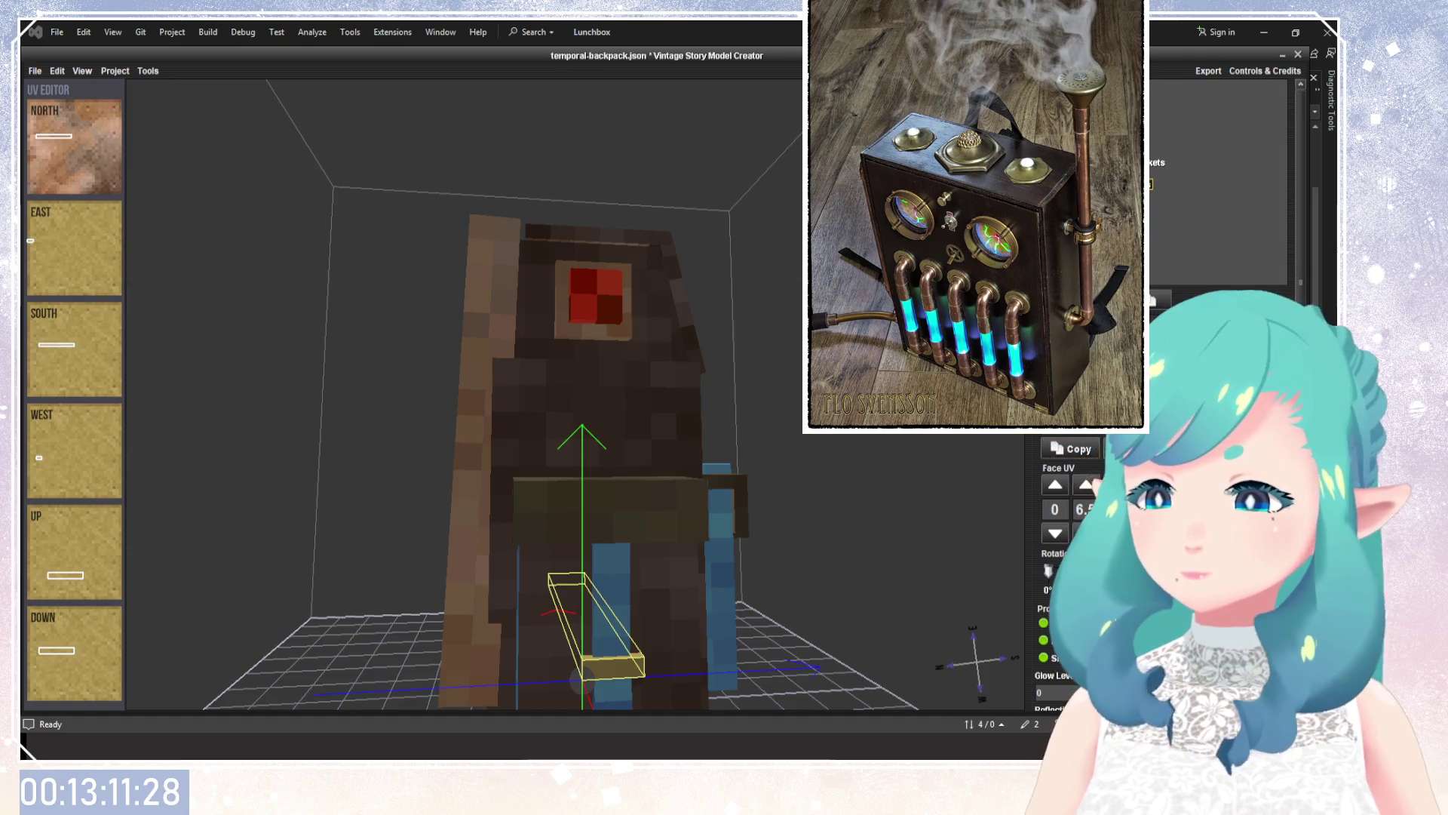
pyautogui.click(76, 249)
pyautogui.click(76, 350)
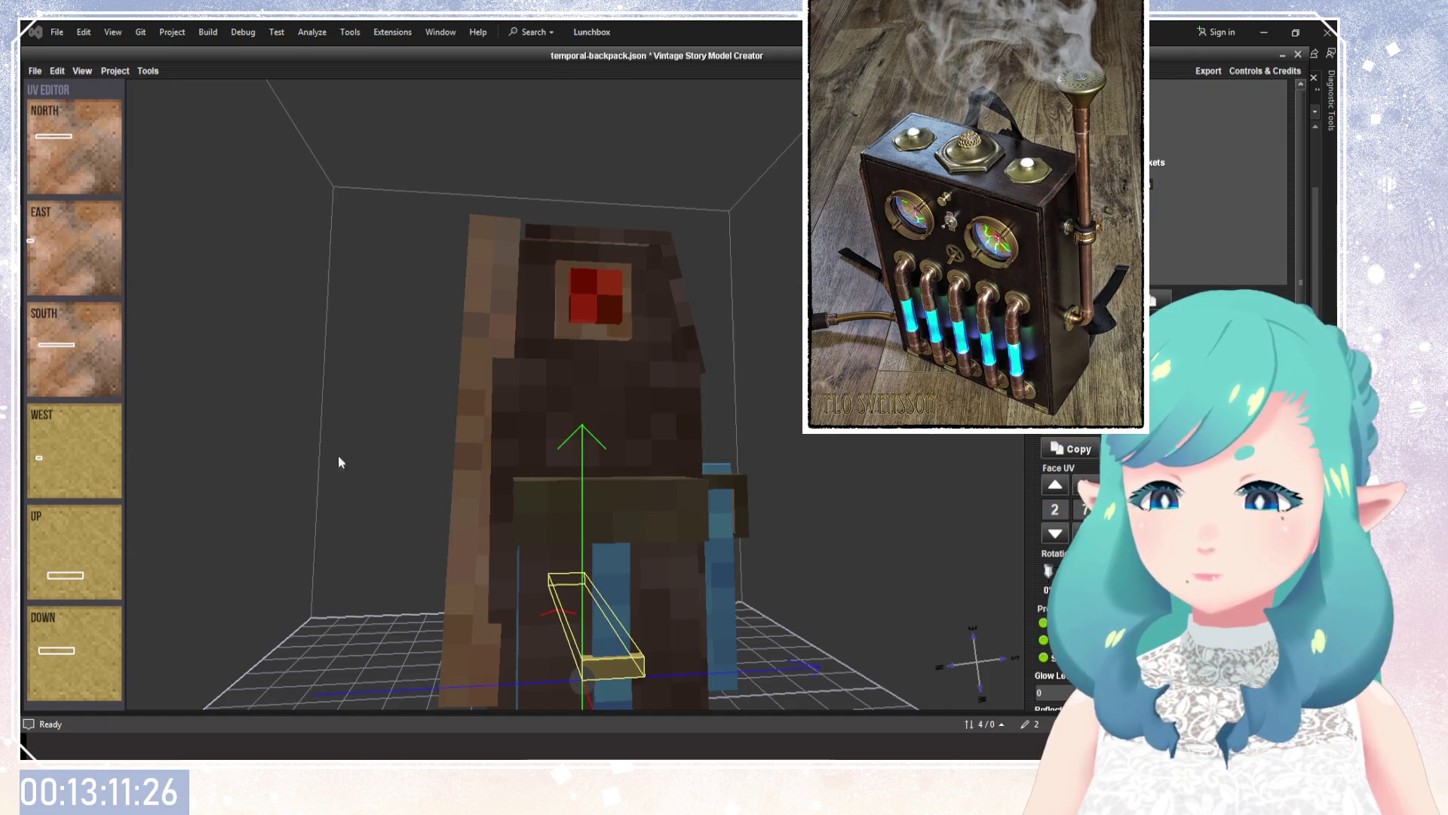
pyautogui.click(76, 450)
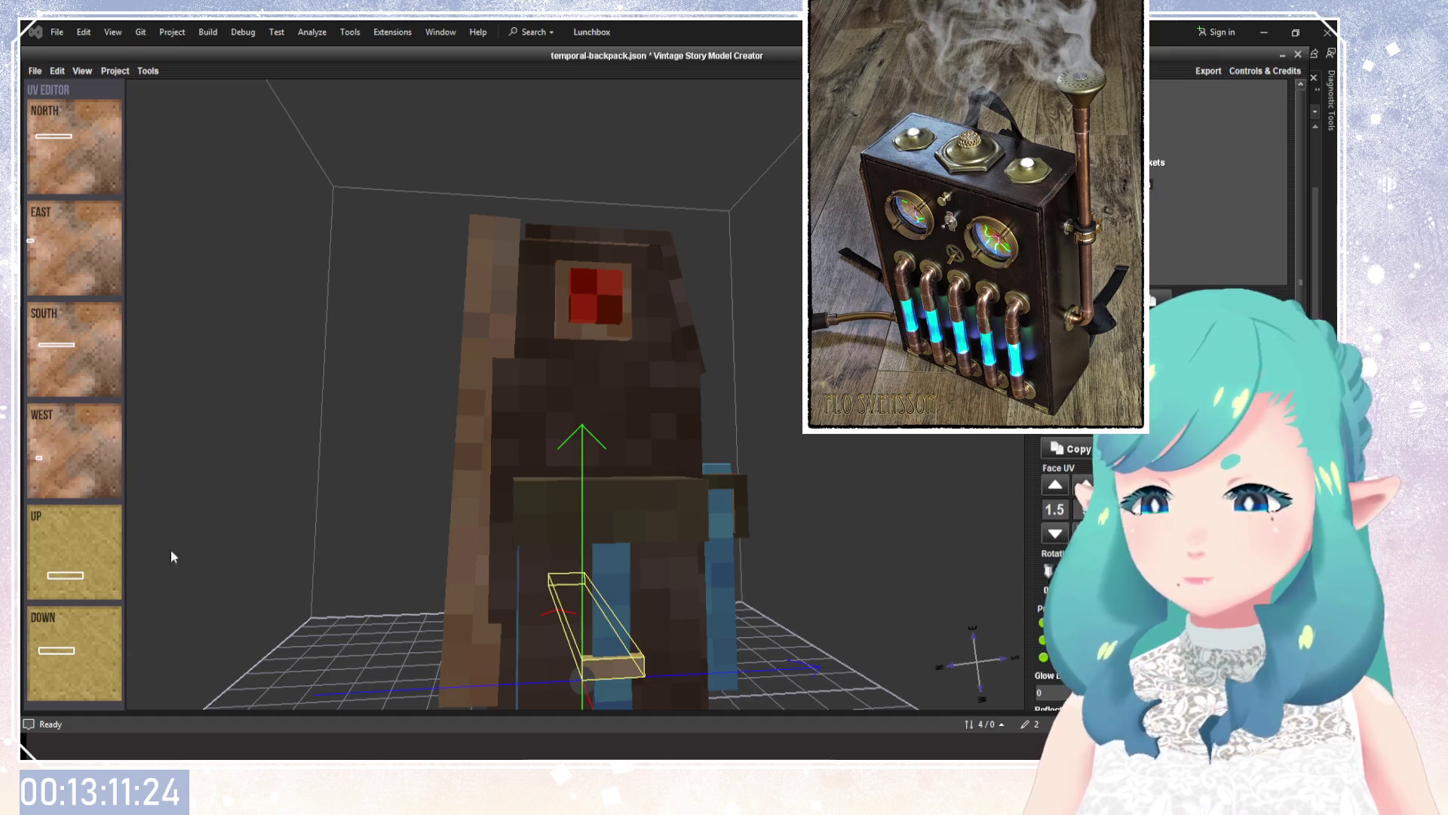
pyautogui.click(75, 551)
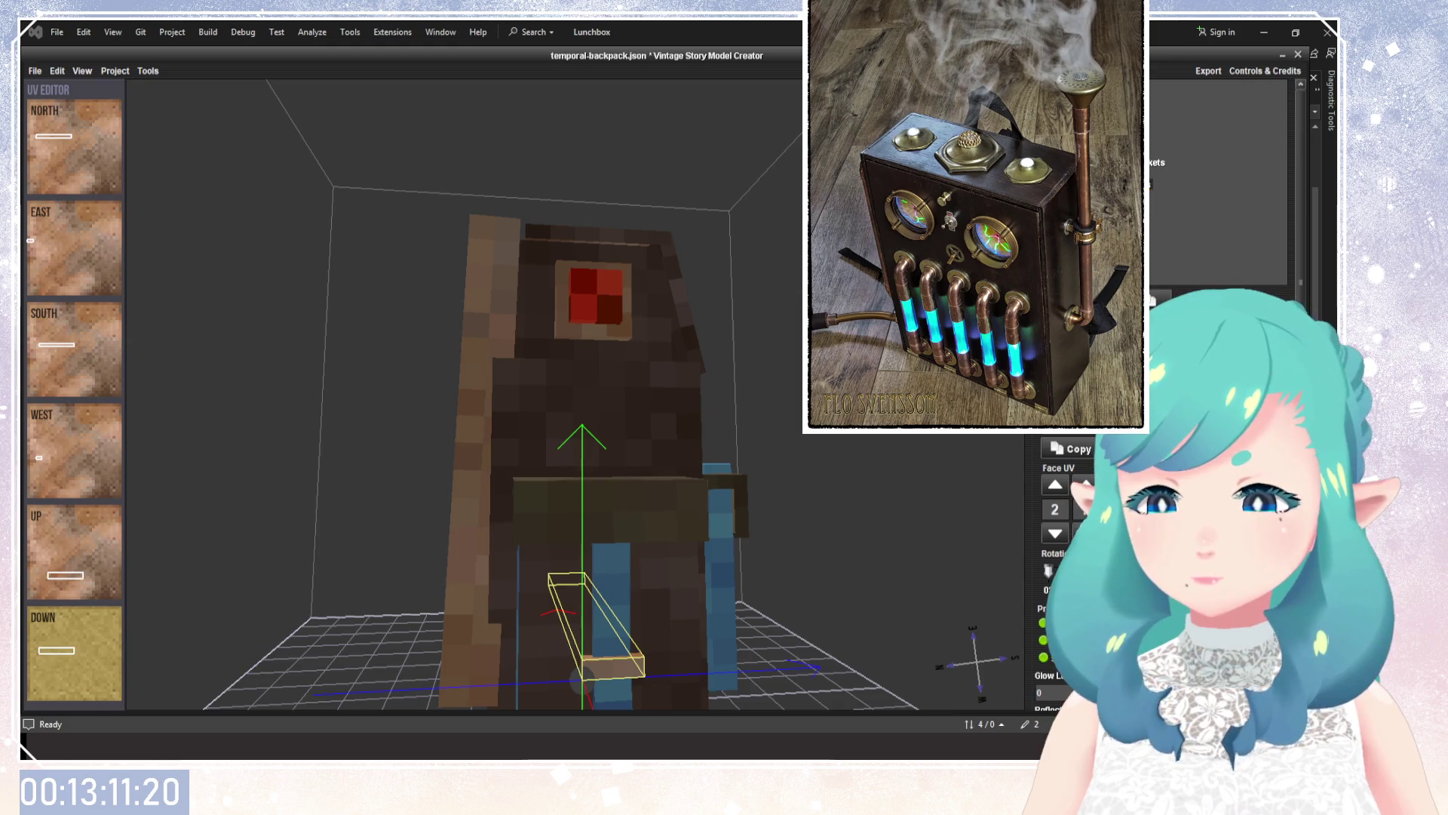
pyautogui.click(75, 652)
# Orbit to inspect the textured strap, selecting the larger strap, front pocket and main body.
pyautogui.moveTo(699, 559); pyautogui.dragTo(829, 436)
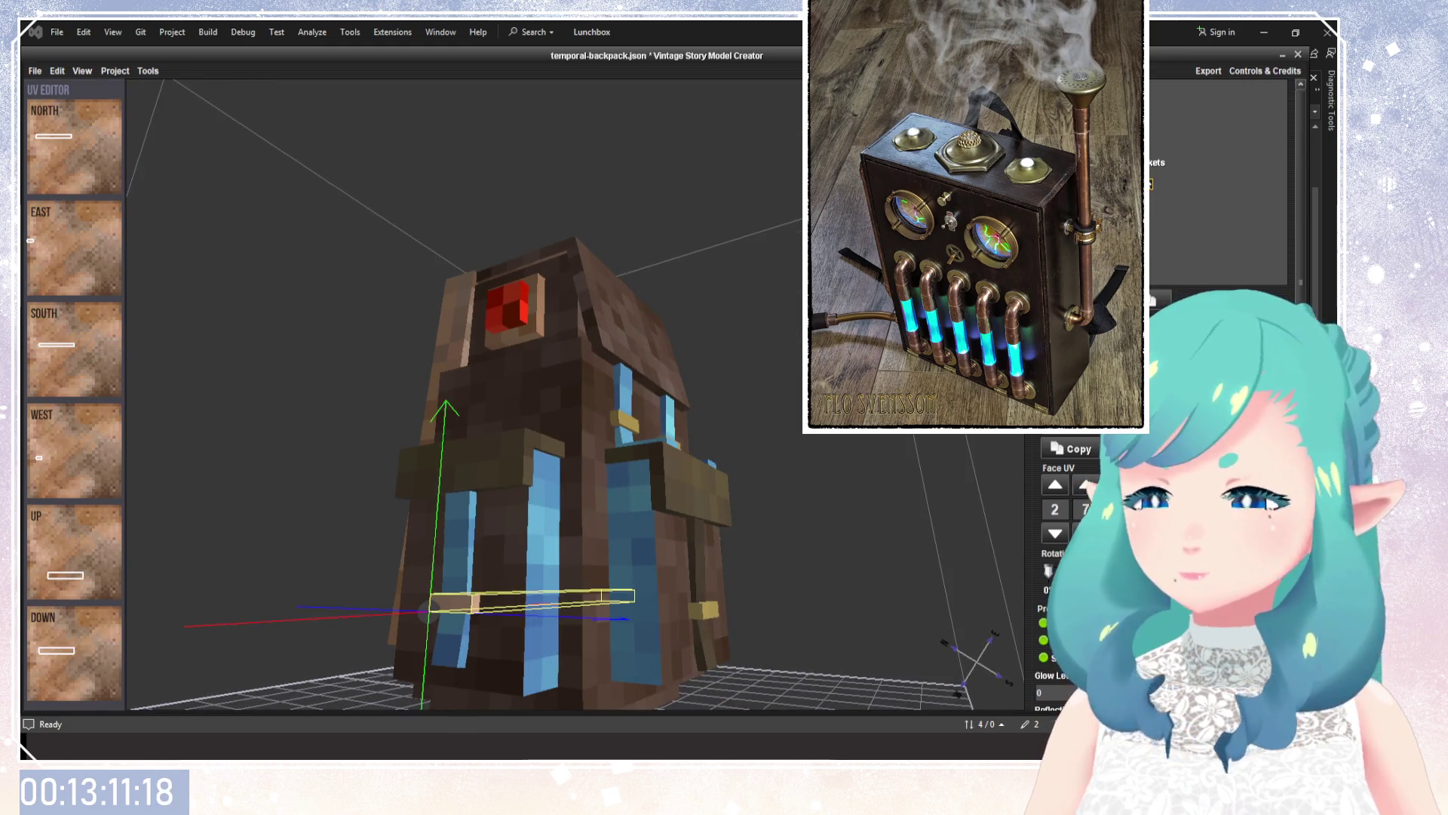
pyautogui.click(528, 462)
pyautogui.click(528, 588)
pyautogui.moveTo(780, 418)
pyautogui.mouseDown()
pyautogui.moveTo(807, 559)
pyautogui.moveTo(498, 570)
pyautogui.moveTo(835, 553)
pyautogui.moveTo(719, 462)
pyautogui.moveTo(604, 559)
pyautogui.moveTo(708, 555)
pyautogui.moveTo(573, 595)
pyautogui.moveTo(786, 447)
pyautogui.moveTo(911, 491)
pyautogui.moveTo(538, 536)
pyautogui.moveTo(604, 457)
pyautogui.moveTo(655, 464)
pyautogui.mouseUp()
pyautogui.scroll(-3, 786, 453)
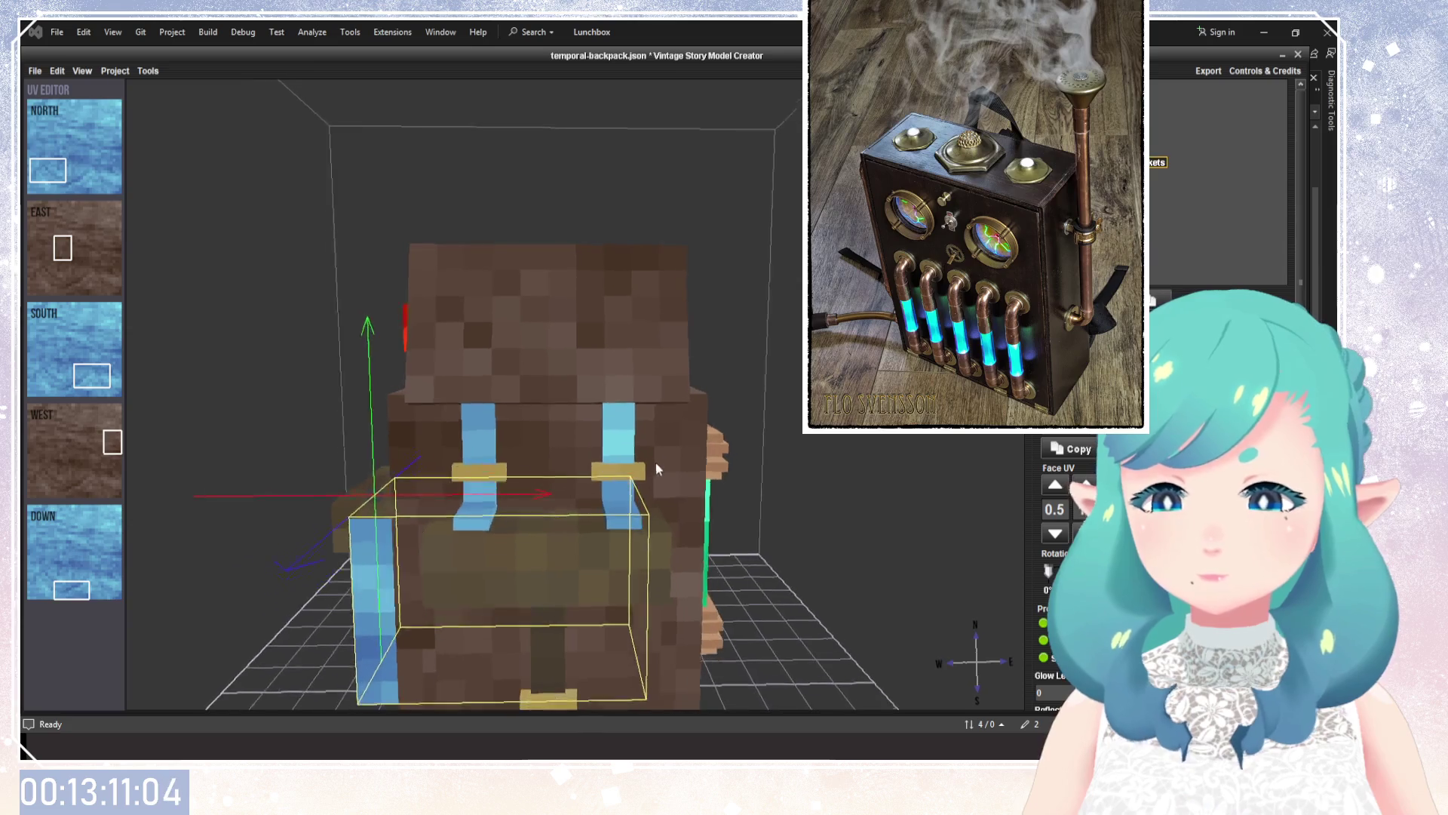
pyautogui.scroll(2, 653, 495)
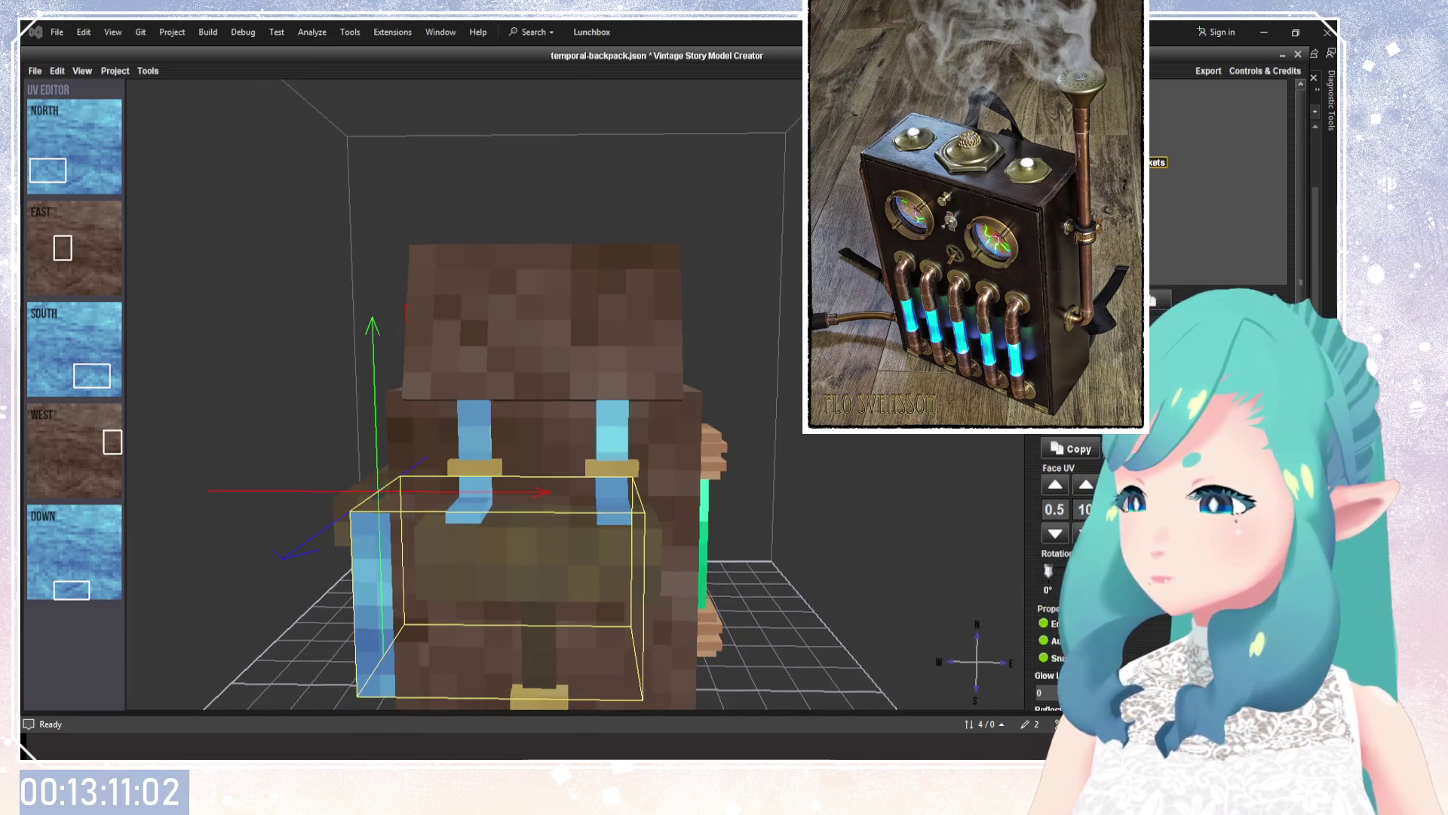
pyautogui.click(1056, 196)
pyautogui.moveTo(495, 456)
pyautogui.mouseDown()
pyautogui.moveTo(635, 405)
pyautogui.moveTo(762, 410)
pyautogui.moveTo(677, 427)
pyautogui.mouseUp()
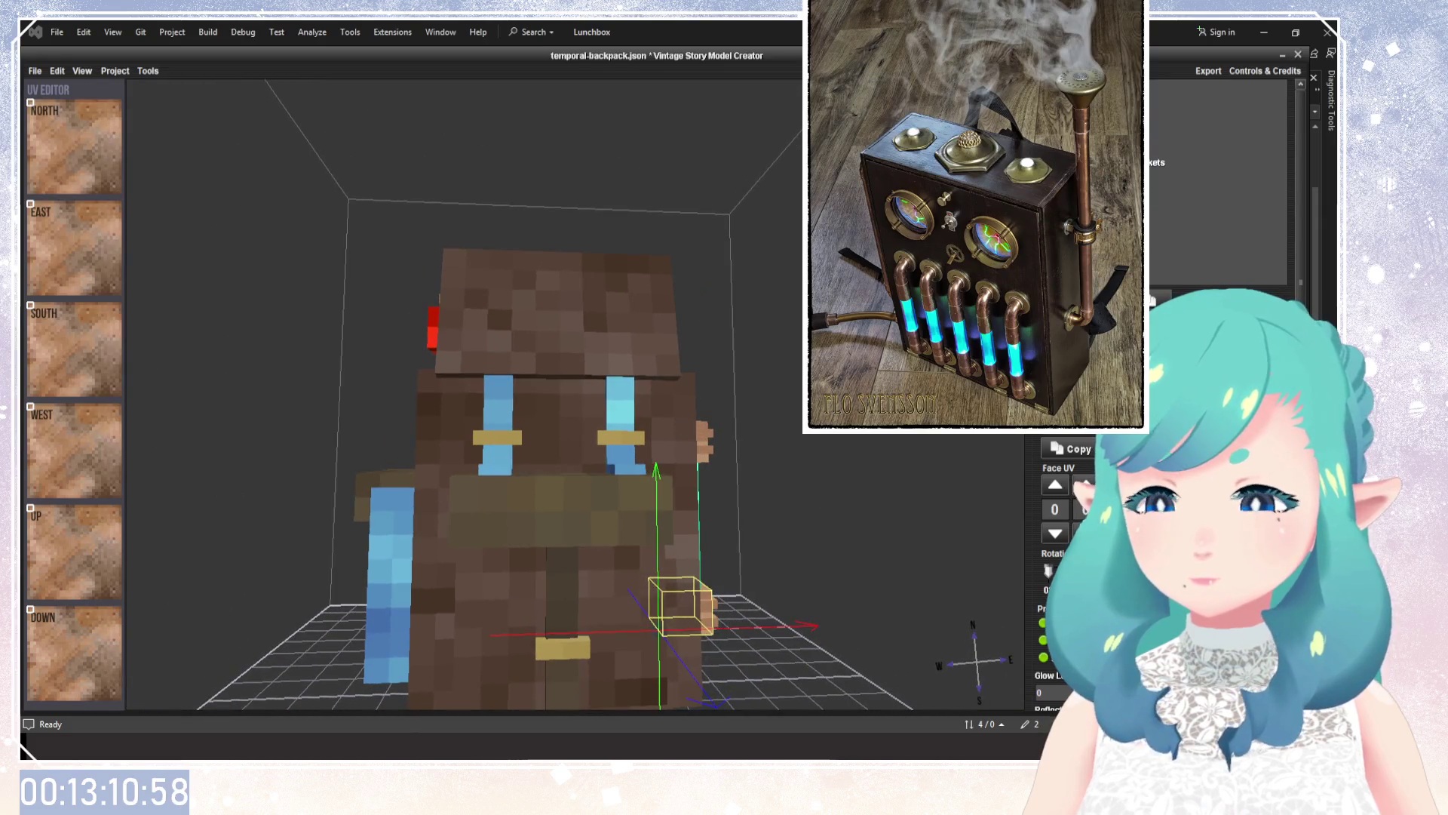
pyautogui.click(677, 426)
# Check the strap pieces, lid slab and front pocket, then select the left yellow buckle W1.
pyautogui.click(630, 339)
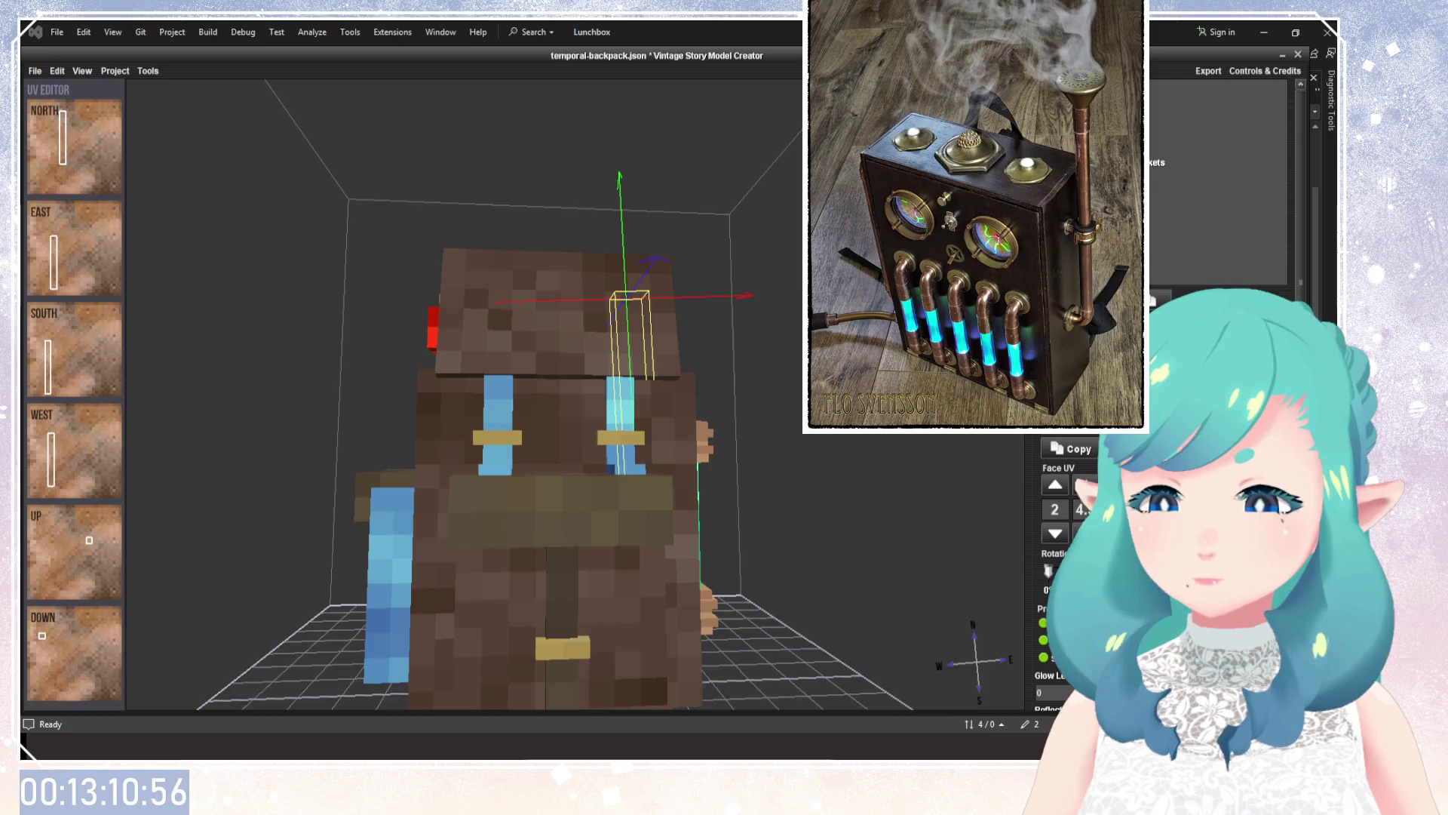
pyautogui.moveTo(630, 339); pyautogui.dragTo(482, 340)
pyautogui.click(475, 339)
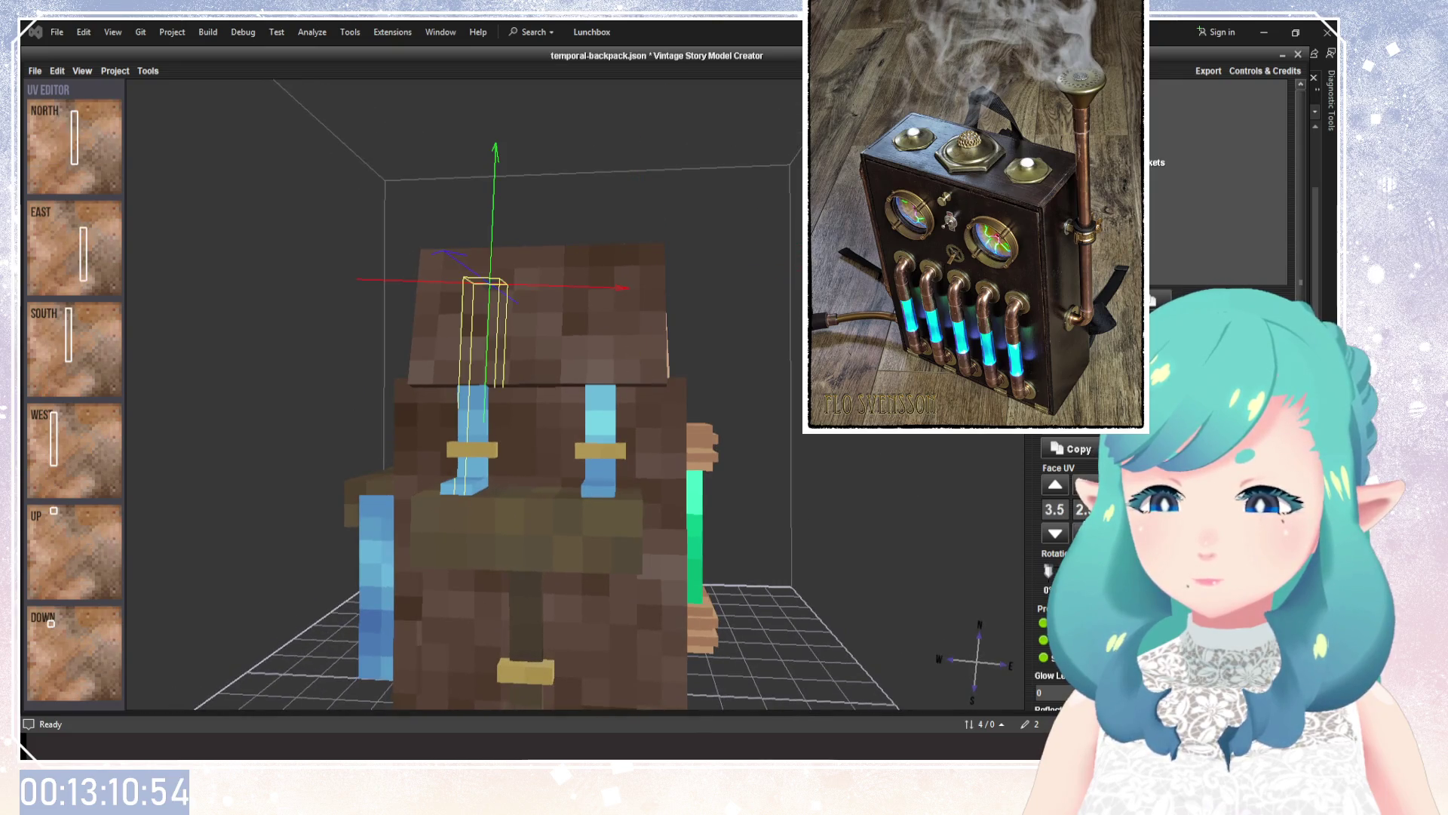
pyautogui.click(473, 489)
pyautogui.moveTo(733, 375); pyautogui.dragTo(713, 355)
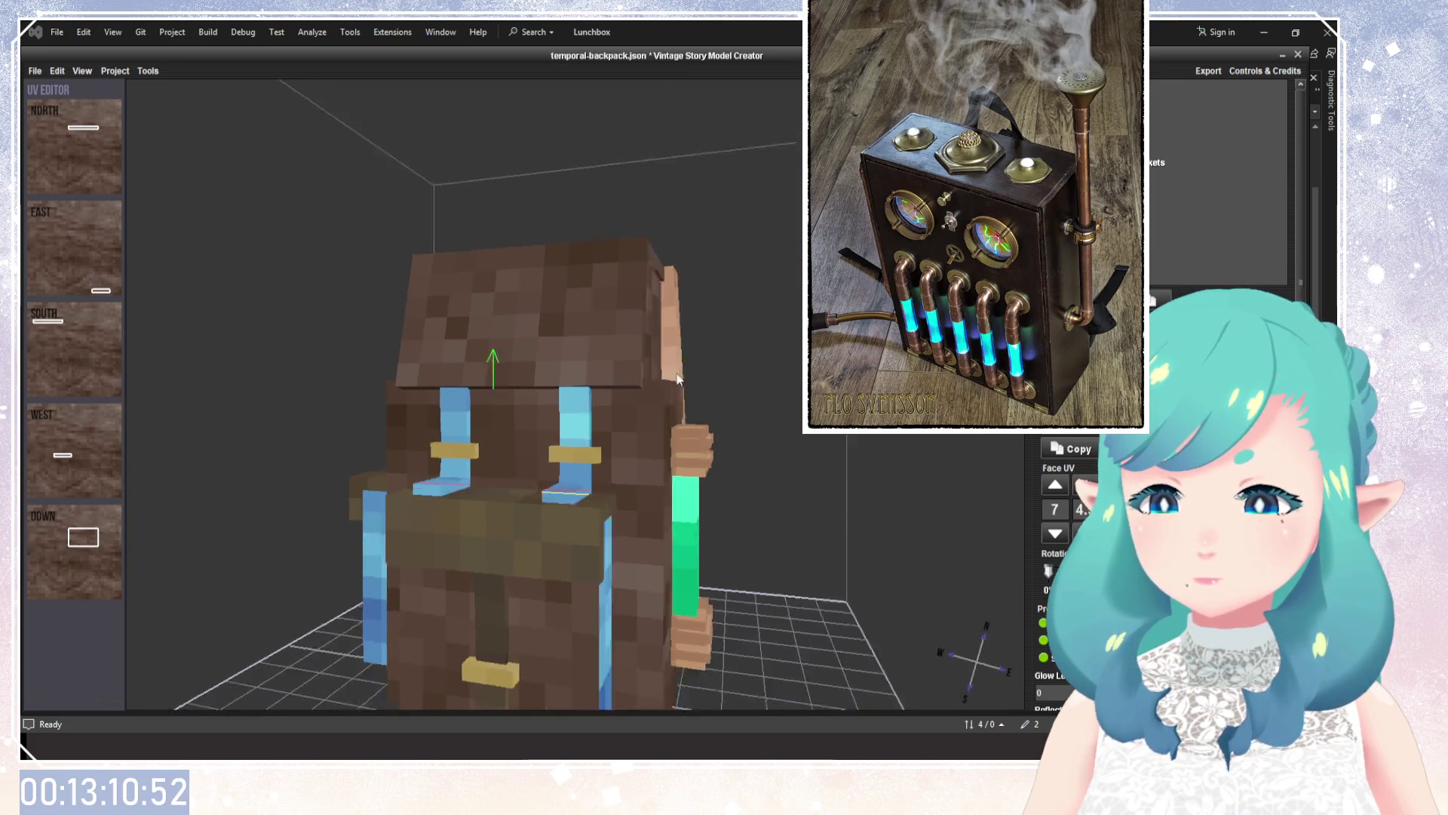
pyautogui.click(543, 287)
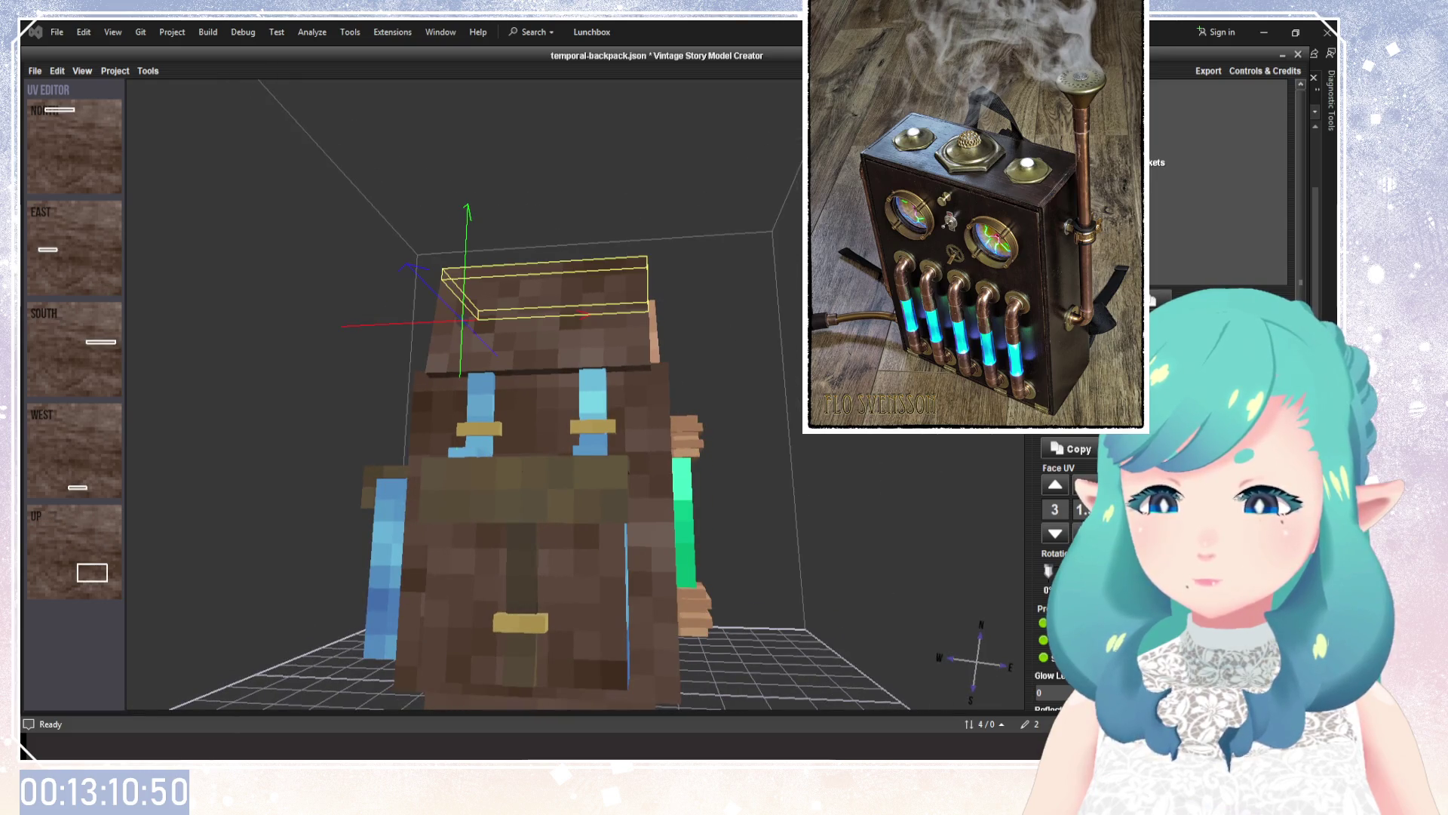
pyautogui.moveTo(543, 286); pyautogui.dragTo(573, 298)
pyautogui.click(1154, 162)
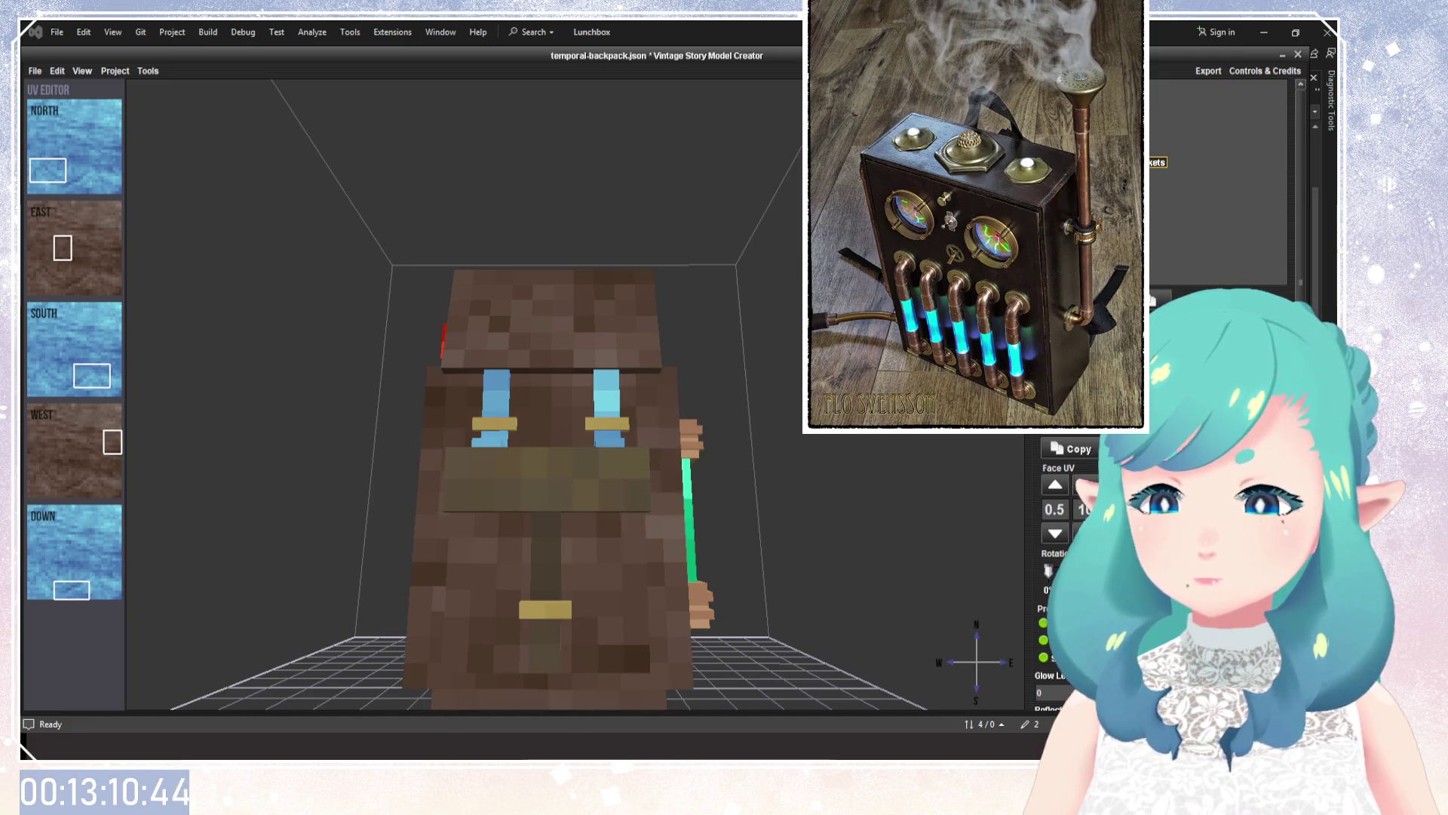
pyautogui.click(483, 427)
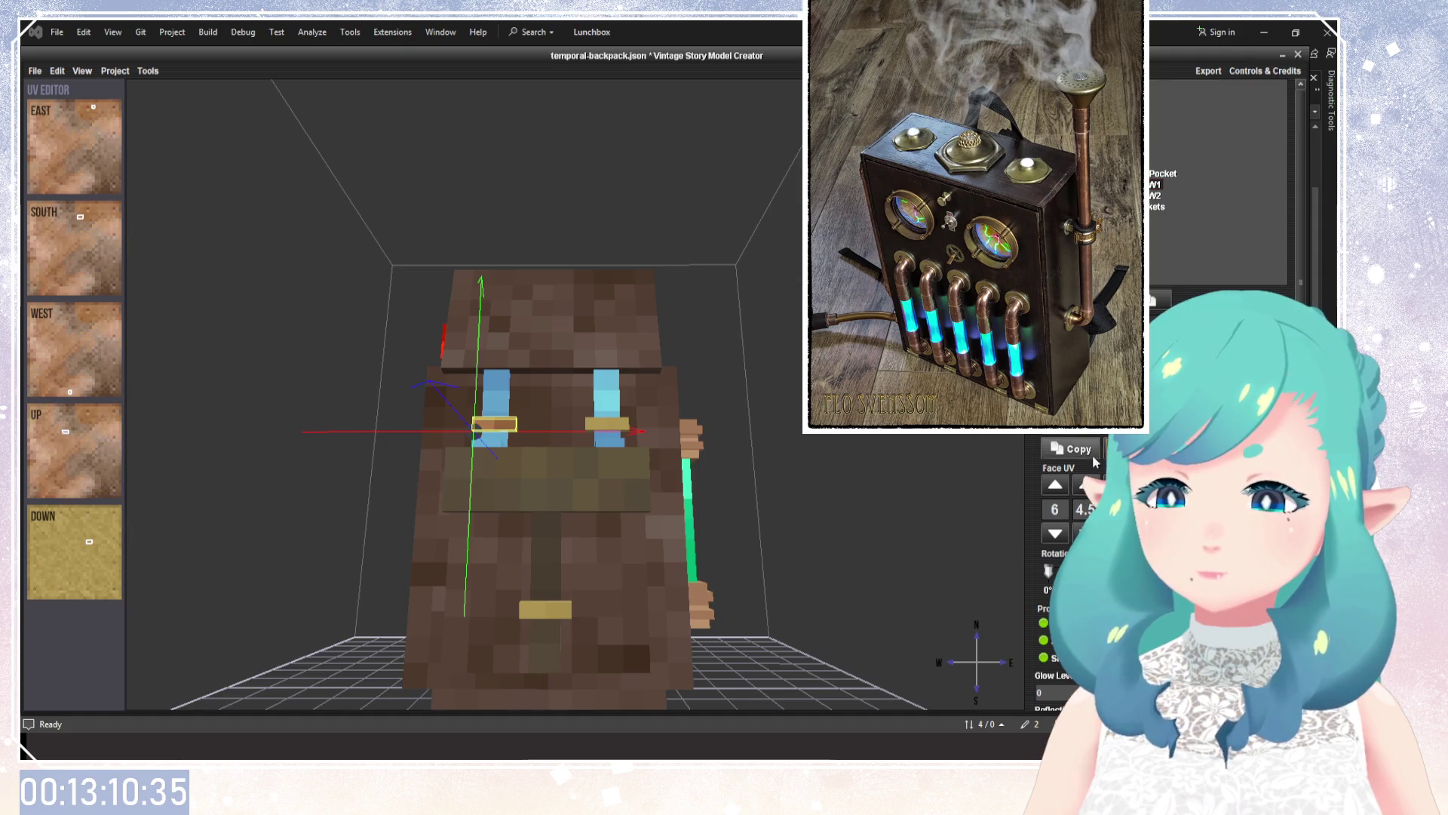
# Apply the brown texture to the west and down faces of the right buckle W2.
pyautogui.press('Down')
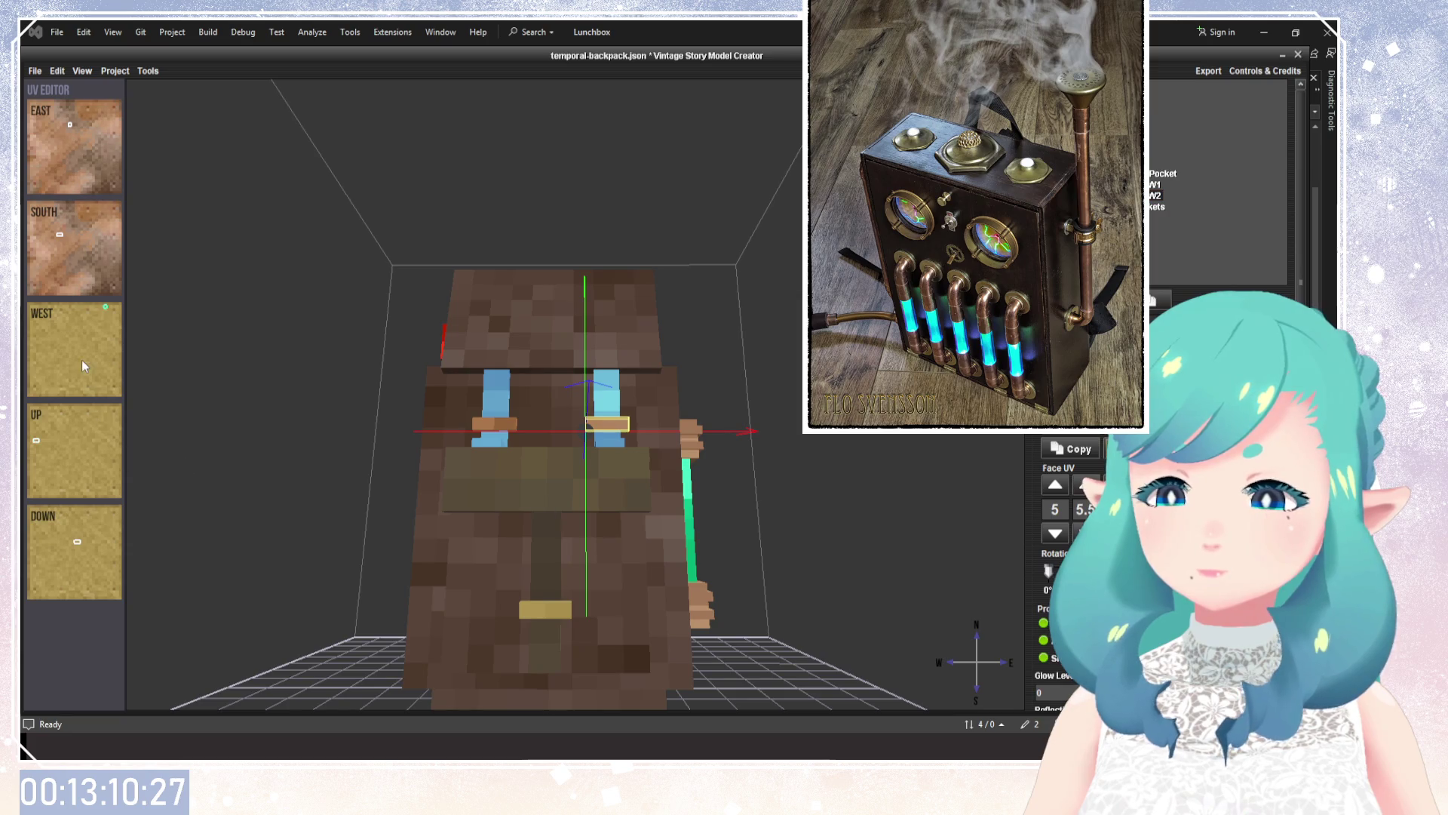
pyautogui.click(1053, 487)
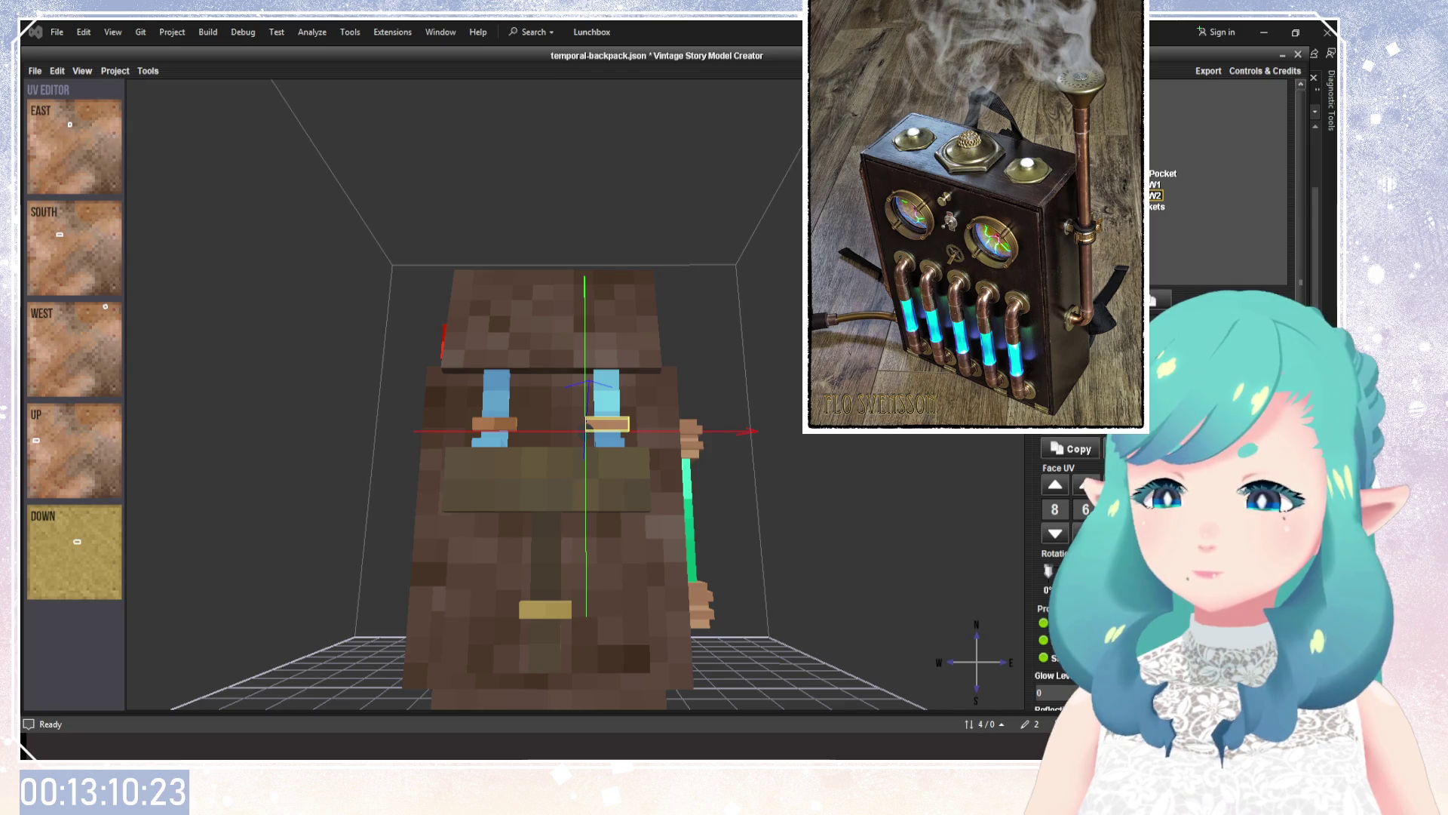
pyautogui.click(1038, 473)
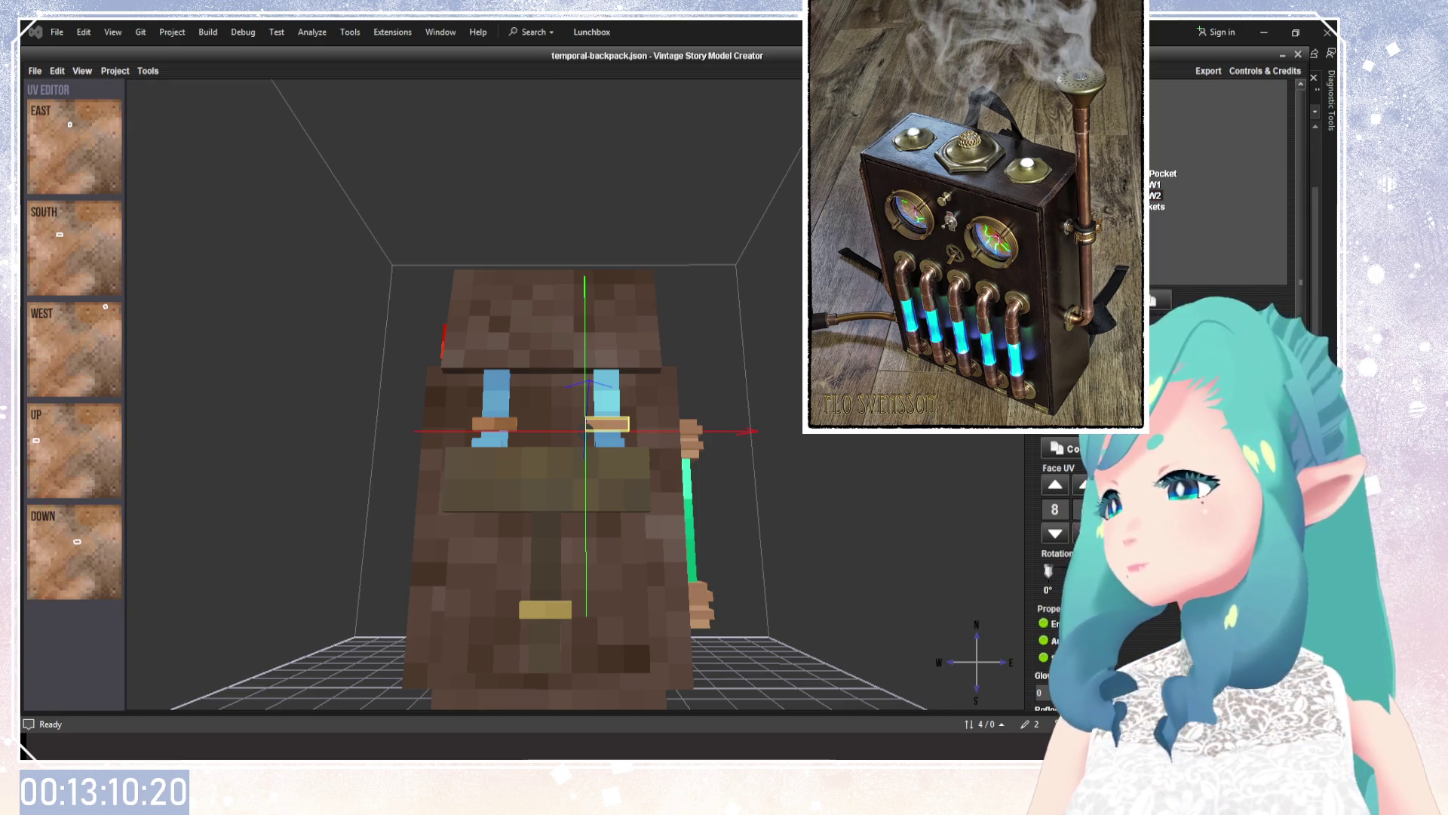
pyautogui.moveTo(702, 404); pyautogui.dragTo(746, 412)
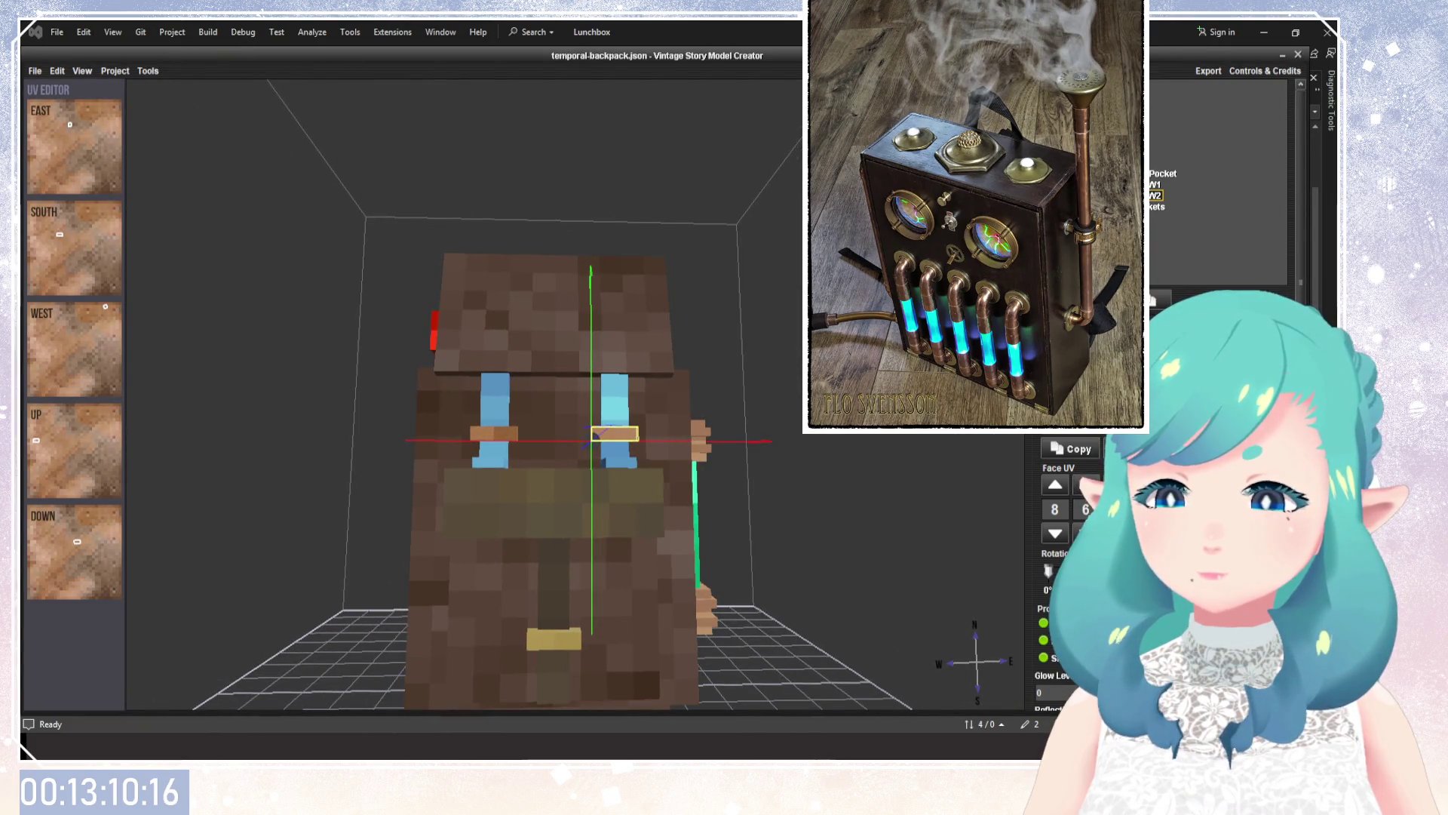
# Go through the main body, Pocket, and flaps1–3 elements in the element tree.
pyautogui.click(1109, 151)
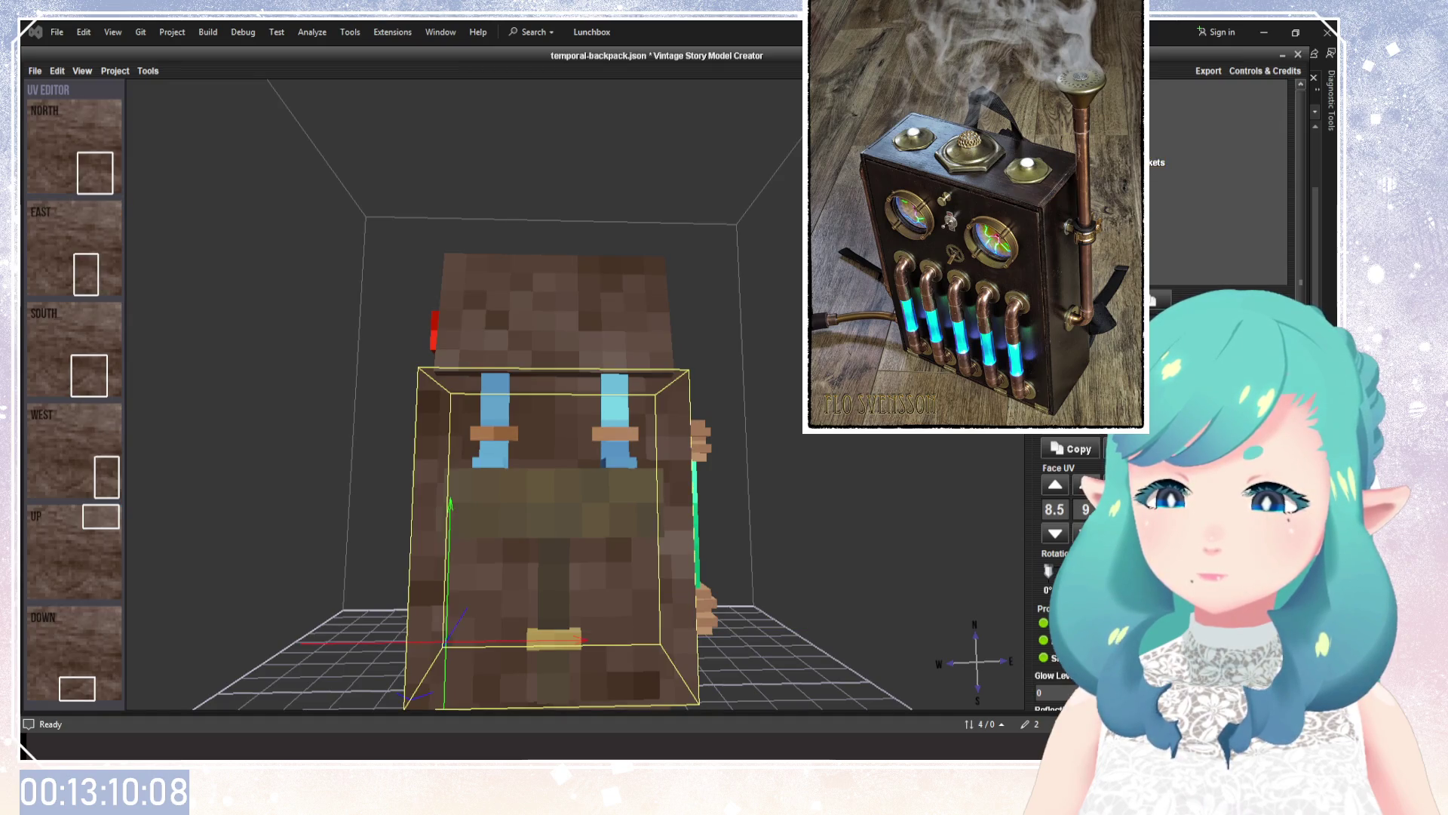
pyautogui.click(1163, 173)
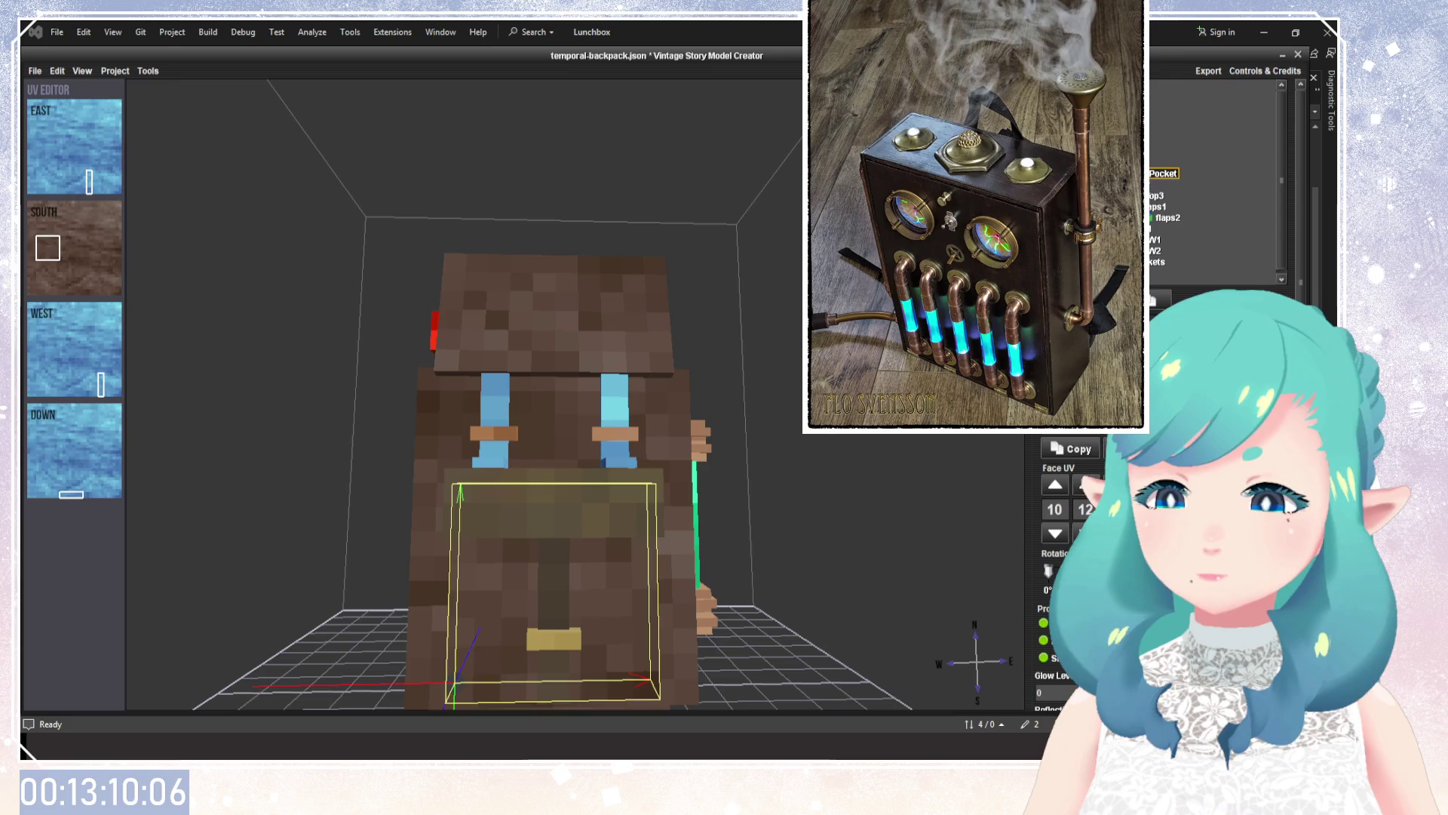
pyautogui.click(1168, 218)
pyautogui.click(1158, 209)
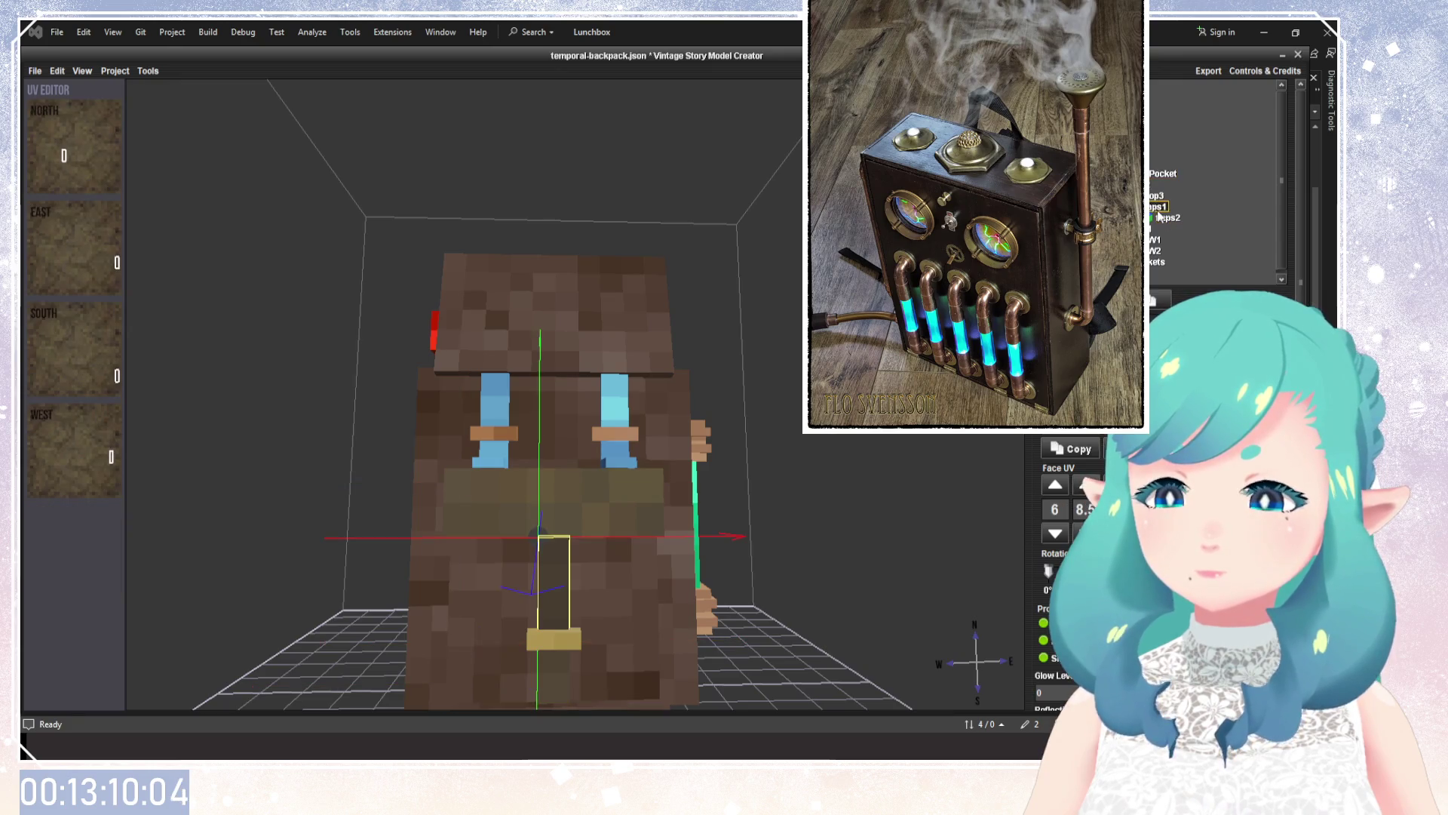
pyautogui.click(1154, 197)
pyautogui.click(1158, 184)
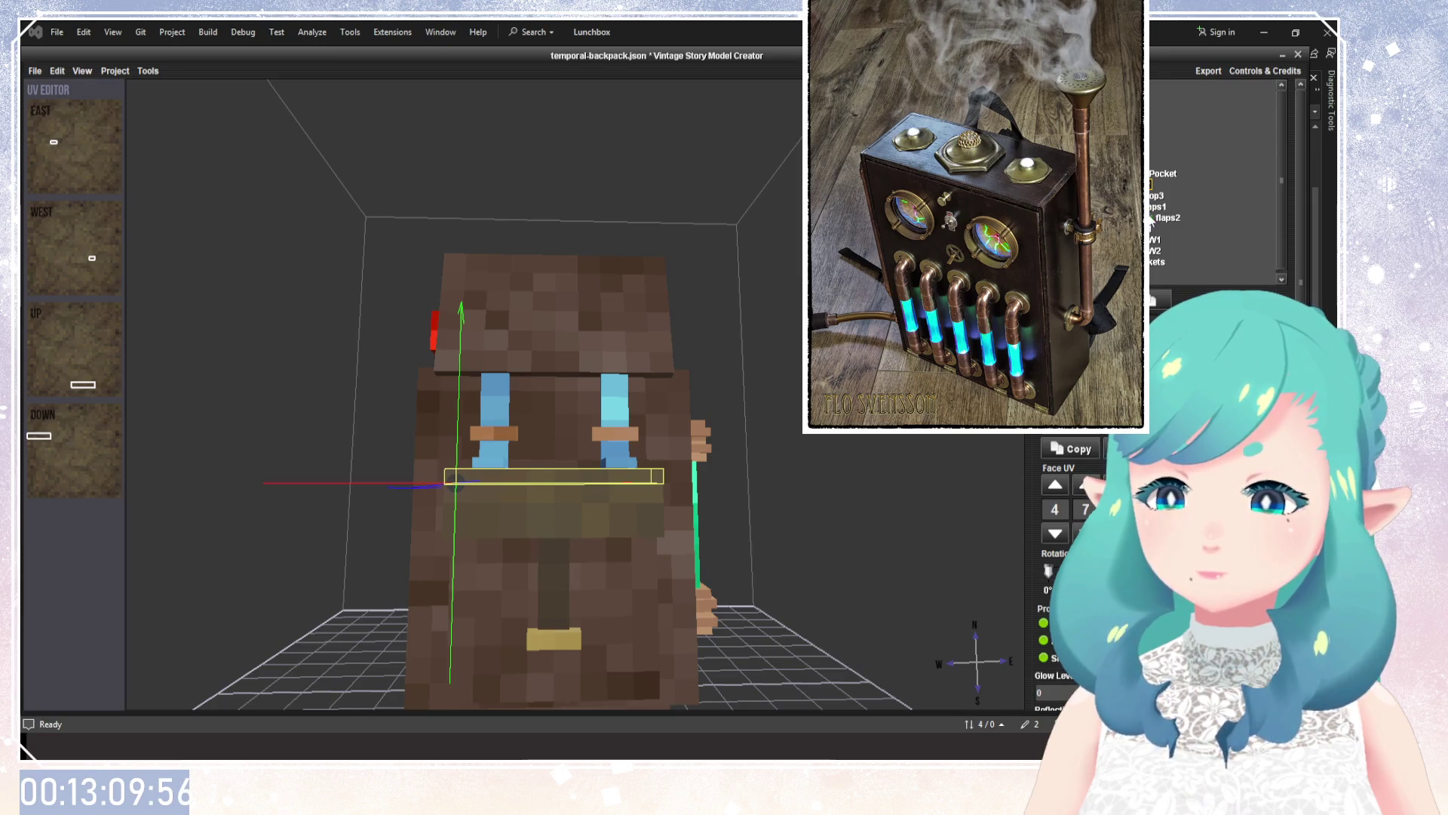
pyautogui.click(1163, 172)
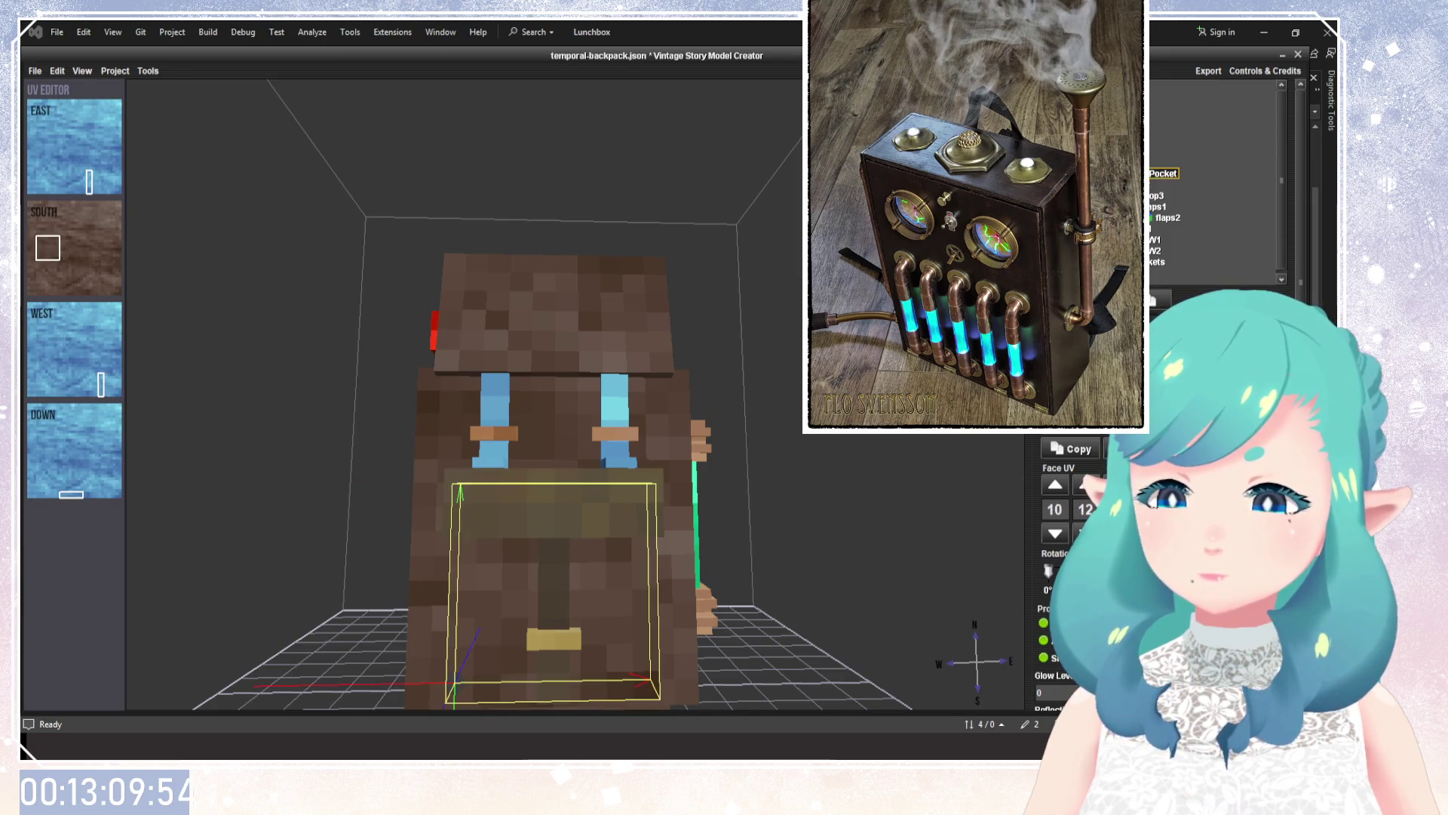
# Select the bottom buckle and remap its south face to the brown texture area.
pyautogui.click(1155, 239)
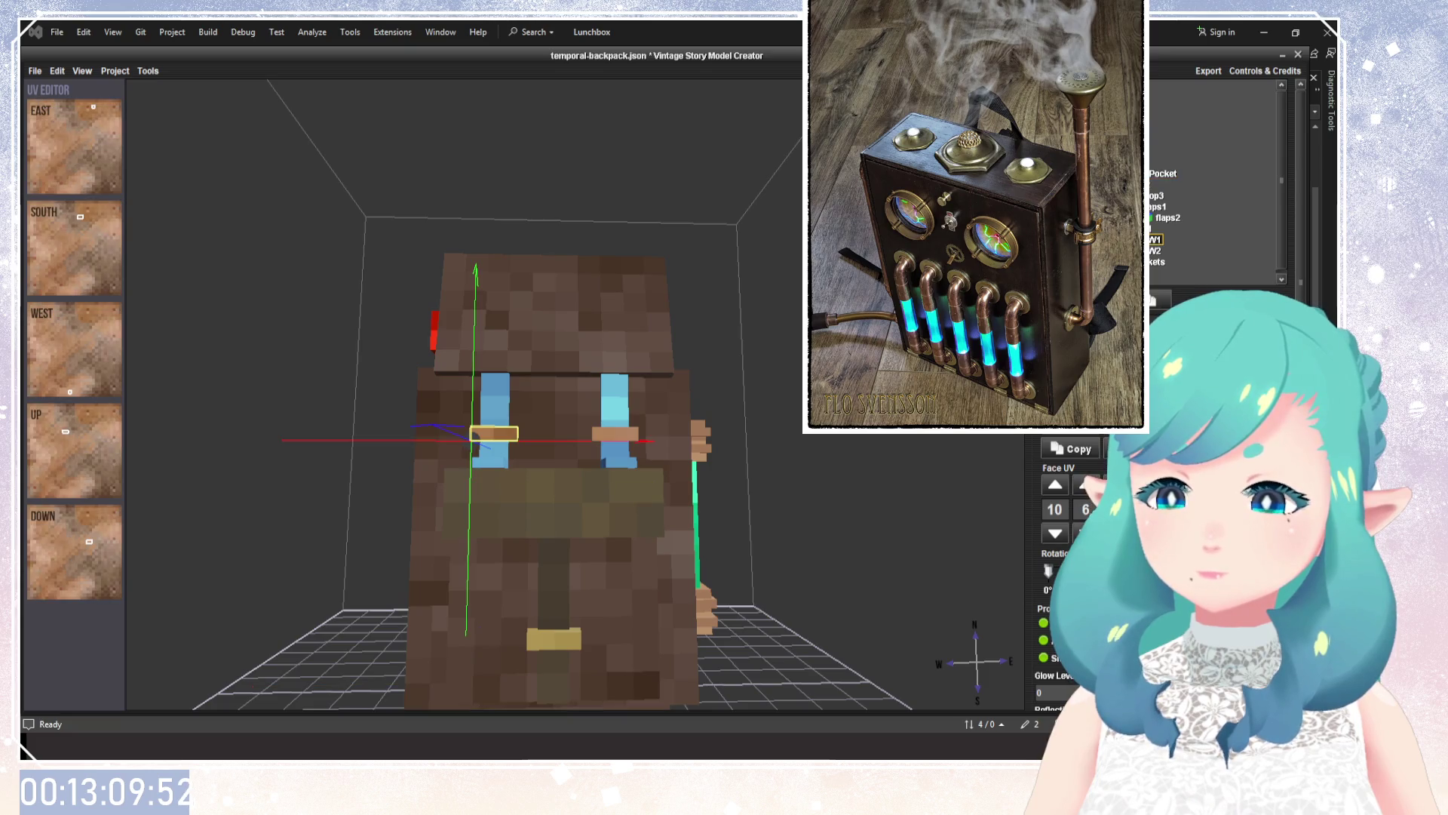
pyautogui.click(1155, 251)
pyautogui.click(1154, 228)
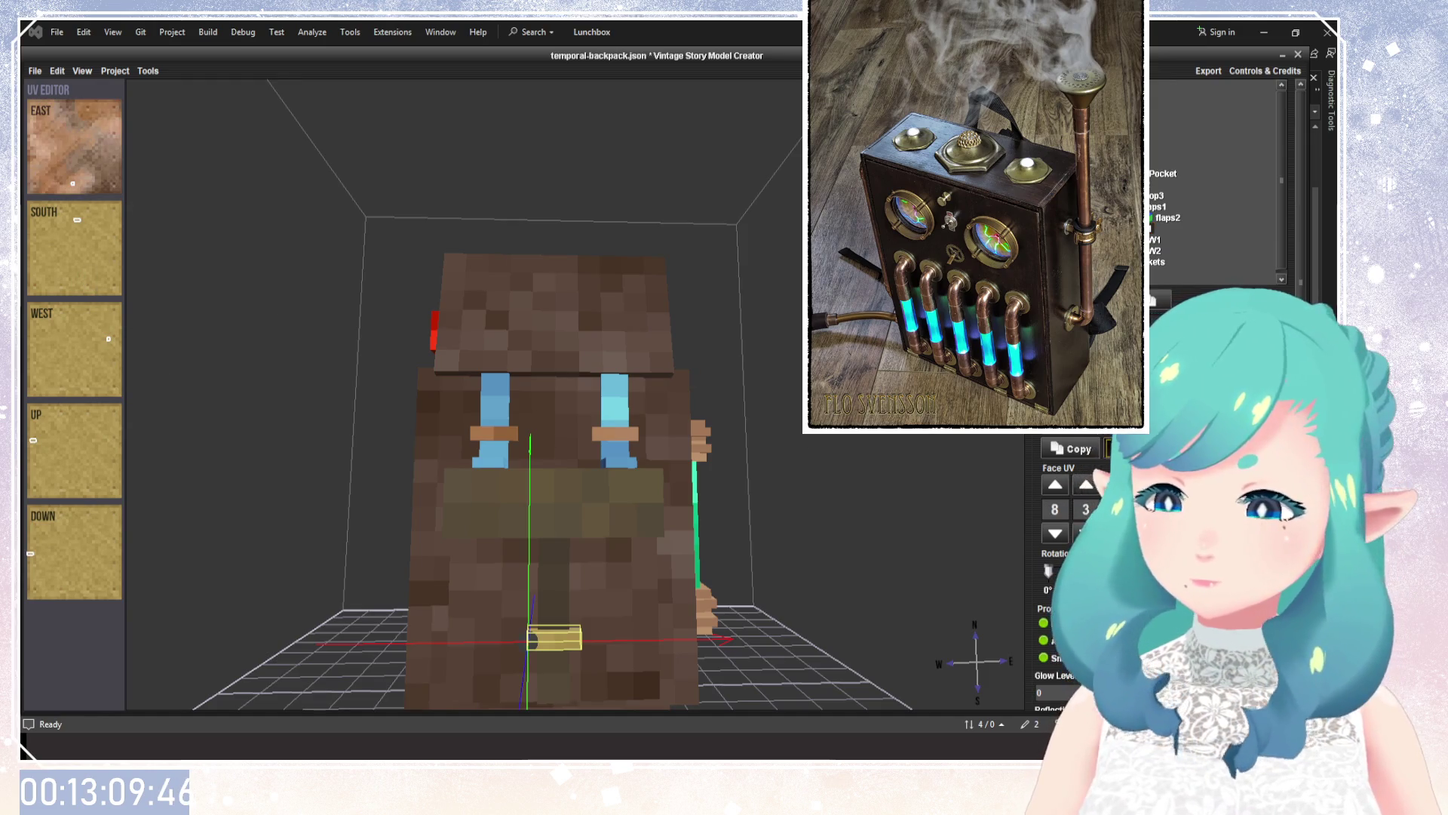
pyautogui.click(106, 294)
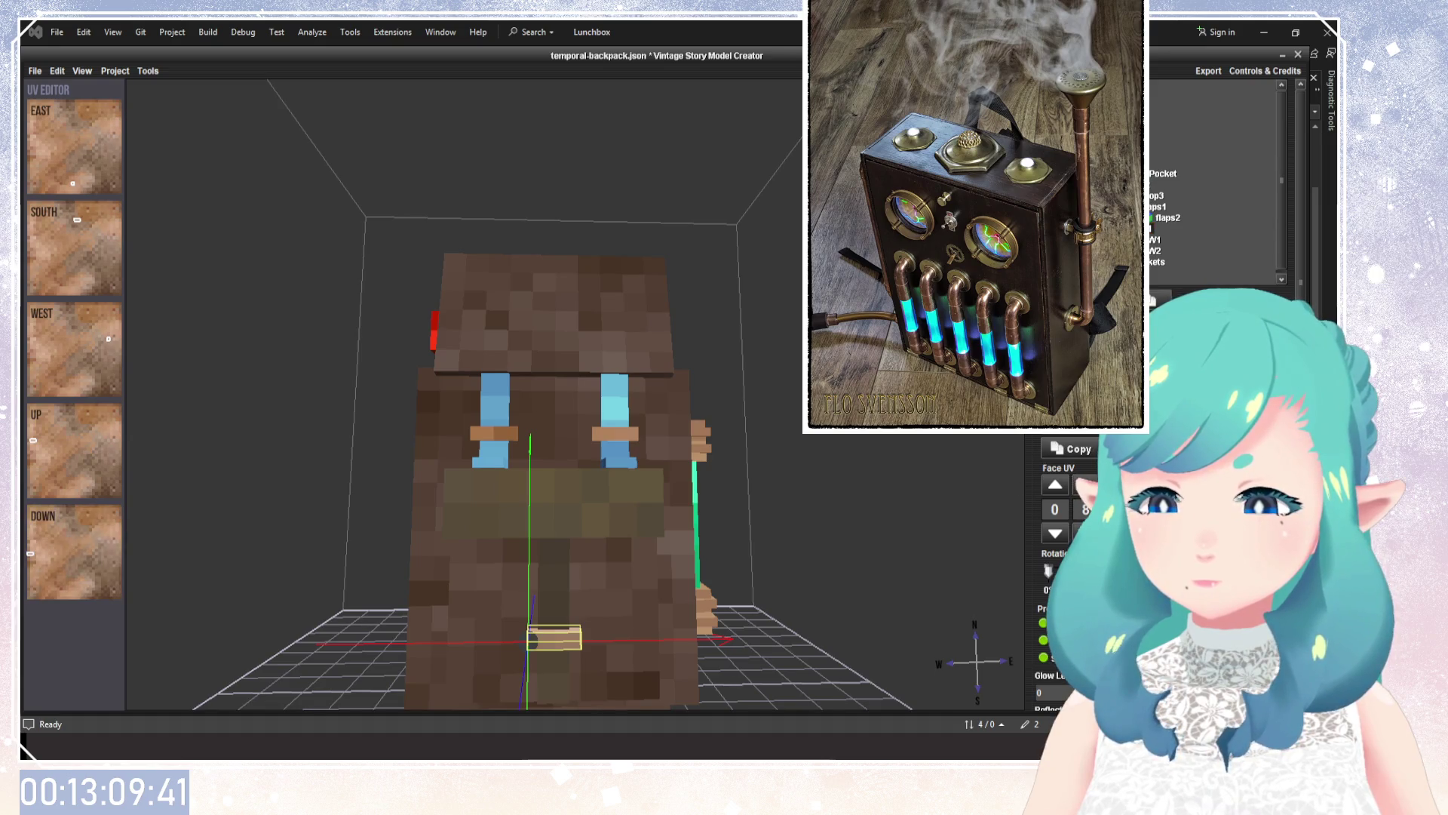
pyautogui.moveTo(755, 296)
pyautogui.mouseDown()
pyautogui.moveTo(718, 409)
pyautogui.moveTo(715, 590)
pyautogui.moveTo(574, 400)
pyautogui.moveTo(725, 410)
pyautogui.mouseUp()
# Select the red-knob part and top box, undoing an accidental deletion of a backpack part.
pyautogui.click(573, 399)
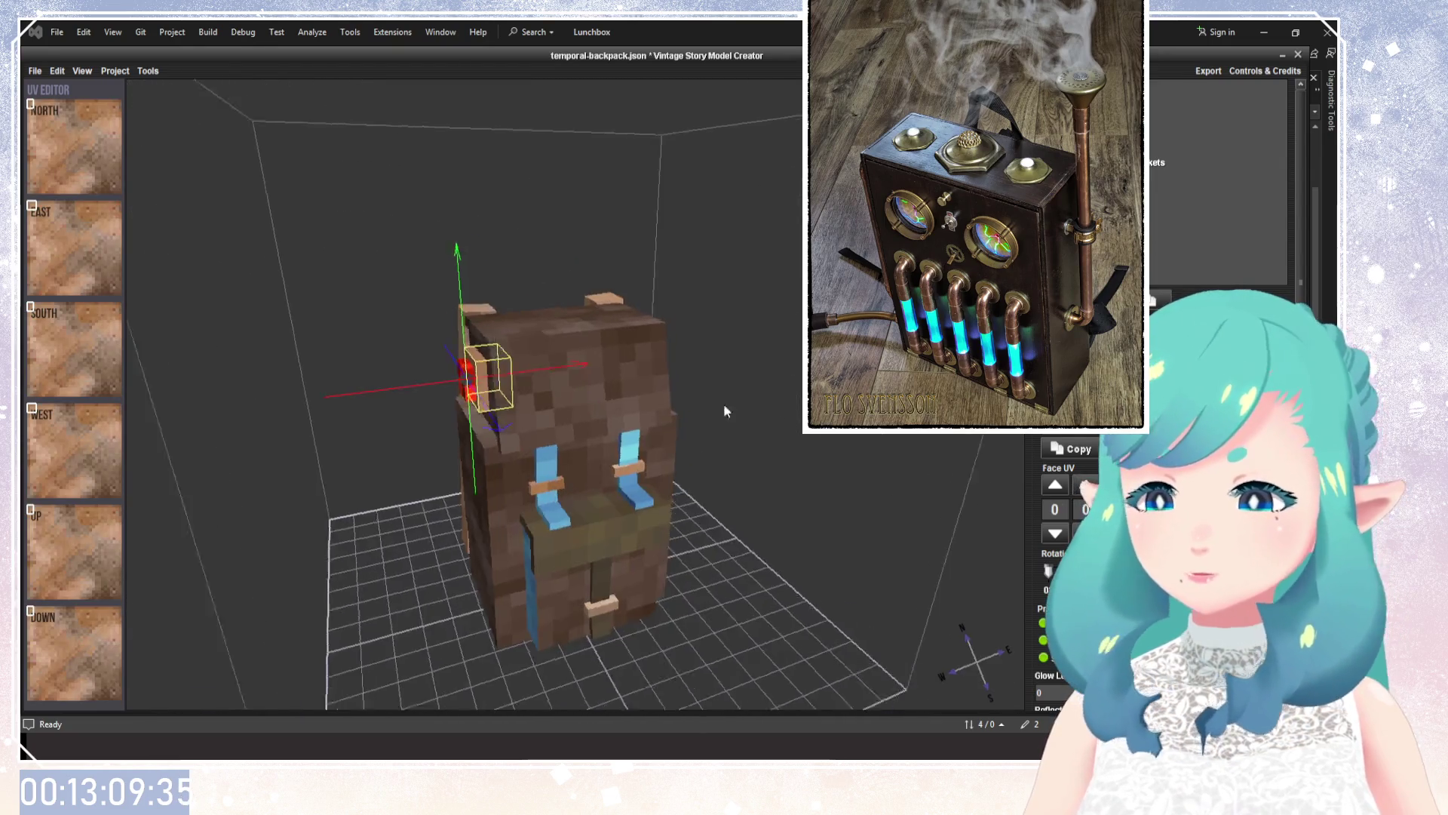
pyautogui.click(558, 355)
pyautogui.moveTo(855, 459)
pyautogui.mouseDown()
pyautogui.moveTo(813, 476)
pyautogui.moveTo(746, 451)
pyautogui.moveTo(800, 483)
pyautogui.moveTo(804, 440)
pyautogui.mouseUp()
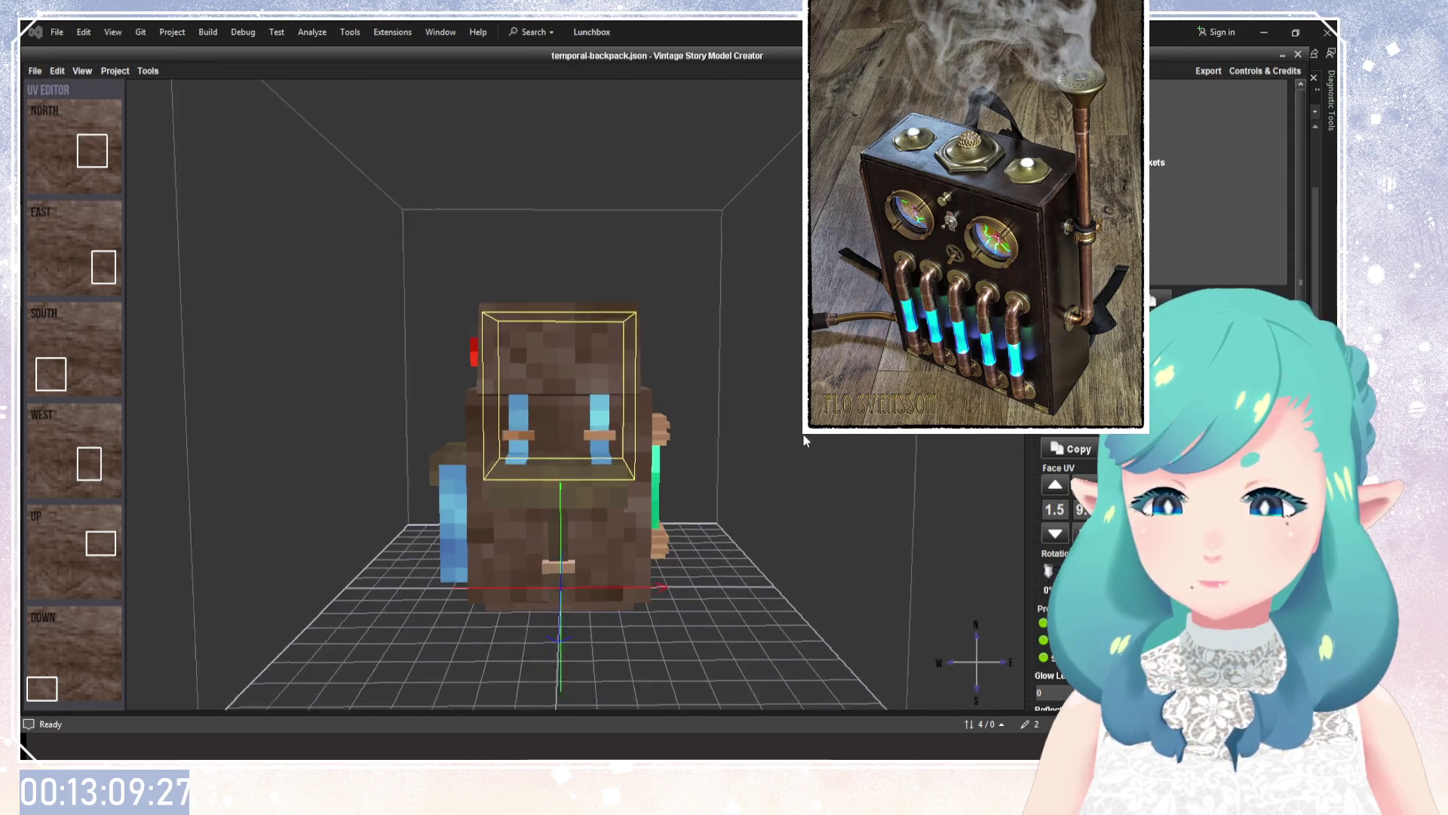
pyautogui.scroll(-3, 794, 424)
pyautogui.scroll(-2, 800, 473)
pyautogui.press('Delete')
pyautogui.hotkey('ctrl', 'z')
pyautogui.moveTo(679, 423)
pyautogui.mouseDown()
pyautogui.moveTo(800, 423)
pyautogui.moveTo(614, 275)
pyautogui.moveTo(779, 533)
pyautogui.moveTo(678, 485)
pyautogui.moveTo(785, 495)
pyautogui.moveTo(850, 478)
pyautogui.moveTo(427, 480)
pyautogui.moveTo(637, 495)
pyautogui.moveTo(498, 491)
pyautogui.moveTo(622, 504)
pyautogui.moveTo(742, 497)
pyautogui.moveTo(705, 462)
pyautogui.moveTo(705, 537)
pyautogui.moveTo(767, 628)
pyautogui.moveTo(779, 469)
pyautogui.mouseUp()
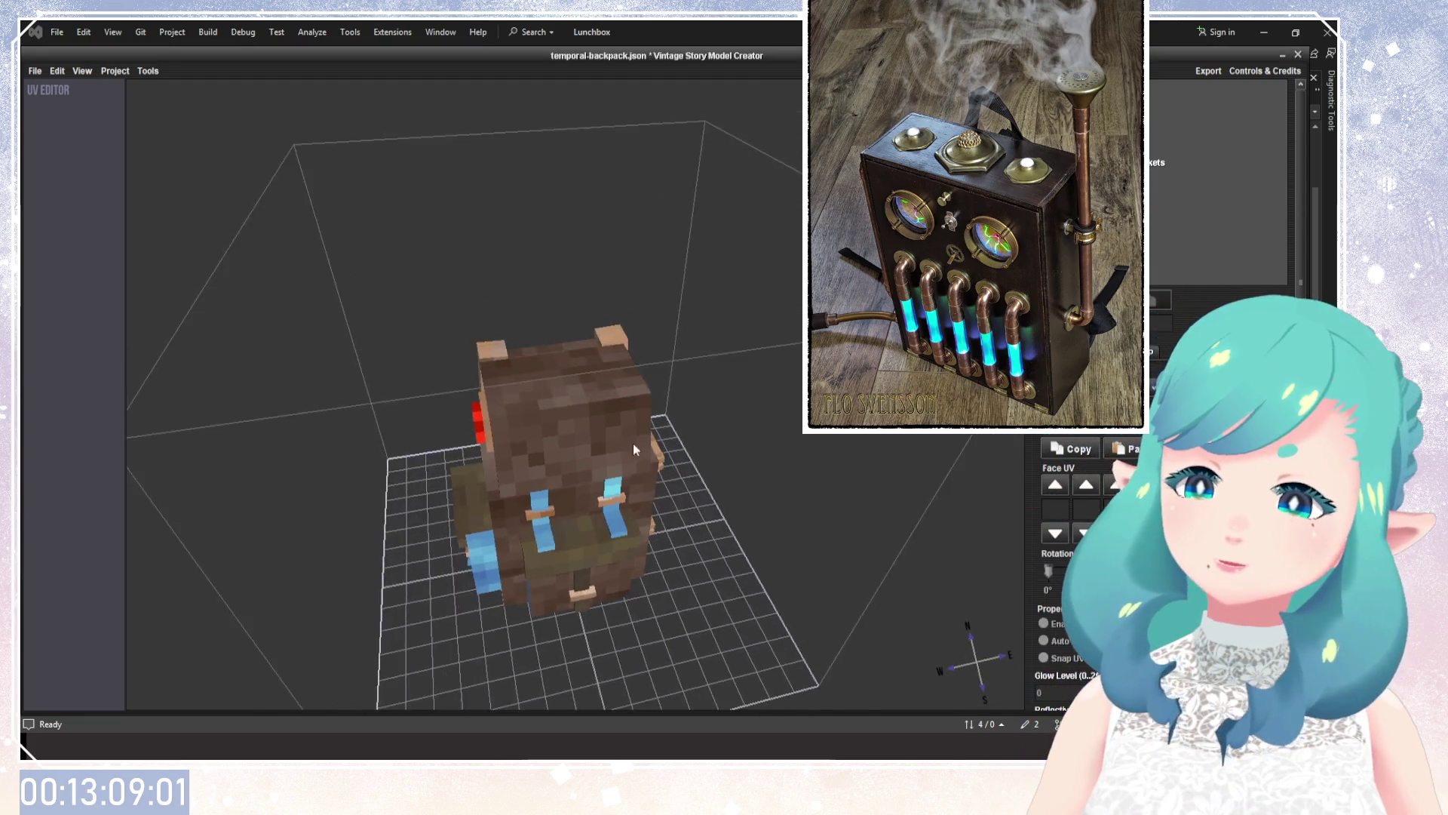
# Inspect the backpack from the top, sides, back and front, then close Model Creator.
pyautogui.scroll(5, 614, 424)
pyautogui.moveTo(614, 424)
pyautogui.mouseDown()
pyautogui.moveTo(432, 465)
pyautogui.moveTo(638, 467)
pyautogui.mouseUp()
pyautogui.scroll(-5, 638, 468)
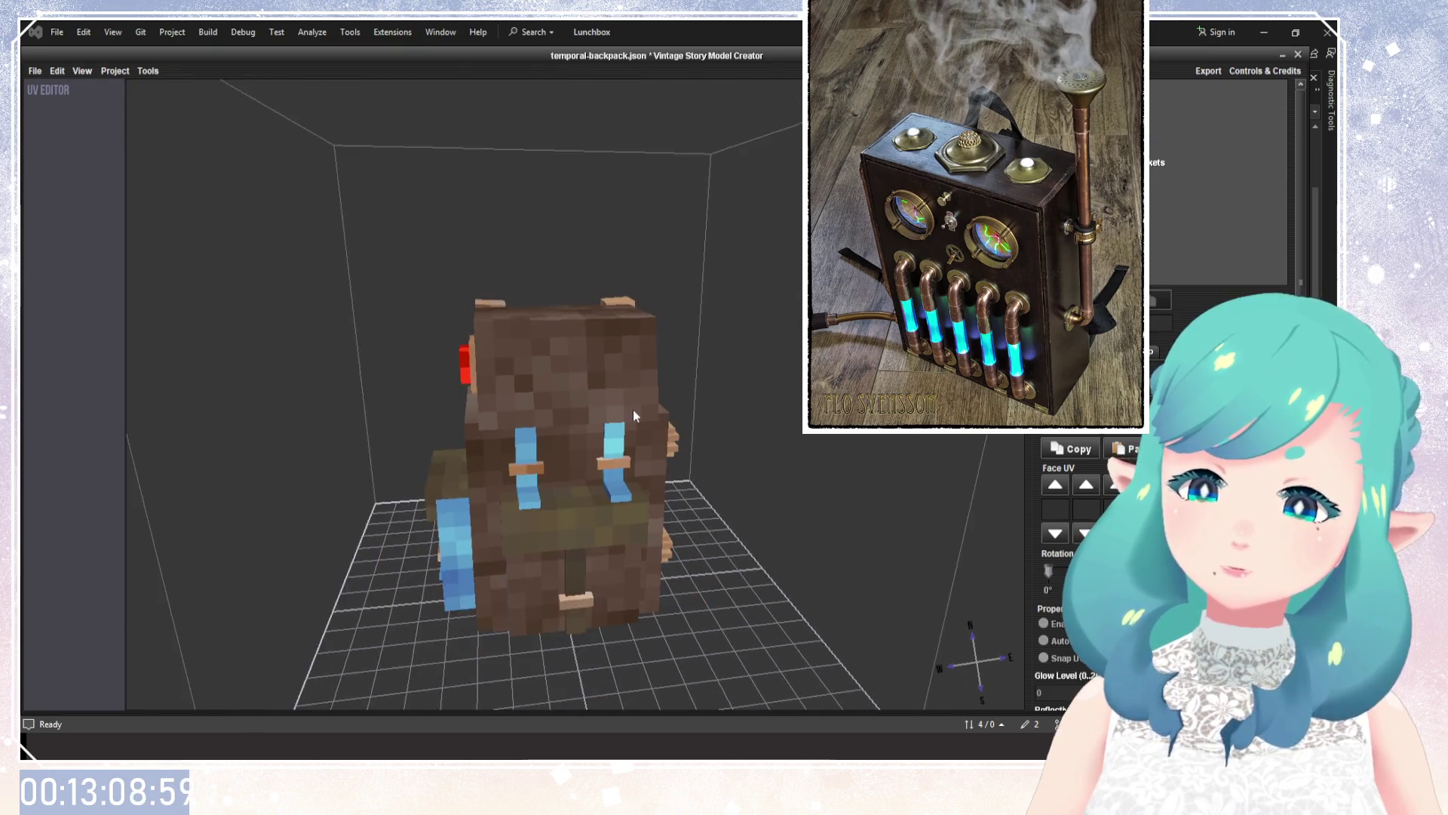
pyautogui.scroll(-3, 632, 410)
pyautogui.moveTo(694, 406)
pyautogui.mouseDown()
pyautogui.moveTo(726, 309)
pyautogui.moveTo(786, 441)
pyautogui.moveTo(701, 604)
pyautogui.moveTo(361, 594)
pyautogui.moveTo(548, 623)
pyautogui.moveTo(595, 414)
pyautogui.mouseUp()
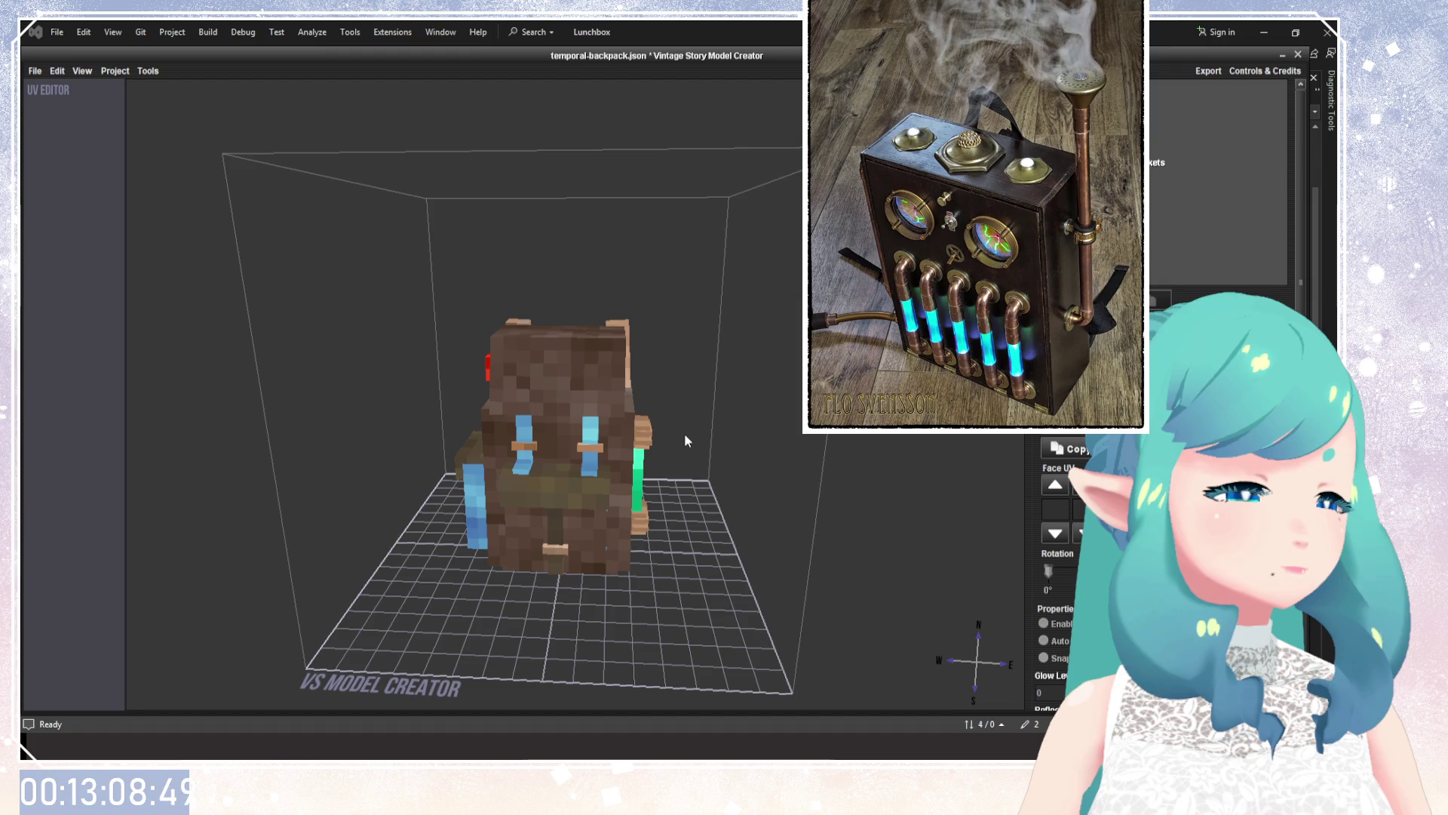
pyautogui.moveTo(685, 434)
pyautogui.mouseDown()
pyautogui.moveTo(518, 365)
pyautogui.moveTo(359, 344)
pyautogui.moveTo(652, 404)
pyautogui.moveTo(382, 445)
pyautogui.moveTo(737, 446)
pyautogui.moveTo(526, 492)
pyautogui.moveTo(815, 479)
pyautogui.moveTo(396, 472)
pyautogui.moveTo(772, 488)
pyautogui.moveTo(708, 462)
pyautogui.moveTo(785, 485)
pyautogui.moveTo(781, 498)
pyautogui.moveTo(279, 472)
pyautogui.mouseUp()
pyautogui.scroll(-3, 802, 472)
pyautogui.scroll(-3, 566, 436)
pyautogui.moveTo(566, 436)
pyautogui.mouseDown()
pyautogui.moveTo(644, 462)
pyautogui.moveTo(646, 595)
pyautogui.mouseUp()
pyautogui.scroll(5, 586, 441)
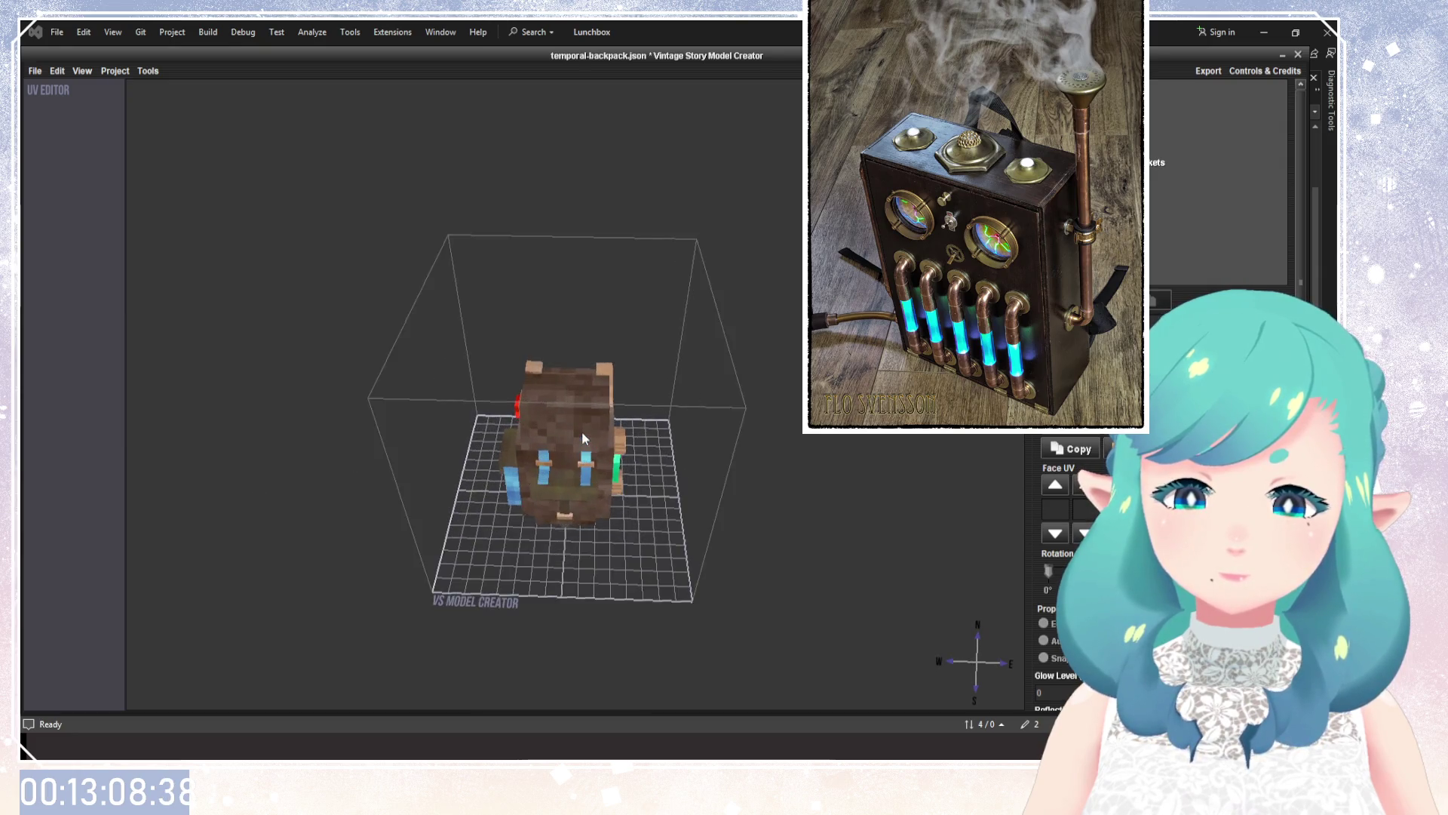
pyautogui.moveTo(588, 441); pyautogui.dragTo(762, 384)
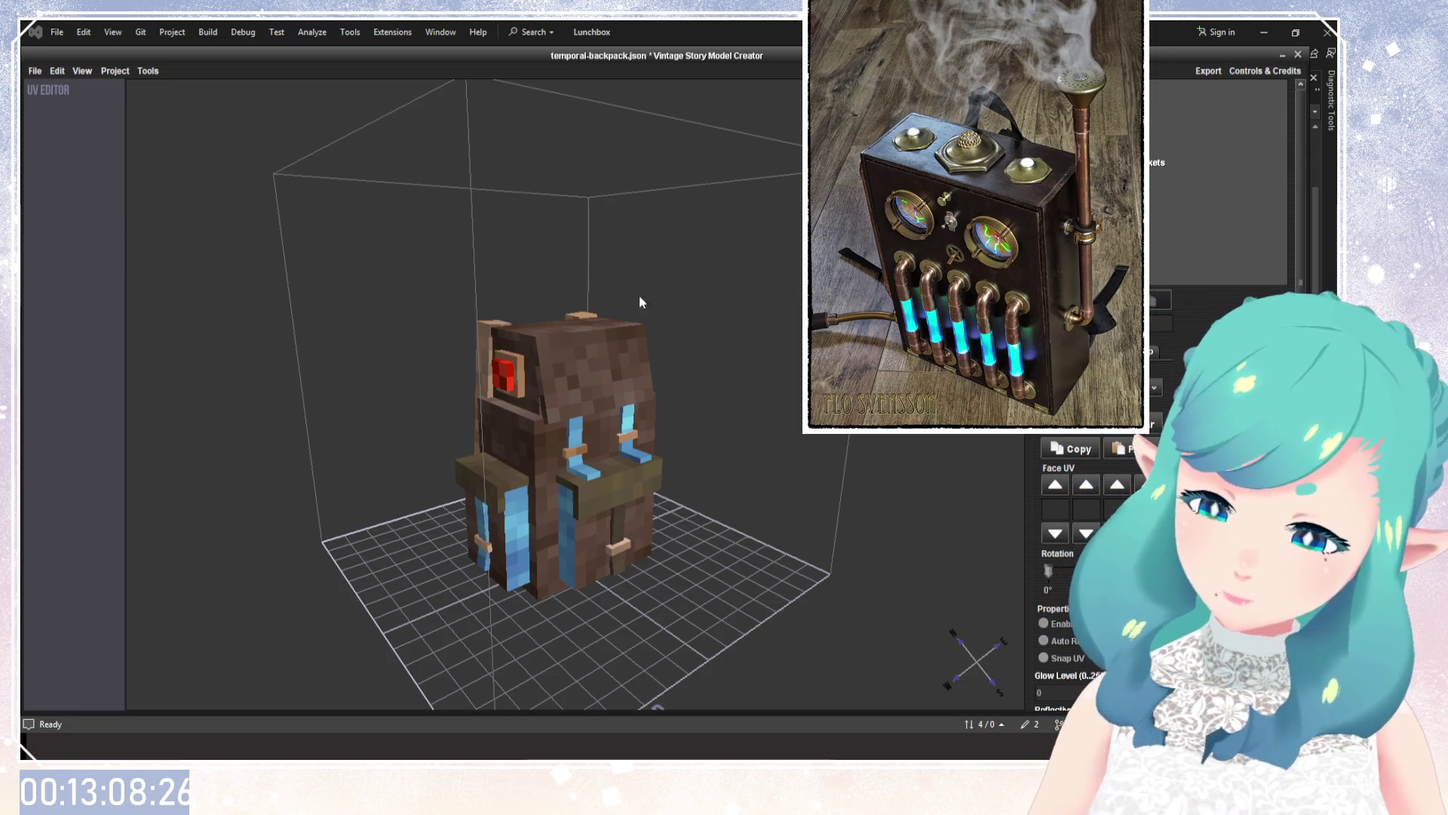
pyautogui.moveTo(655, 367); pyautogui.dragTo(649, 369)
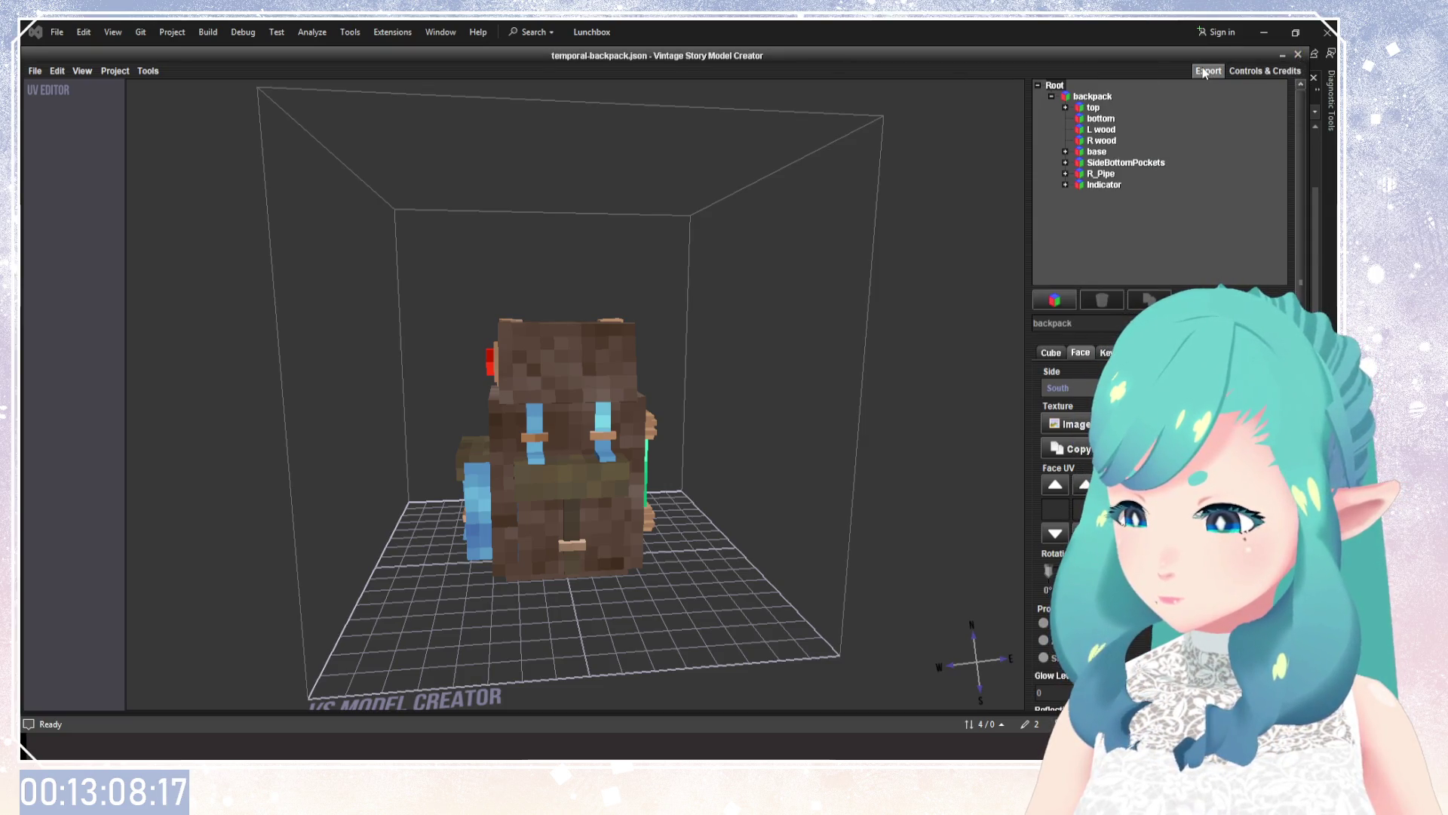
pyautogui.click(1299, 57)
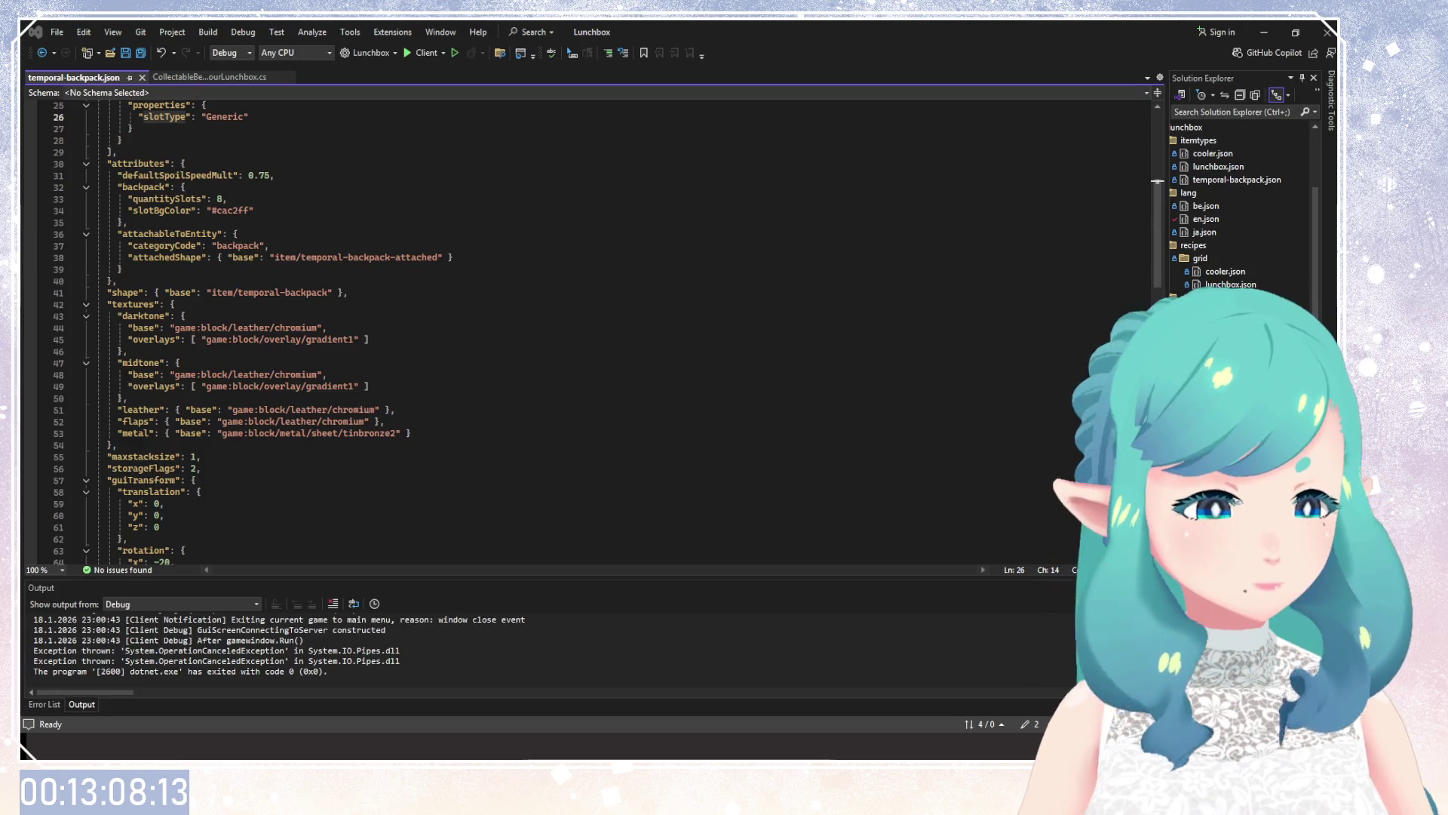
# Review the textures block of the attached-shape file down to the temporalgear entry.
pyautogui.scroll(8, 355, 256)
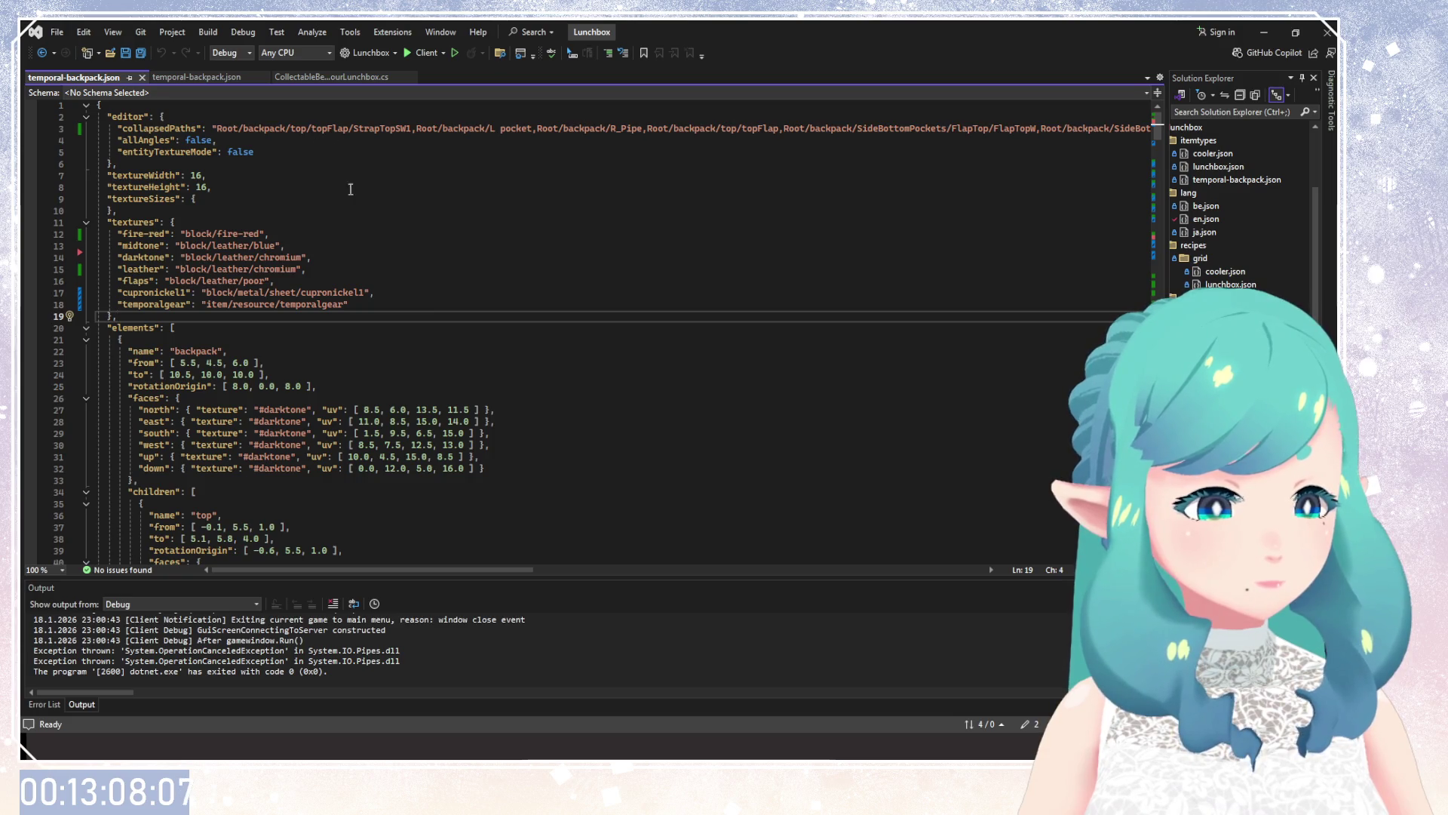
pyautogui.click(287, 222)
pyautogui.click(334, 374)
pyautogui.click(305, 304)
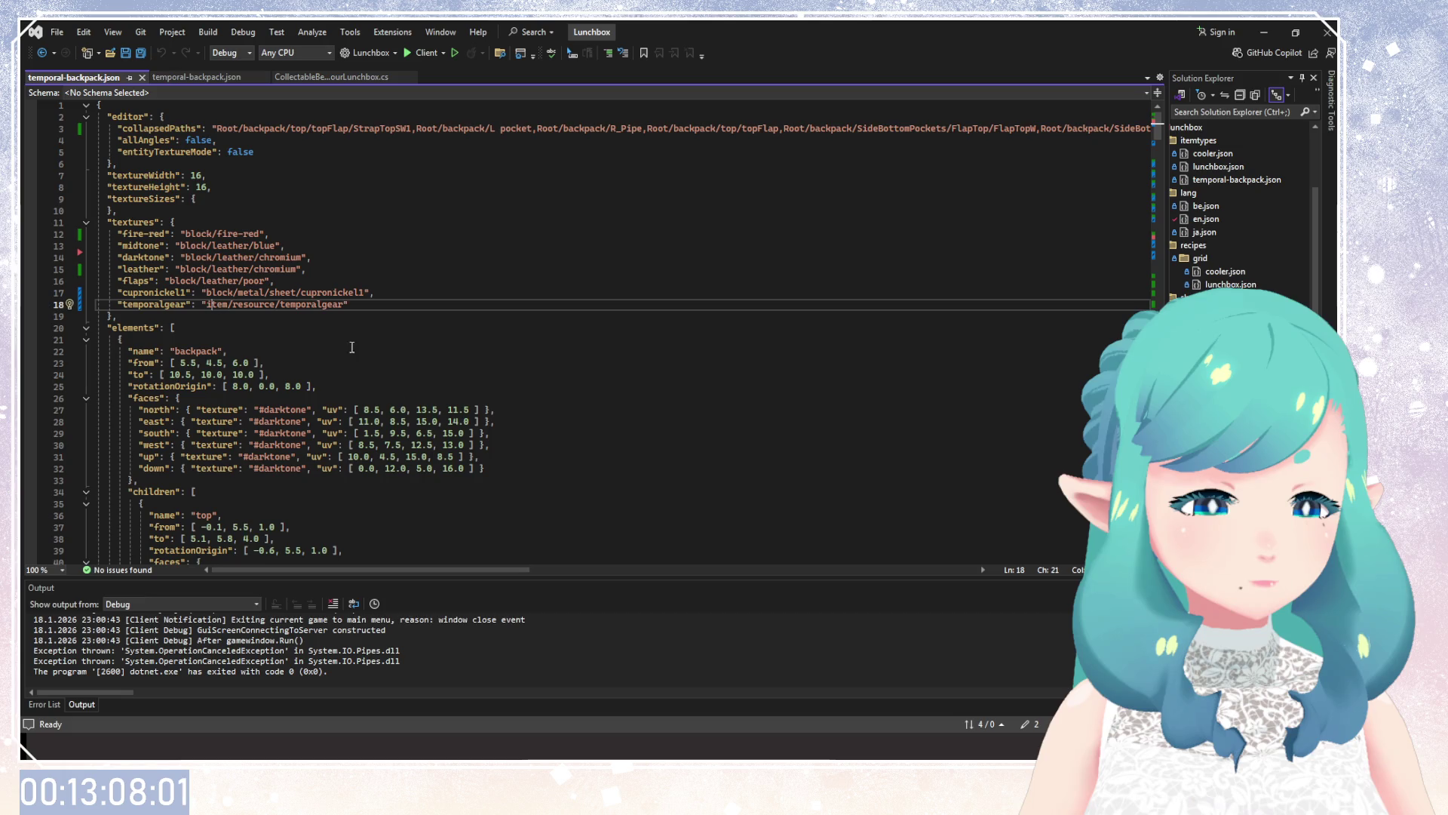
pyautogui.scroll(-10, 324, 347)
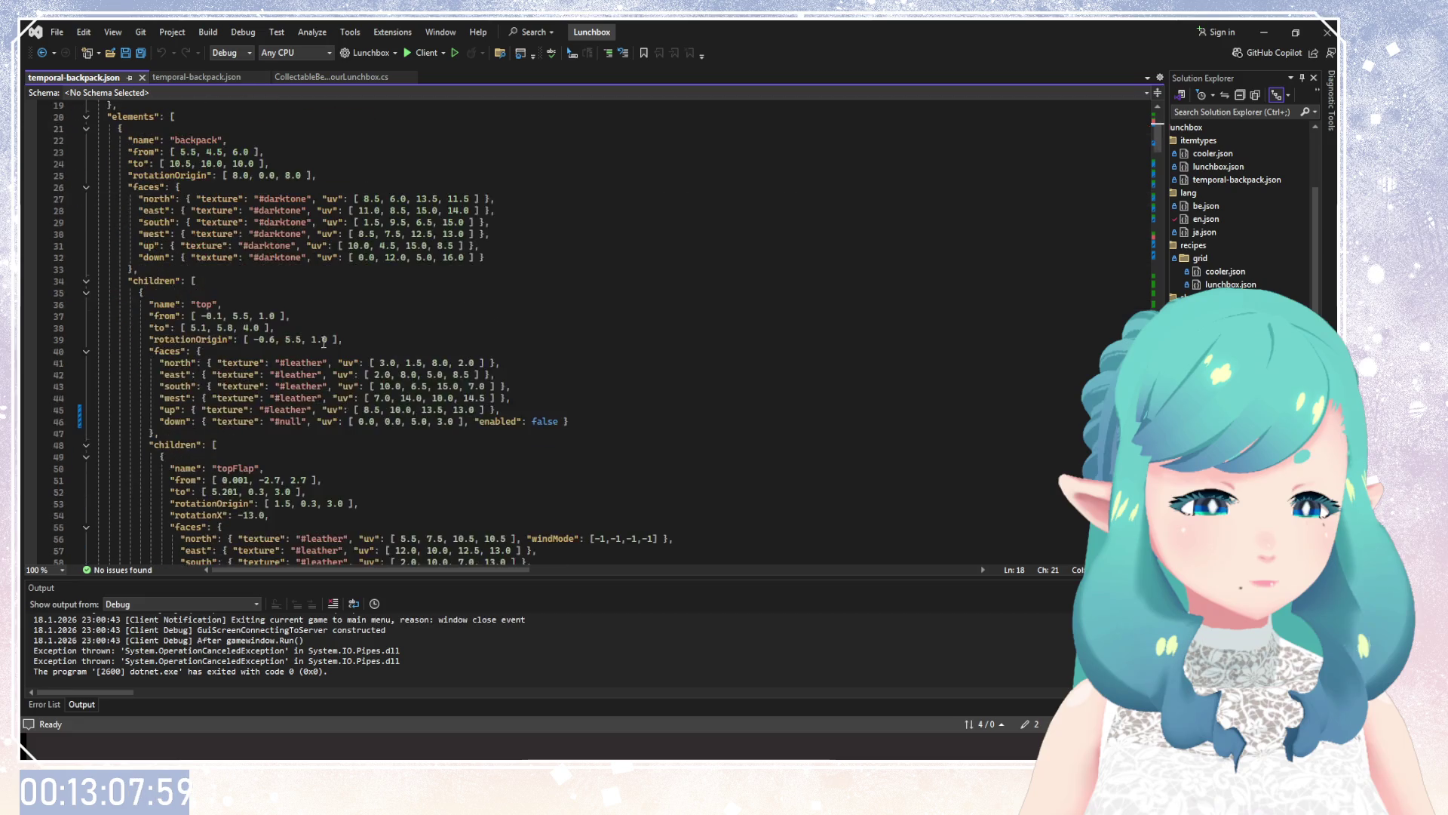
pyautogui.scroll(10, 335, 362)
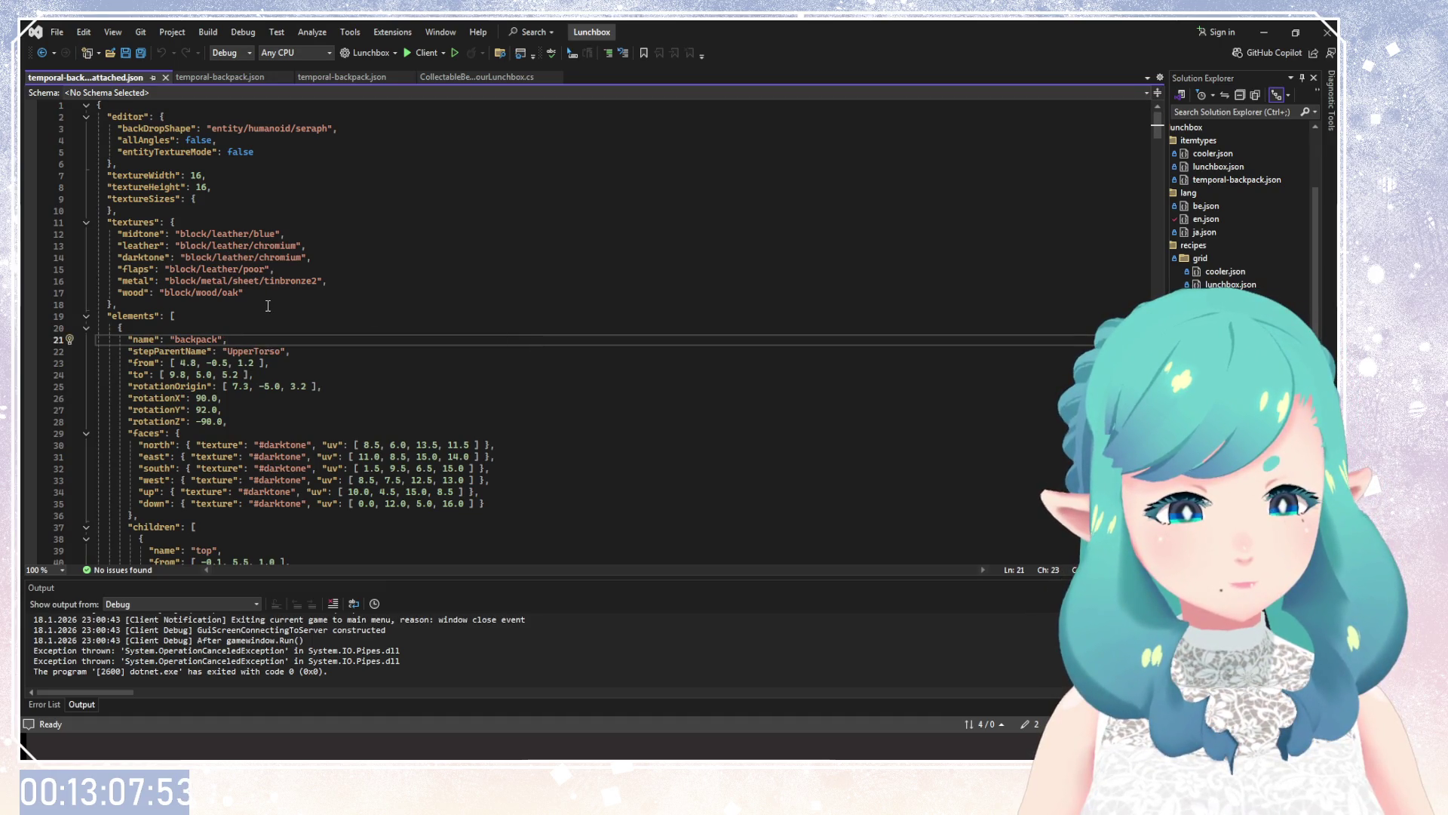
# Compare temporal-backpack.json with the attached-shape file by switching between them.
pyautogui.click(207, 77)
pyautogui.click(103, 77)
pyautogui.click(242, 80)
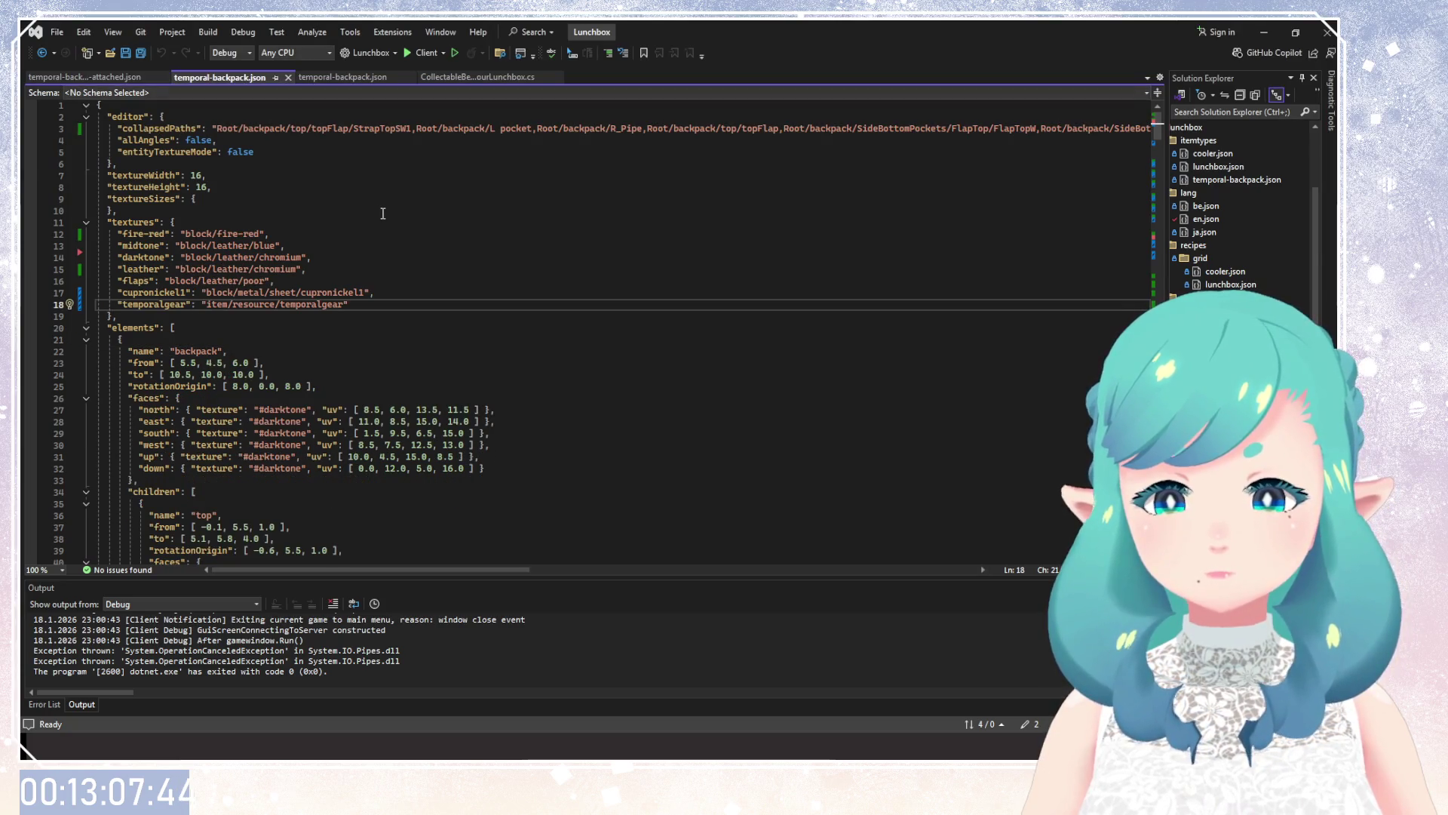
pyautogui.click(103, 77)
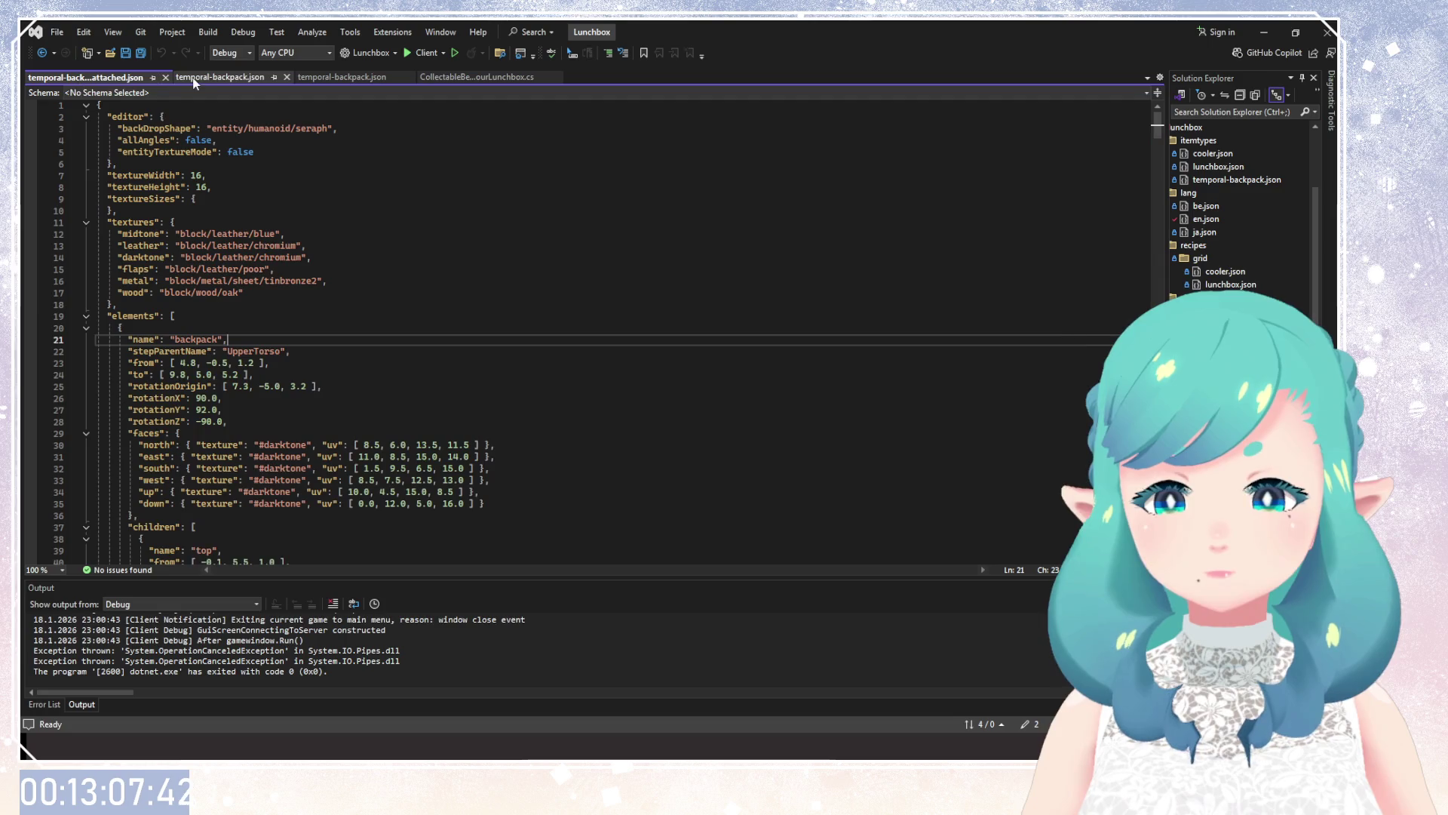
# Review the attached-shape file's texture list and check the backpack's from coordinates on line 23.
pyautogui.click(197, 77)
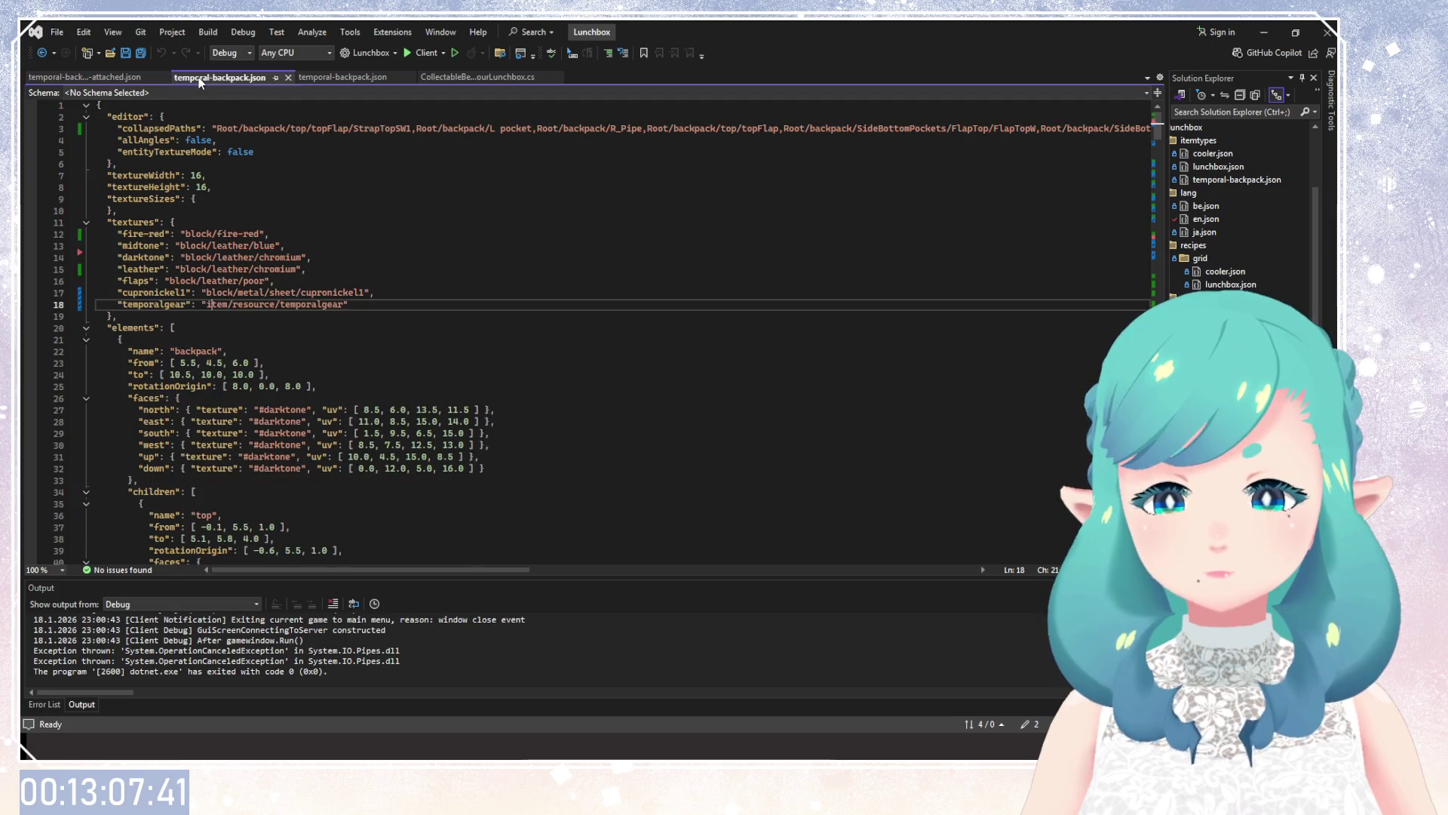
pyautogui.click(108, 78)
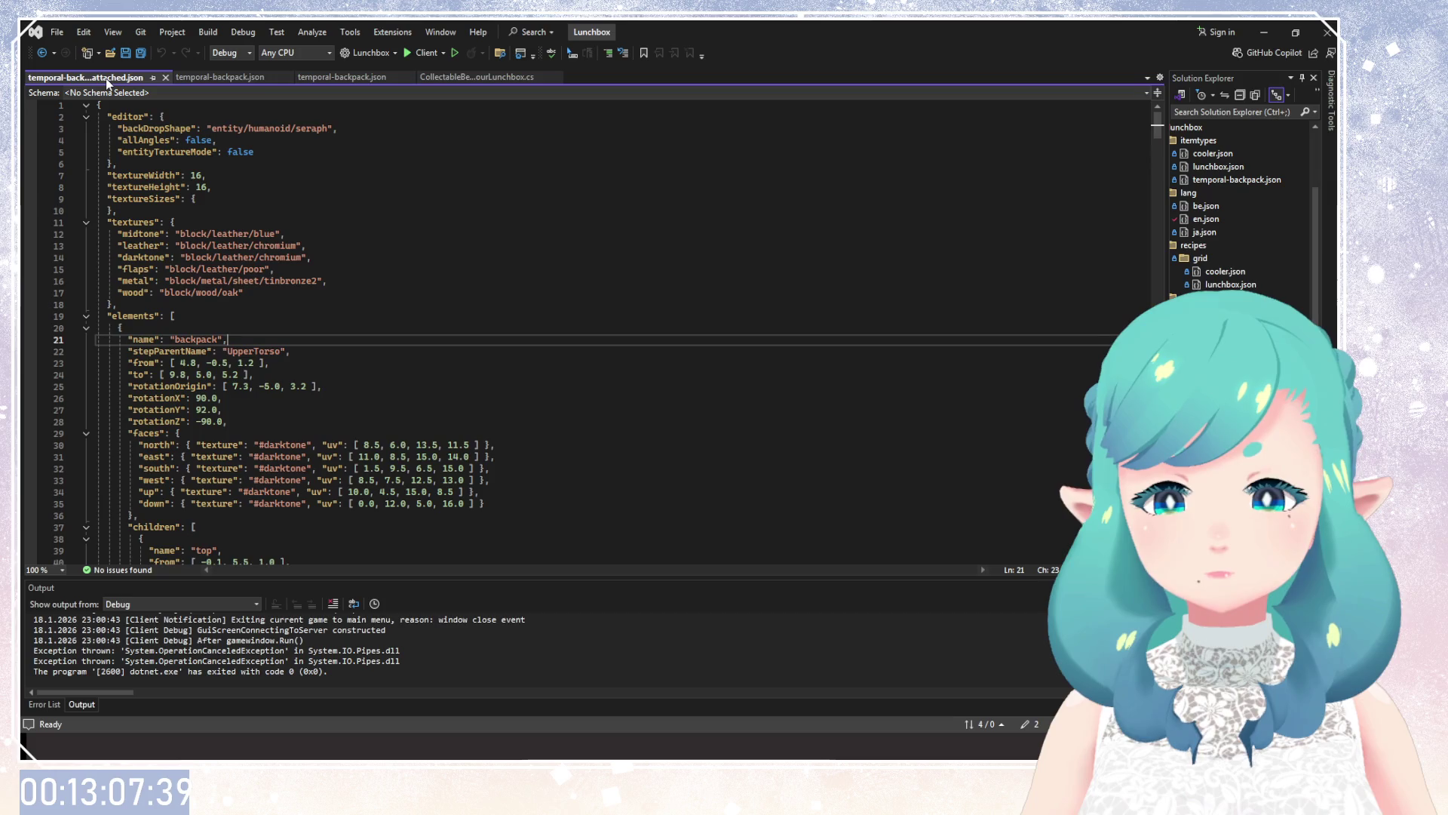
pyautogui.click(361, 302)
pyautogui.scroll(-7, 361, 299)
pyautogui.scroll(-7, 361, 299)
pyautogui.scroll(-8, 361, 298)
pyautogui.scroll(4, 362, 299)
pyautogui.scroll(4, 366, 301)
pyautogui.scroll(4, 369, 303)
pyautogui.scroll(10, 369, 302)
pyautogui.click(163, 364)
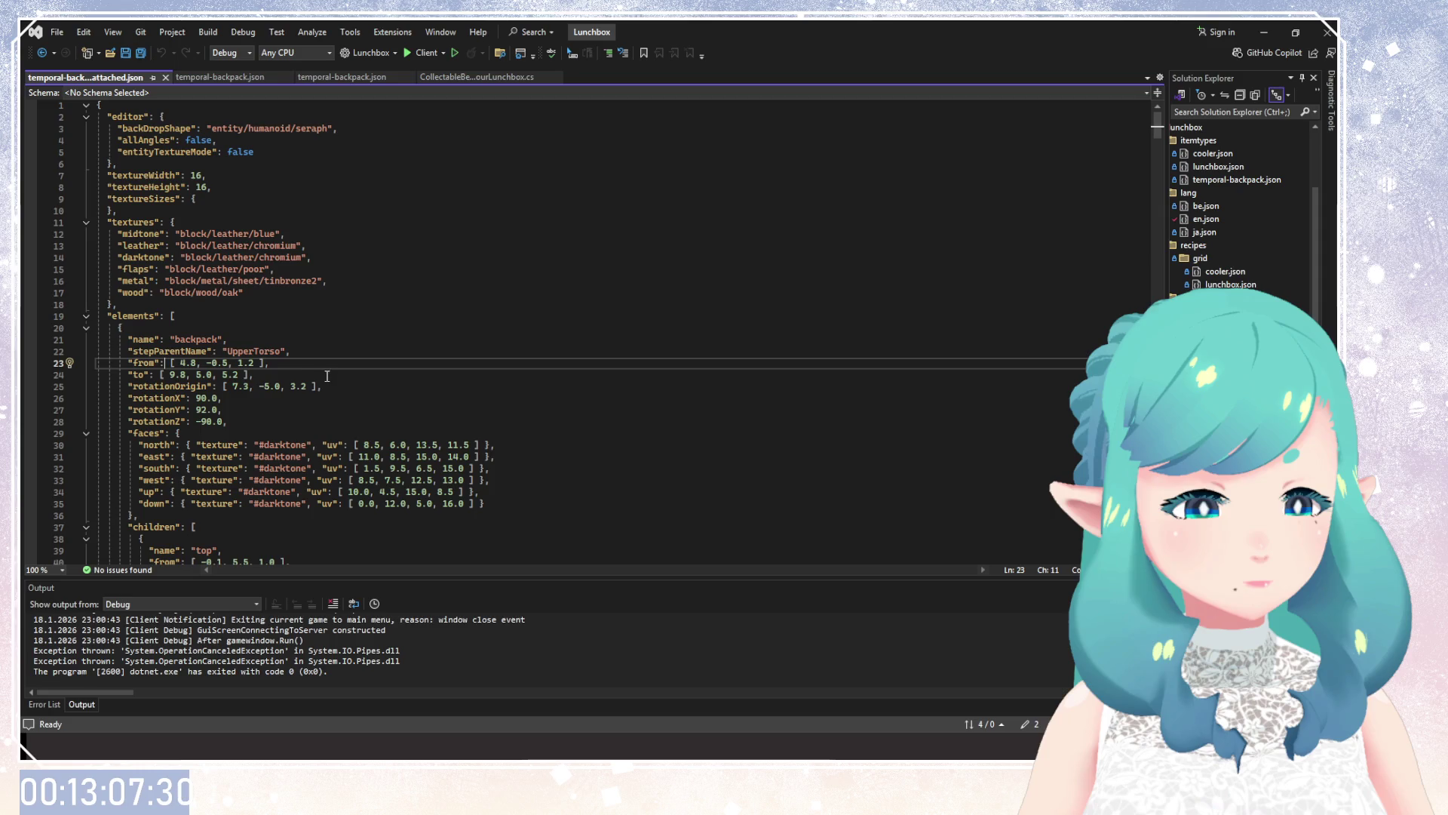
# In temporal-backpack.json, prefix game: to the block/ paths on lines 12–16, removing a stray v.
pyautogui.click(220, 77)
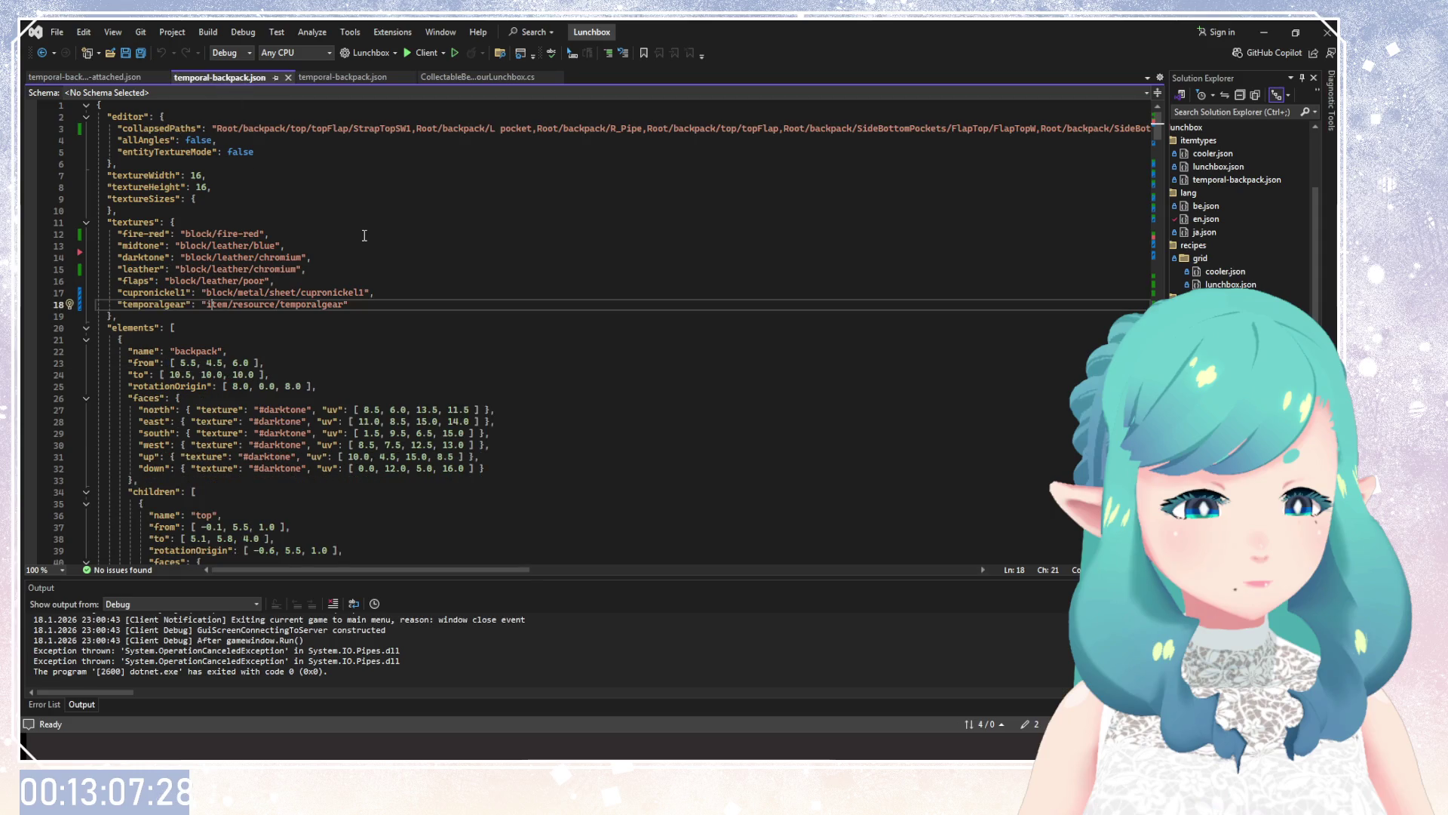
pyautogui.click(189, 234)
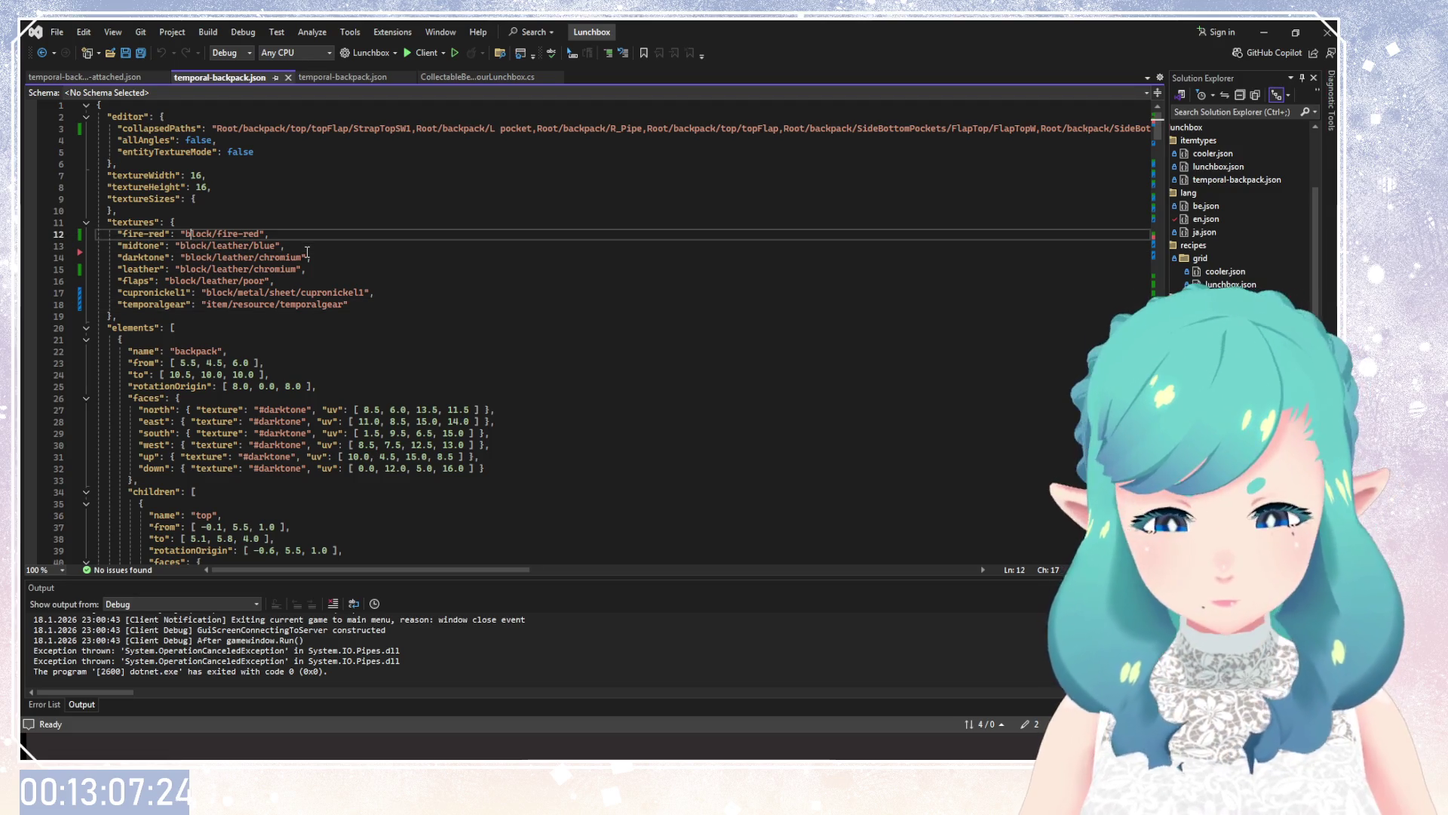
pyautogui.write('game:')
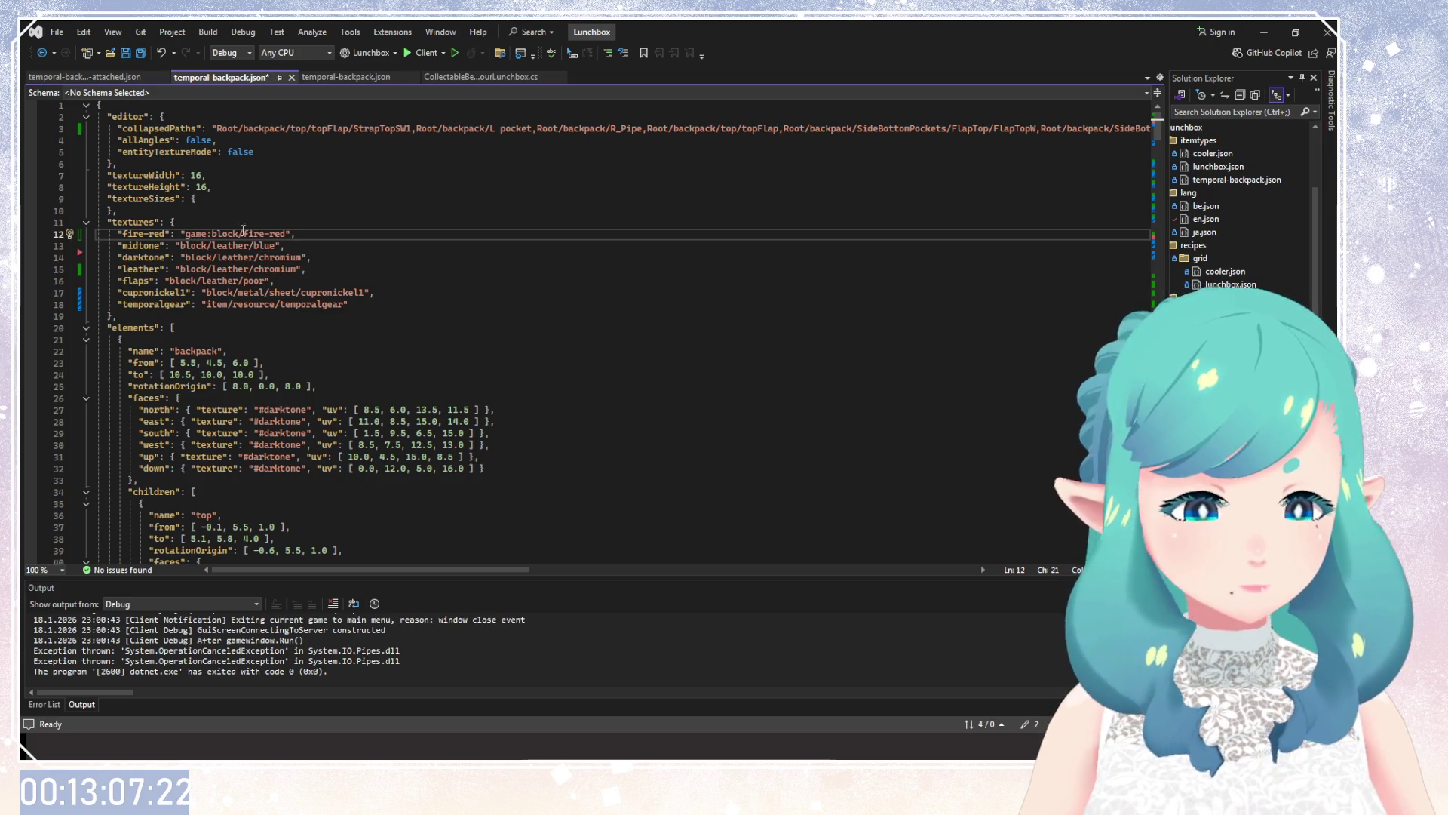
pyautogui.click(181, 246)
pyautogui.write('game:')
pyautogui.click(185, 257)
pyautogui.write('game:')
pyautogui.click(180, 269)
pyautogui.write('game:')
pyautogui.click(169, 281)
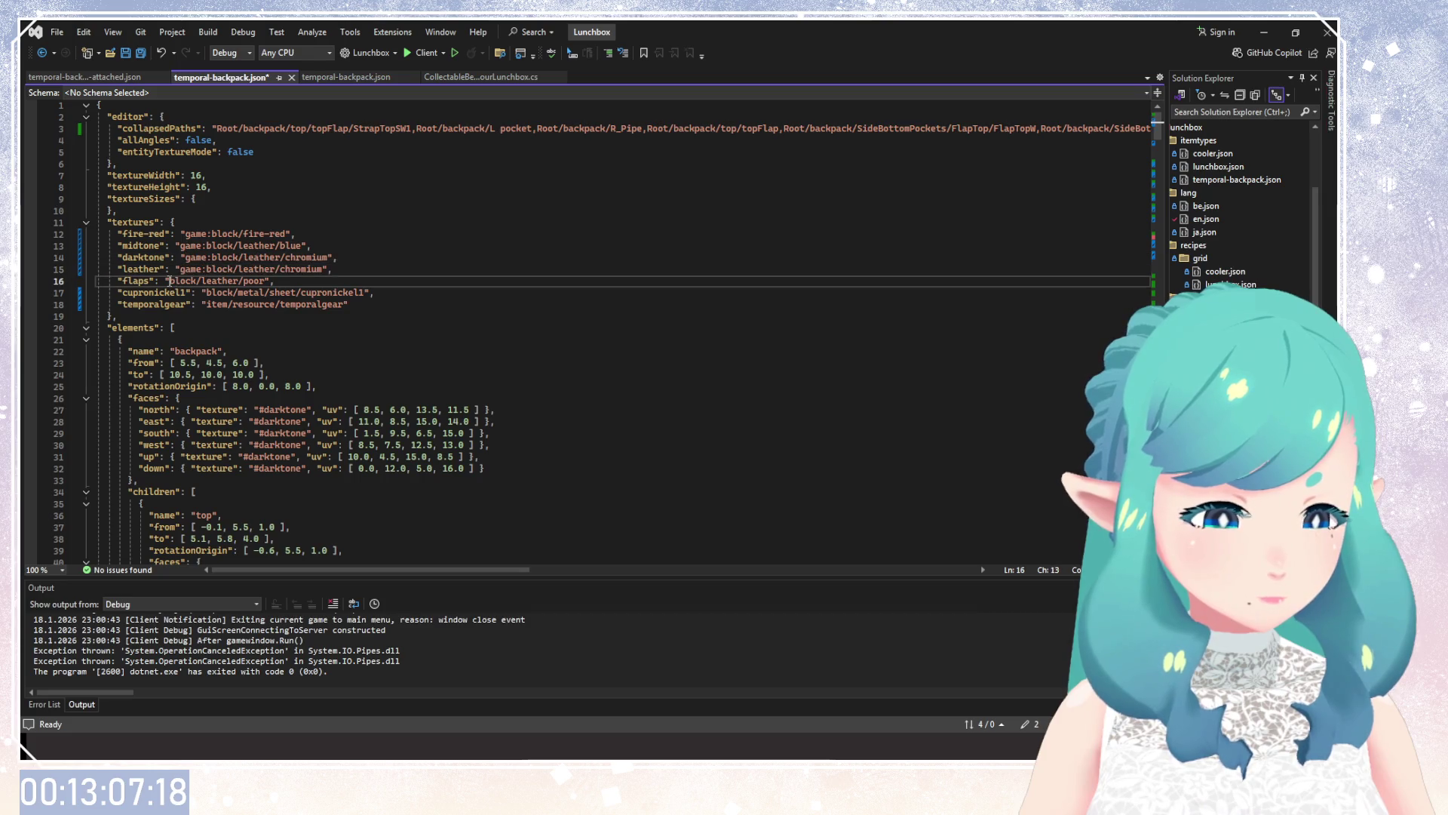
pyautogui.press('BackSpace')
pyautogui.write('game:')
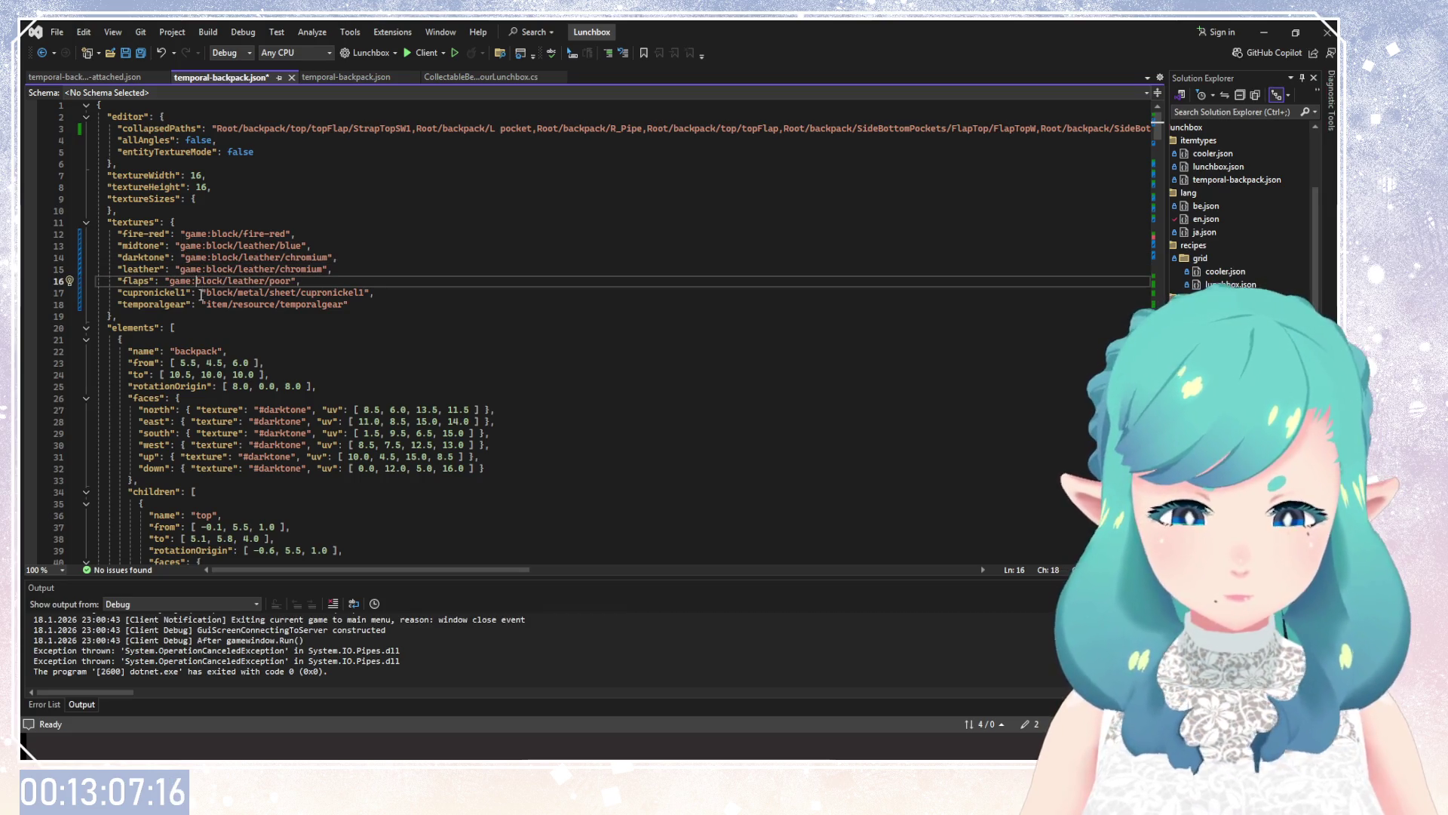